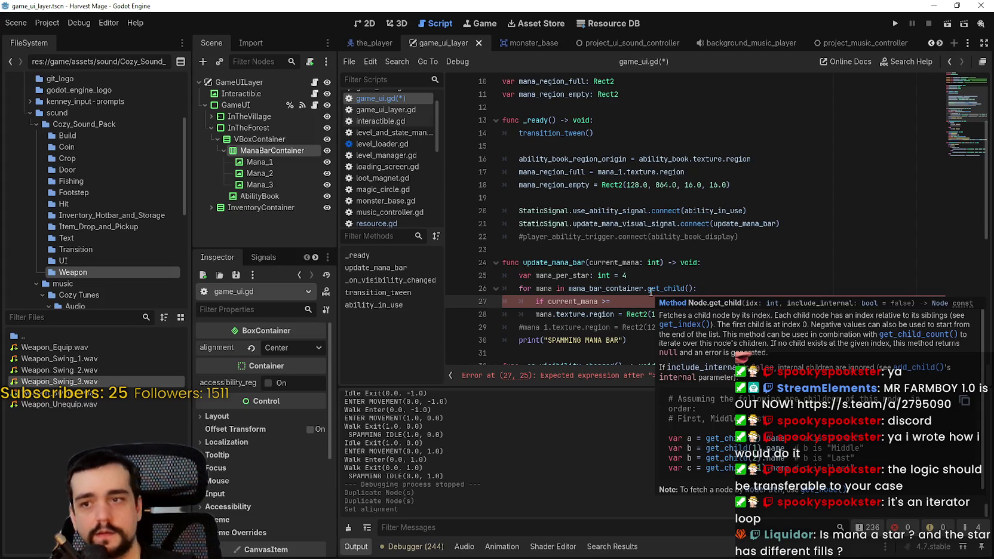
Add the check if current_mana >= (mana + 1) * mana_per_star: printing "Draw full start", then begin an elif.
type("(mana")
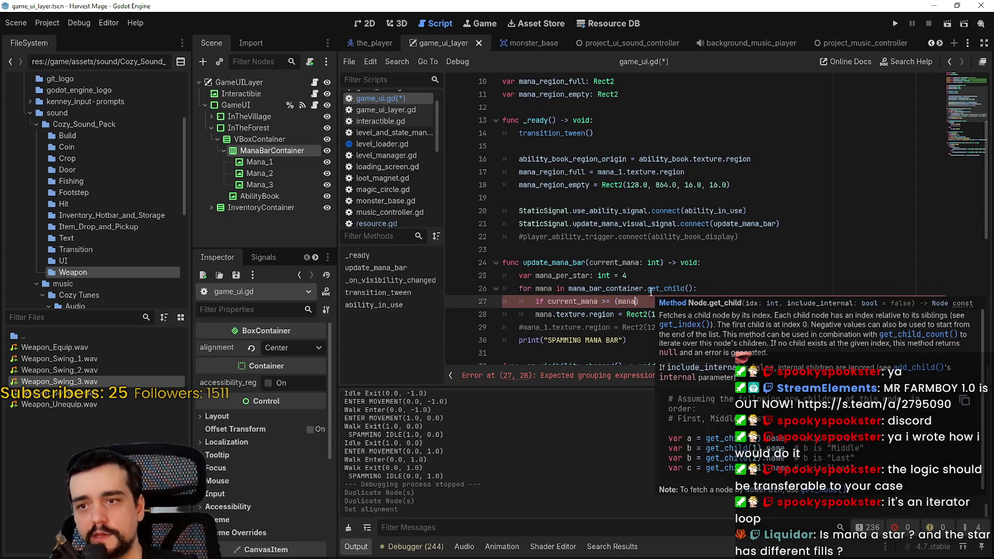
type(" +")
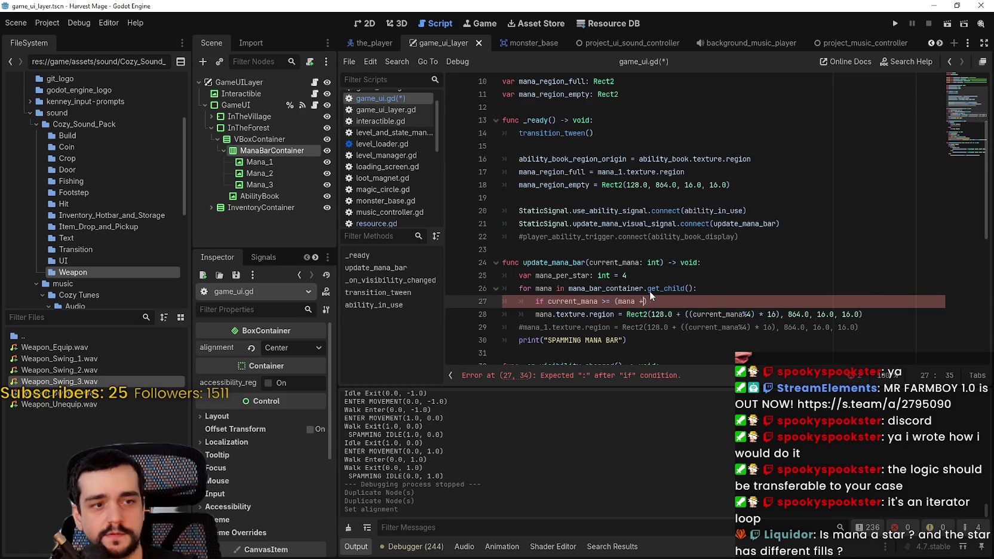
type(" 1) * mana_")
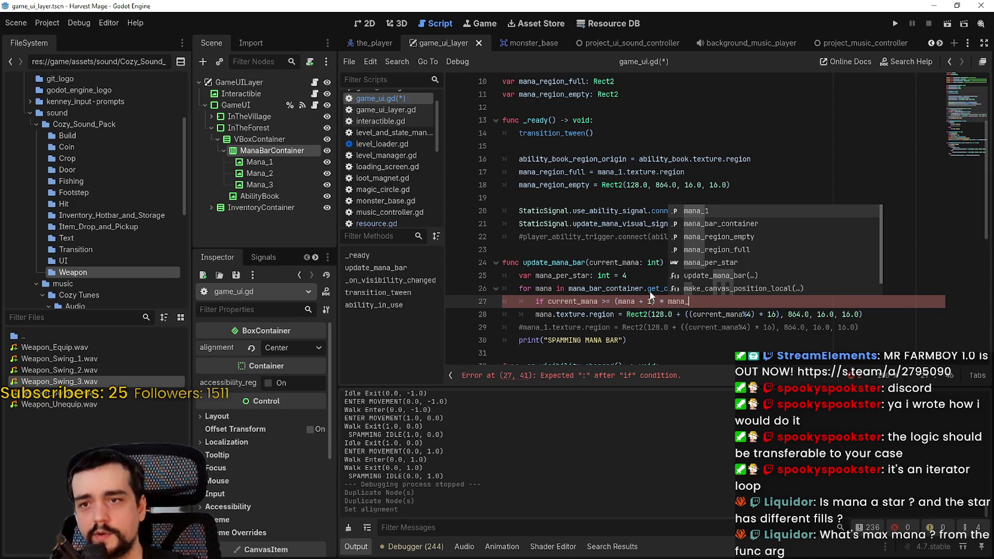
type("p")
key("Return")
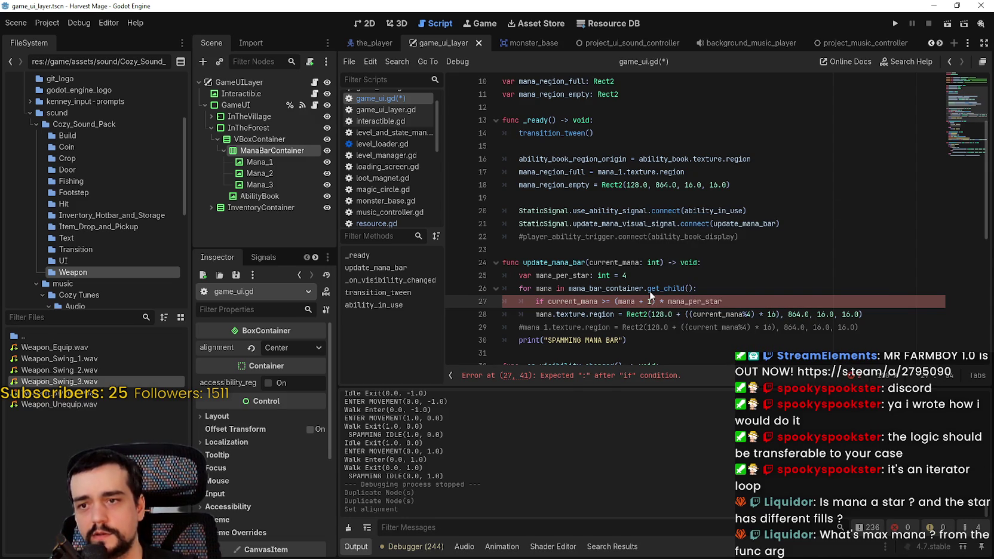
type(":")
key("Return")
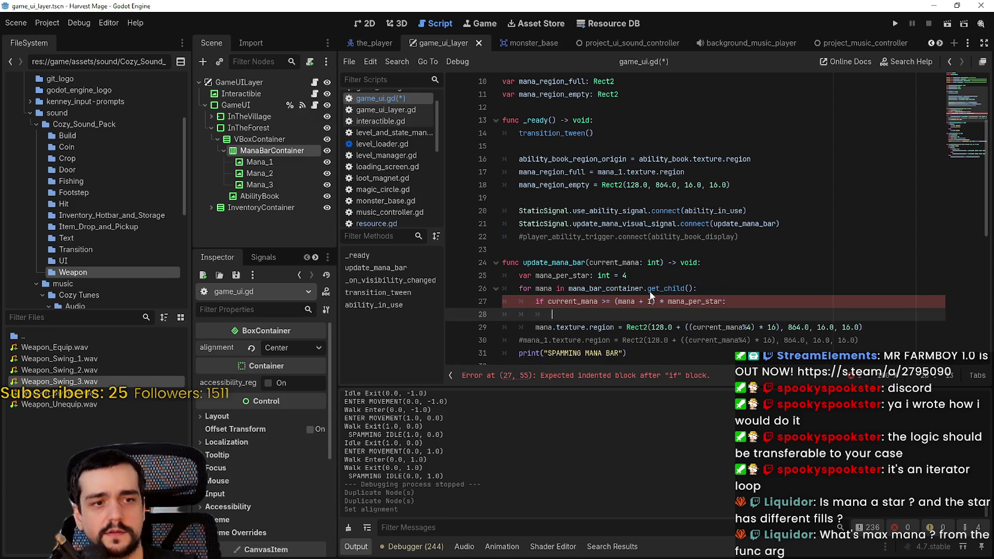
type("print(")
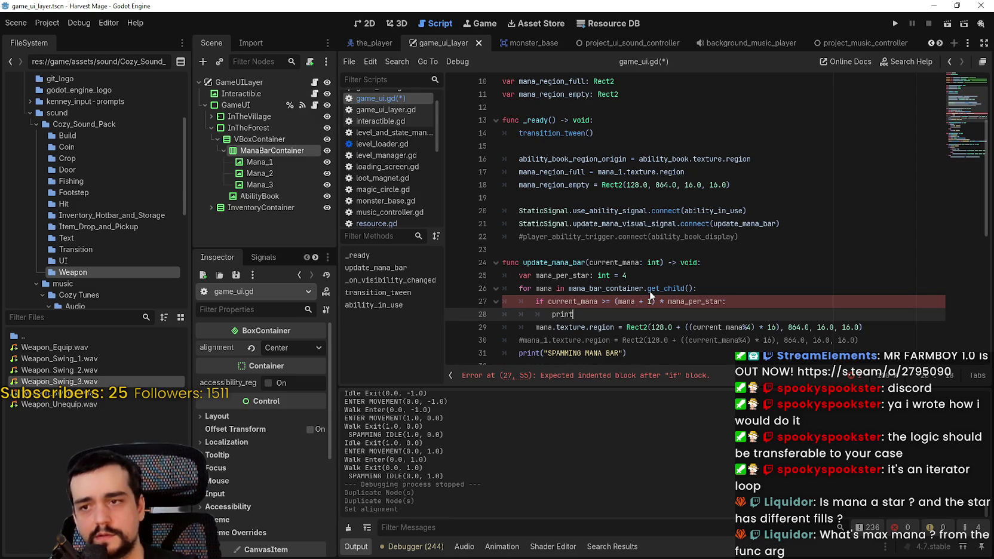
type("\"Draw full start")
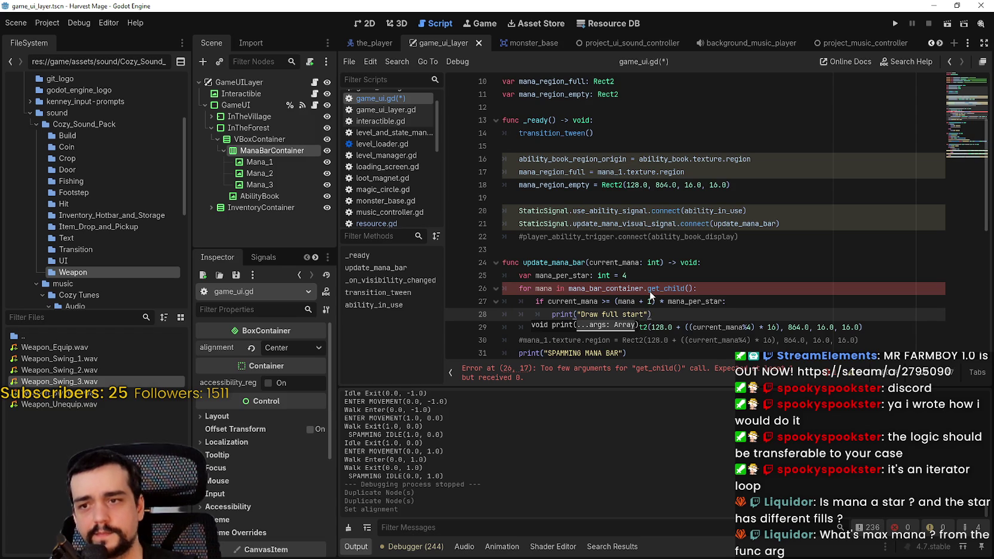
key("Return")
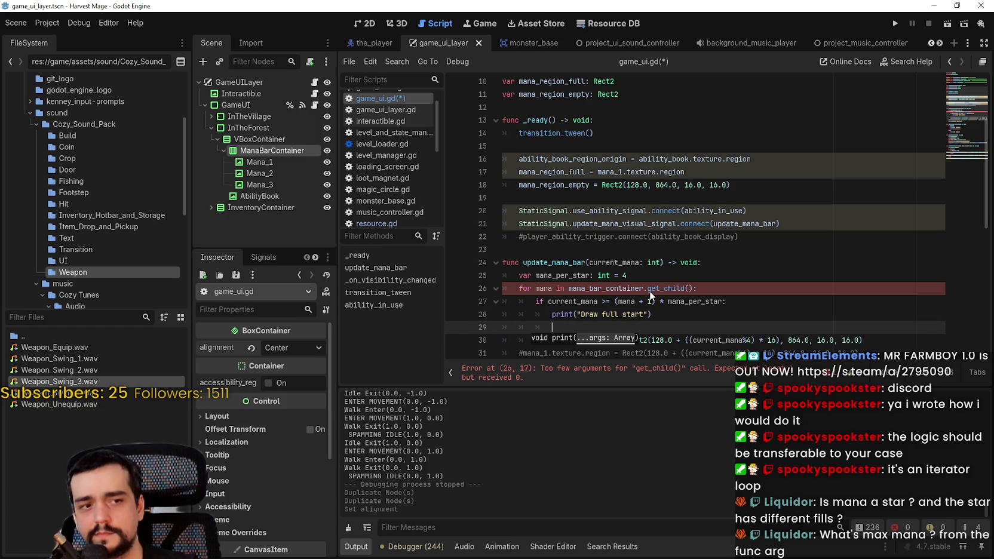
key("BackSpace")
type("elif")
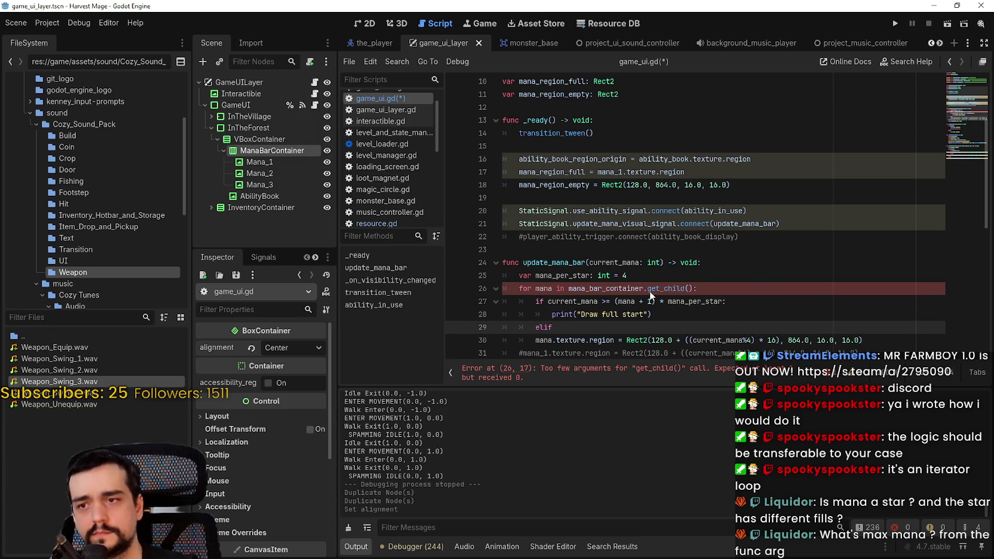
type(" cur")
Write the condition elif current_mana > mana * mana_per_star and current_mana % 4 != 0:.
key("Return")
type("> mana * ")
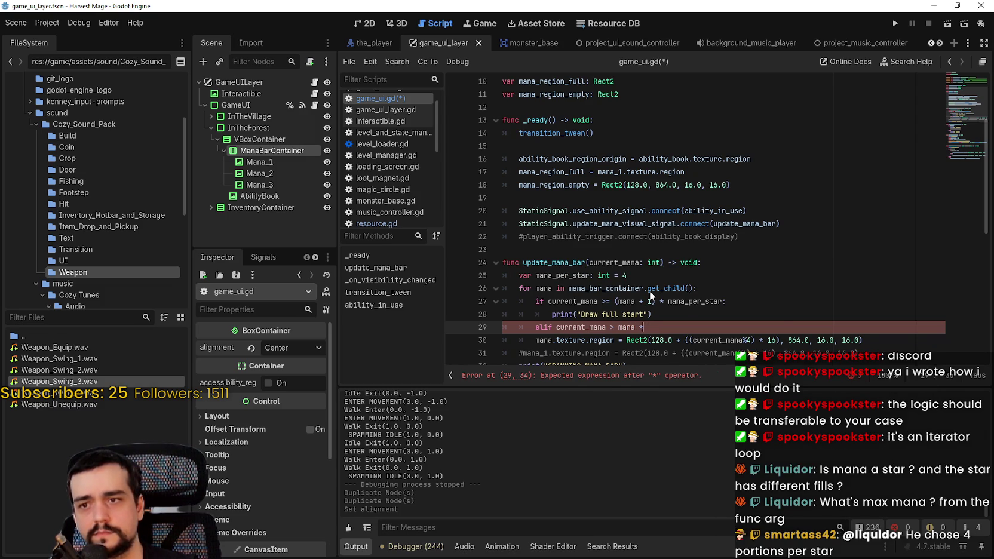
type("mana_er")
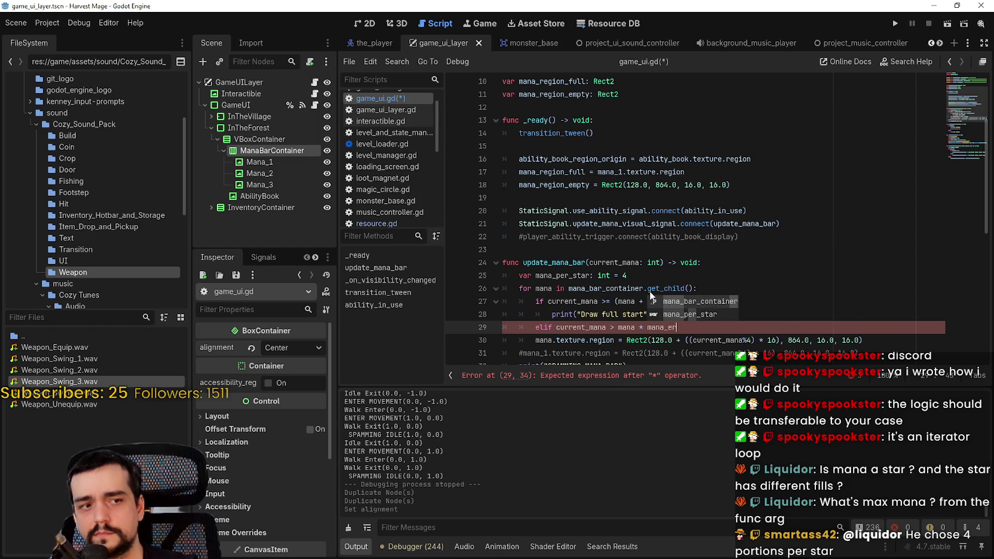
key("BackSpace")
key("BackSpace")
type("bar_conta")
key("BackSpace")
key("BackSpace")
key("BackSpace")
type("per_star")
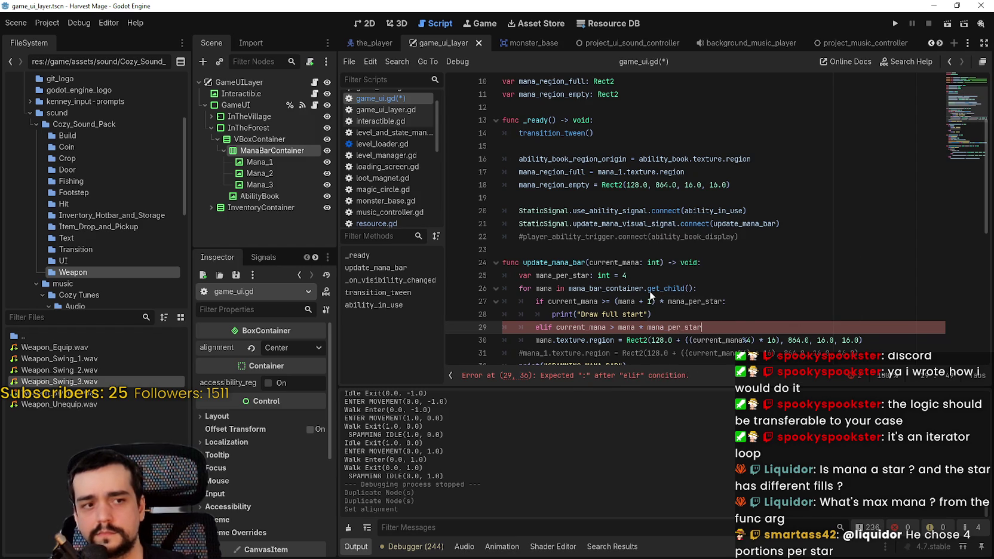
type(" and ")
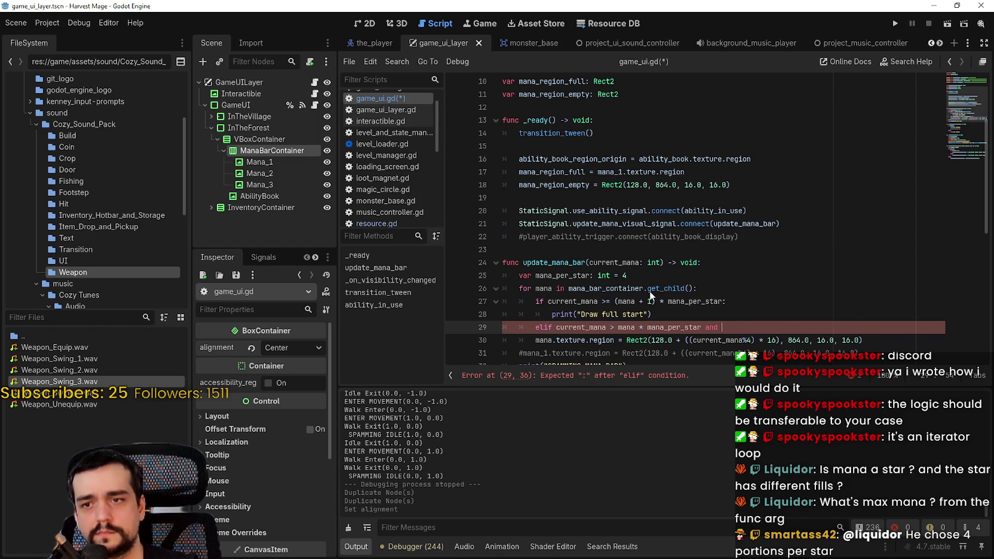
type("current_mana")
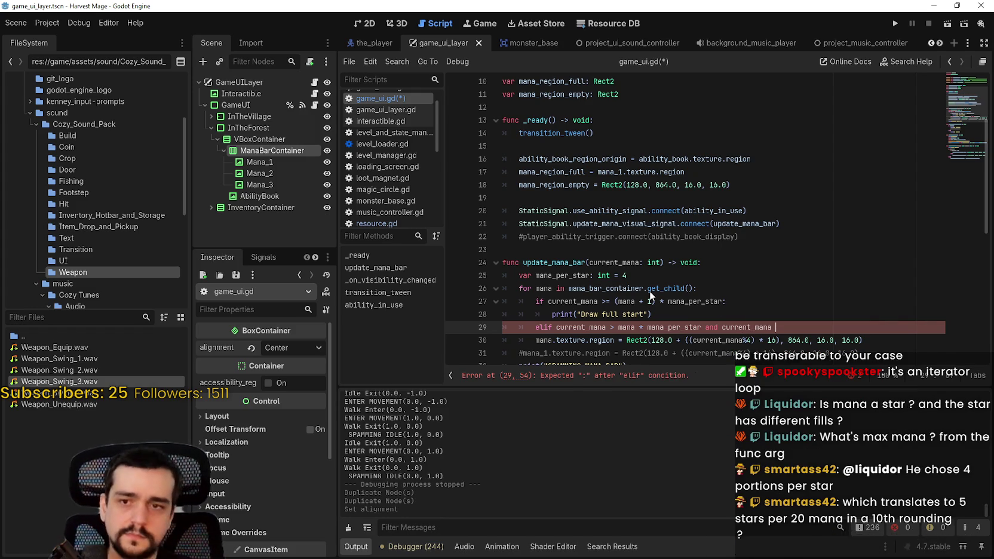
type(" % 4")
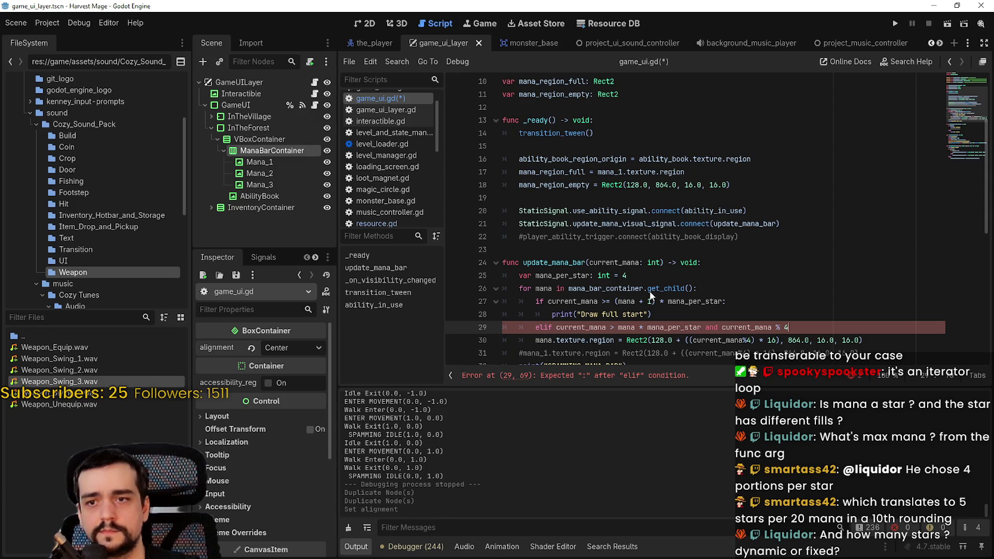
type(" != 0:")
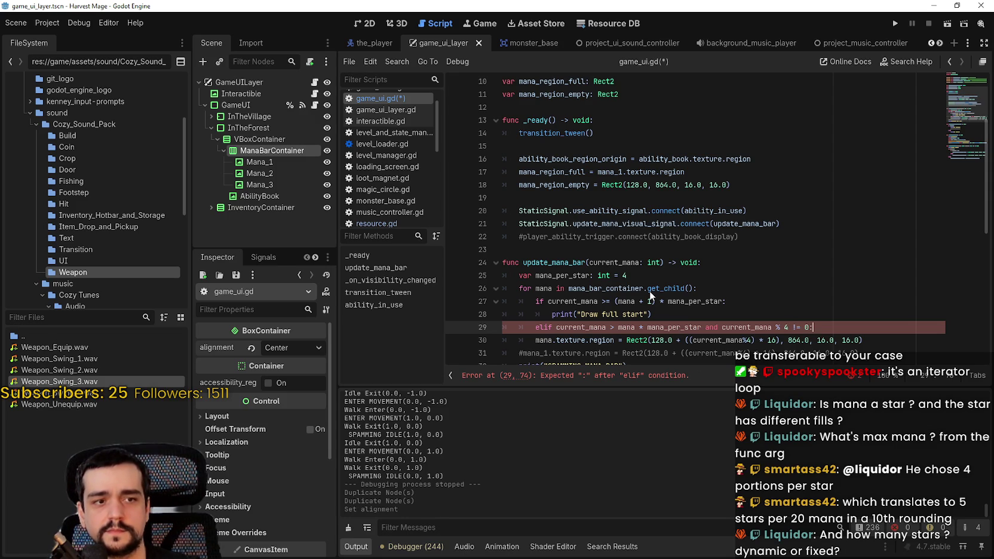
key("Return")
Make the partial-star branch print("Draw " + str(current_mana *4) + " quarter star").
type("print(\"Draw")
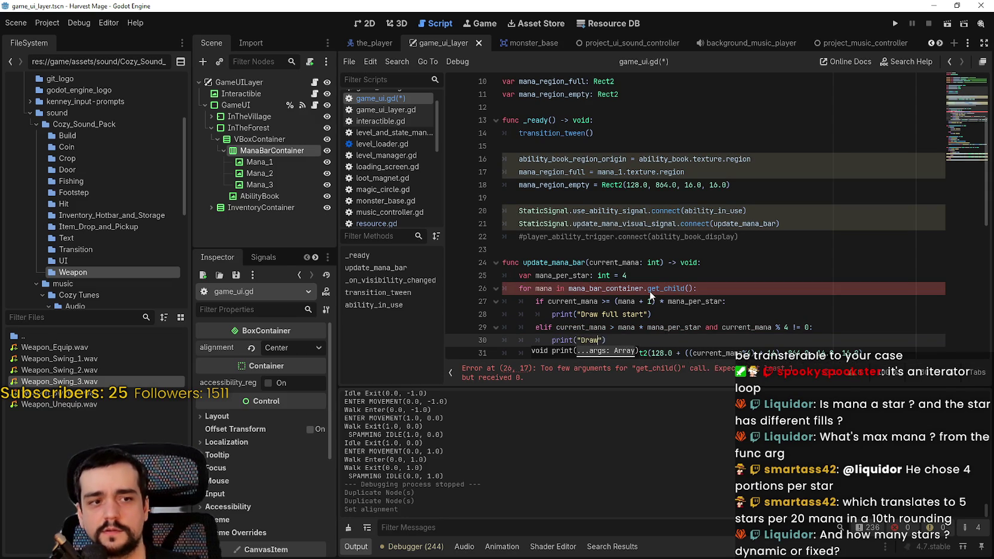
type(" \" ")
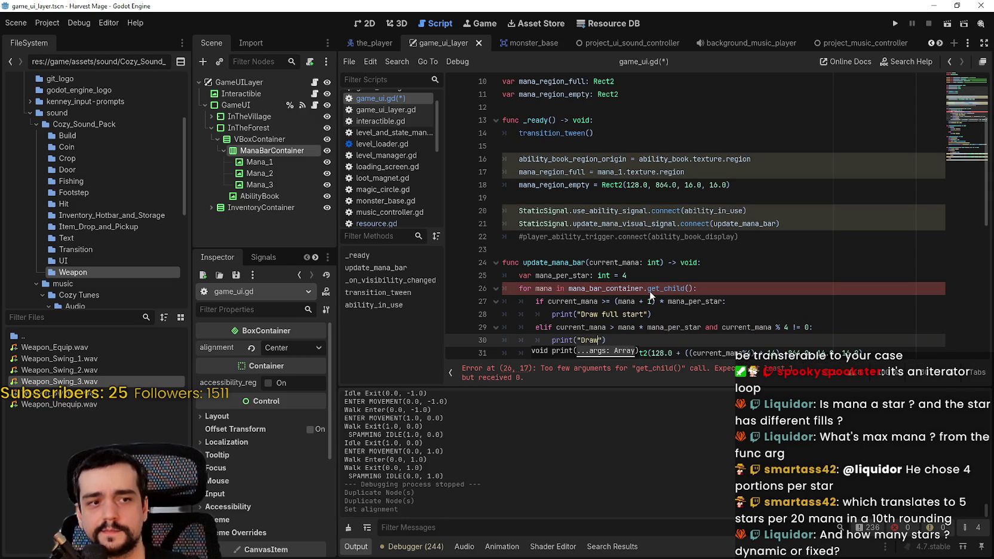
type("+ s")
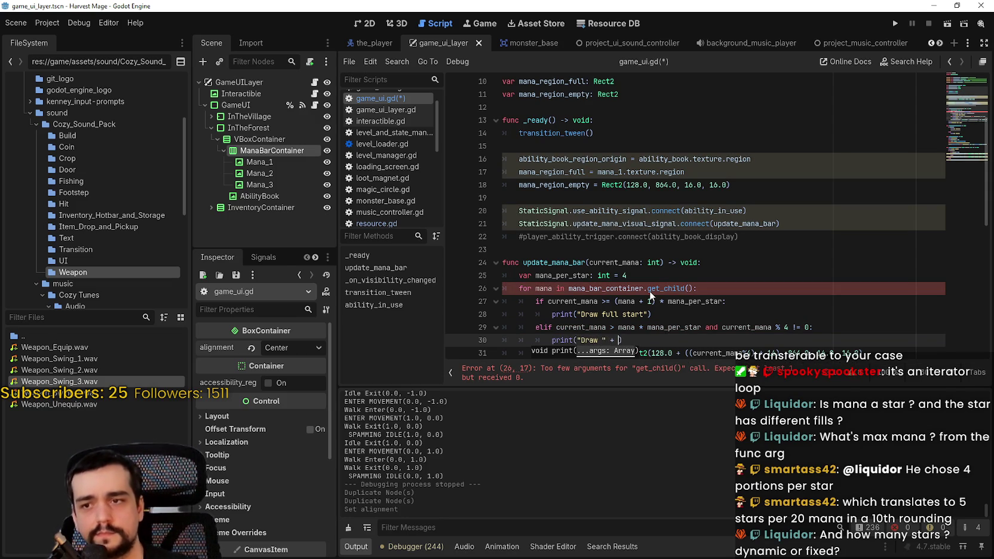
type("tr(curren")
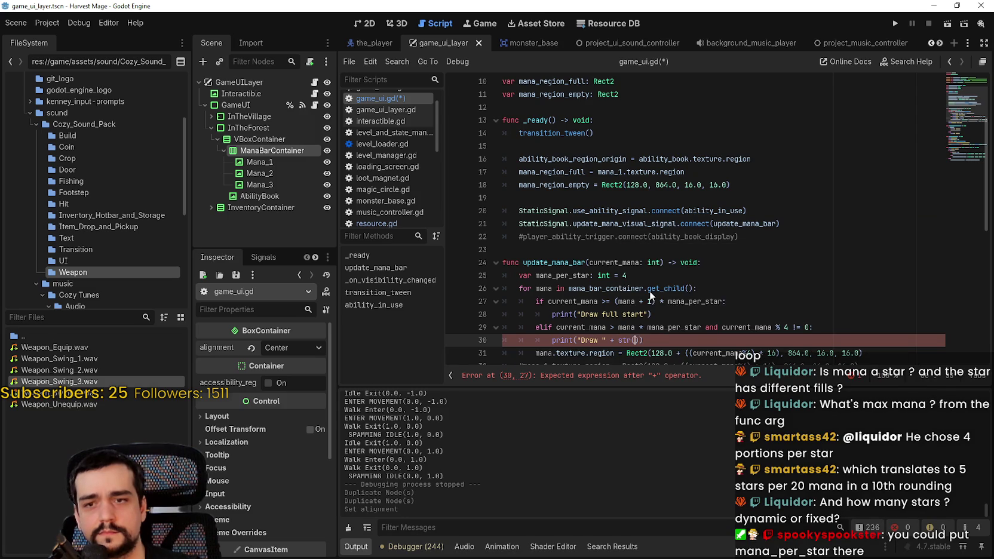
key("Return")
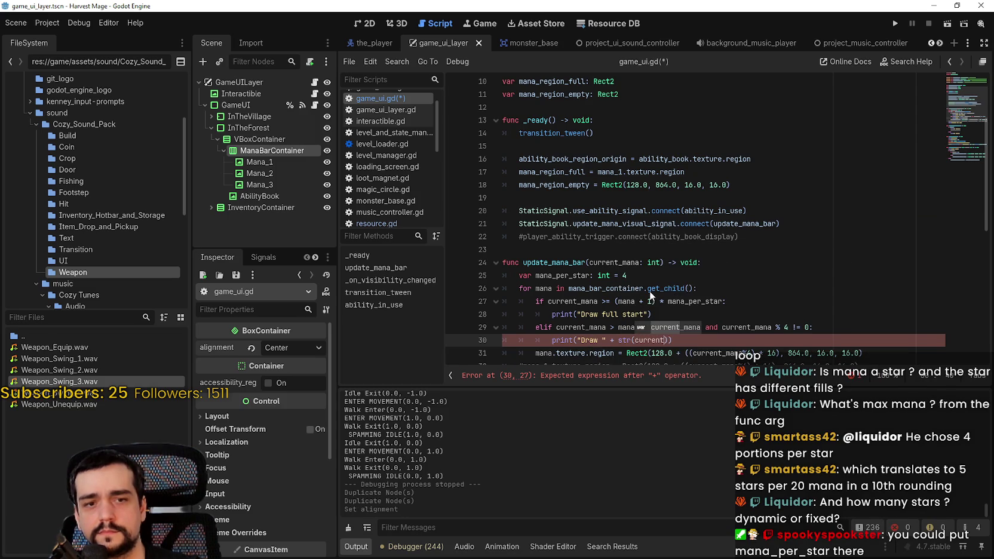
type(".")
key("BackSpace")
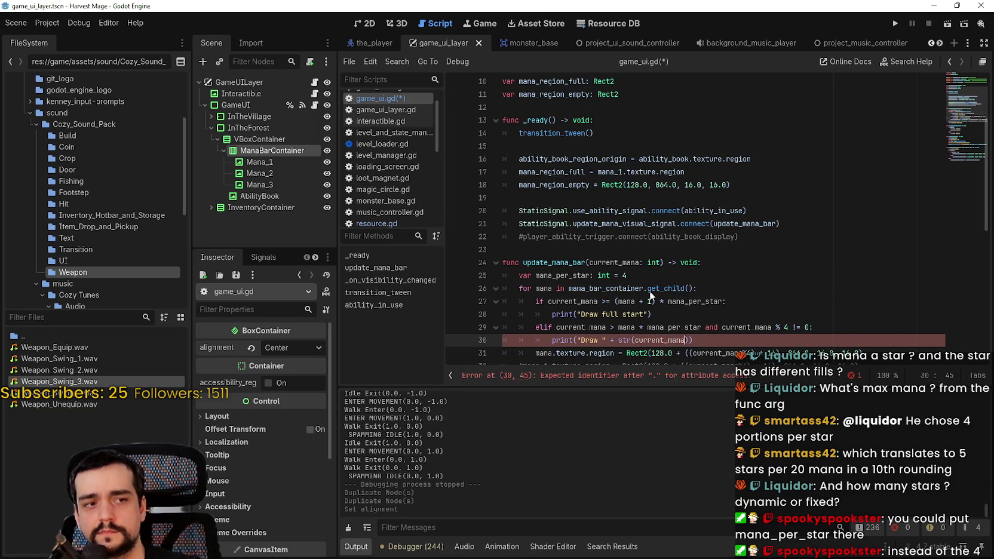
type("*4)")
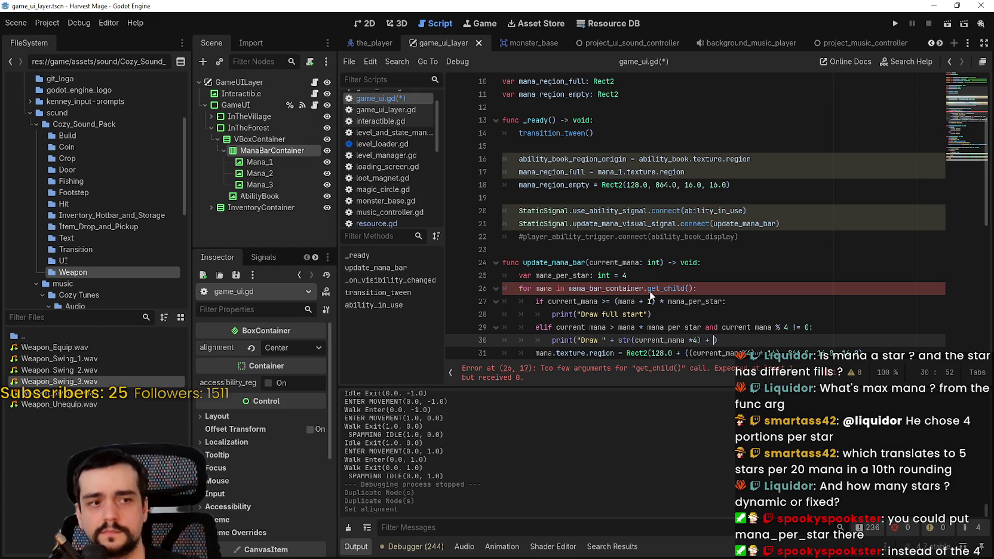
type(" + \" quarter ")
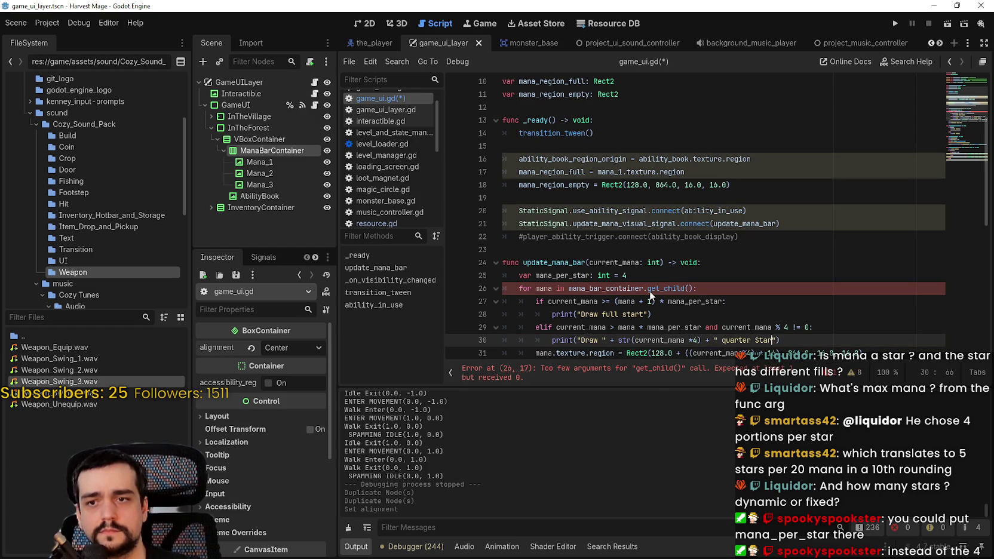
type("star")
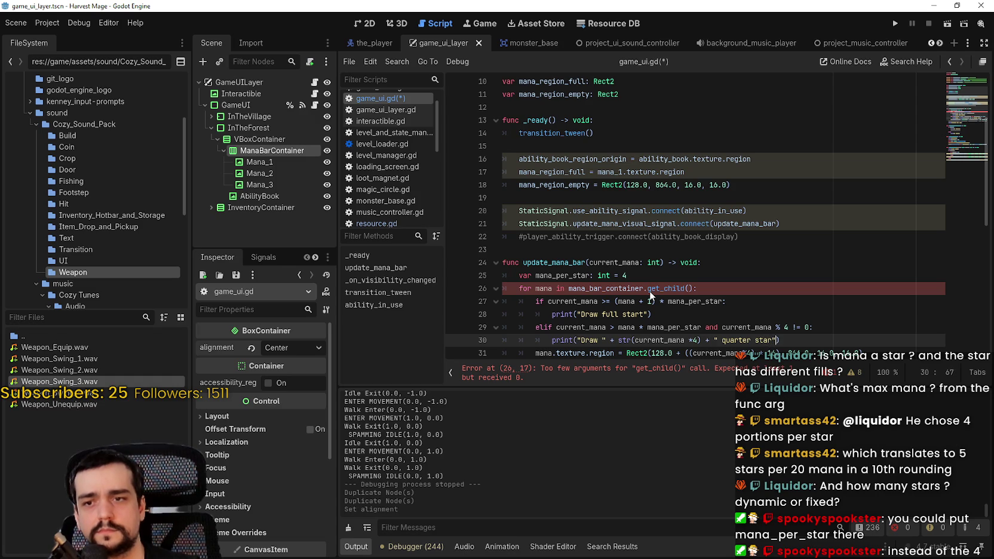
key("End")
key("Return")
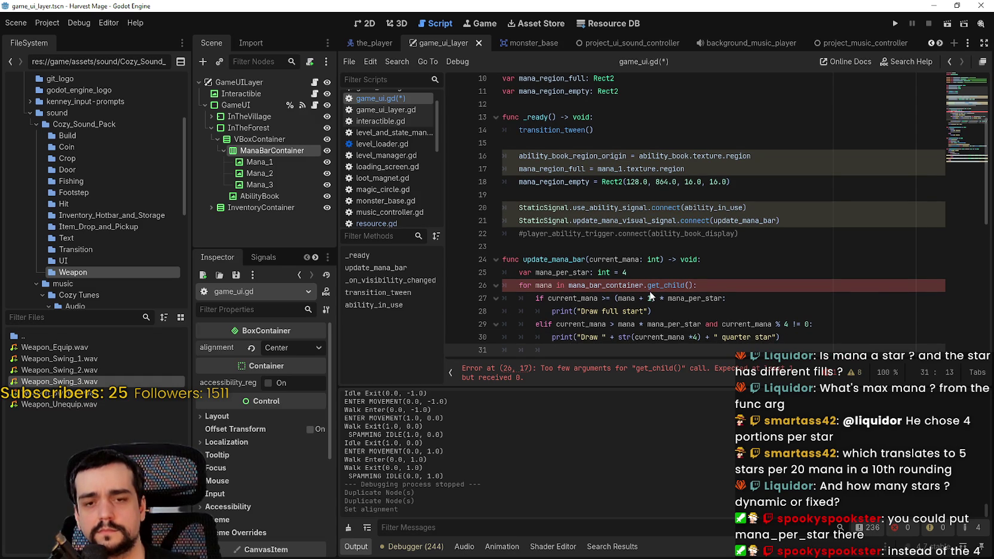
scroll(619, 272, "down", 2)
Add an else: branch with a print call for the empty-star message.
key("BackSpace")
type("ells")
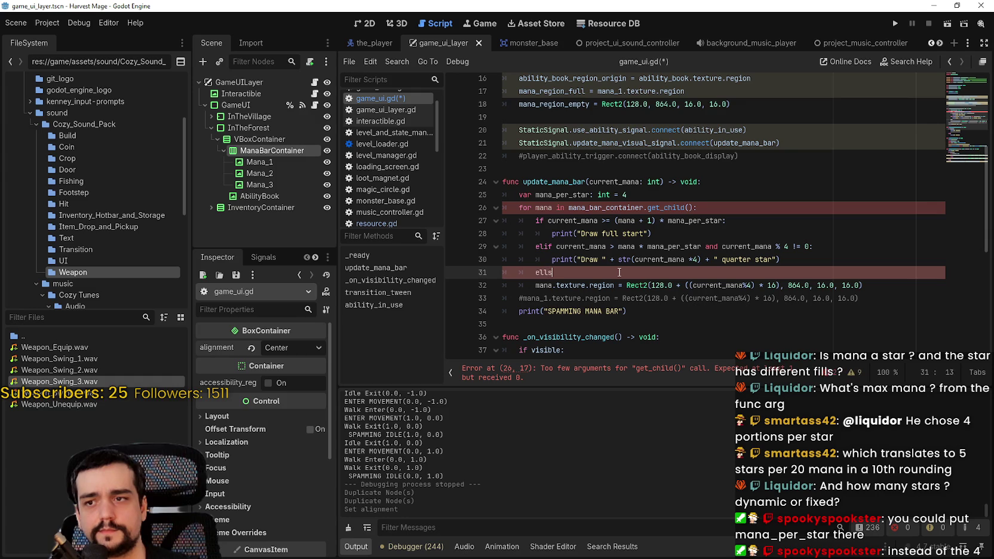
key("BackSpace")
key("BackSpace")
key("BackSpace")
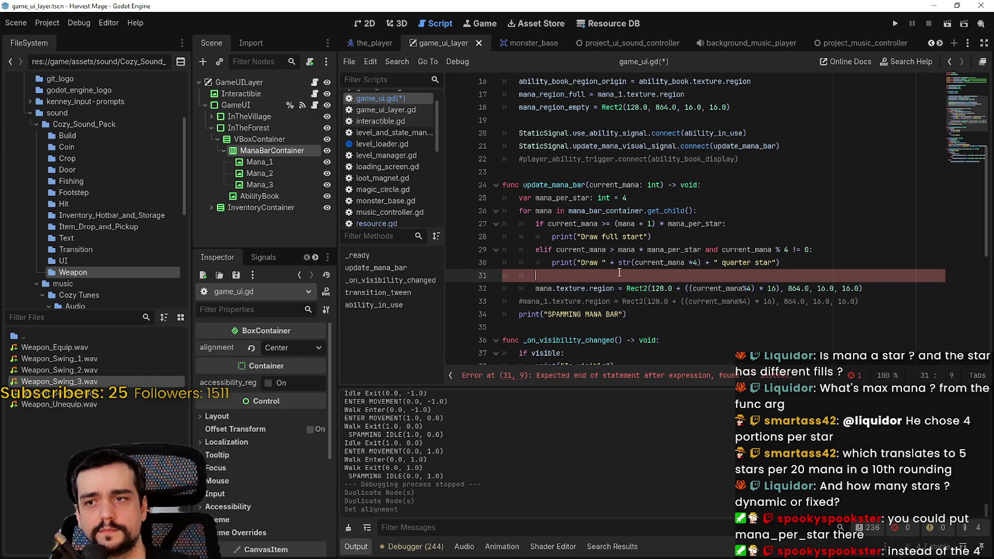
type("else:")
key("Return")
type("[p")
key("BackSpace")
type("print(")
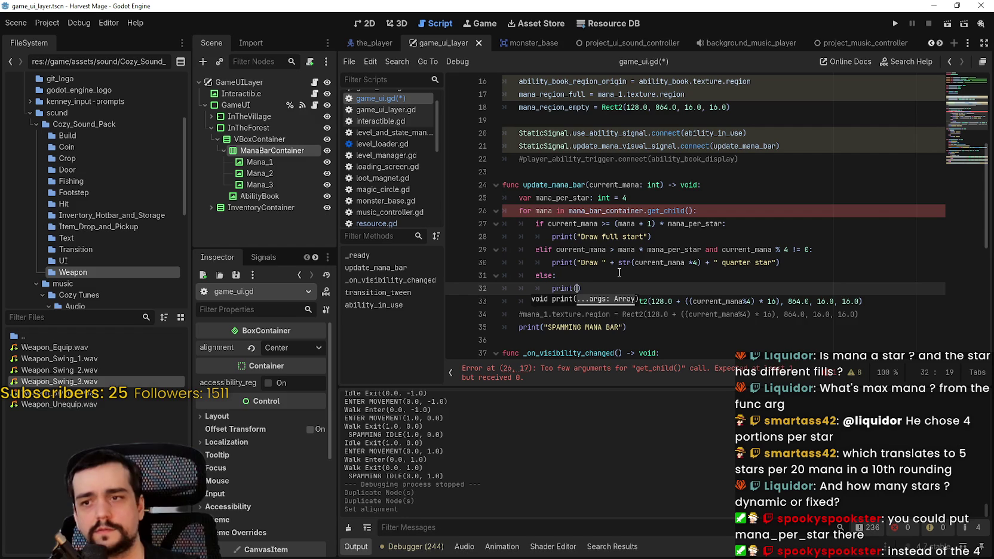
type("Draw empty")
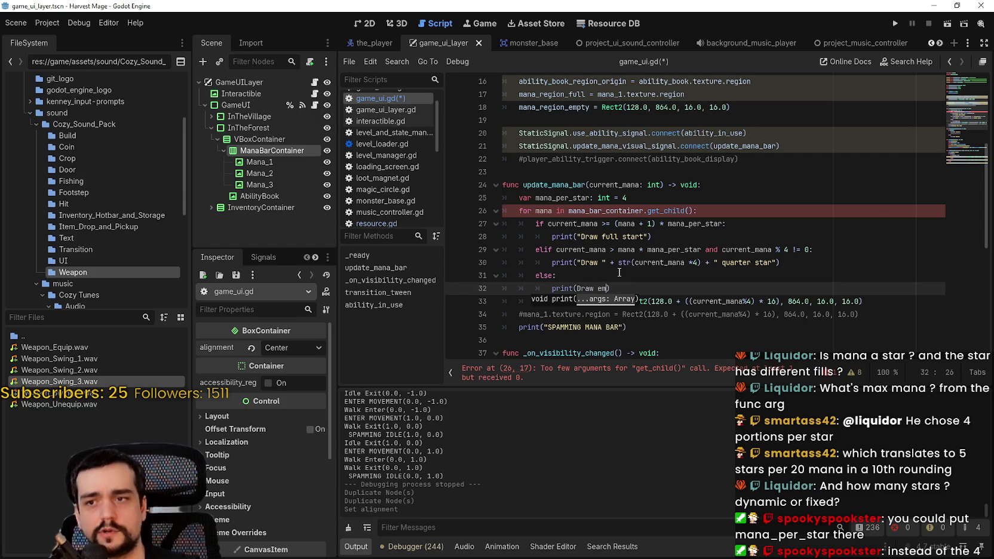
type(" start")
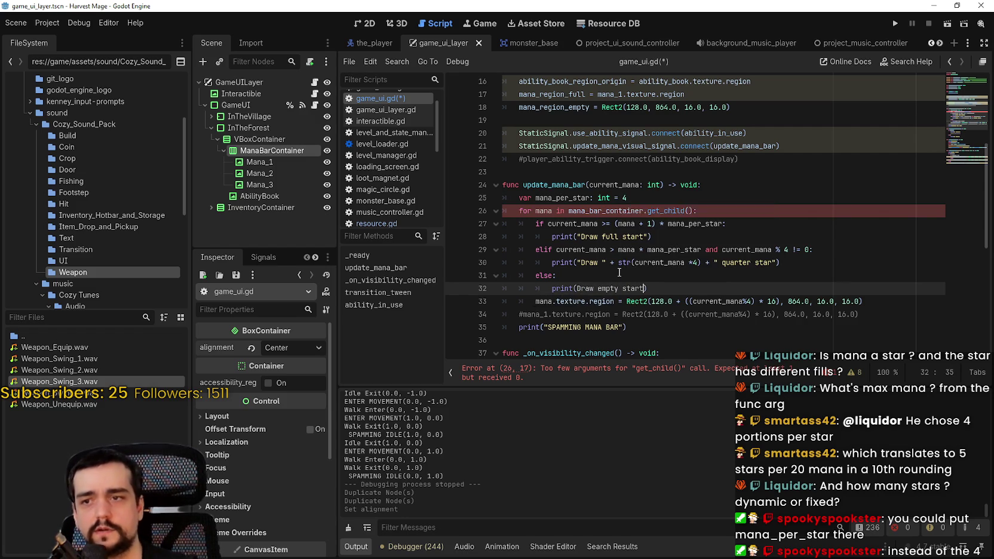
key("BackSpace")
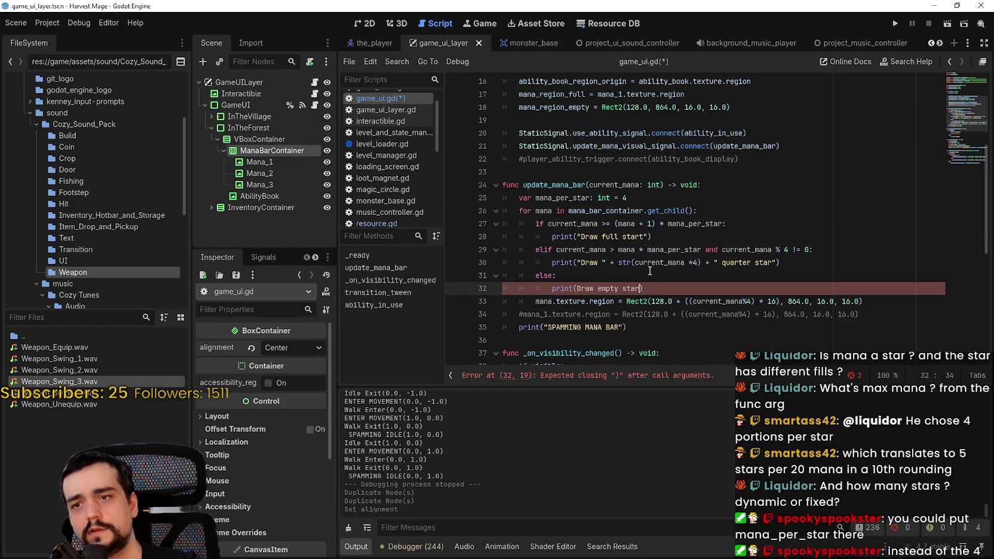
Indent the region line under else, quote "Draw empty star", and delete the quarter offset.
left_click(534, 303)
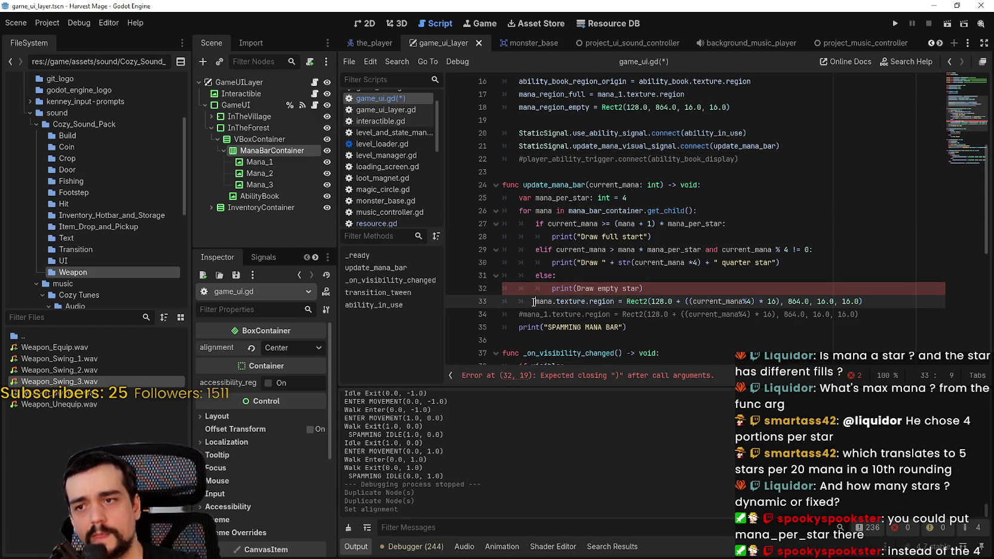
key("Tab")
left_click(682, 293)
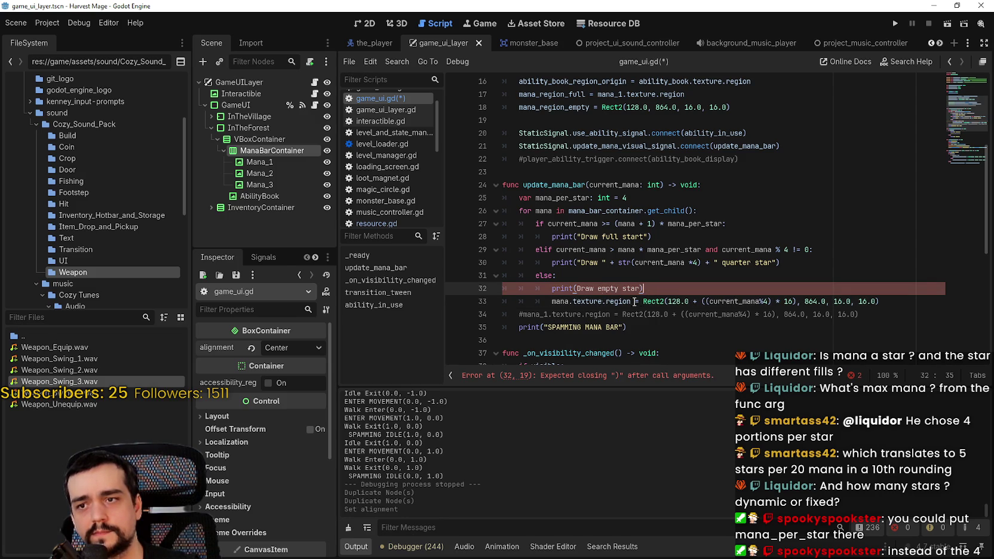
left_click_drag(639, 289, 576, 289)
type("\"")
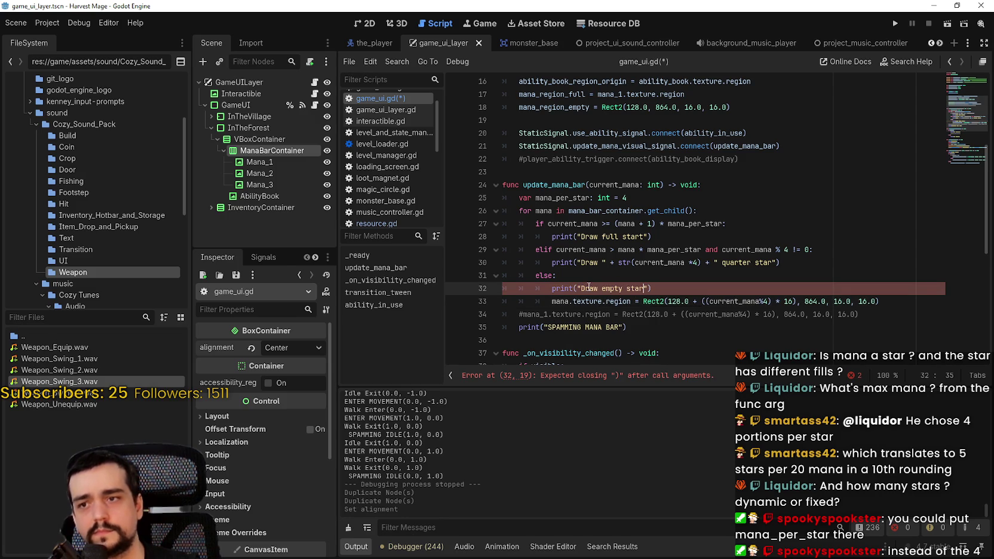
left_click(606, 288)
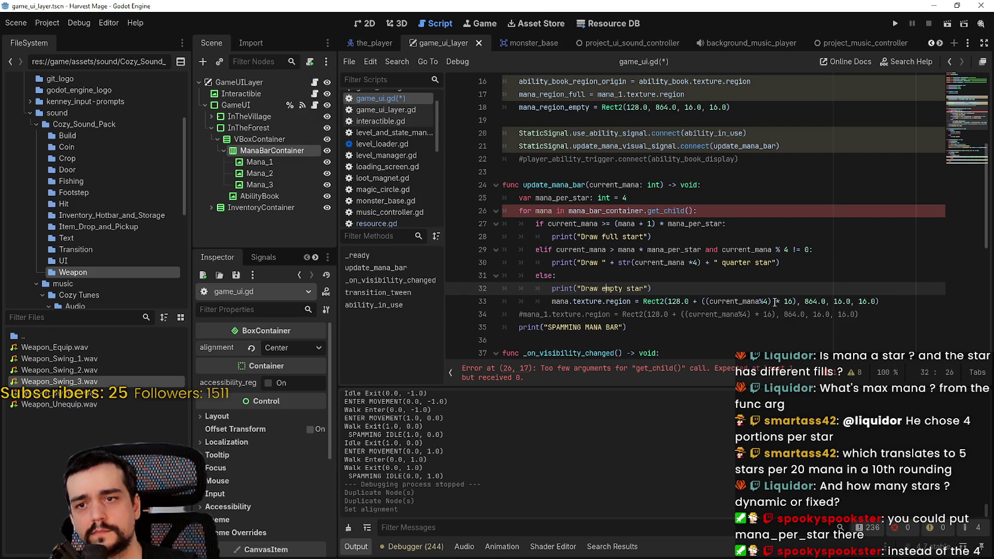
left_click_drag(799, 301, 690, 301)
key("BackSpace")
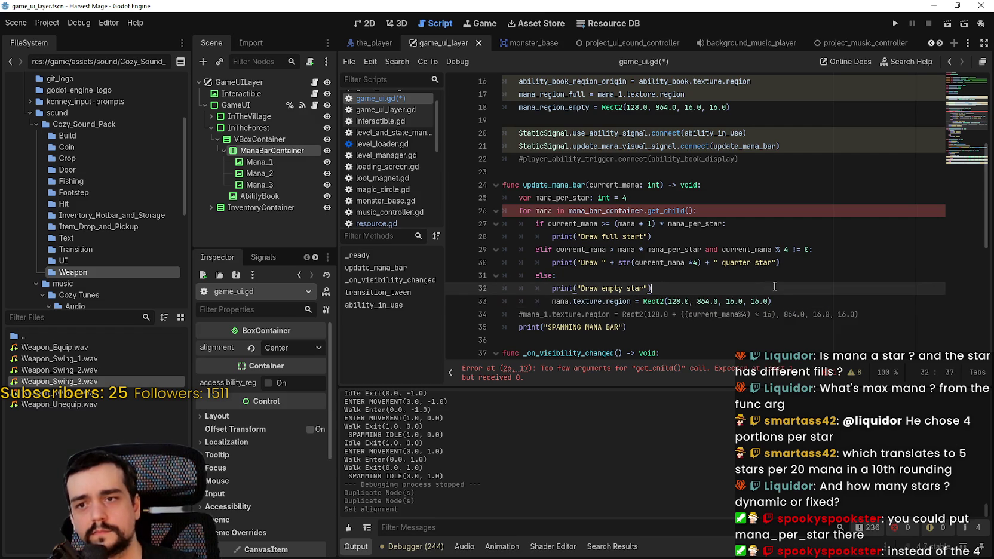
Paste the commented mana_1 region line under the quarter-star print and rename mana_1 to mana.
left_click_drag(772, 301, 641, 302)
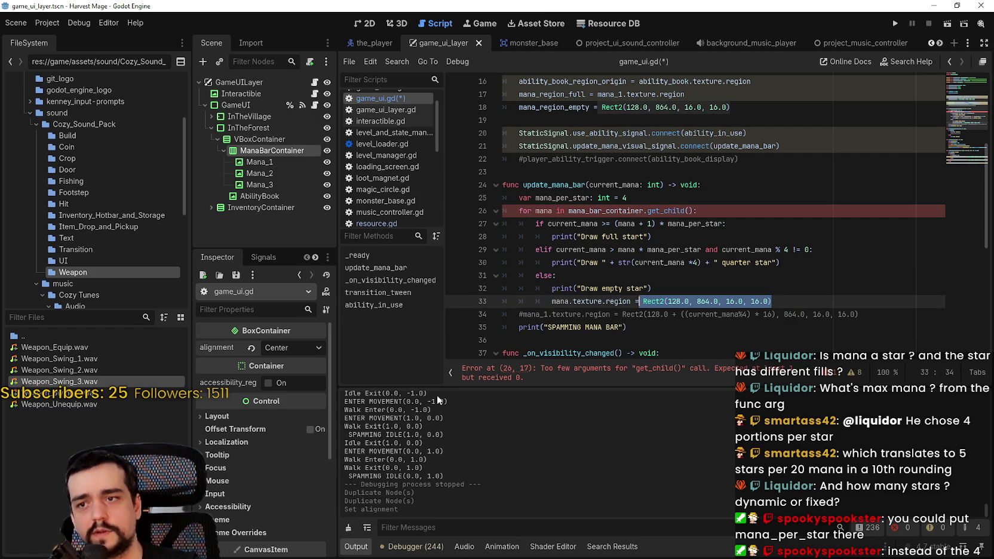
double_click(565, 302)
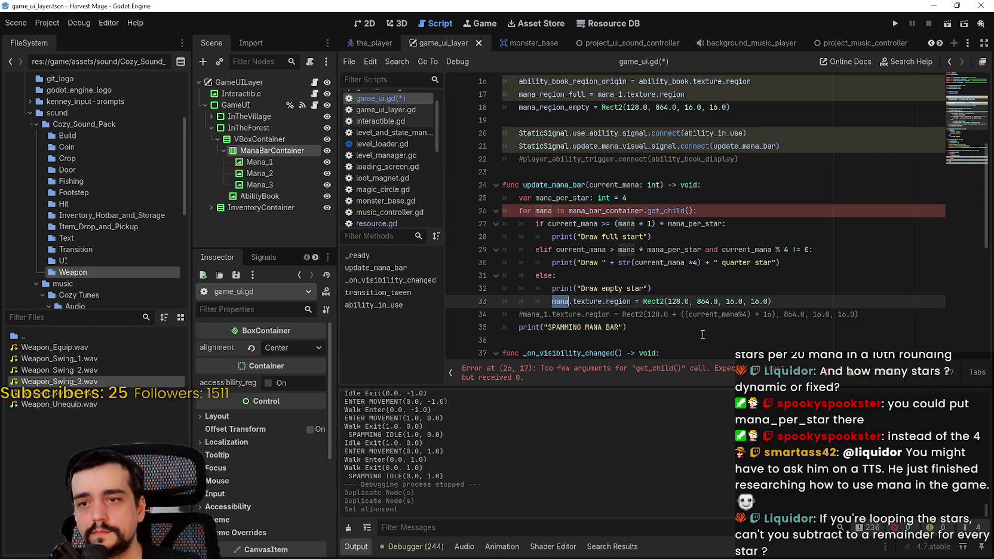
left_click(523, 315)
left_click_drag(523, 314, 861, 311)
key("ctrl+c")
left_click(826, 262)
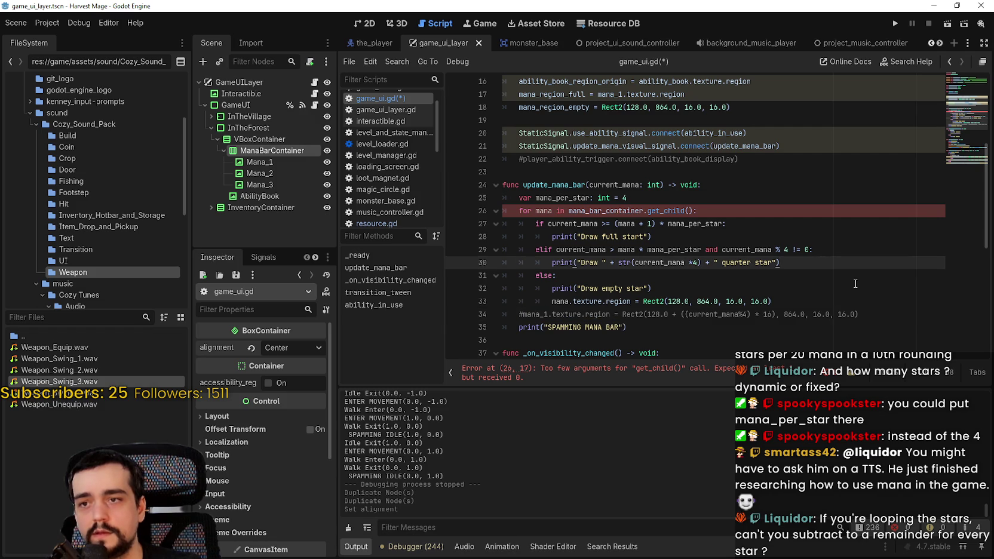
key("Return")
key("ctrl+v")
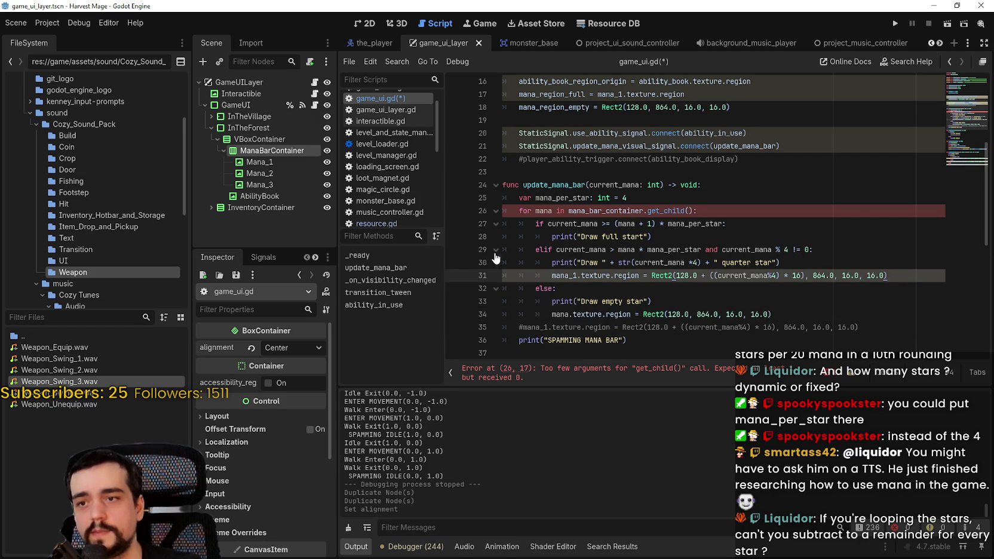
double_click(543, 211)
left_click(578, 276)
key("BackSpace")
key("BackSpace")
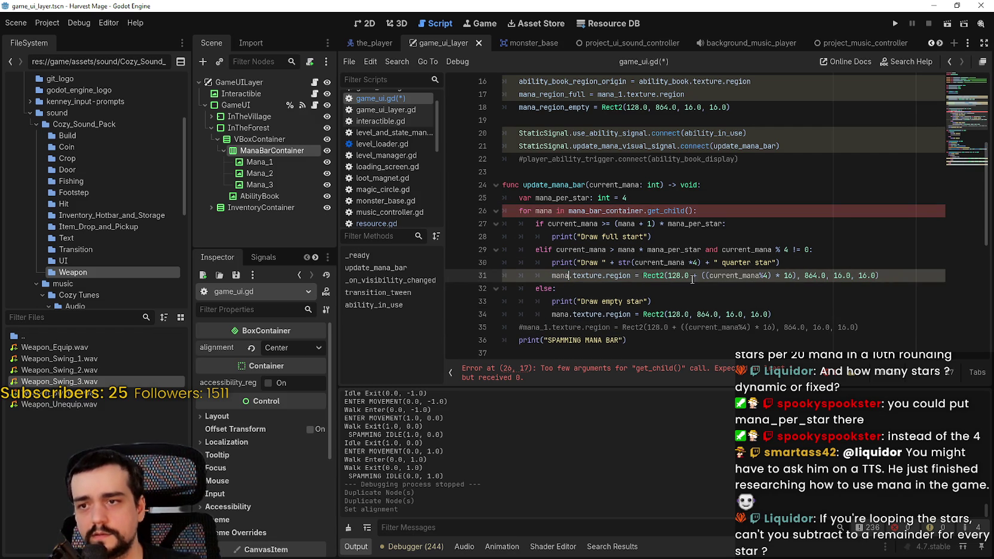
double_click(731, 276)
left_click_drag(878, 276, 537, 279)
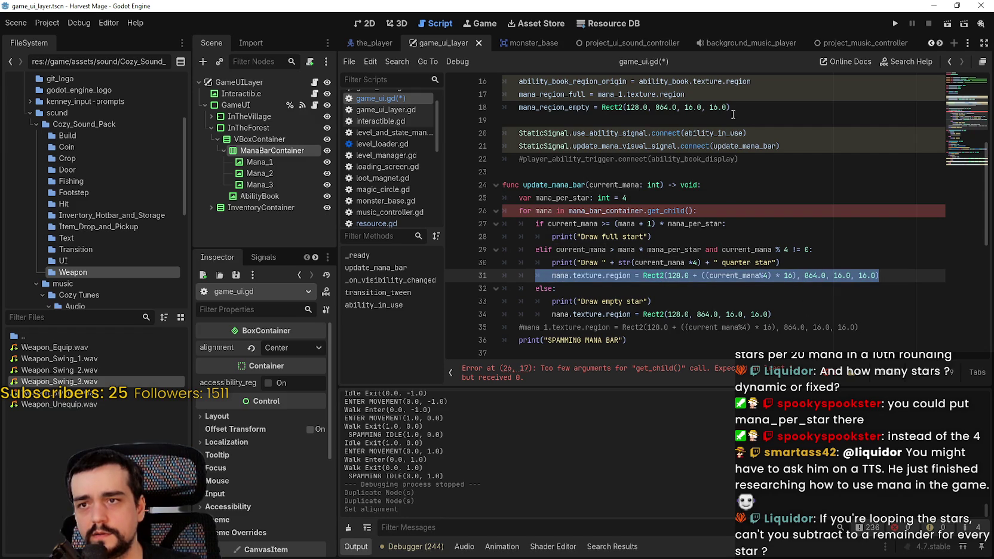
Add a blank line under the full-star print and select the empty-star region line.
scroll(719, 272, "up", 2)
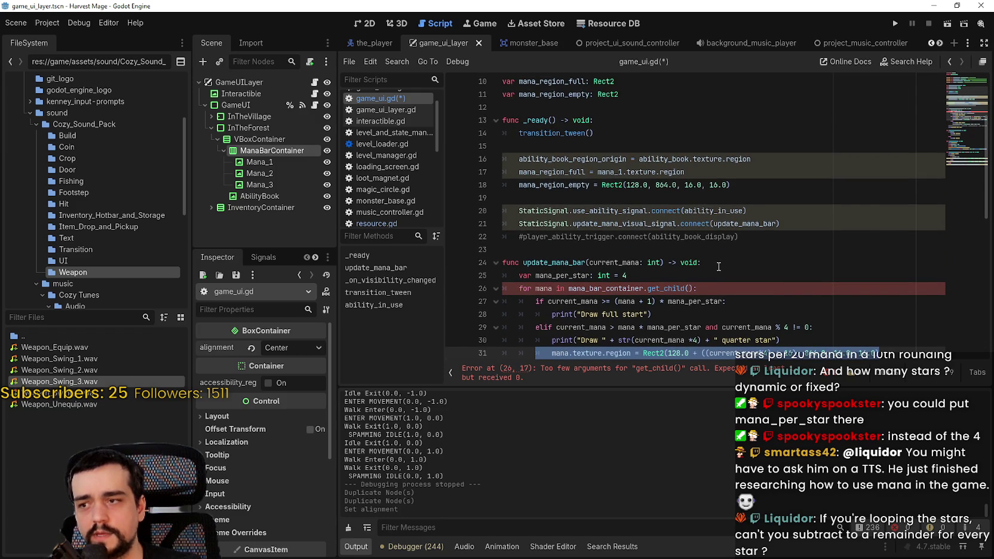
scroll(704, 310, "down", 2)
left_click(673, 238)
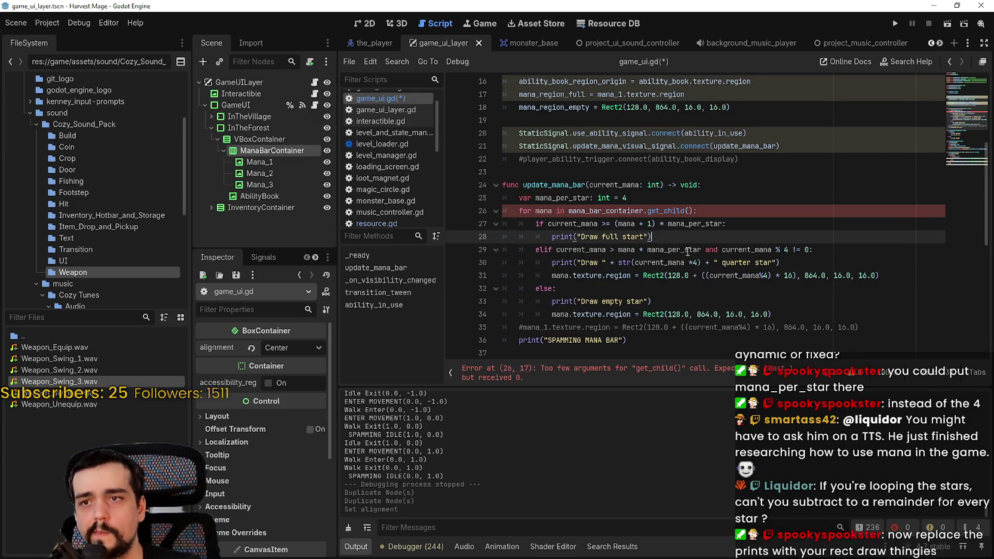
left_click(740, 276)
left_click(694, 237)
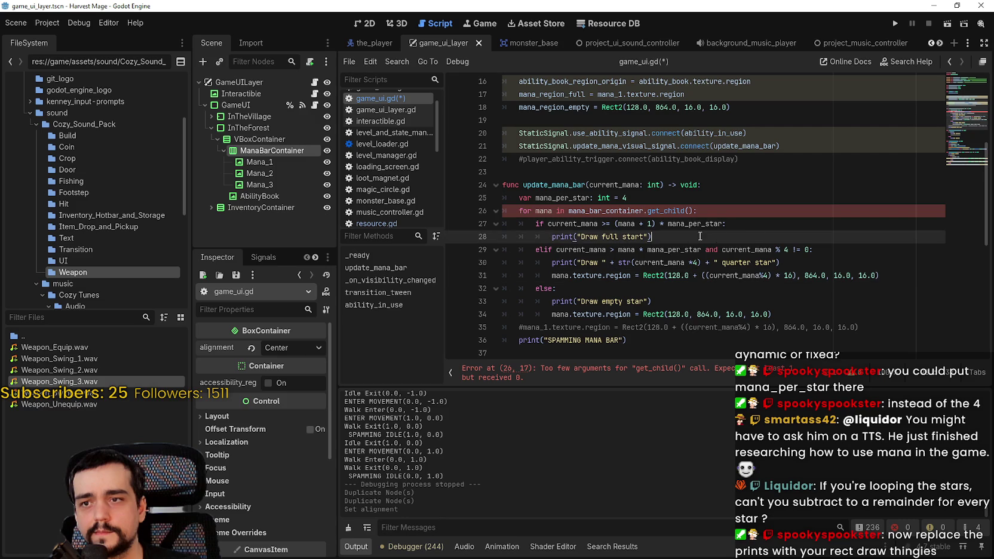
left_click(758, 225)
left_click(764, 245)
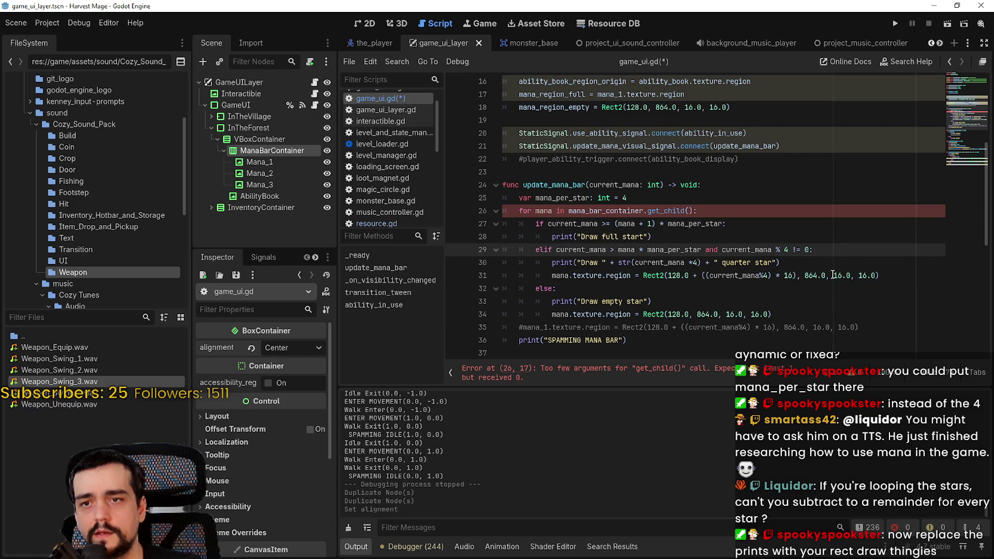
left_click(781, 241)
key("Return")
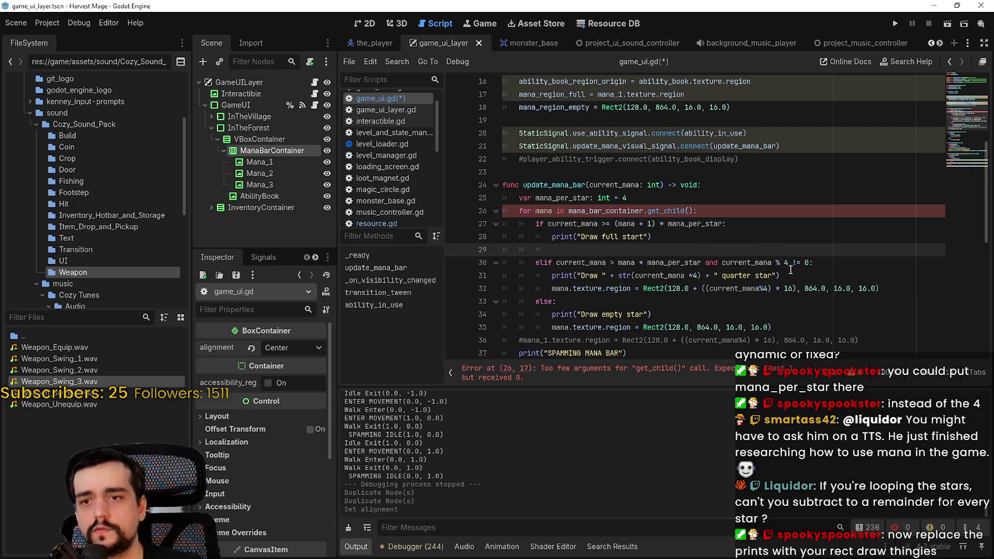
scroll(650, 323, "down", 1)
left_click(599, 301)
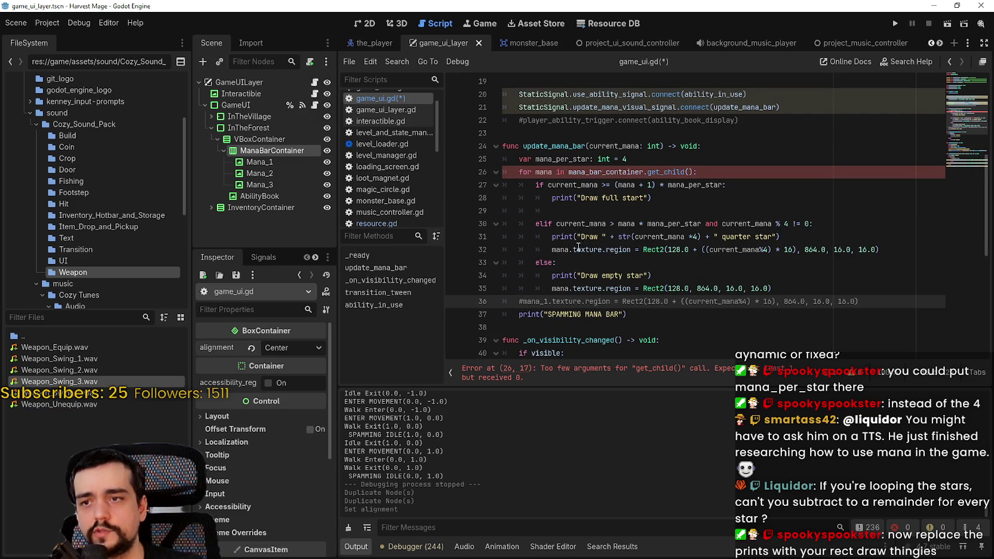
left_click_drag(552, 289, 773, 289)
Paste the region line into the full-star branch and change its x offset from 128.
key("ctrl+c")
left_click(595, 210)
key("ctrl+v")
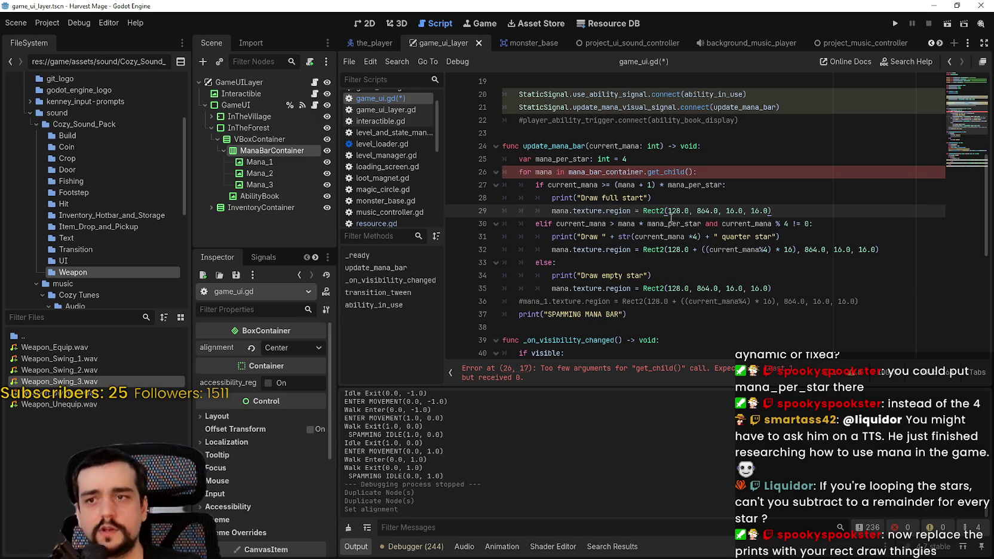
double_click(674, 210)
type("18")
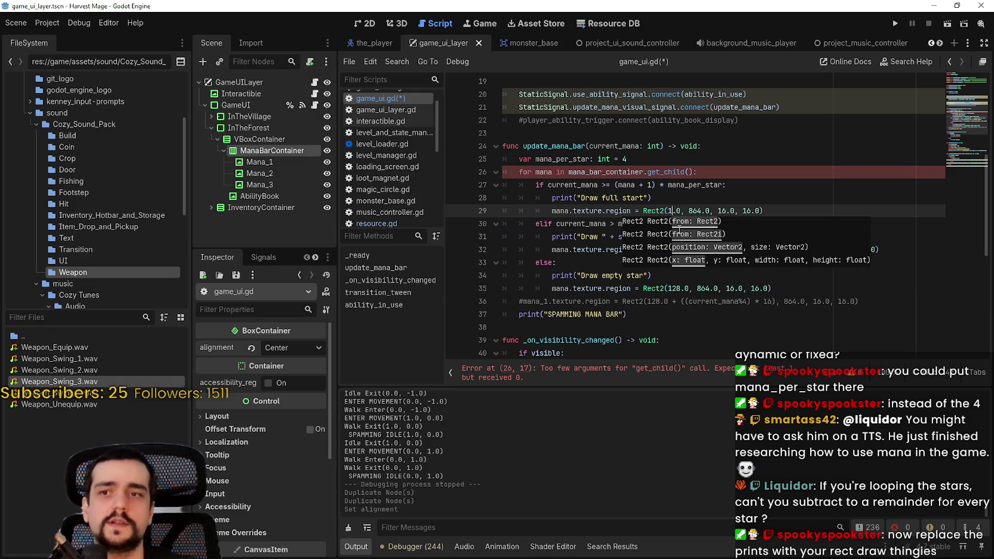
type("6")
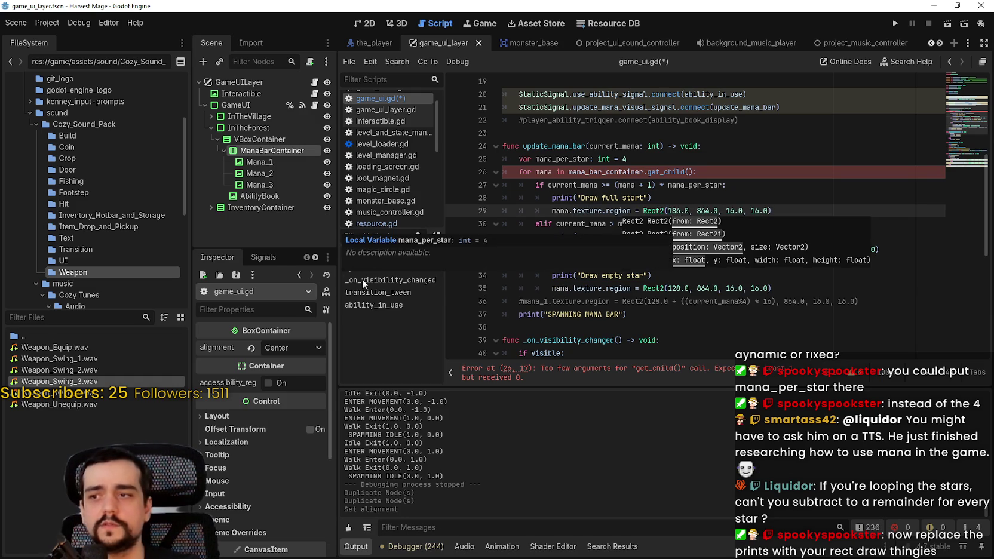
Check Mana_1's texture region in the Inspector and correct the x offset to 192.0.
left_click(266, 167)
scroll(281, 373, "up", 1)
left_click(289, 363)
scroll(264, 443, "down", 3)
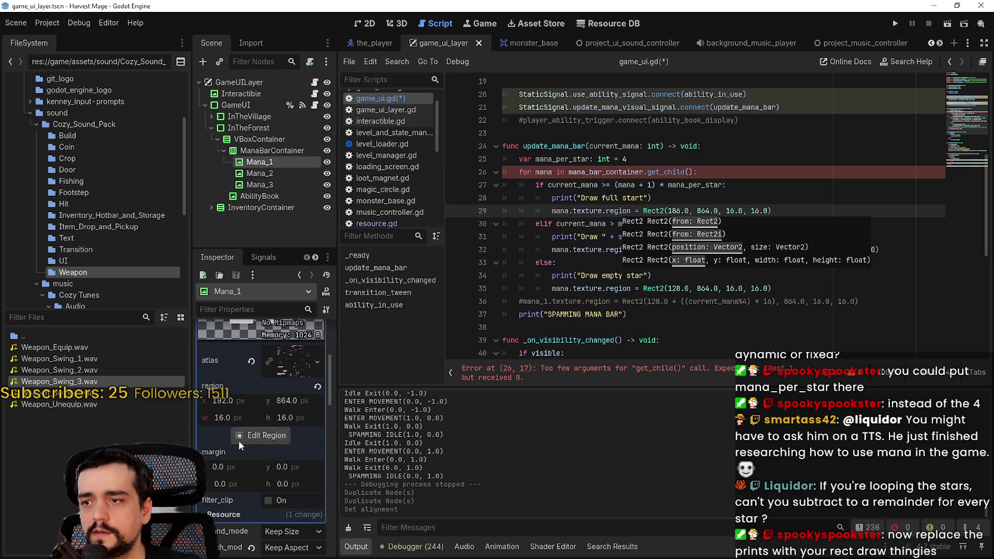
left_click(680, 210)
key("BackSpace")
key("BackSpace")
type("90")
key("BackSpace")
type("2")
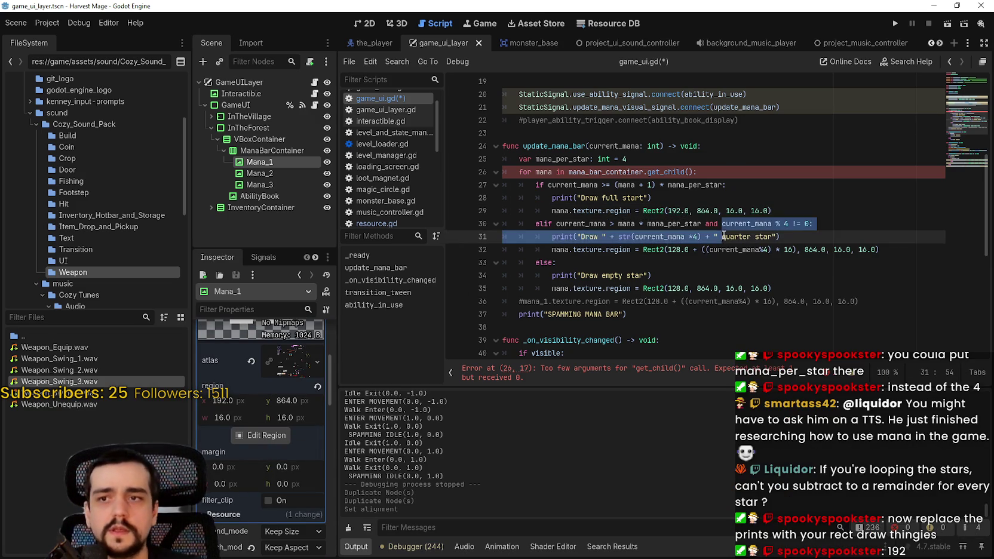
left_click(703, 289)
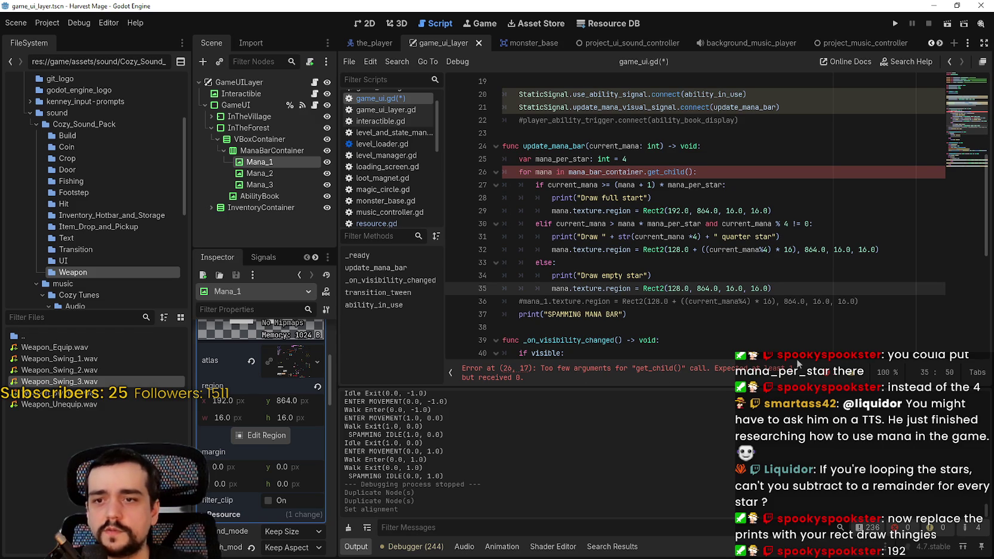
left_click(507, 378)
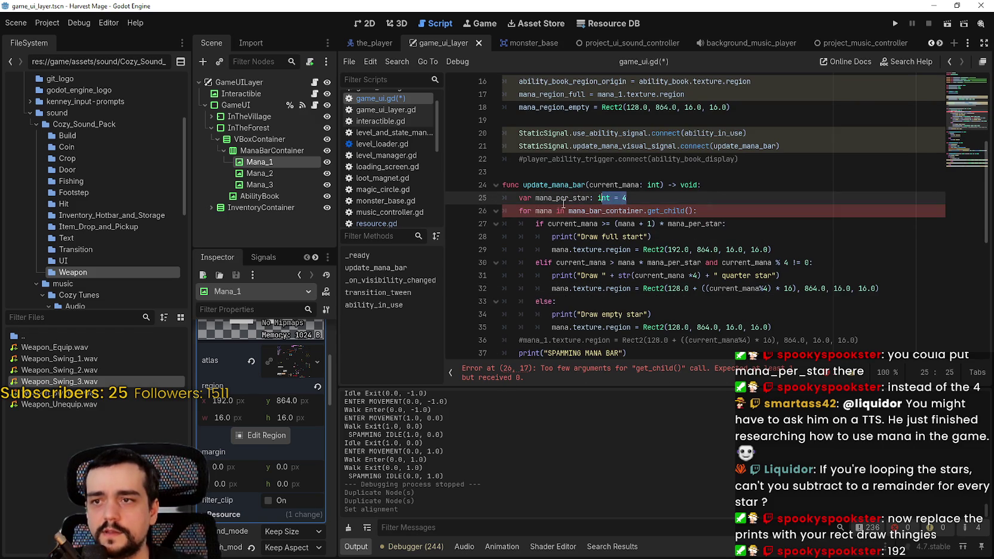
Save the script and change the loop header to iterate over mana_bar_container.size.
left_click(652, 237)
key("ctrl+s")
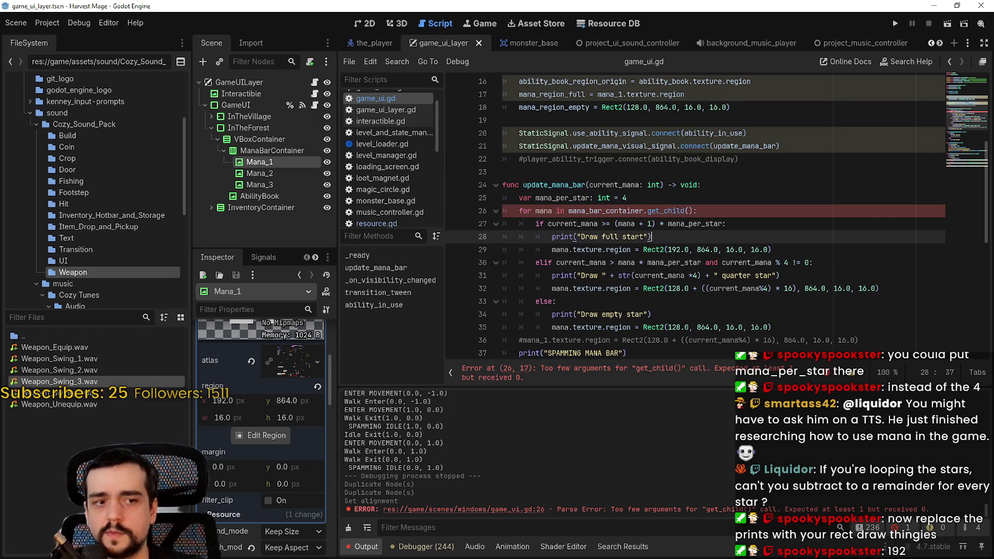
left_click(751, 223)
scroll(770, 223, "down", 1)
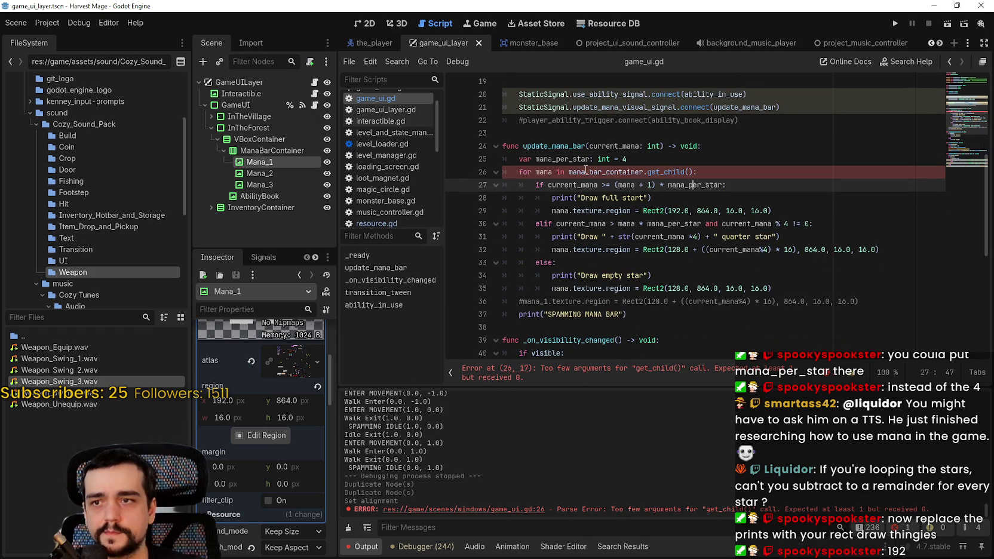
key("Up")
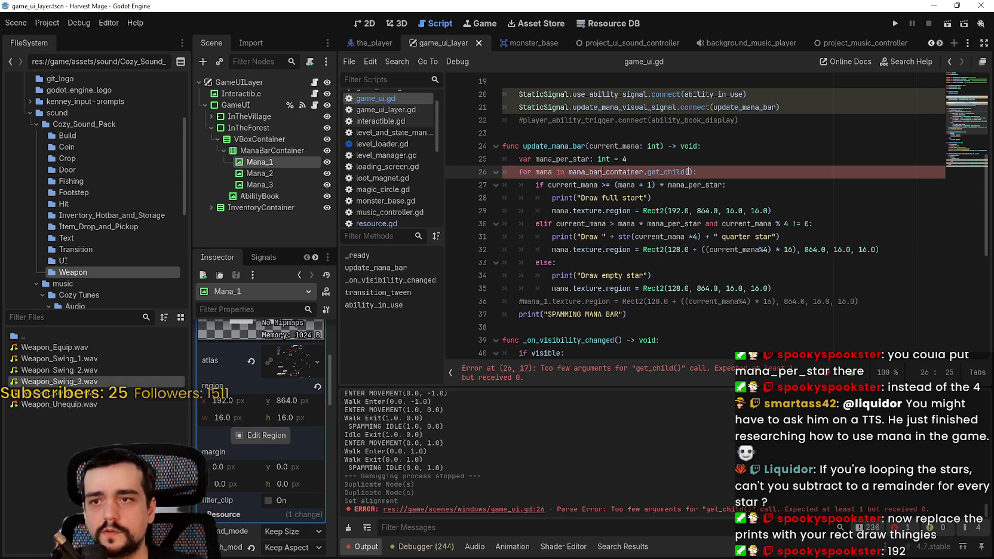
left_click_drag(678, 173, 697, 172)
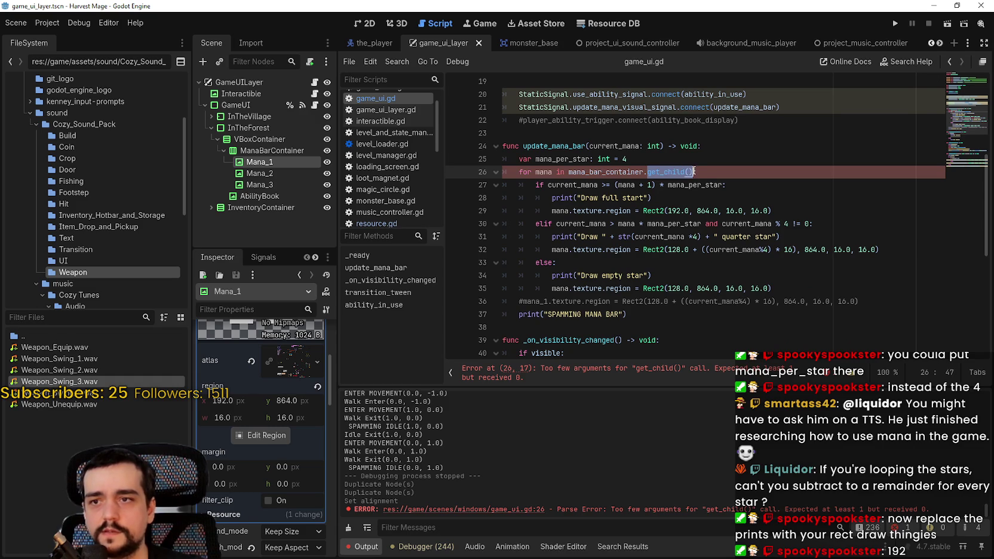
left_click_drag(647, 171, 697, 172)
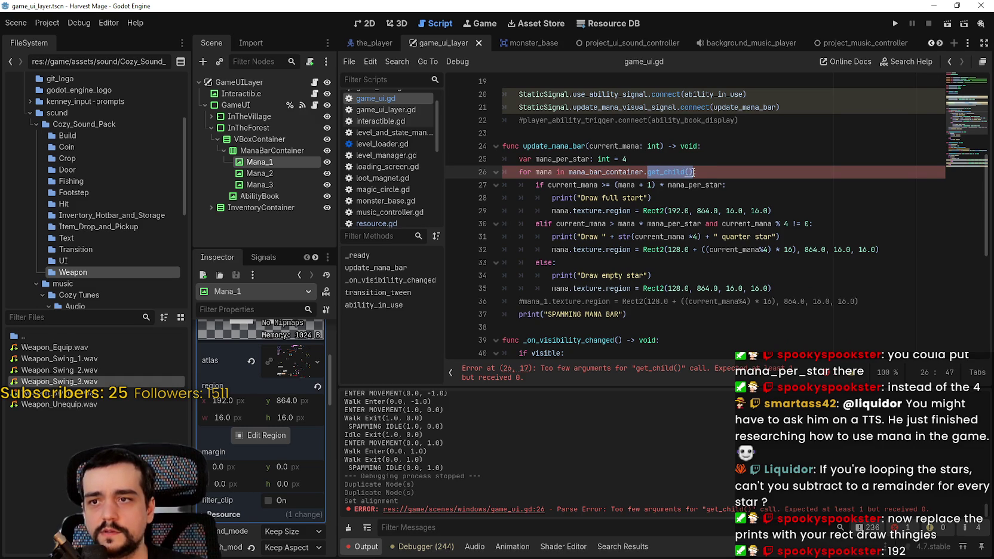
key("BackSpace")
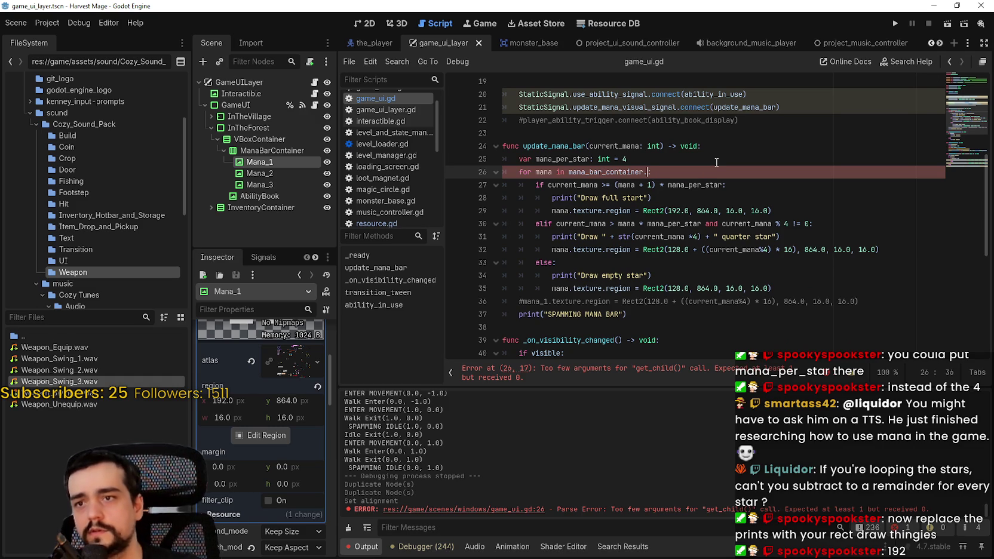
type("size")
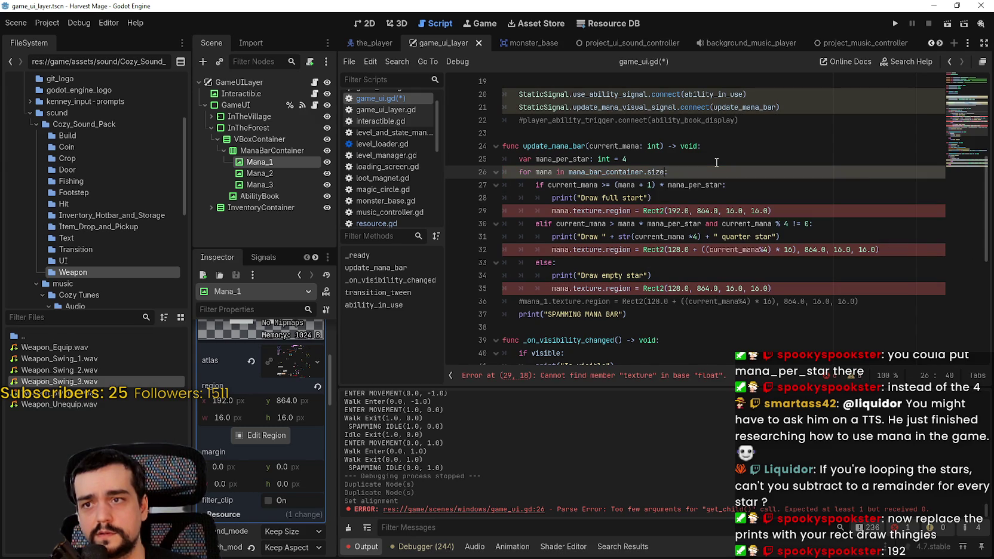
Review the uses of mana on lines 26, 27 and 29.
double_click(545, 173)
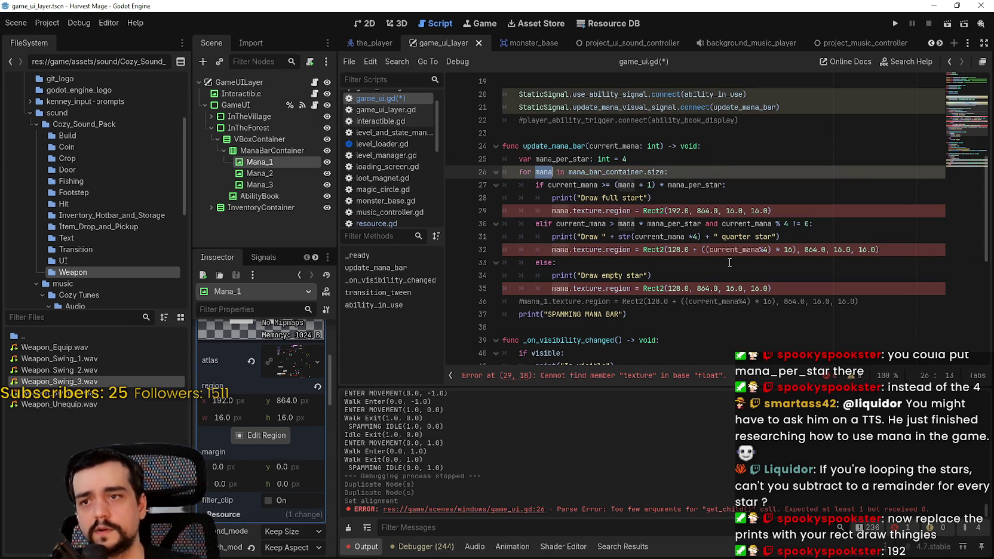
double_click(626, 185)
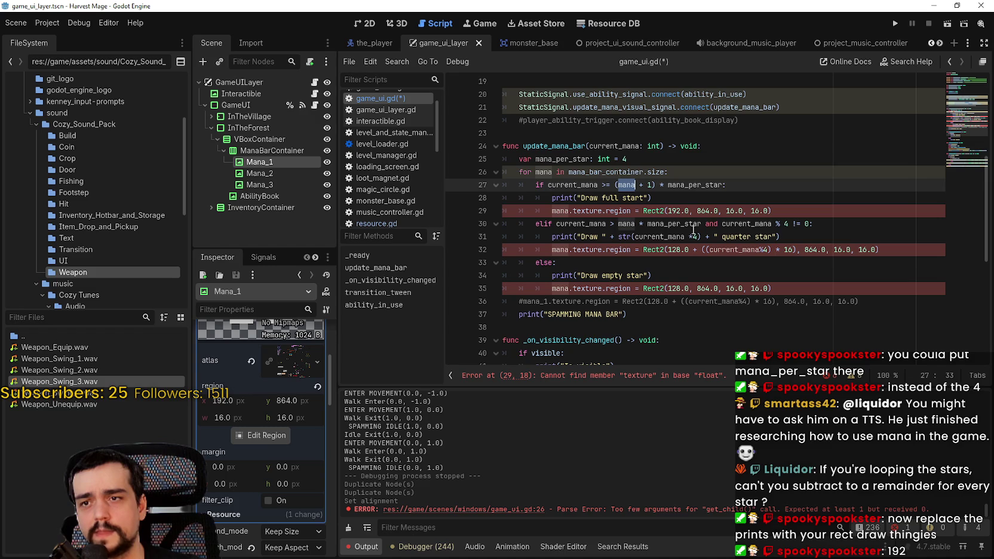
left_click(682, 211)
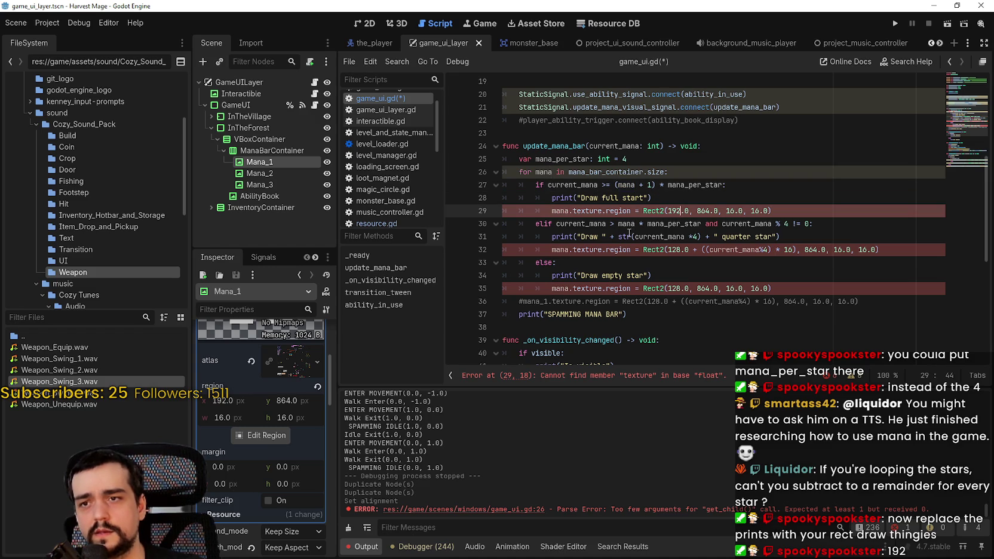
double_click(555, 208)
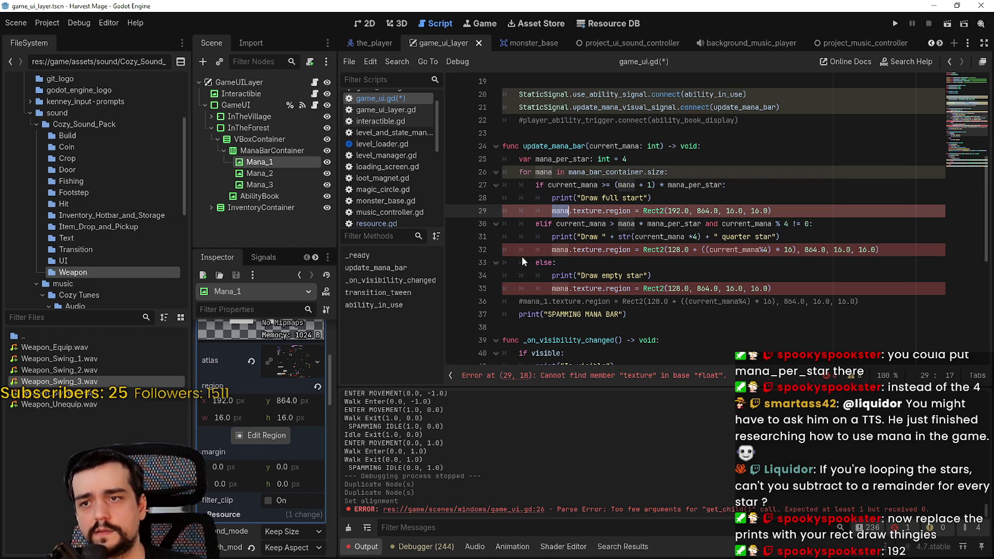
Replace mana on line 29 with mana_bar_container.get_child(mana).
type("manabar")
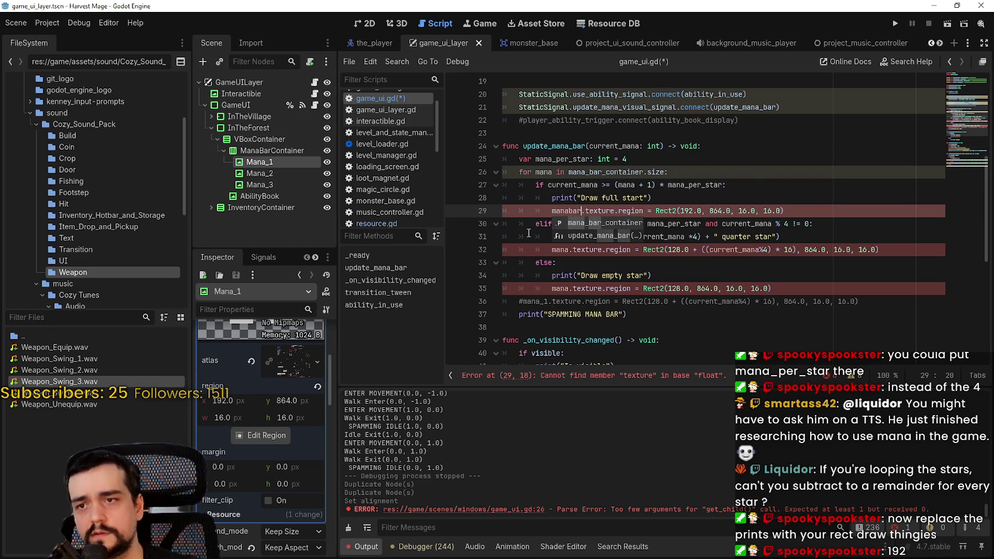
key("Return")
type(".get")
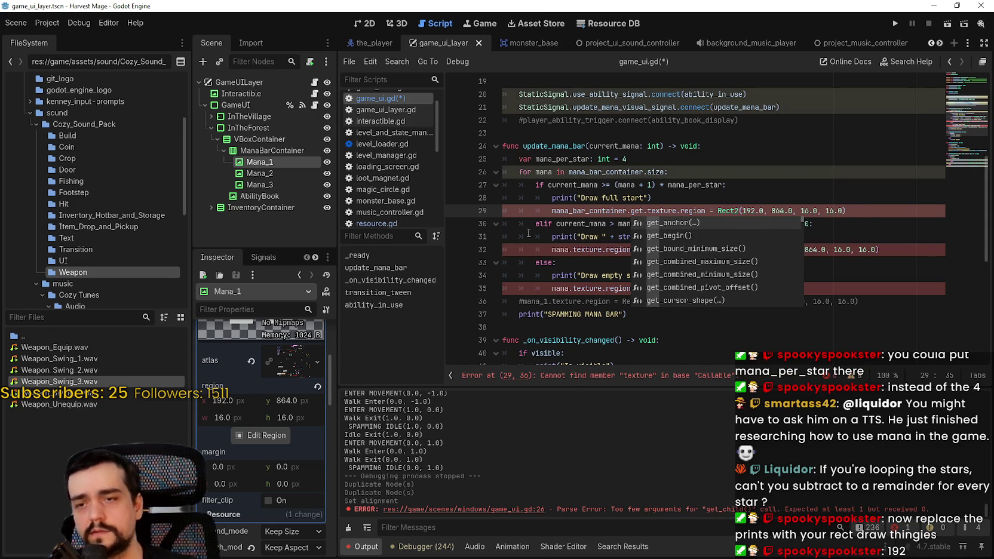
type("_ch")
key("Return")
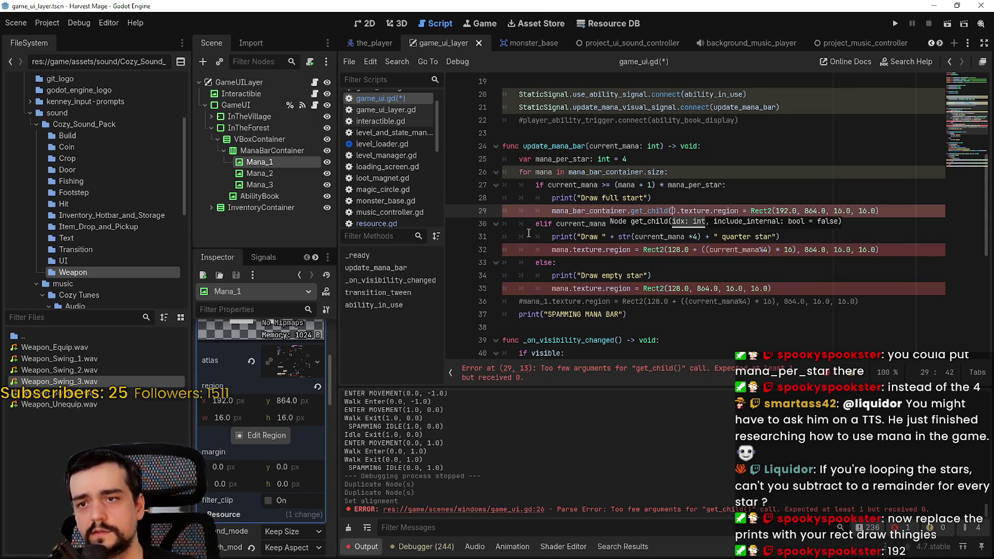
type("mana")
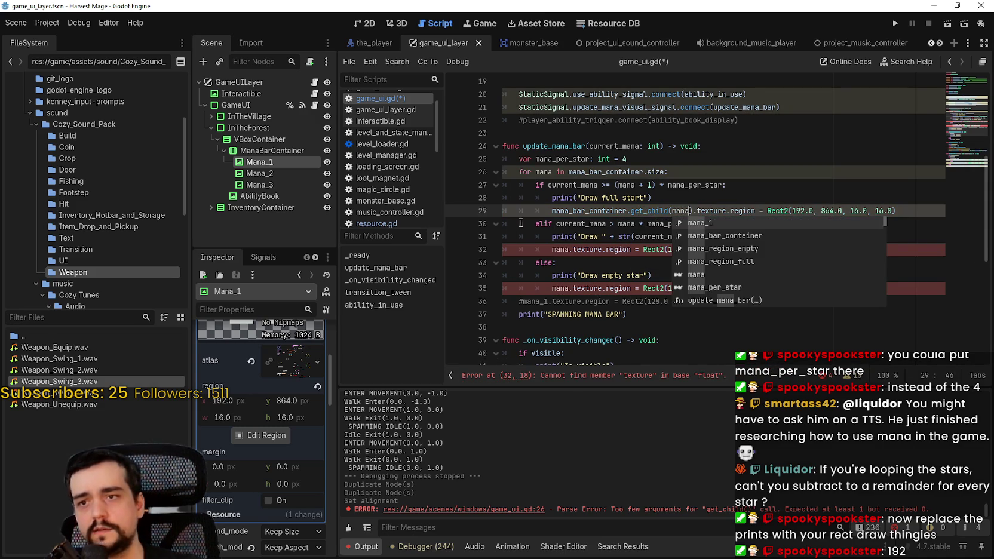
left_click(529, 225)
Copy the get_child lookup onto lines 32 and 35, save, and run the game.
mouse_move(552, 211)
left_mouse_down()
mouse_move(696, 211)
mouse_move(569, 210)
left_mouse_up()
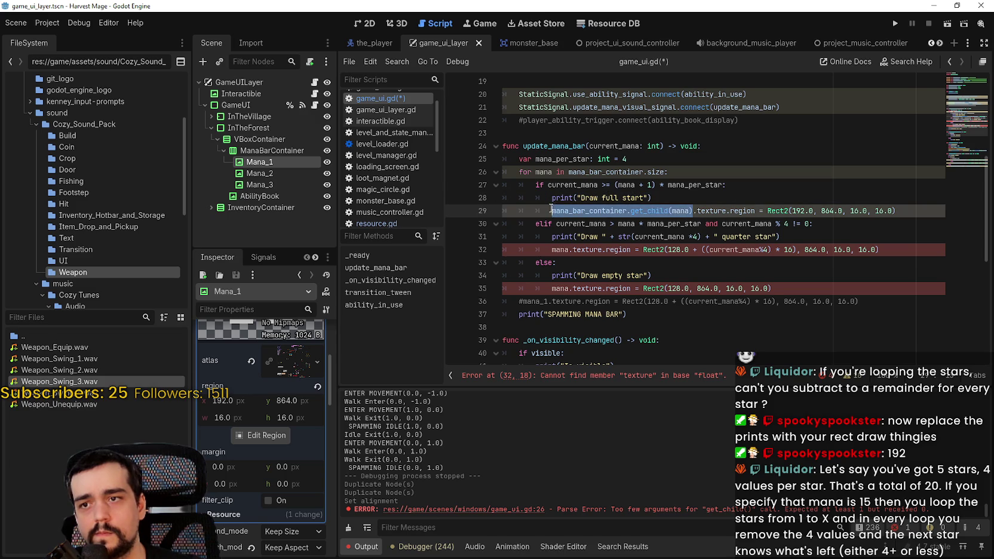
key("ctrl+c")
double_click(561, 250)
key("ctrl+v")
double_click(560, 289)
key("ctrl+v")
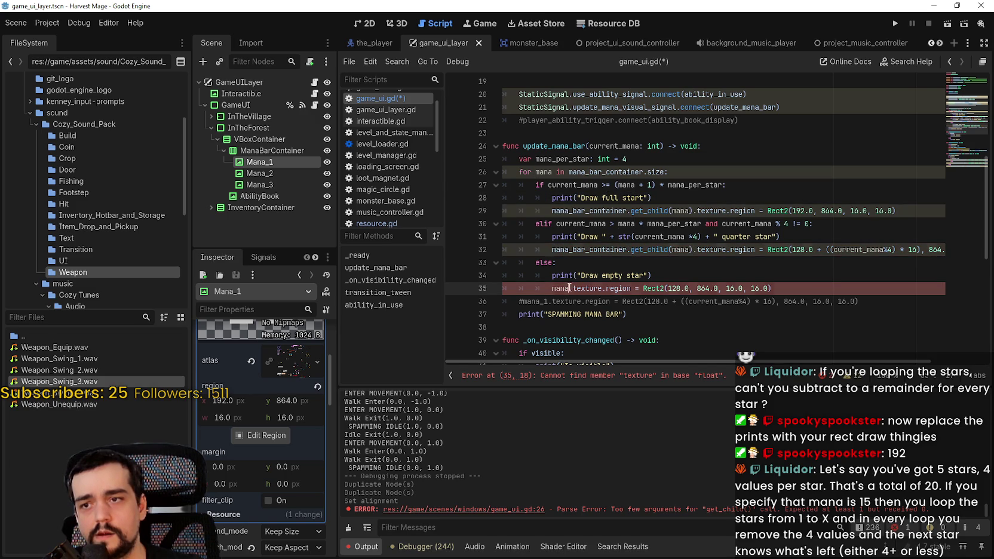
key("ctrl+s")
key("Up")
key("Up")
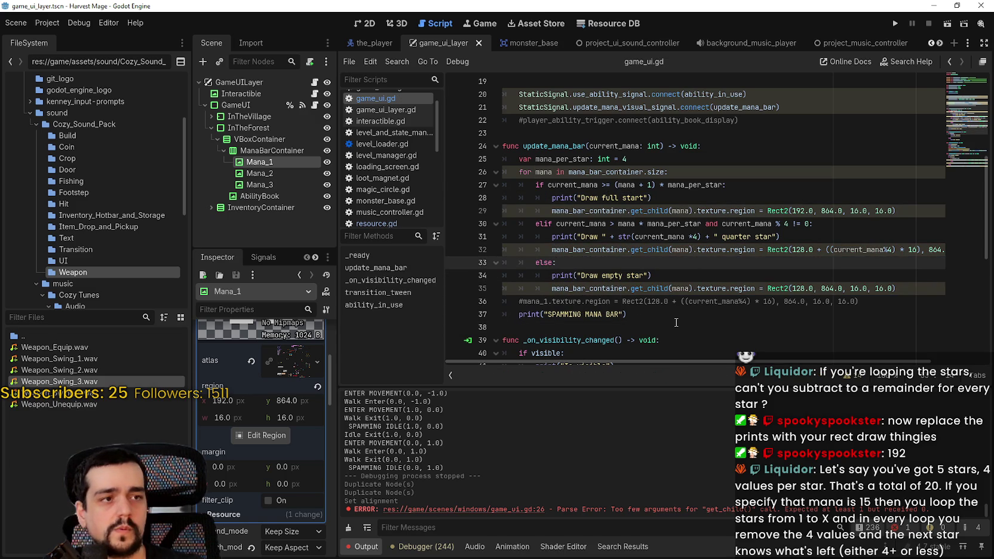
left_click(894, 24)
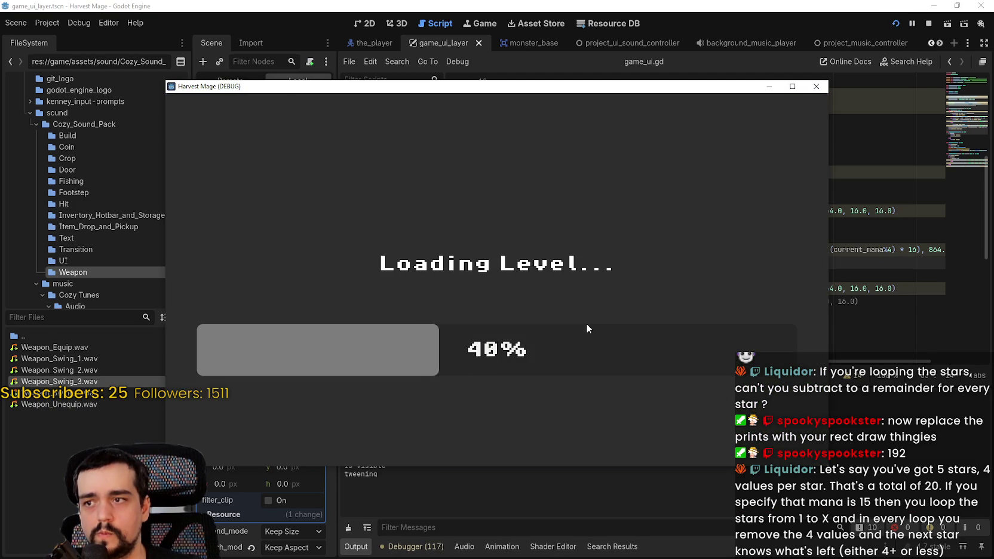
Walk into the forest with WASD, use the hotbar pickaxe on key 1, then stop the run.
key("s")
key("a")
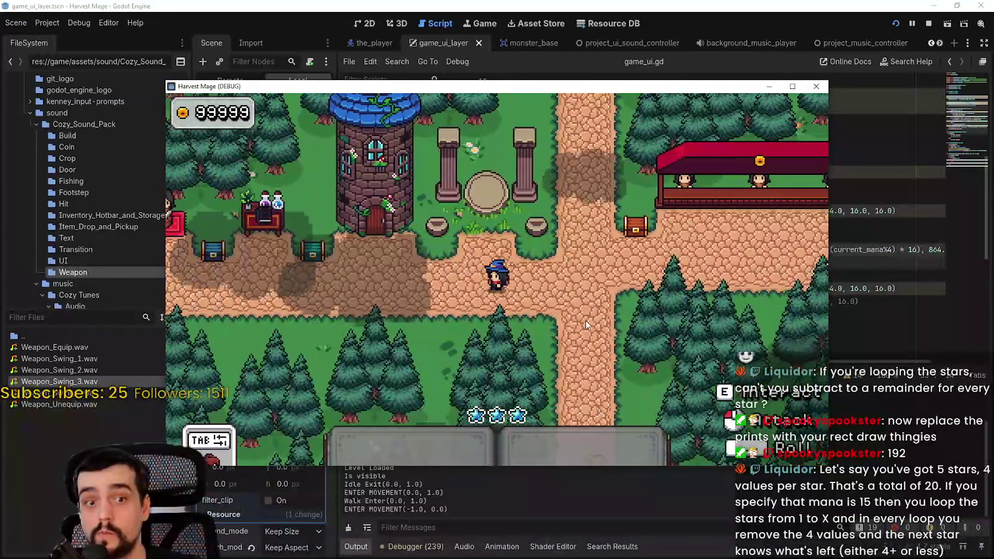
key("d")
key("w")
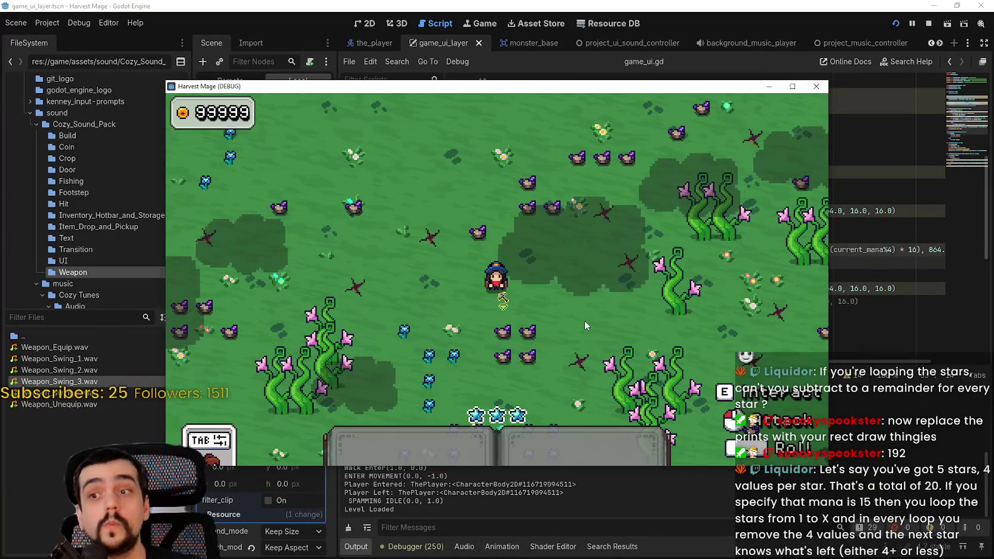
key("1")
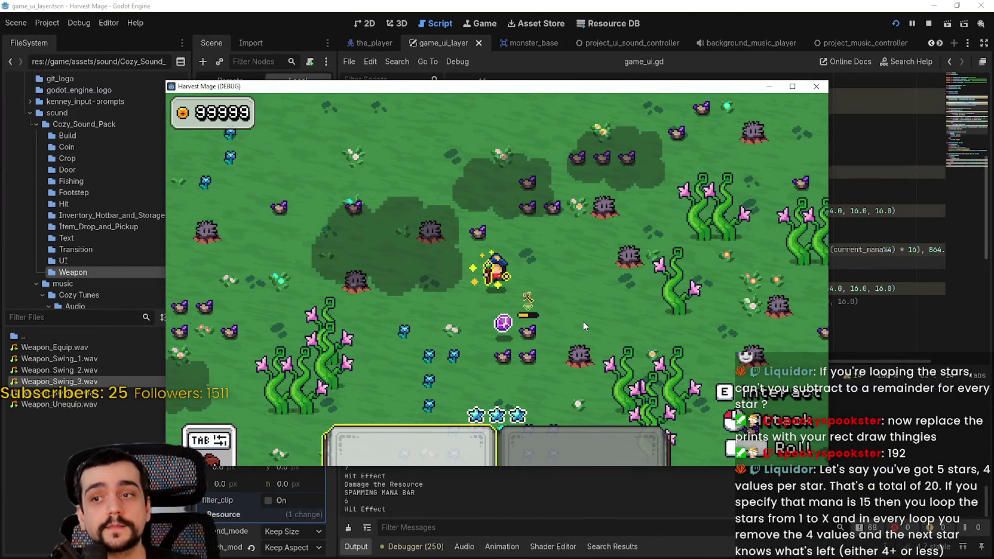
key("s")
key("1")
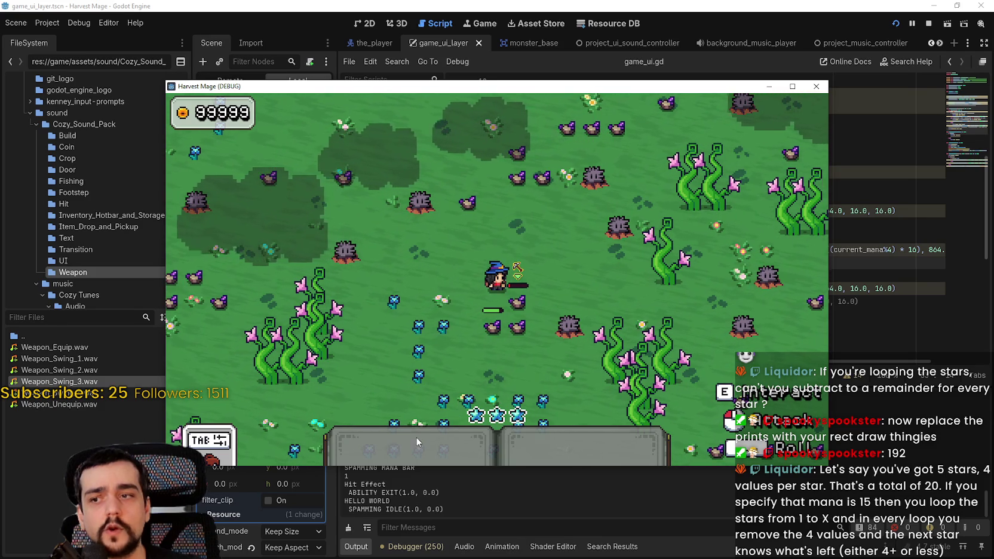
left_click(816, 86)
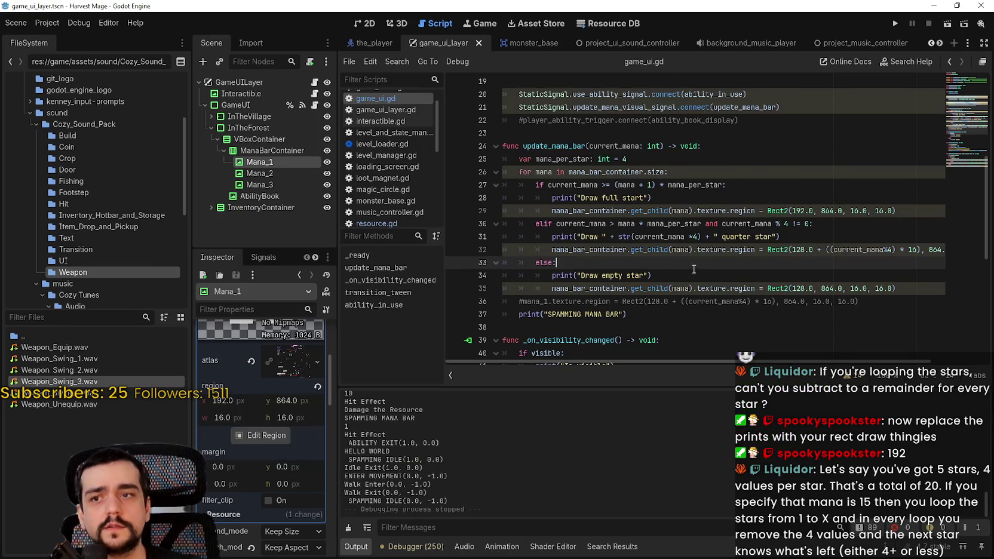
double_click(613, 144)
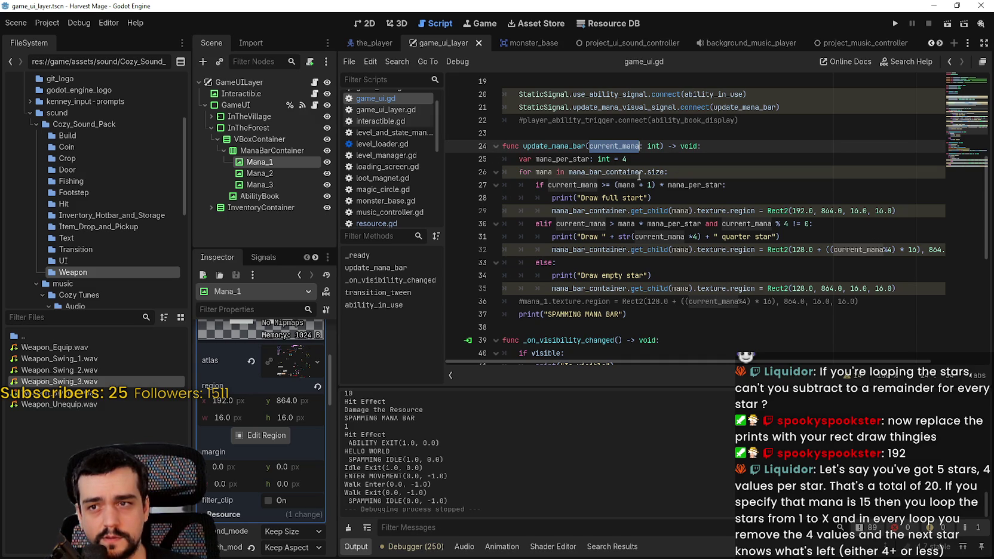
left_click(686, 172)
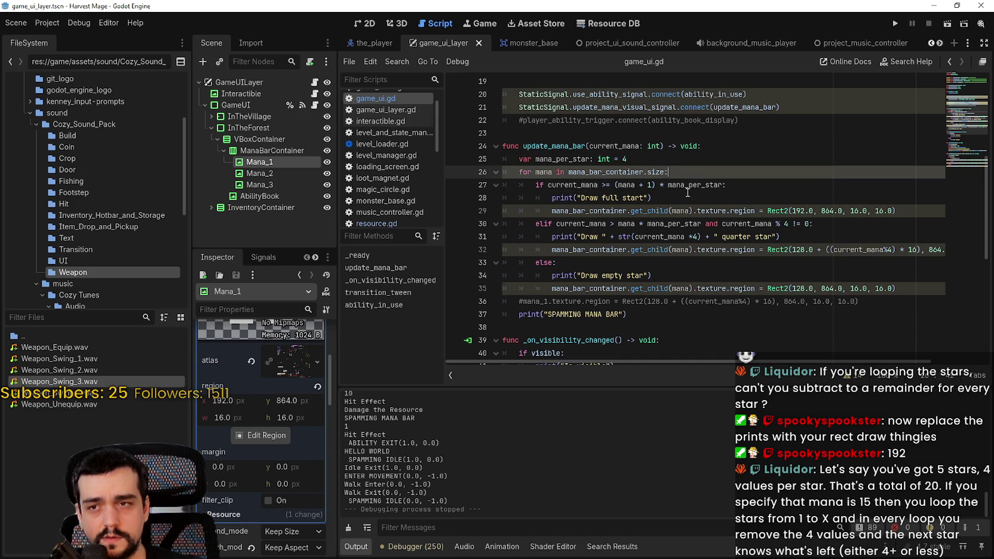
double_click(656, 172)
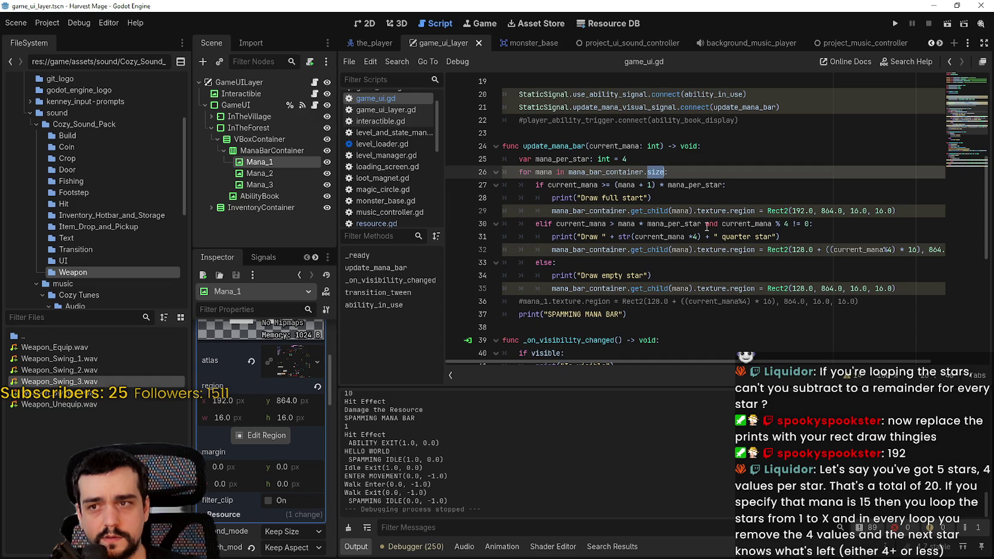
double_click(654, 210)
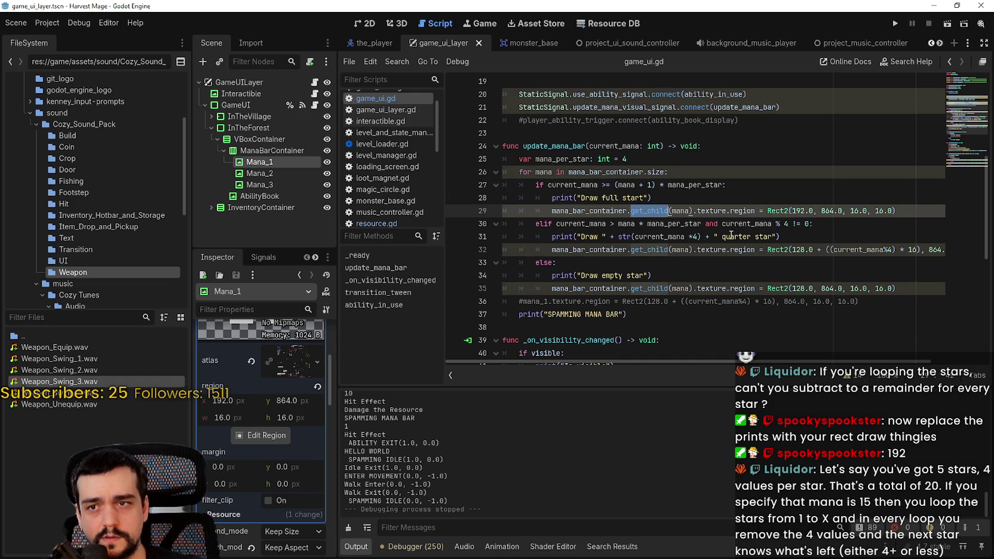
Restore get_index as the loop target on line 26 using autocomplete.
double_click(681, 211)
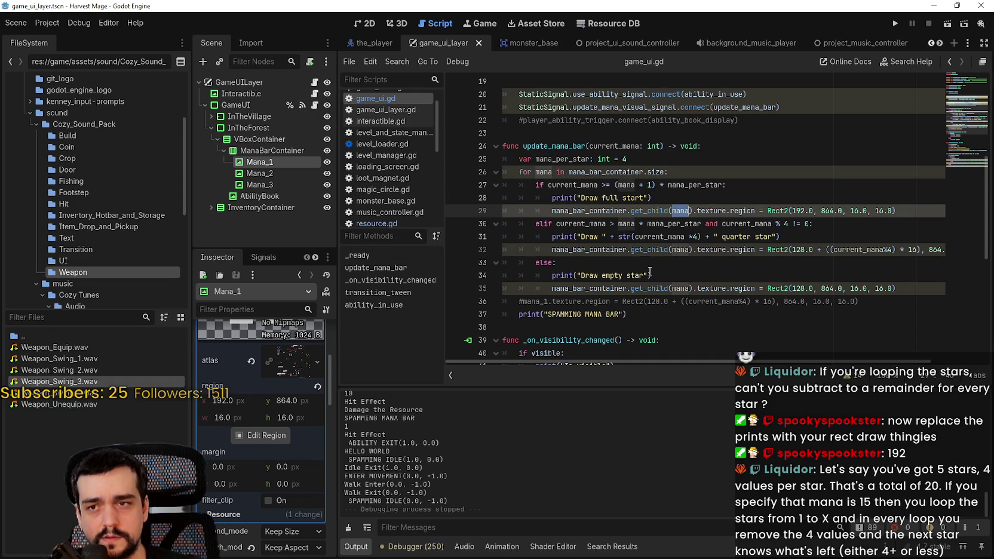
left_click(686, 211)
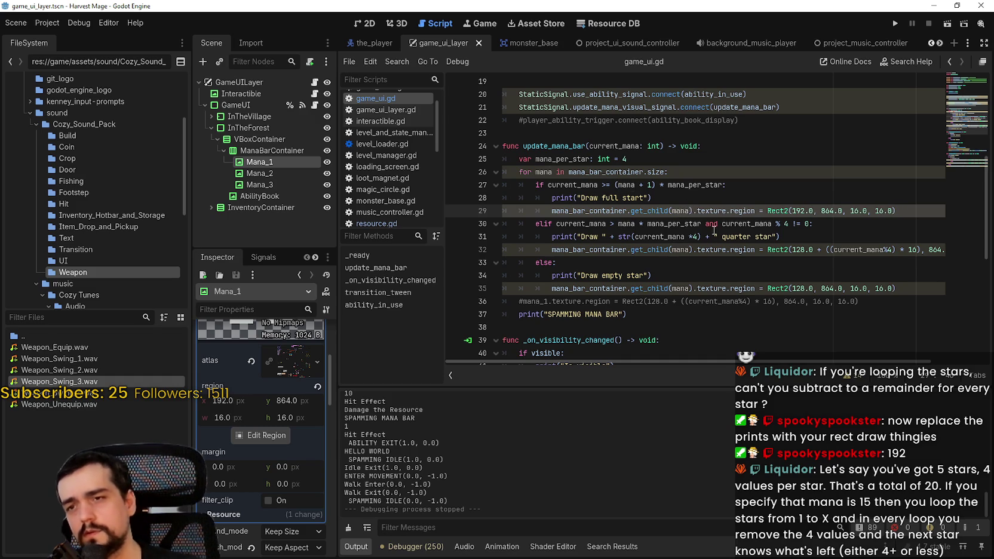
key("Up")
key("Up")
key("Up")
key("End")
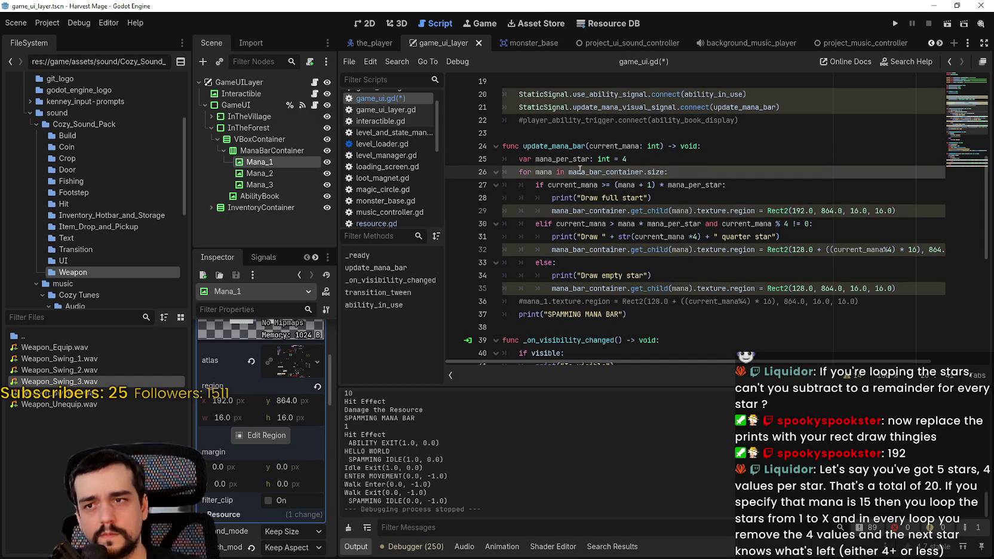
key("Left")
key("BackSpace")
key("BackSpace")
key("BackSpace")
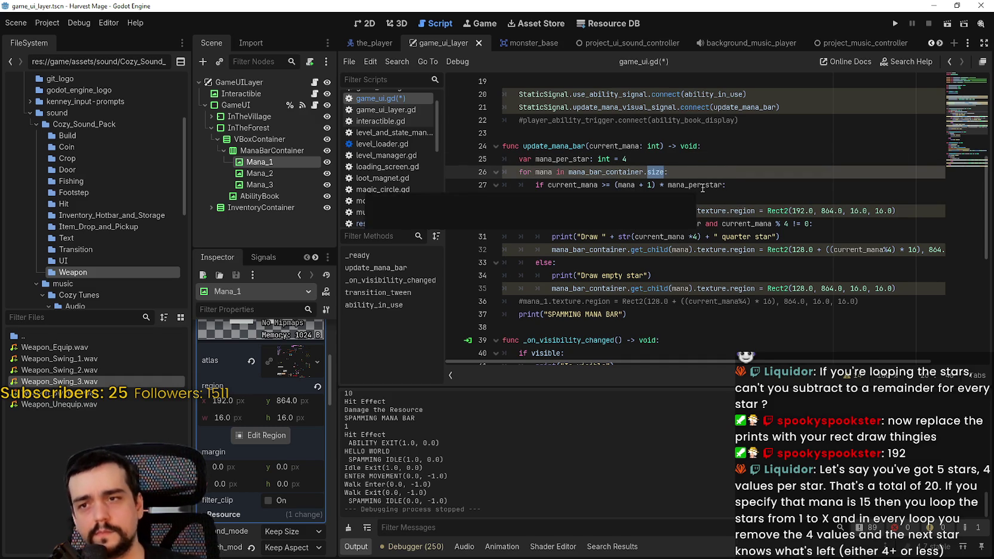
type("get_")
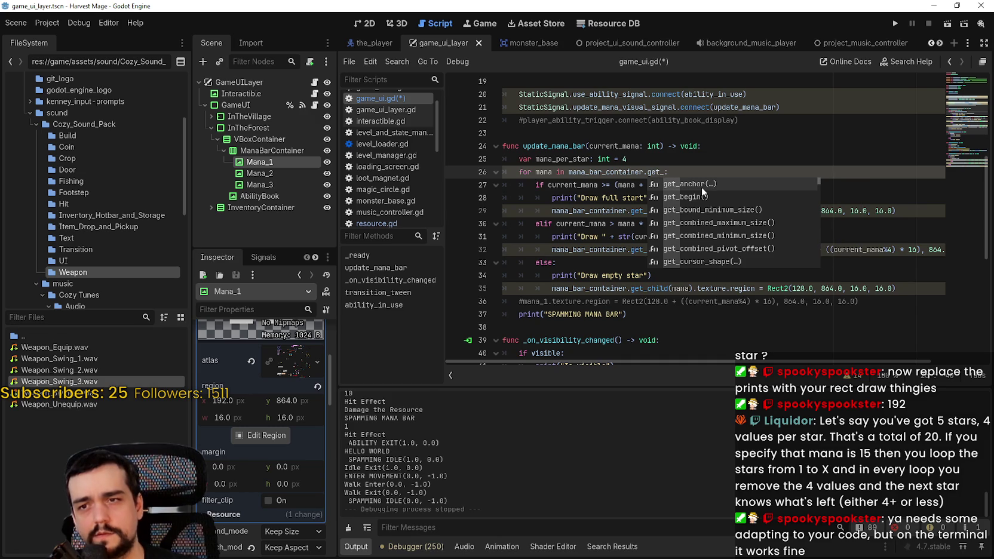
key("Down")
key("Down")
key("Down")
key("Down")
key("Down")
key("Down")
key("Down")
key("Down")
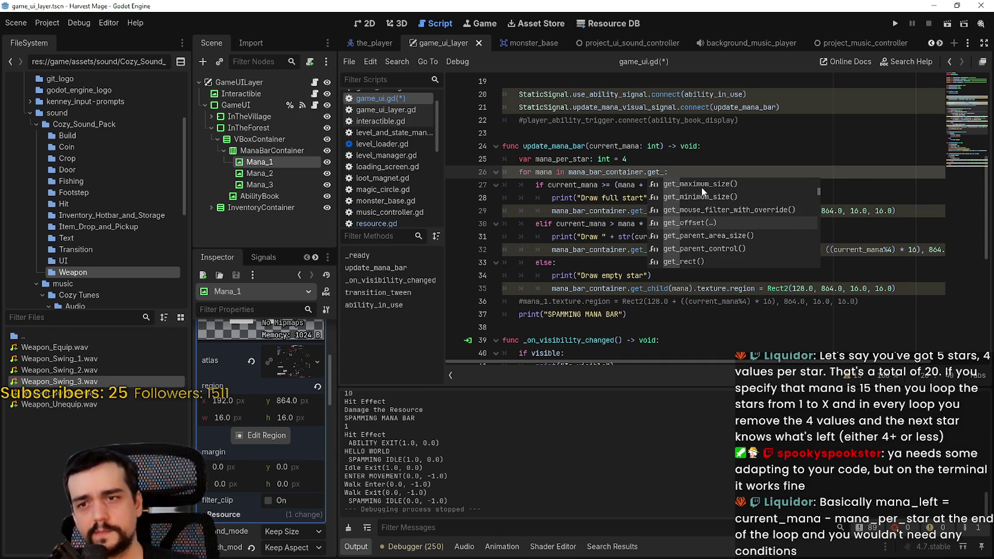
key("Down")
key("Down")
key("Down")
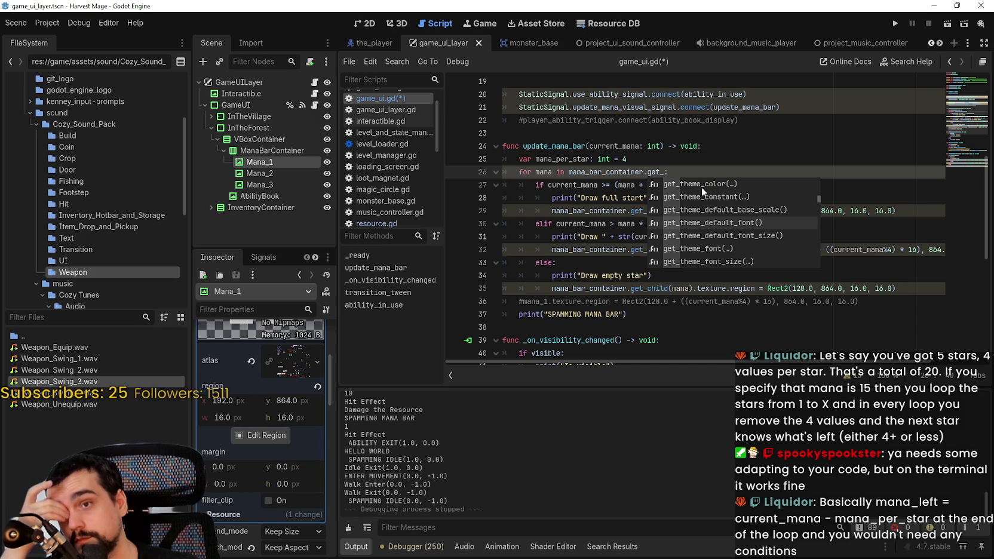
key("Up")
key("Up")
key("Up")
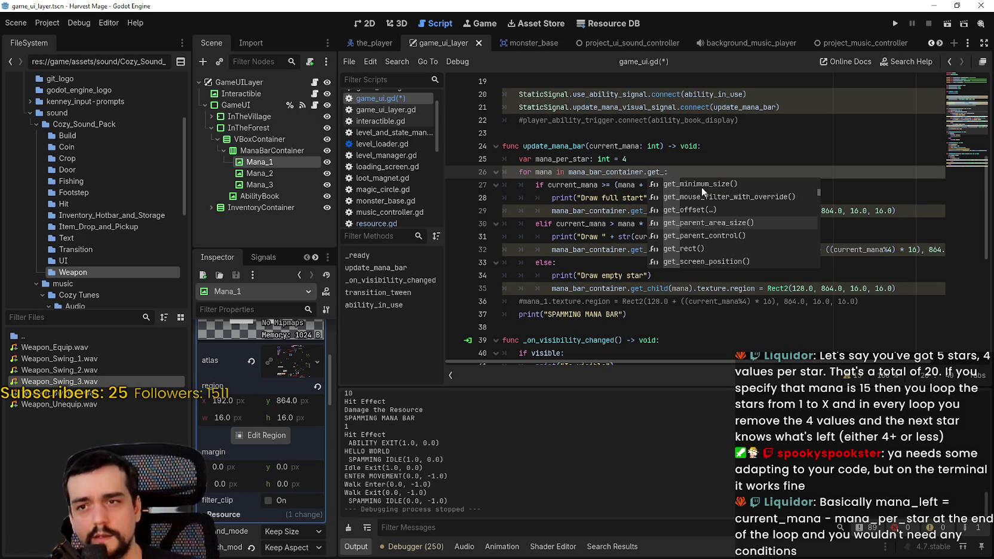
type("9i")
key("BackSpace")
key("BackSpace")
type("inde")
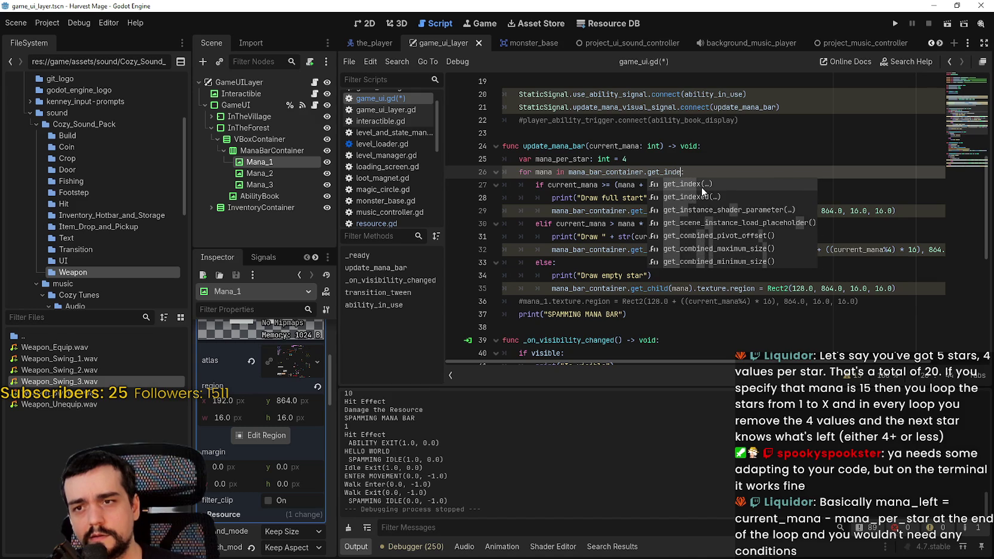
type("x")
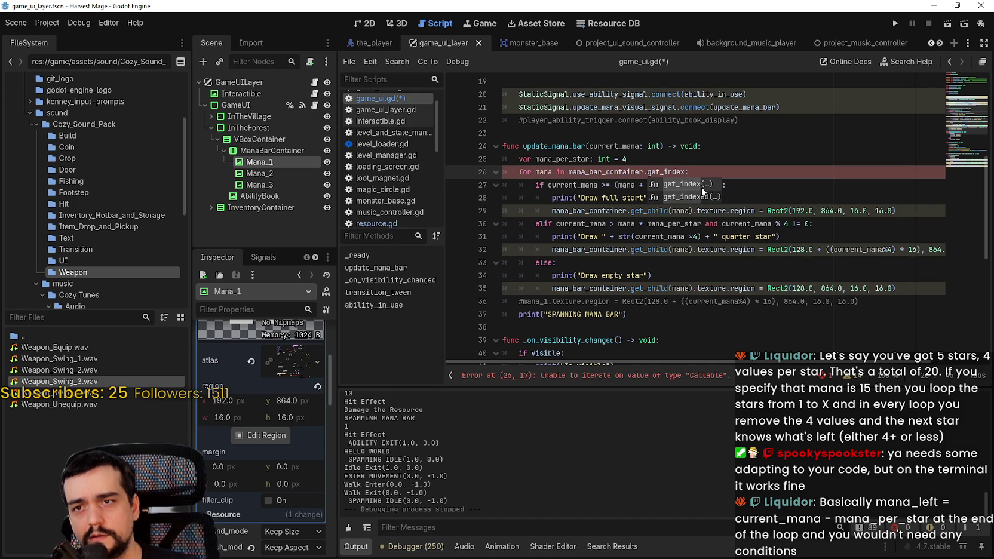
Replace get_index with size in the line 26 loop header and save the script.
left_click(657, 172)
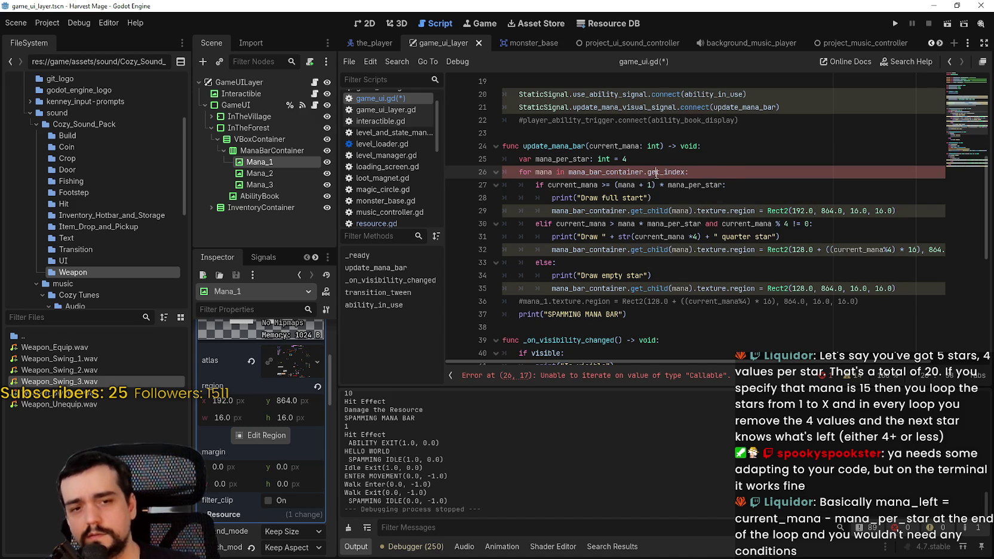
key("BackSpace")
key("BackSpace")
key("BackSpace")
key("BackSpace")
key("BackSpace")
key("BackSpace")
type("size")
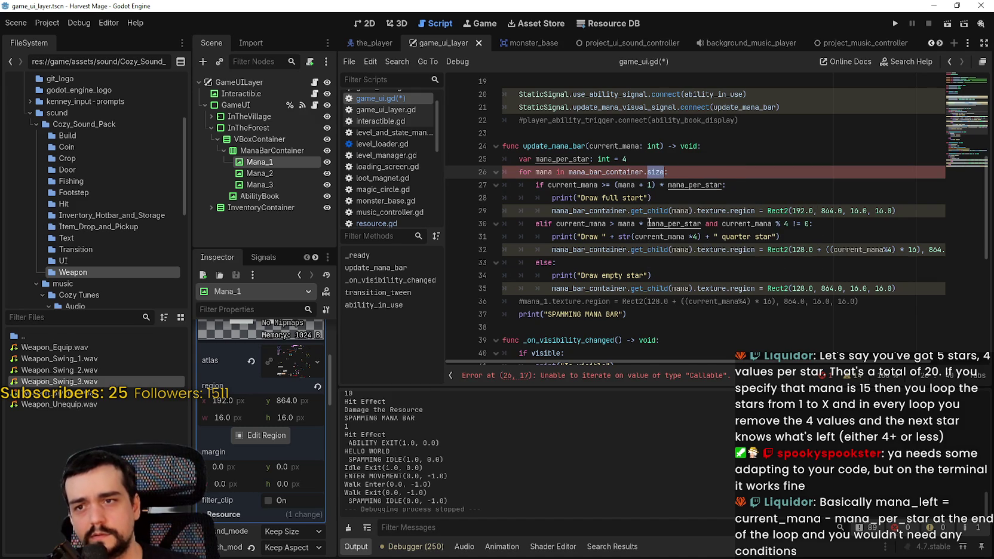
key("ctrl+s")
Wrap the loop target as range(mana_bar_container.size) and save game_ui.gd.
double_click(661, 172)
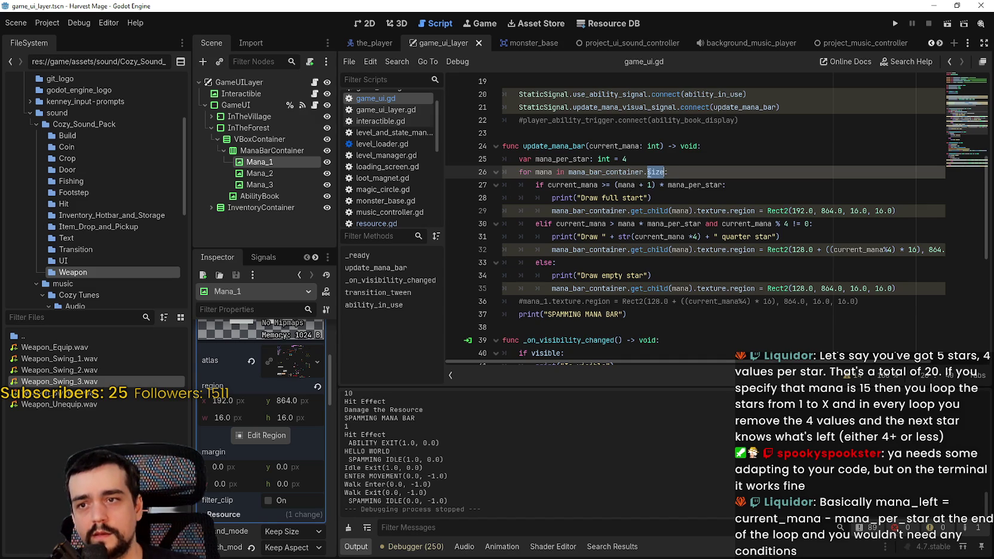
left_click_drag(652, 172, 575, 172)
type("(")
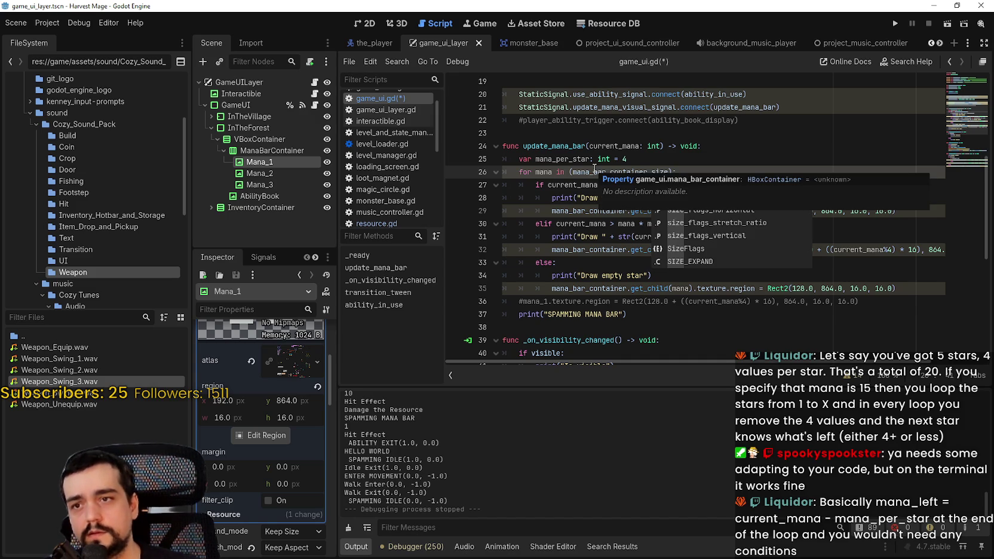
left_click(569, 172)
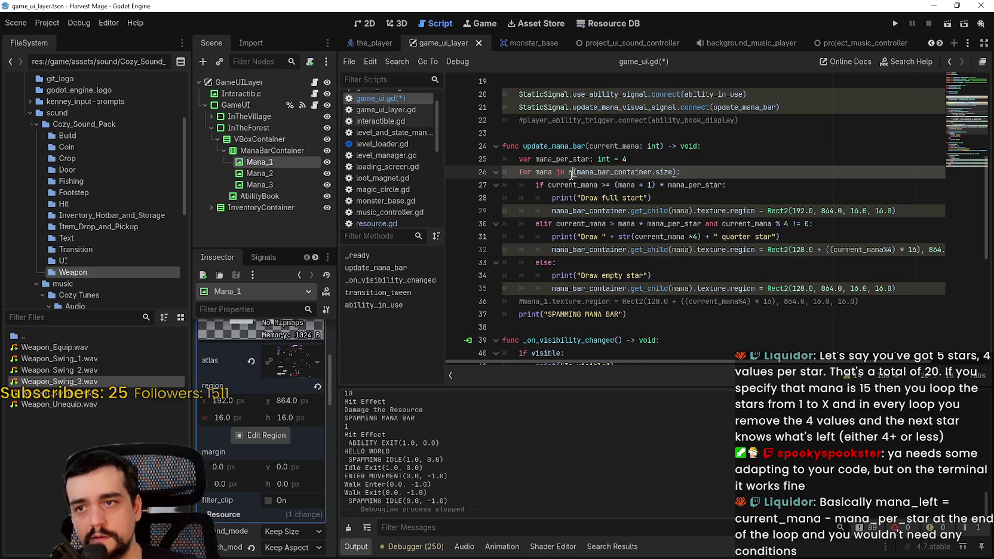
type("range")
key("Escape")
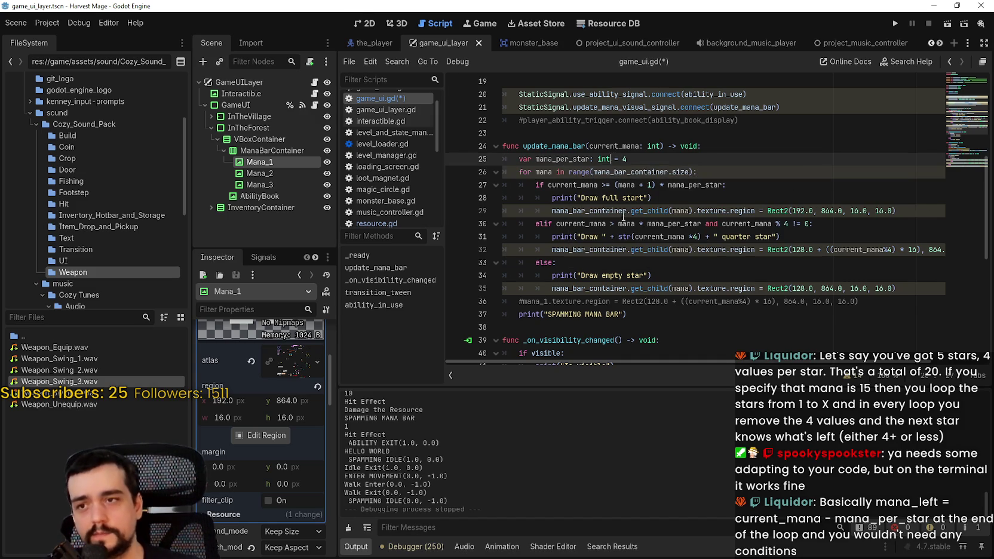
left_click(627, 211)
key("ctrl+s")
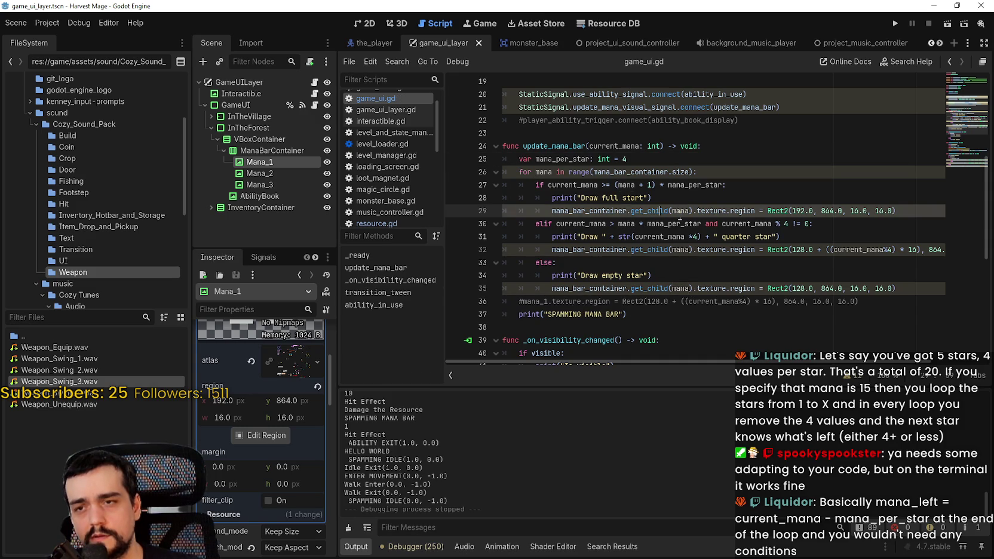
mouse_move(679, 215)
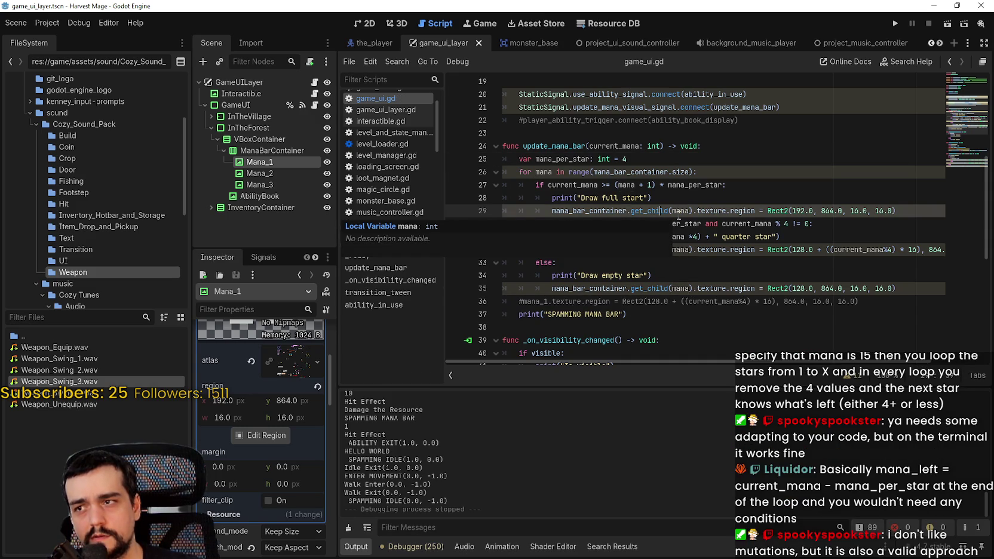
double_click(553, 173)
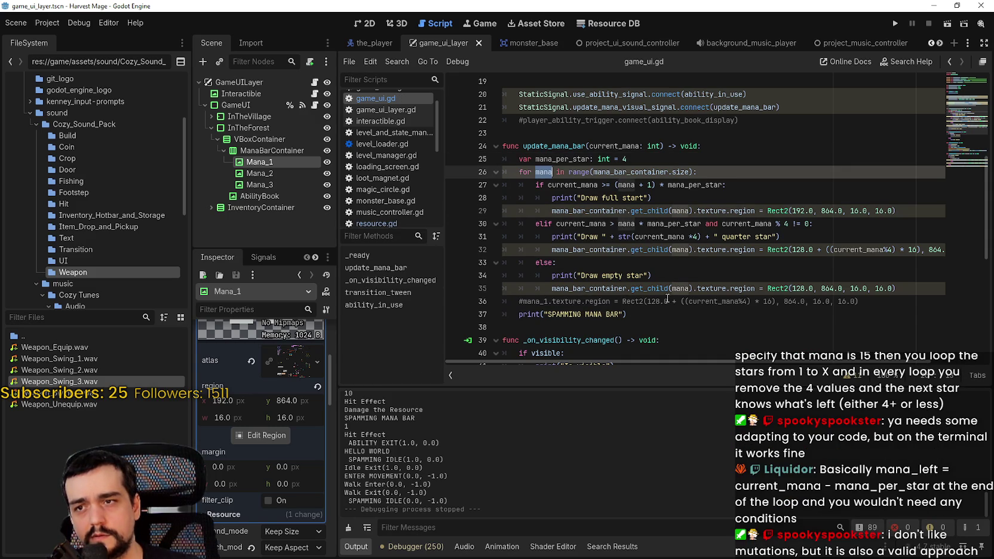
left_click(750, 198)
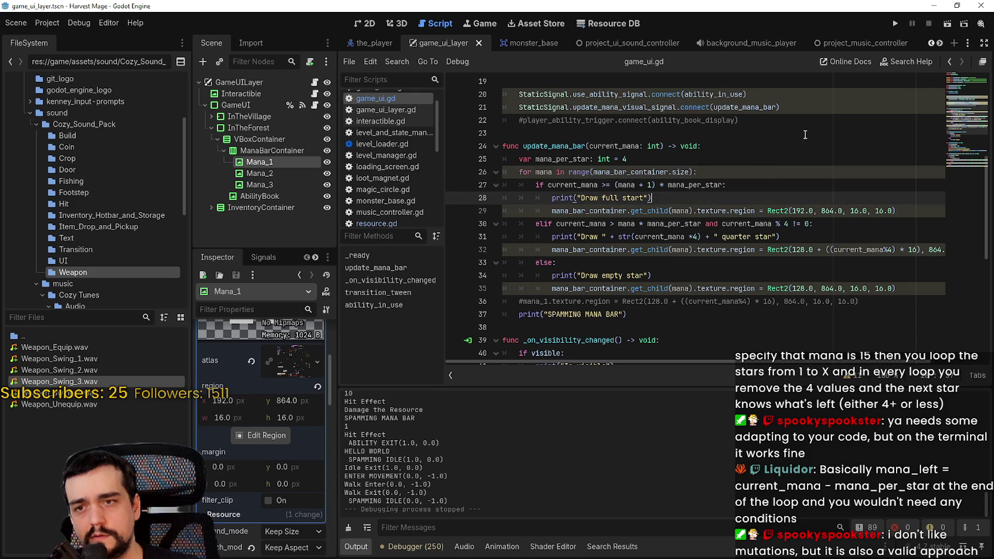
Run the game, continue the save and walk into the field until the line 26 Vector2-to-int error.
left_click(896, 25)
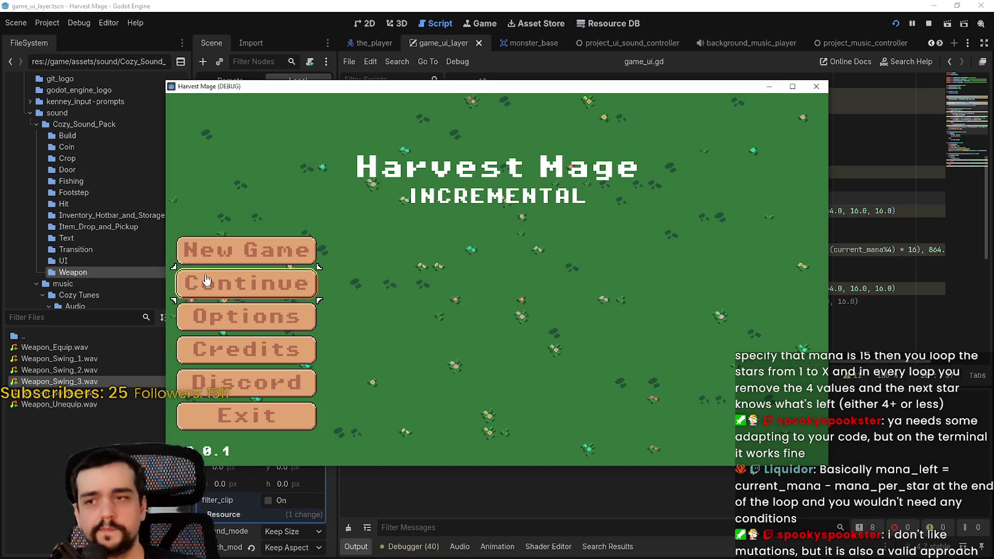
left_click(206, 280)
key("a")
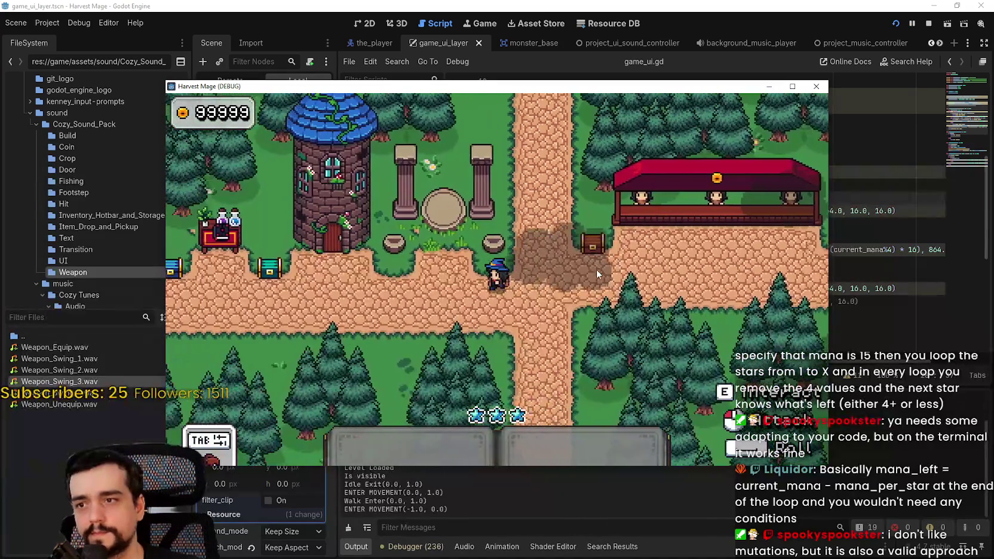
key("w")
key("d")
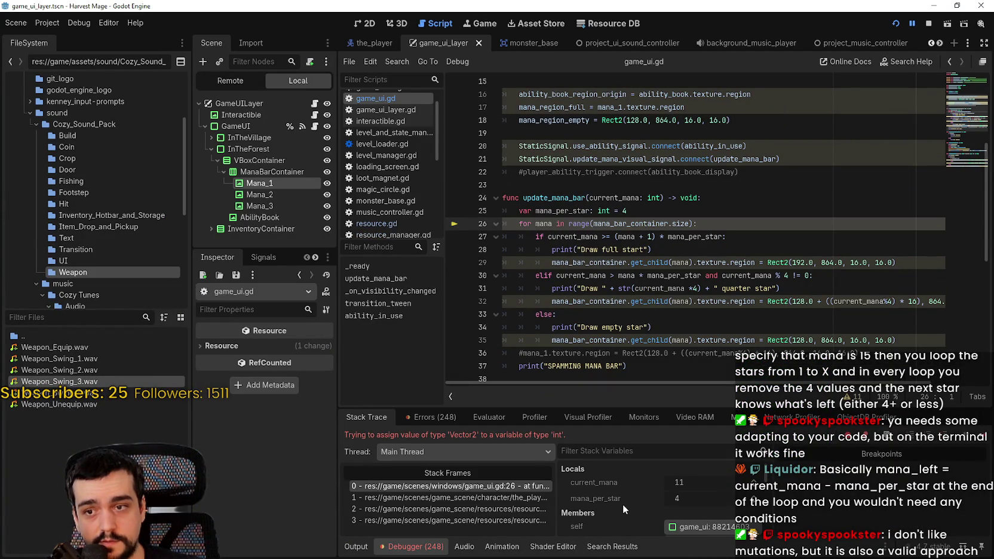
Change the loop to range(mana_bar_container.get_child_count()) on line 26 and save game_ui.gd.
scroll(623, 505, "down", 1)
scroll(623, 504, "up", 1)
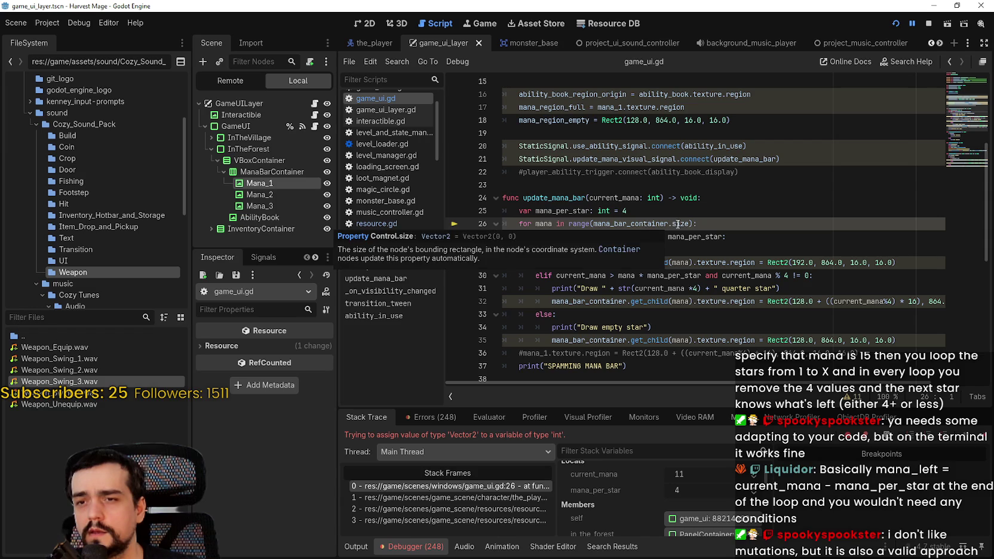
mouse_move(678, 224)
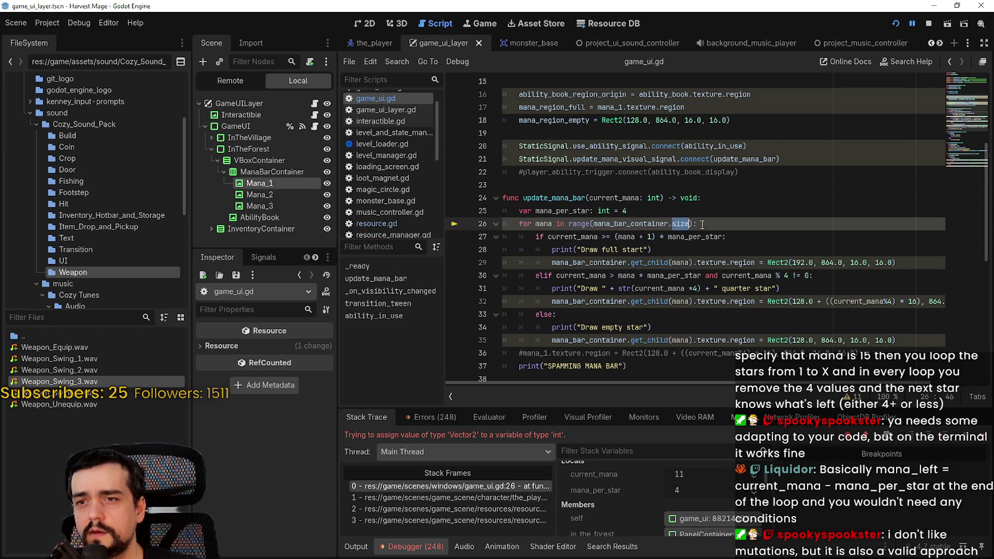
left_click(673, 224)
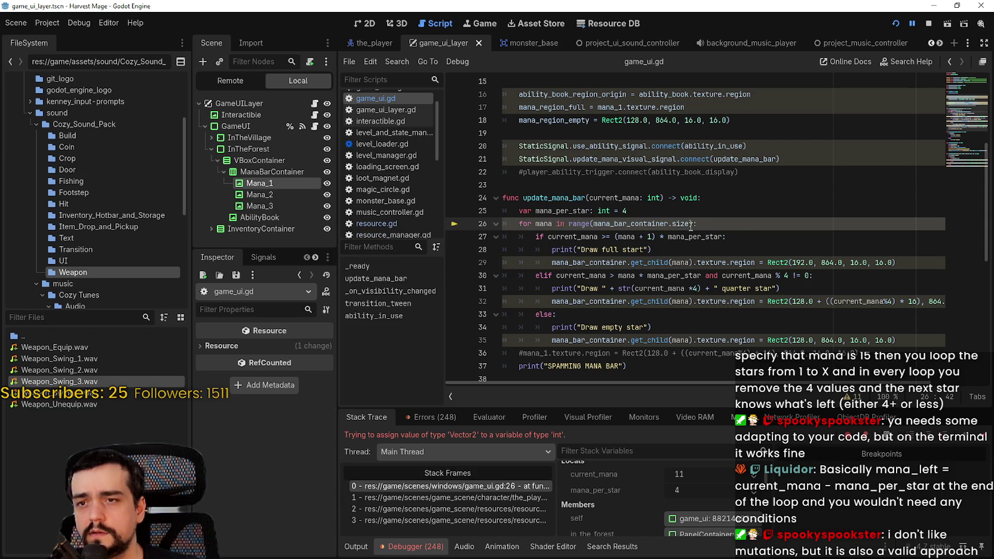
type("()")
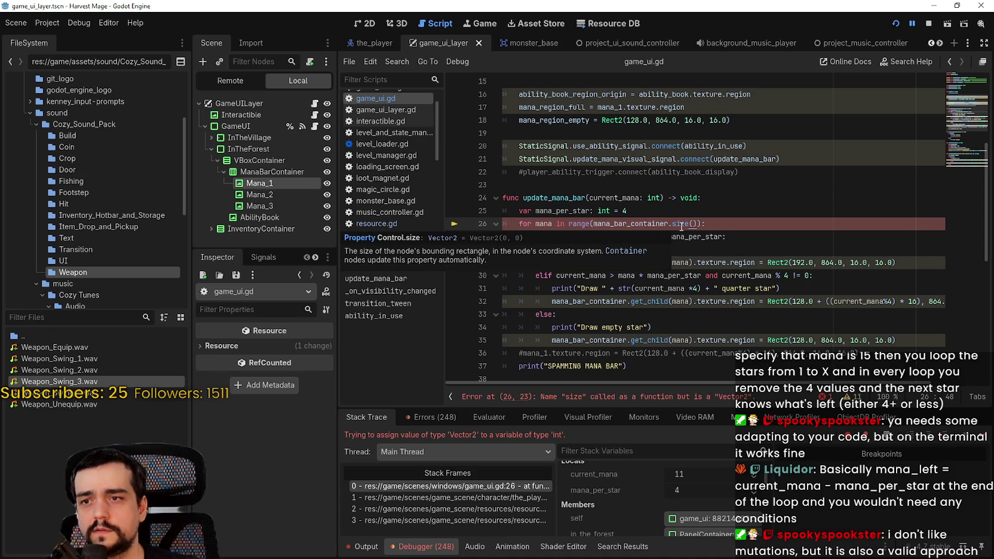
double_click(679, 225)
type("get_c")
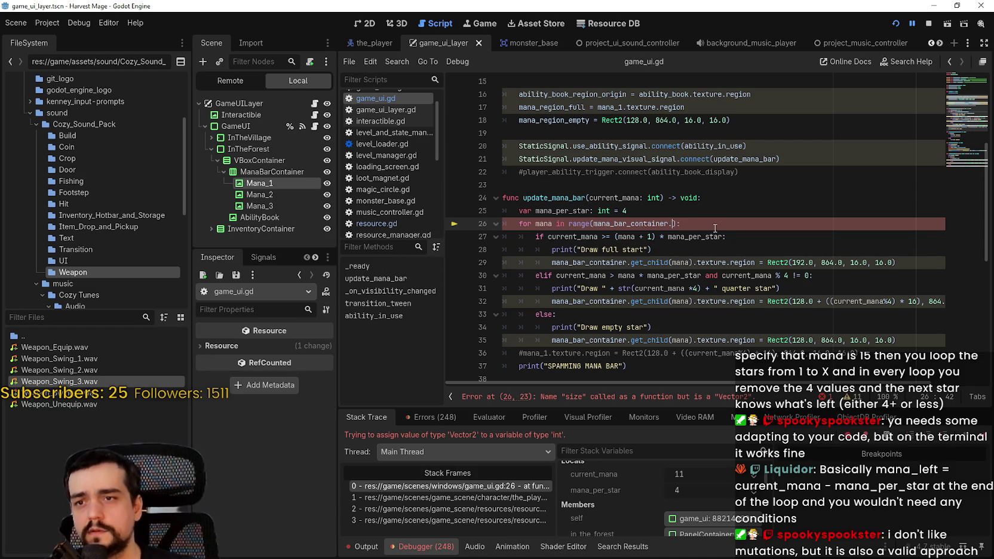
type("hild")
key("Return")
key("ctrl+s")
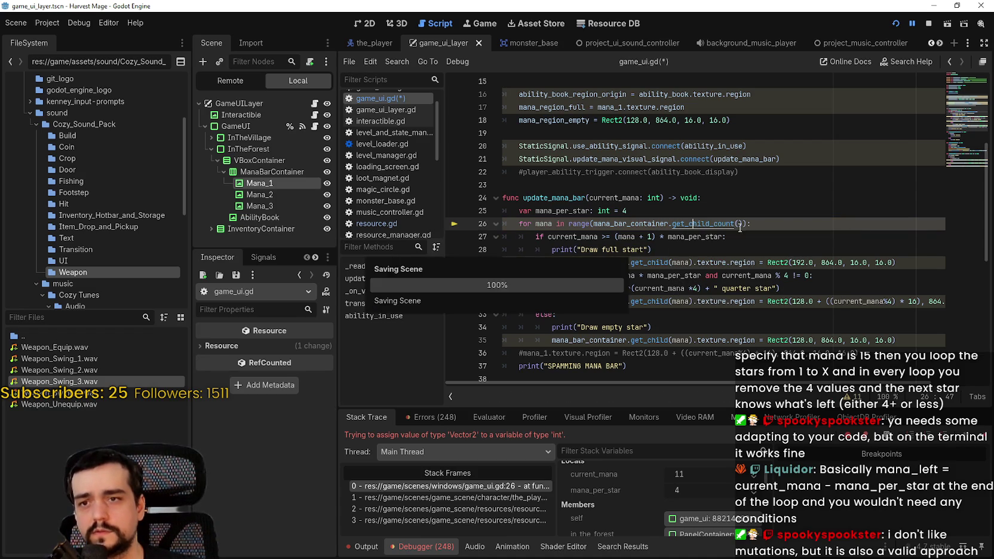
Restart the game and continue the saved game into the level.
left_click(928, 23)
left_click(896, 24)
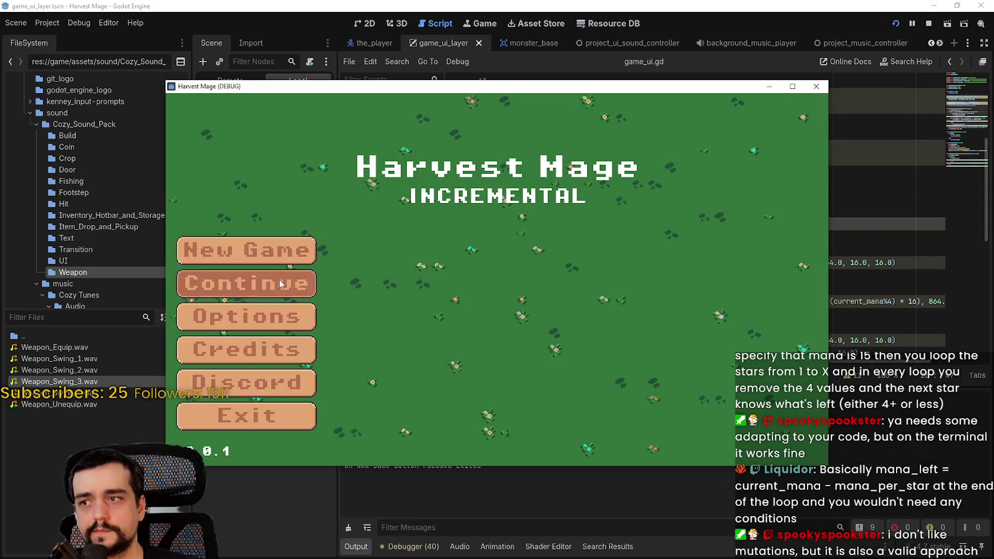
left_click(279, 279)
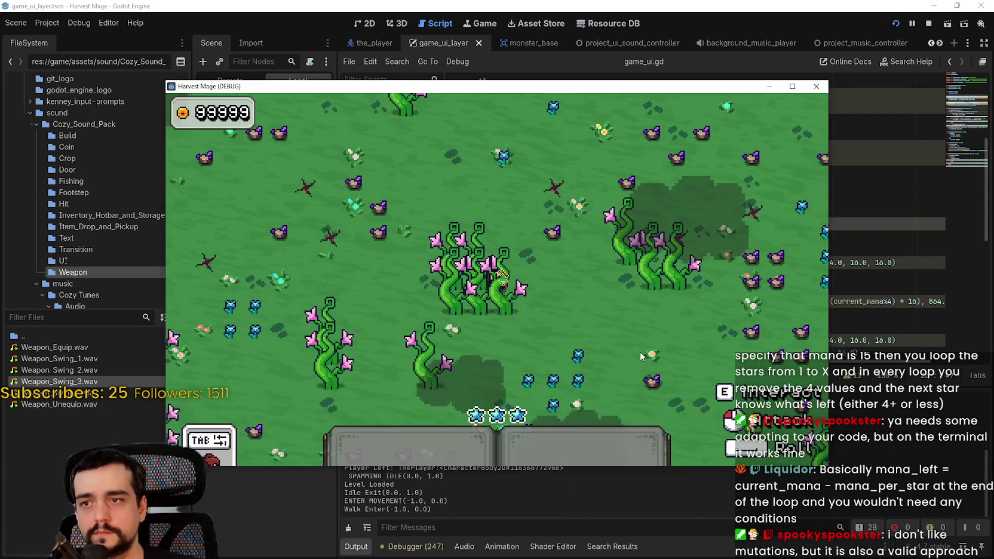
key("w")
Cast the first hotbar ability to darken the mana stars, then stop the game with F8.
left_click(640, 352)
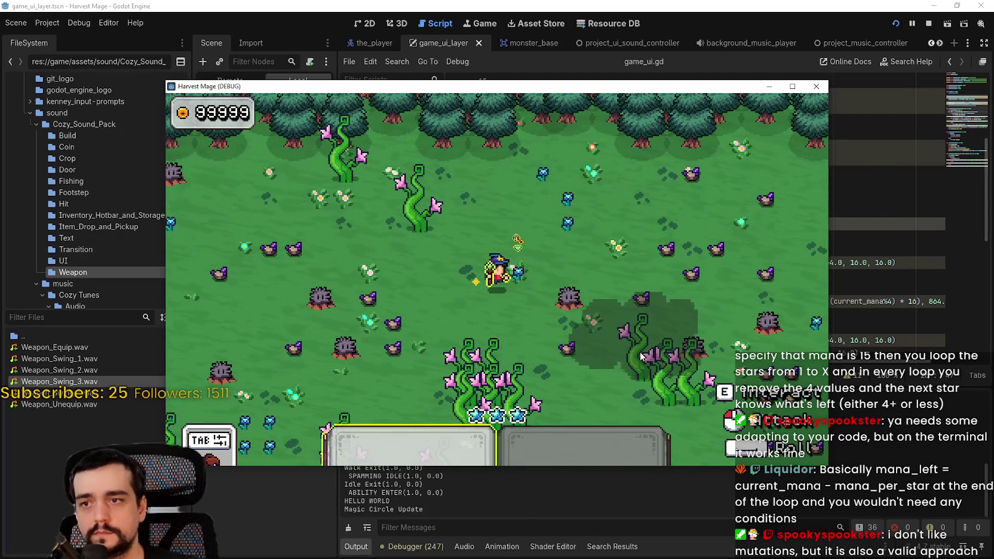
left_click(640, 352)
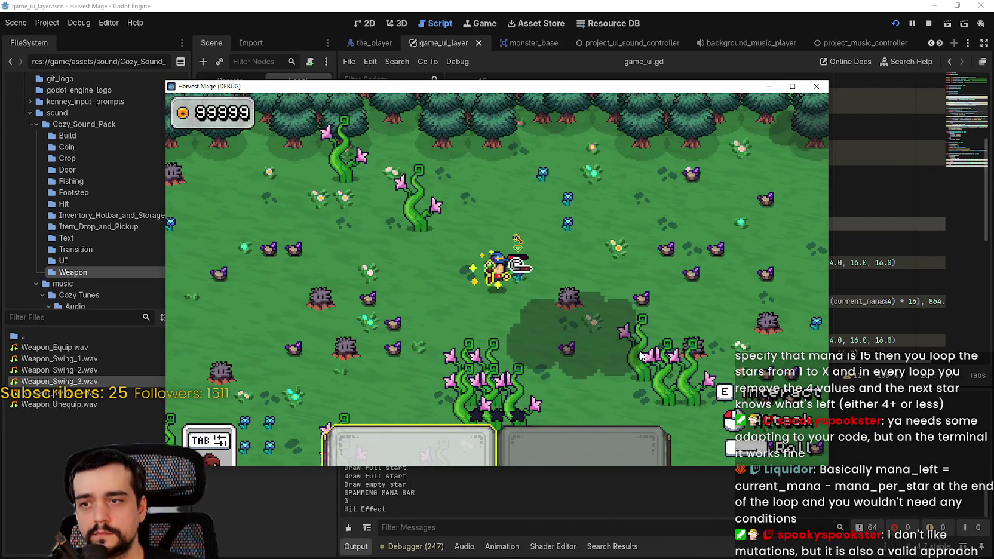
left_click(640, 356)
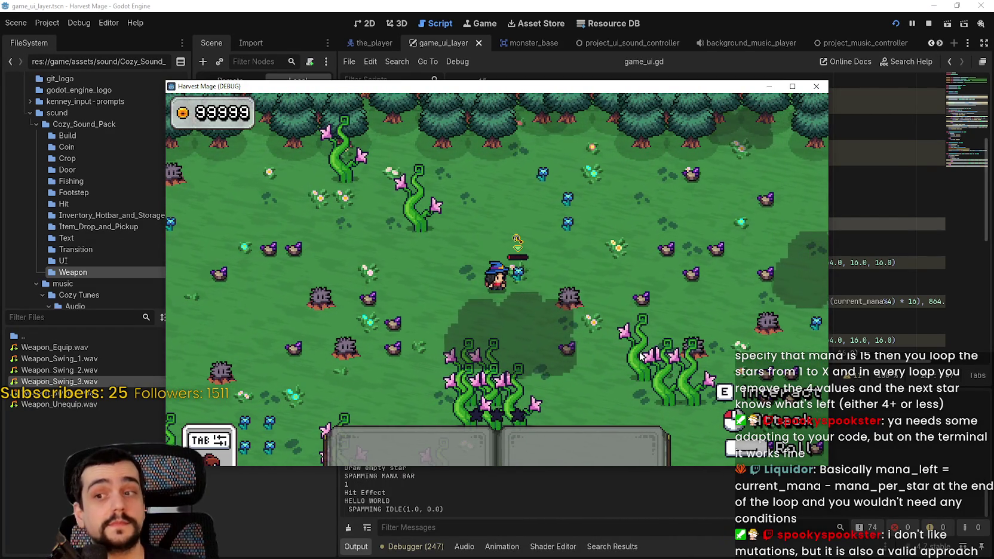
key("a")
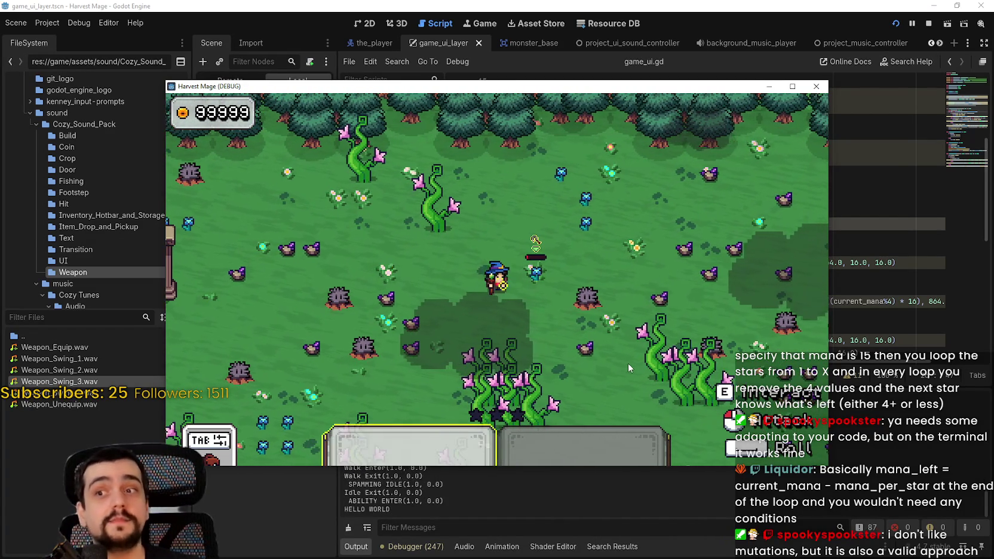
key("w")
key("d")
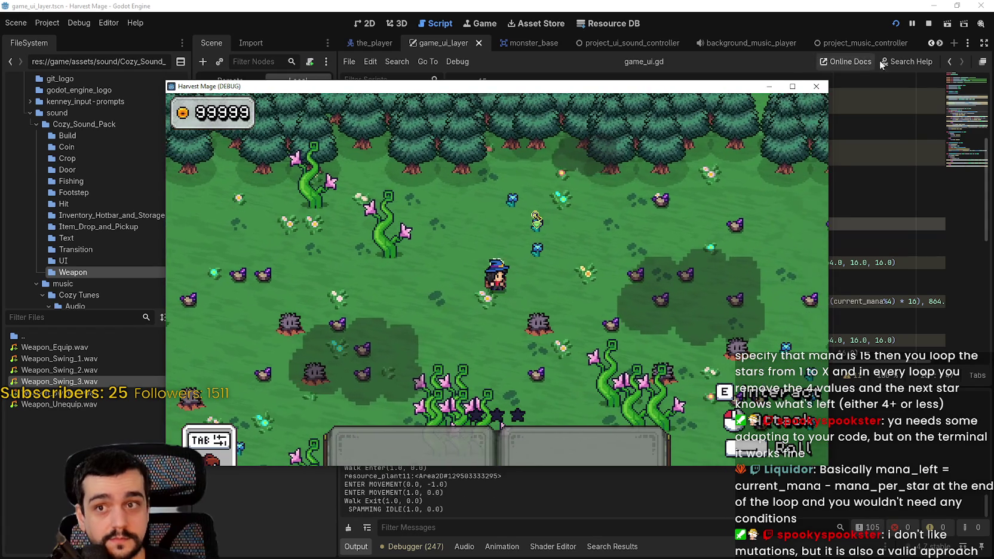
key("F8")
scroll(636, 305, "down", 2)
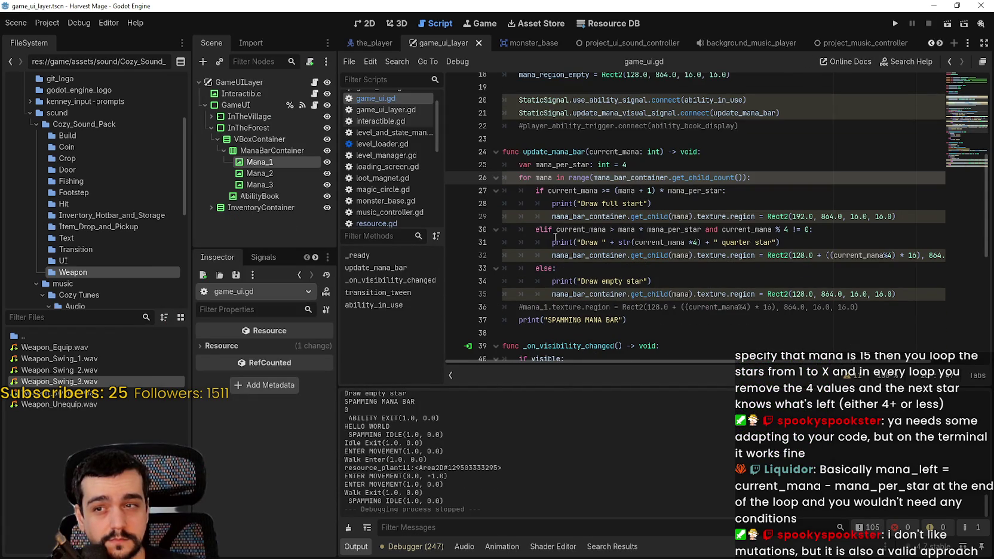
Review the get_child call on line 29 of update_mana_bar and save.
double_click(680, 217)
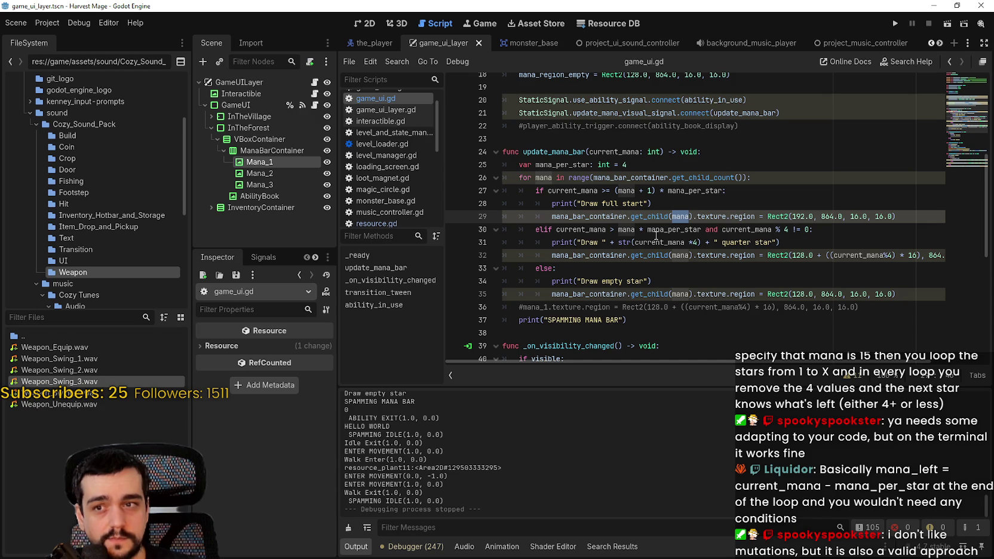
mouse_move(656, 236)
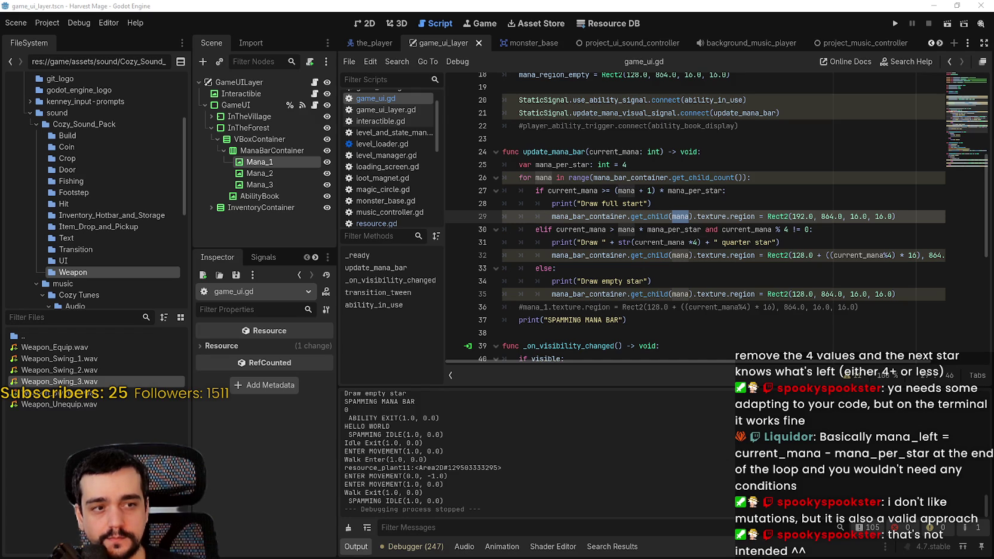
left_click(699, 276)
left_click(688, 265)
key("ctrl+s")
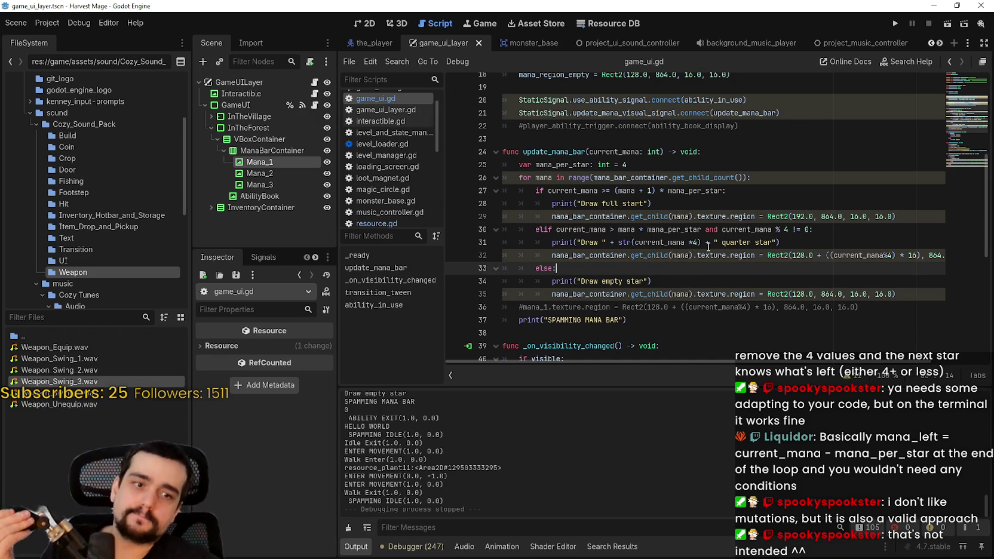
Select Mana_1 in the Scene tree and scroll through its TextureRect properties.
left_click(268, 164)
scroll(233, 485, "down", 10)
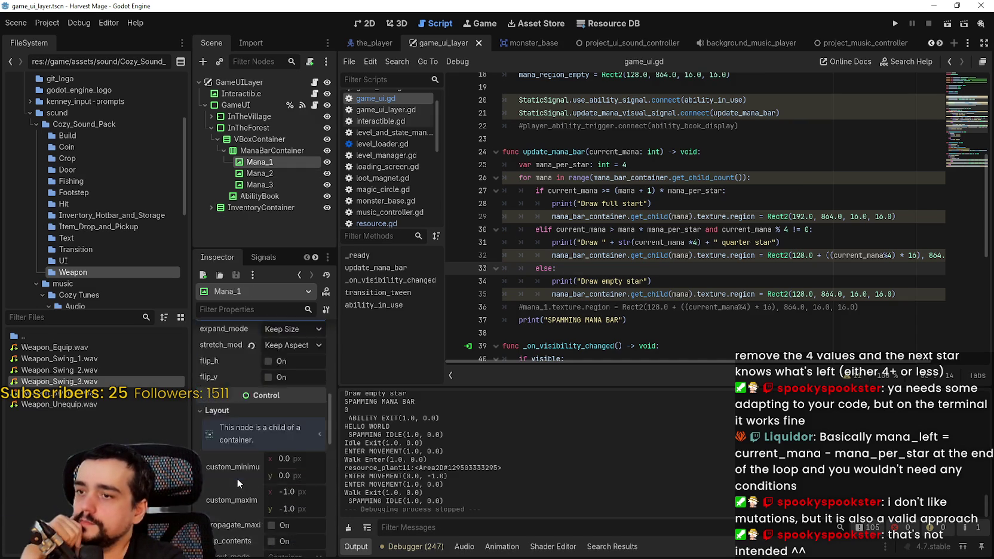
scroll(239, 476, "down", 10)
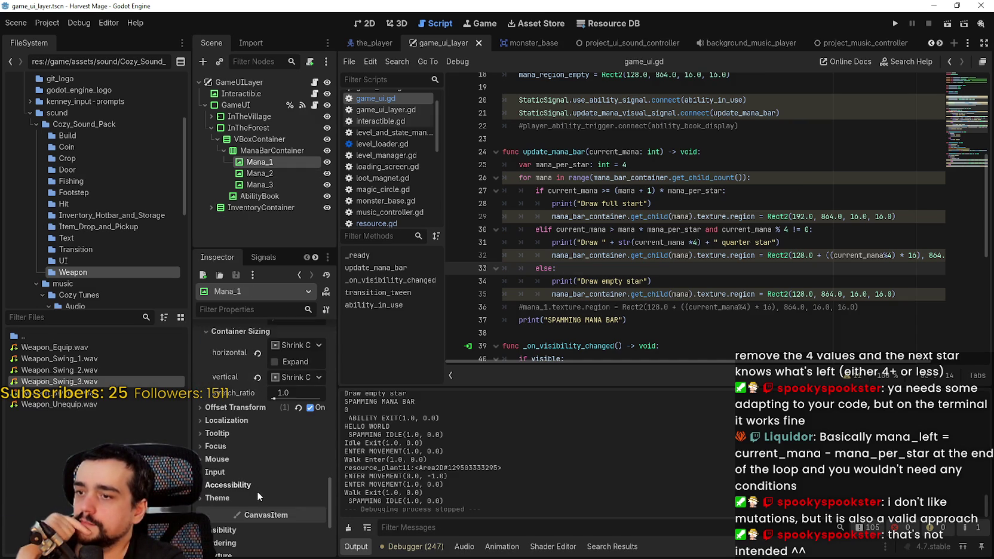
Expand the star texture's Resource settings, enable local_to_scene, and save.
scroll(236, 435, "down", 1)
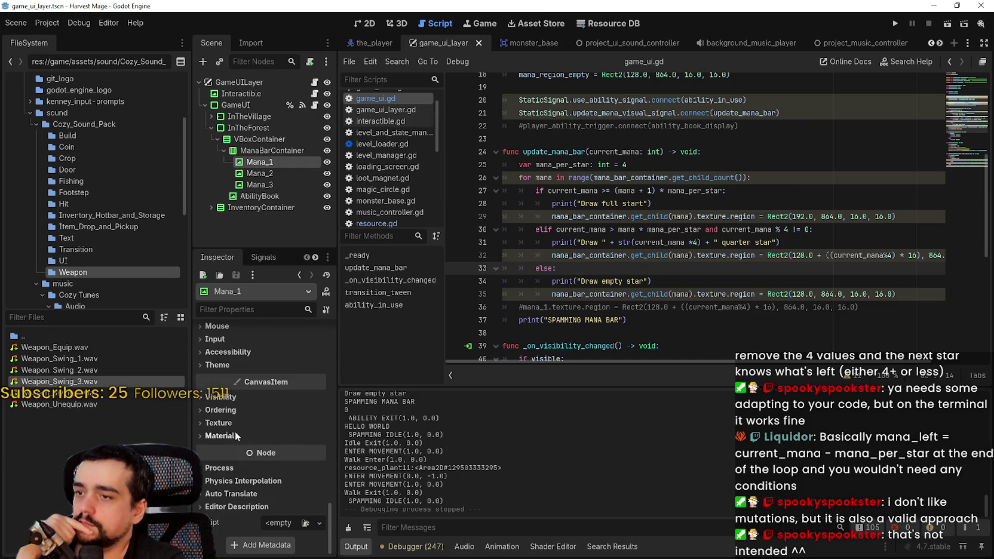
left_click(233, 424)
scroll(233, 460, "down", 1)
left_click(230, 435)
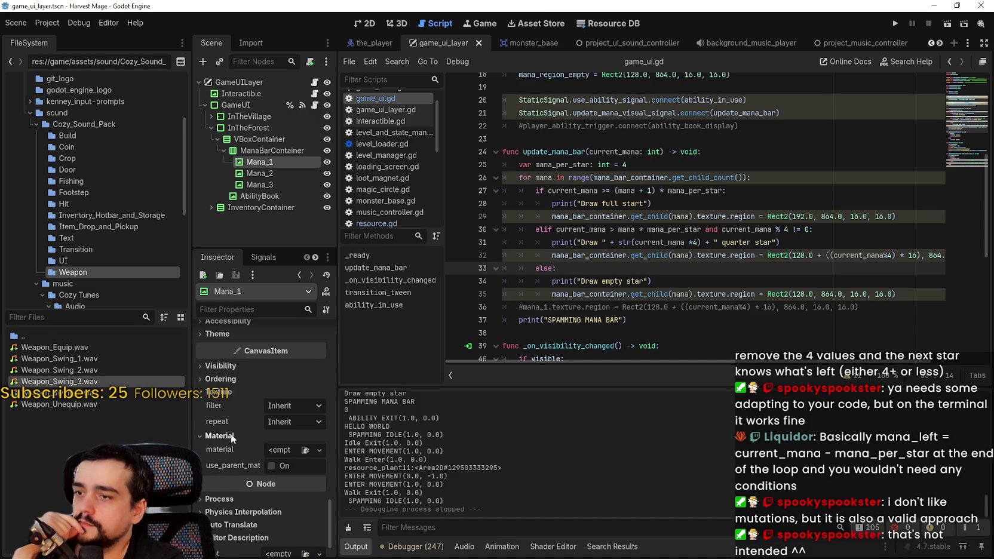
scroll(230, 433, "up", 8)
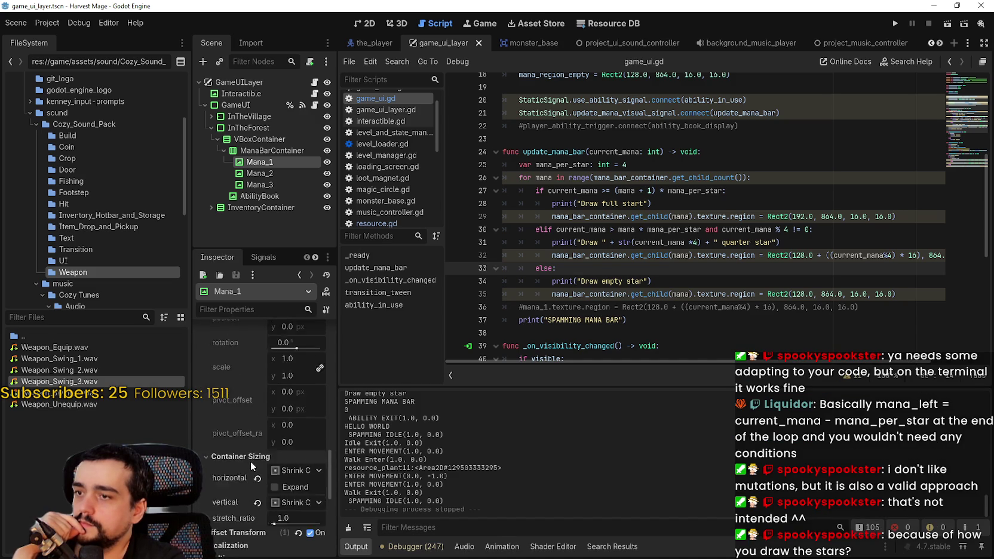
scroll(261, 446, "up", 5)
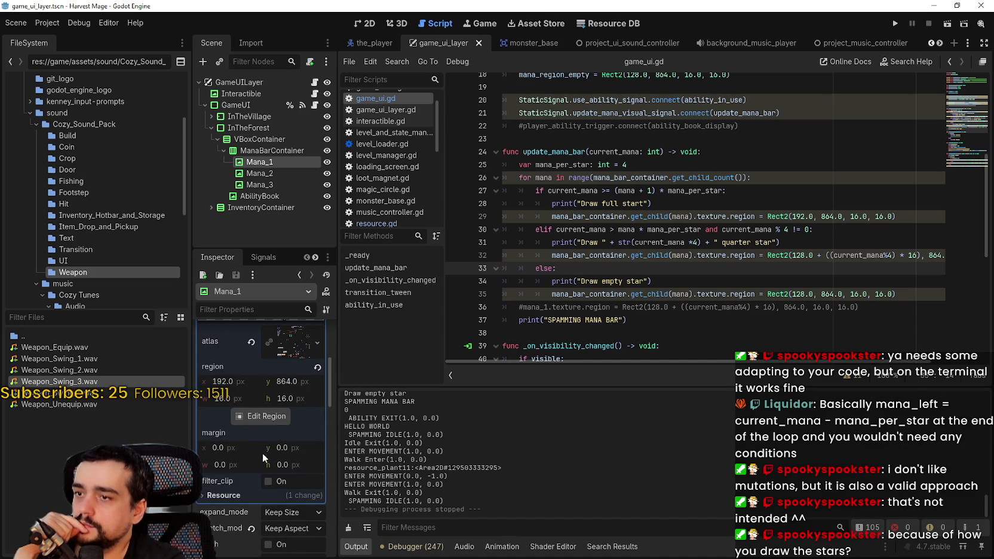
left_click(236, 496)
scroll(251, 478, "down", 2)
left_click(285, 451)
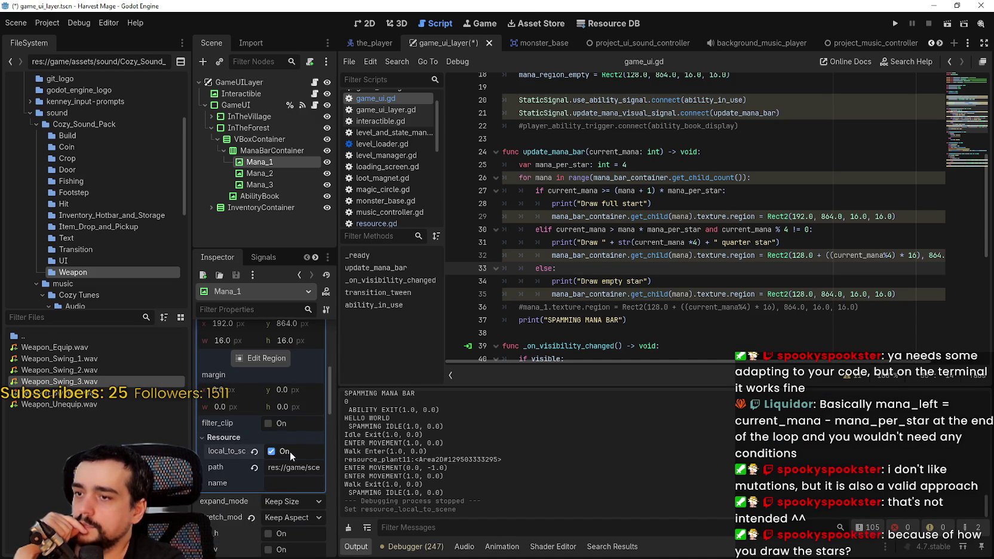
key("ctrl+s")
Inspect the Mana_2 star texture and undo the local_to_scene change.
left_click(268, 174)
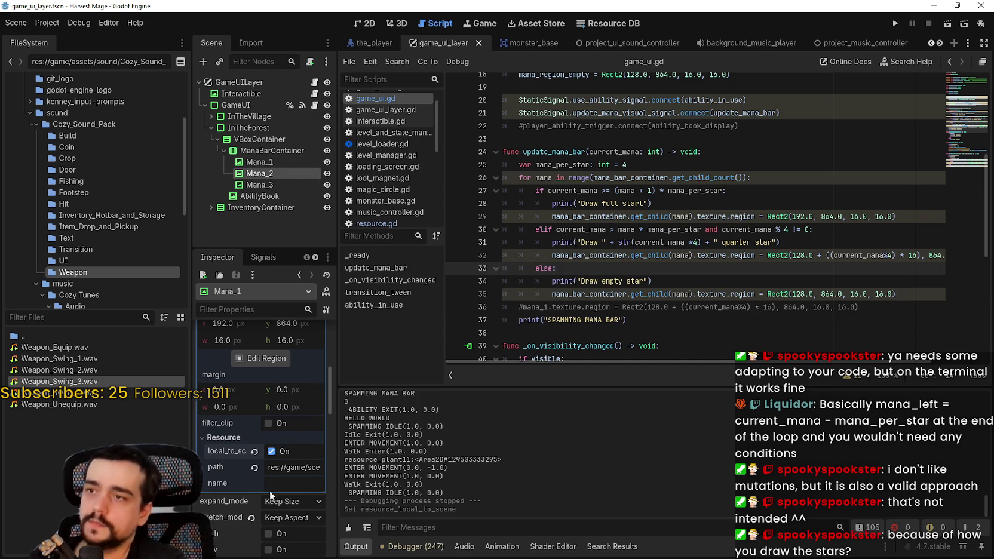
left_click(292, 358)
scroll(237, 475, "down", 6)
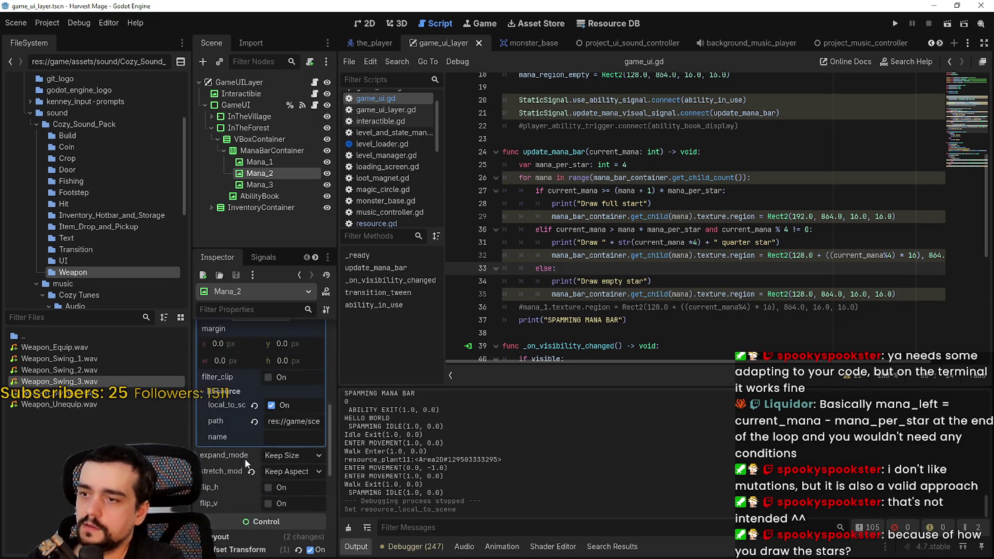
scroll(251, 448, "up", 6)
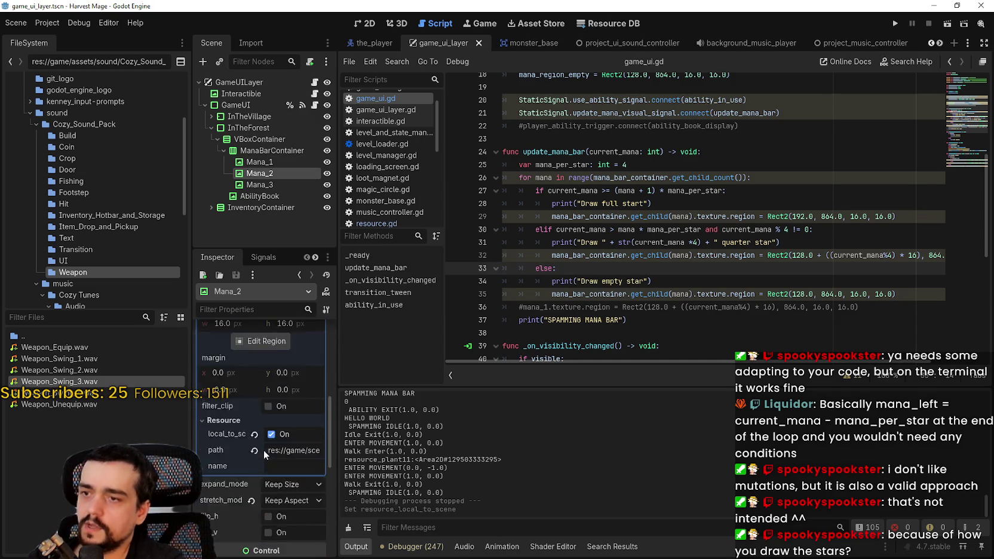
key("ctrl+z")
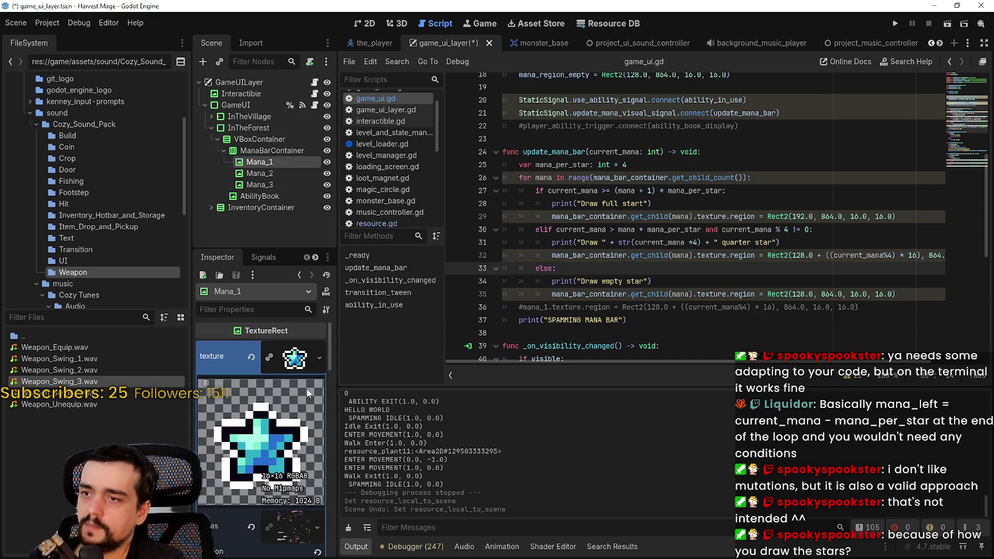
Make the textures of Mana_1 and Mana_2 unique, saving the scene.
left_click(270, 357)
key("ctrl+s")
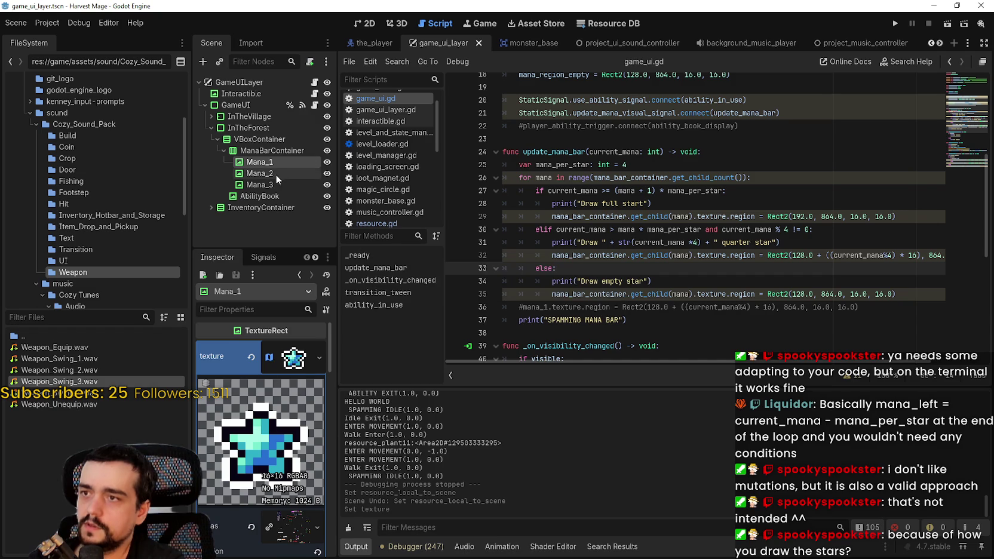
left_click(276, 174)
scroll(271, 362, "down", 3)
scroll(288, 365, "up", 3)
left_click(270, 357)
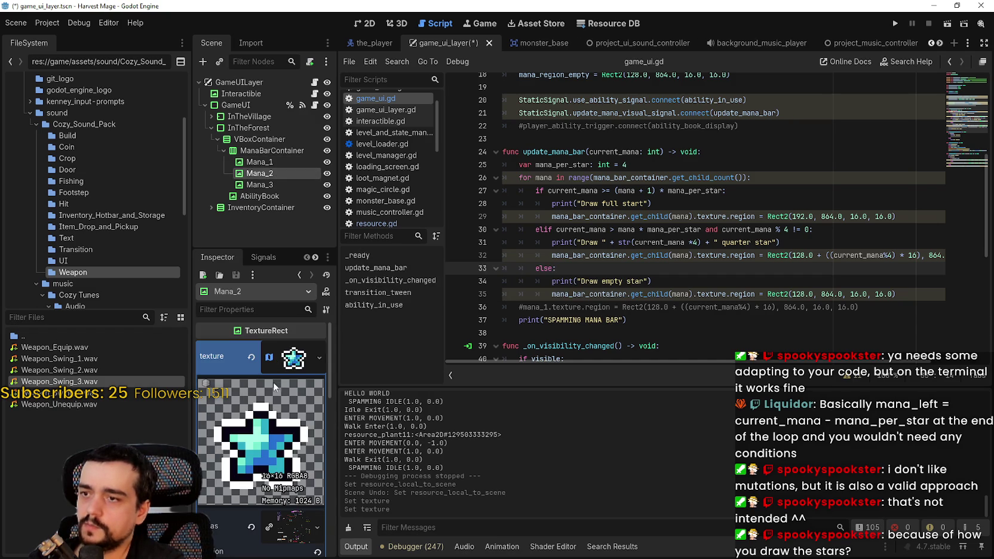
left_click(276, 184)
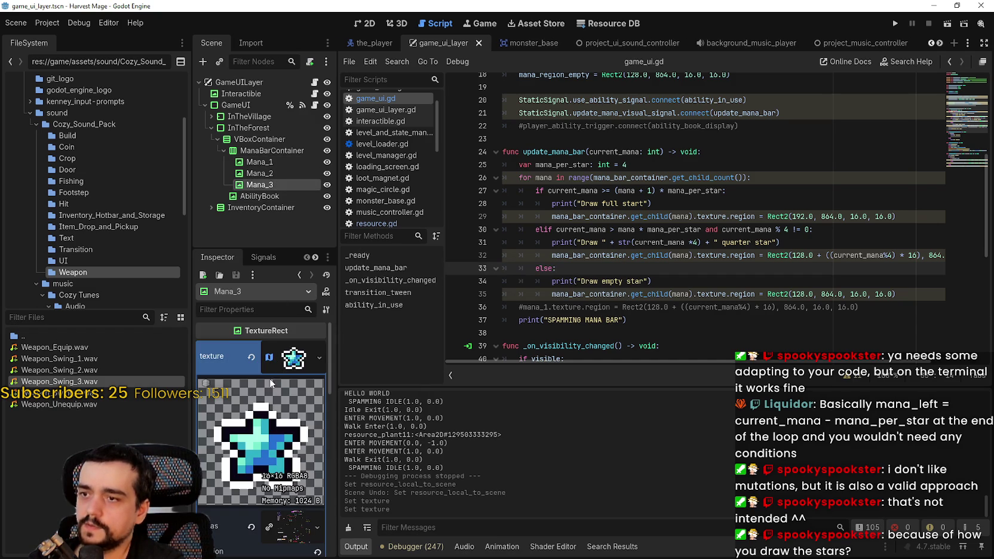
Make the Mana_3, Mana_1 and Mana_2 textures unique recursively, confirming each with OK.
right_click(276, 367)
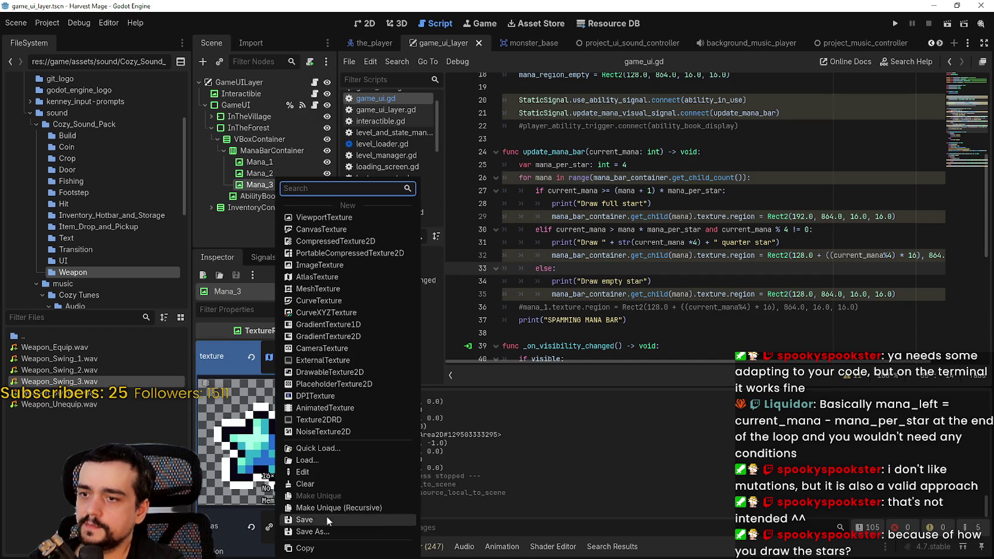
left_click(326, 507)
left_click(445, 370)
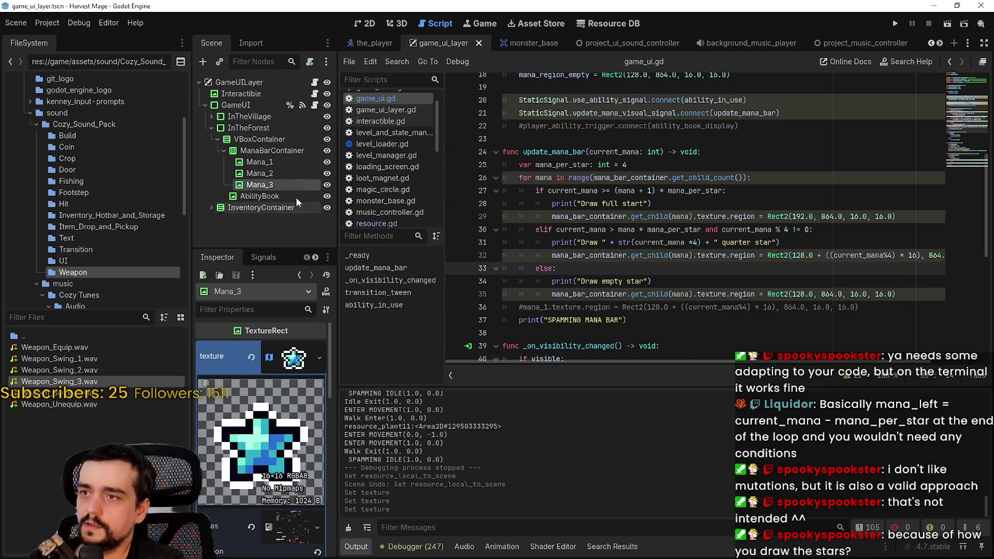
left_click(268, 163)
right_click(279, 356)
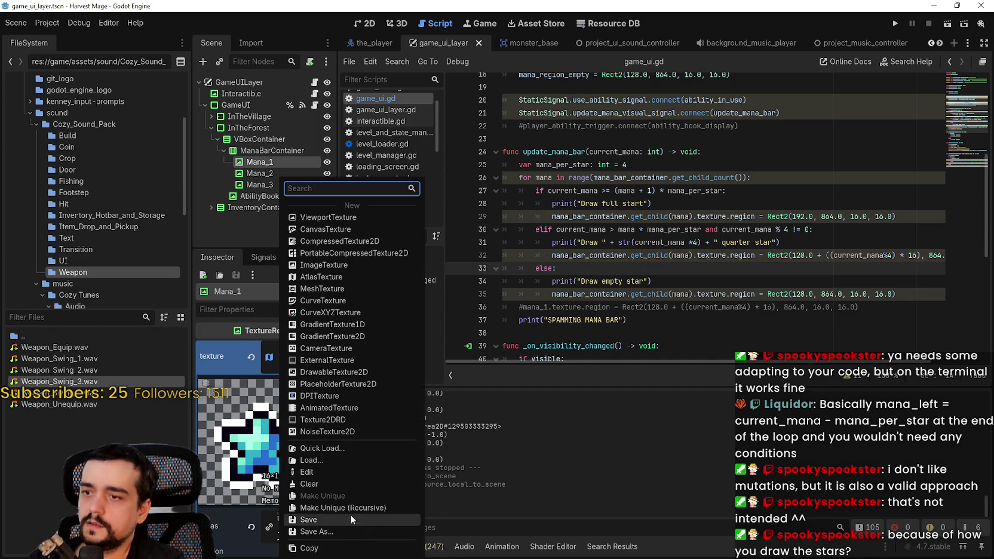
left_click(343, 508)
left_click(445, 368)
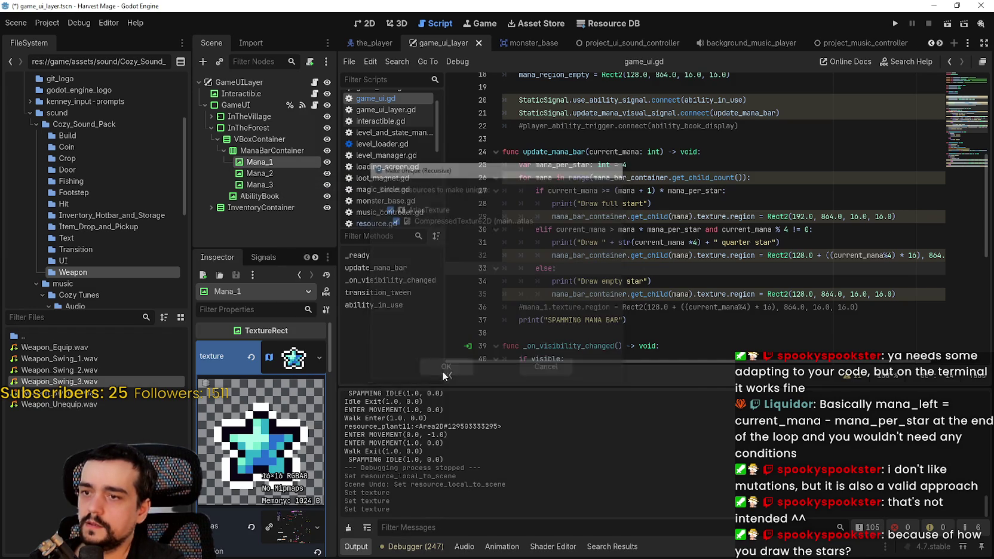
right_click(288, 369)
left_click(340, 511)
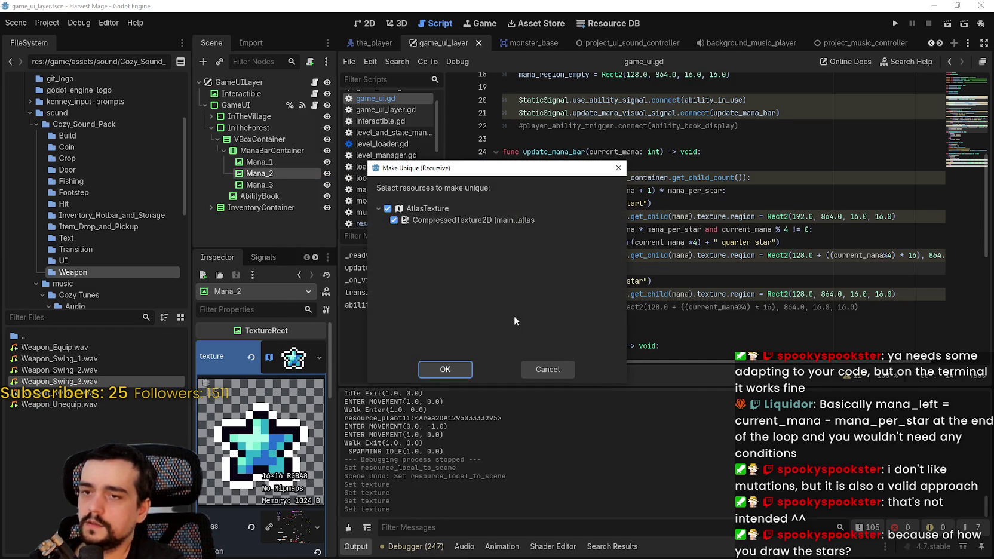
left_click(446, 369)
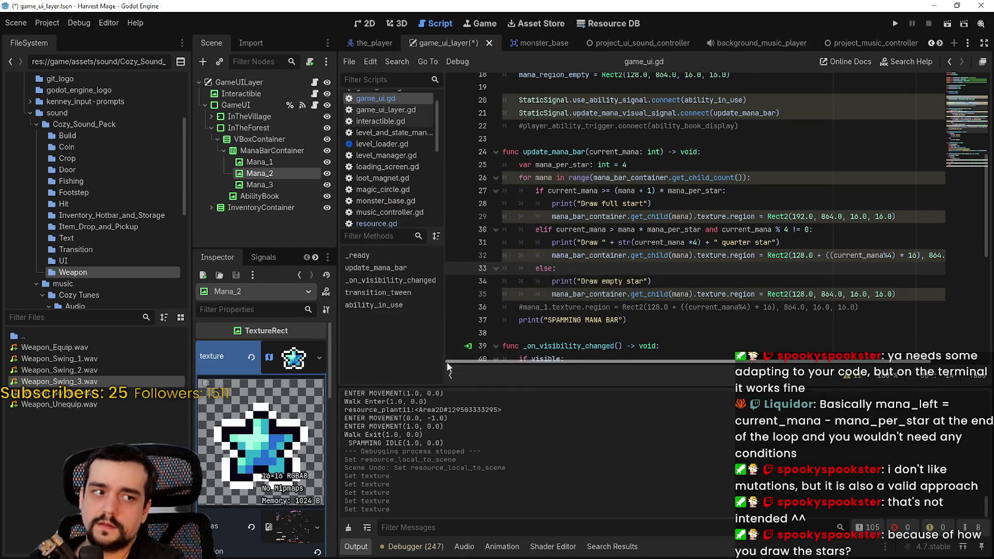
left_click(892, 23)
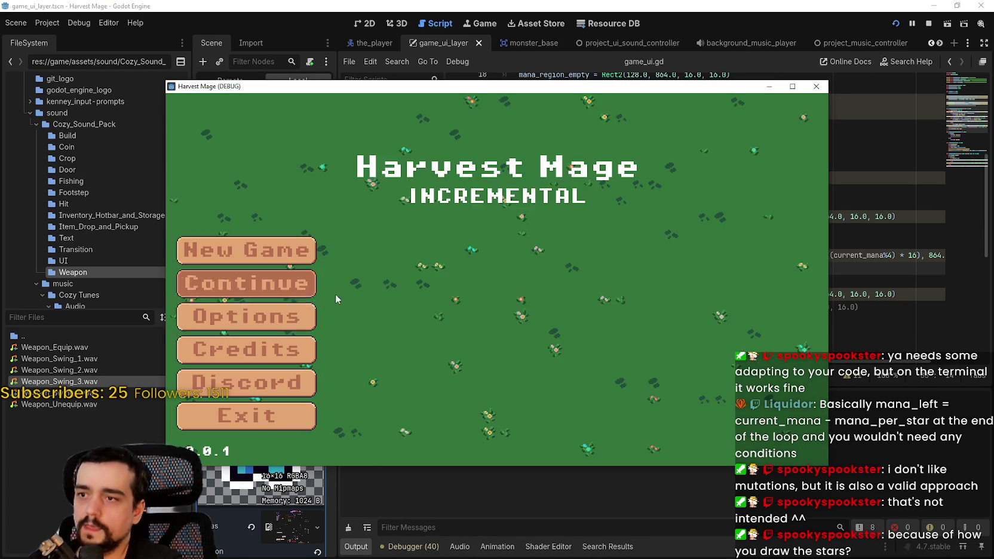
Continue the saved game, equip hotbar slot 1 and attack three times to spend mana.
left_click(297, 289)
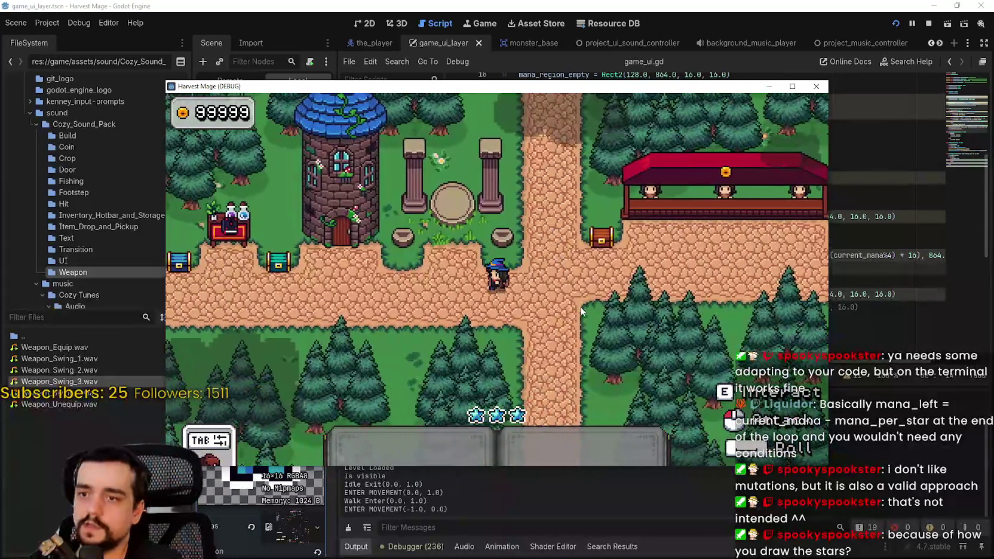
key("a")
key("s")
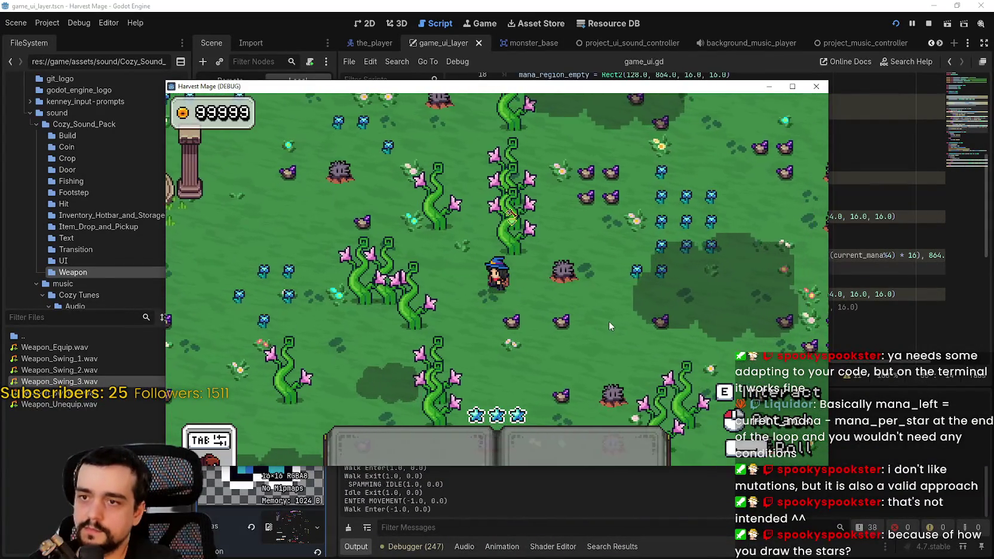
key("d")
key("1")
left_click(606, 299)
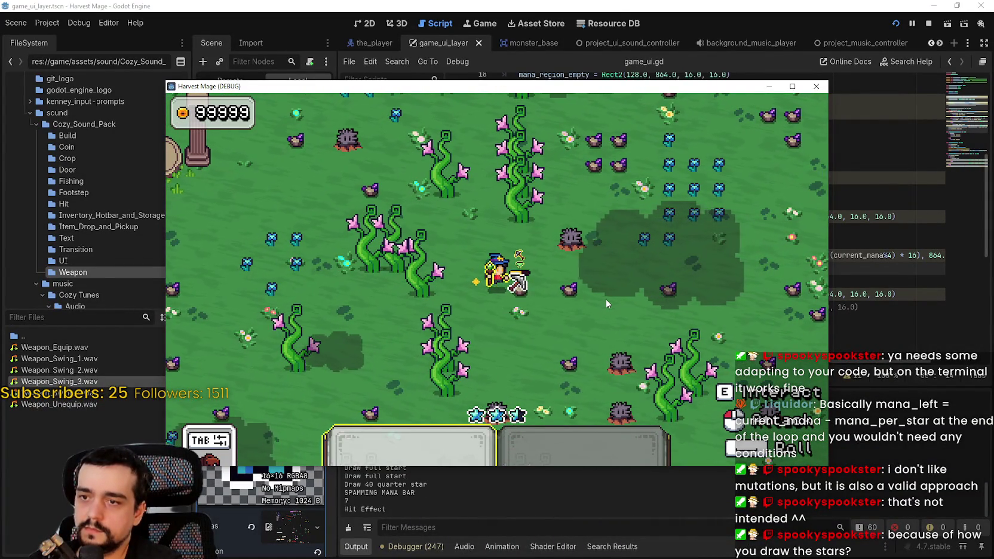
left_click(605, 298)
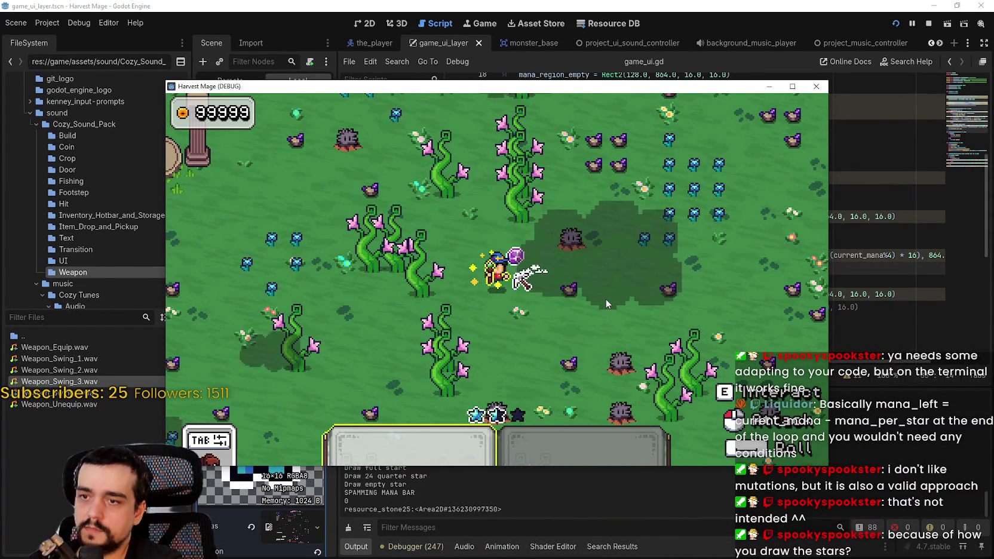
left_click(605, 298)
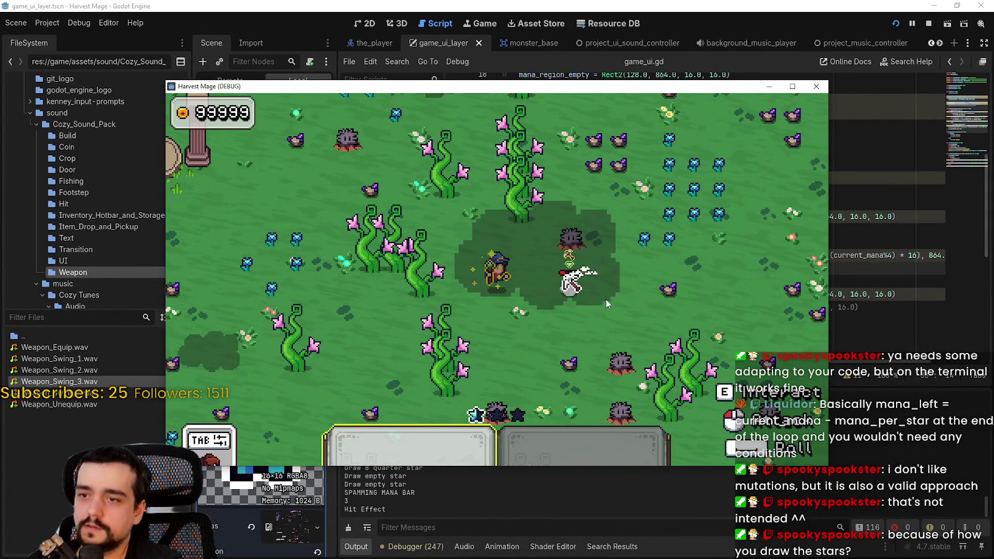
key("1")
key("d")
key("s")
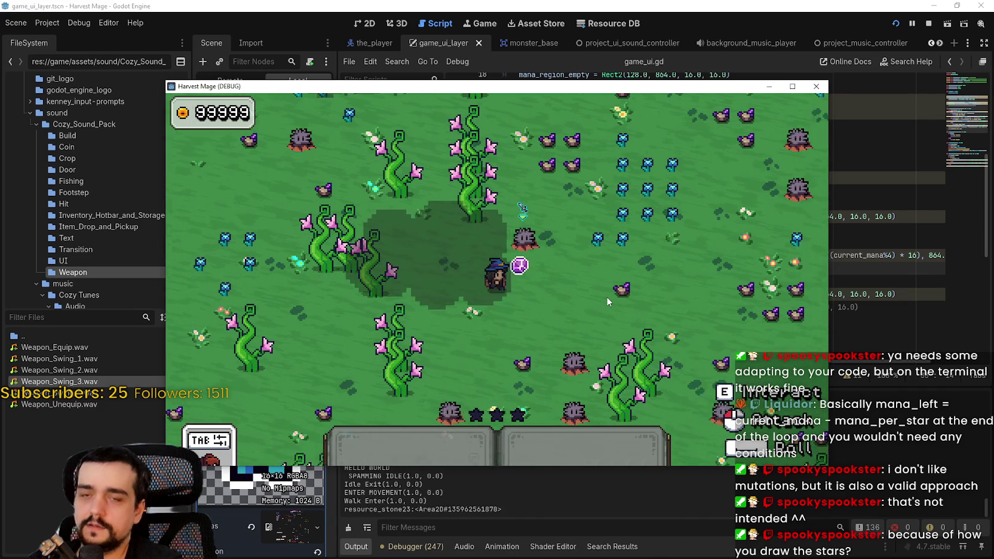
Maximize the game, return to the flower field and cast spells until the mana stars empty.
left_click(792, 86)
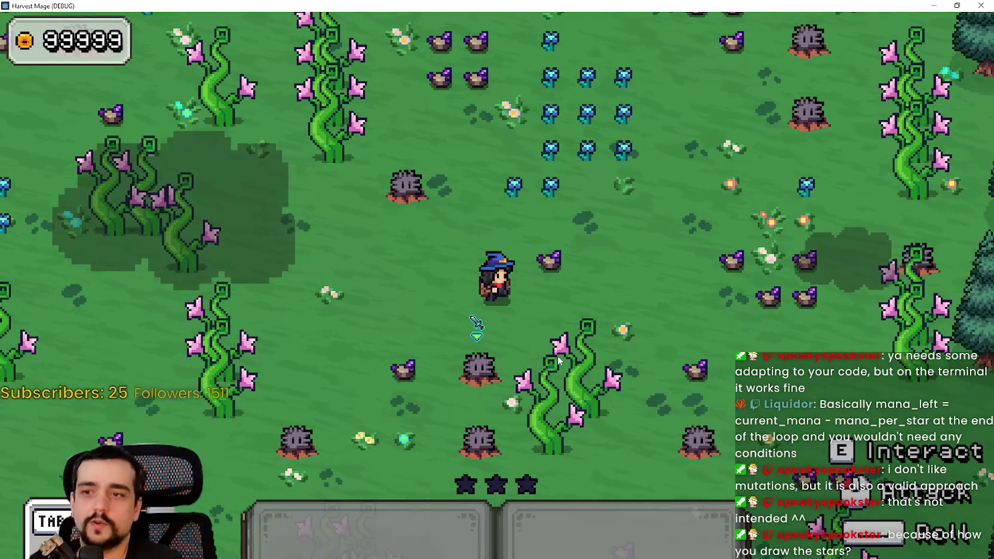
key("a")
key("w")
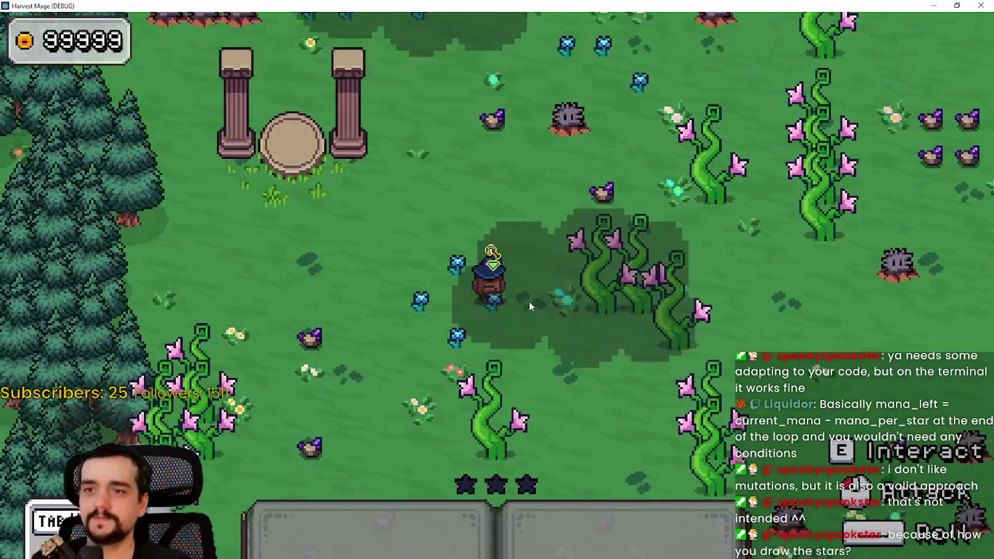
key("e")
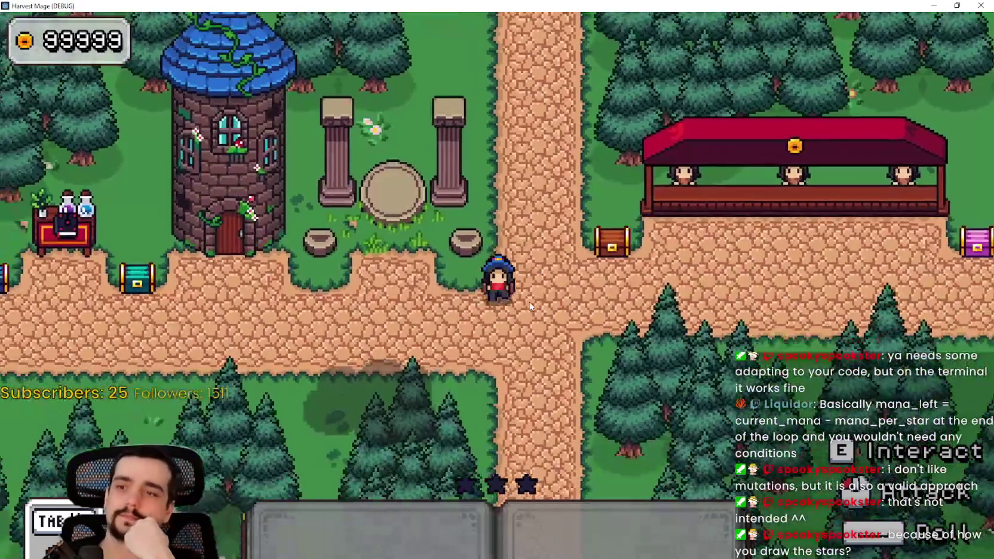
key("e")
key("w")
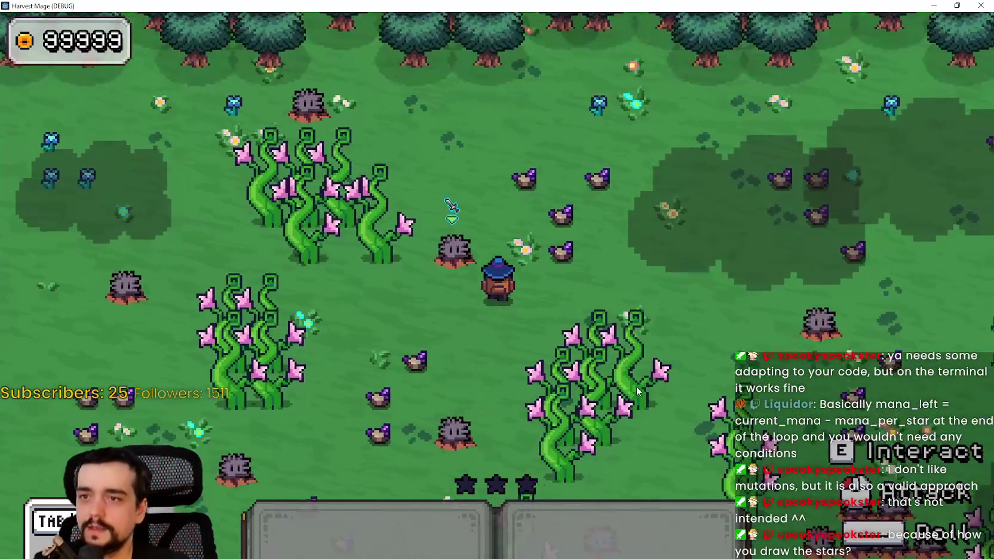
key("w")
key("a")
key("1")
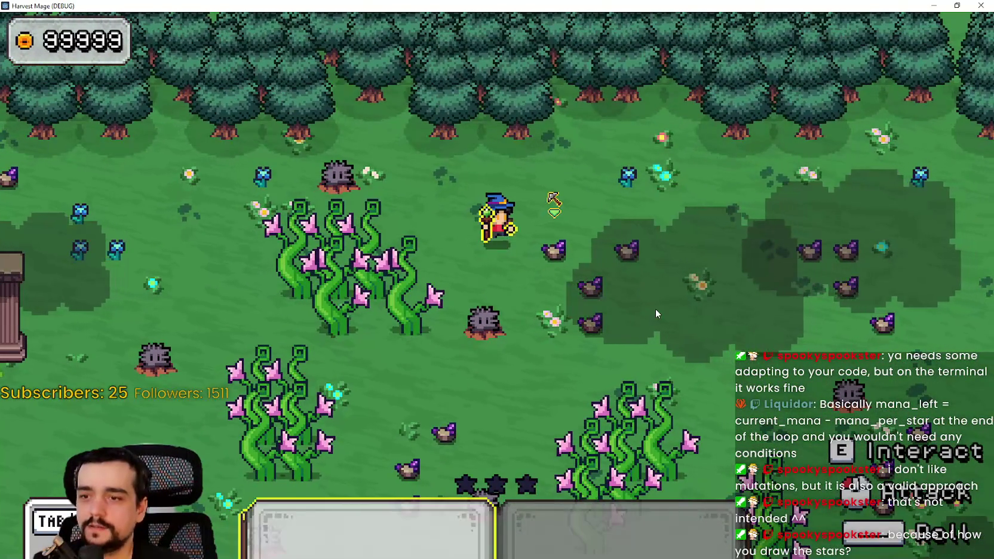
left_click(655, 309)
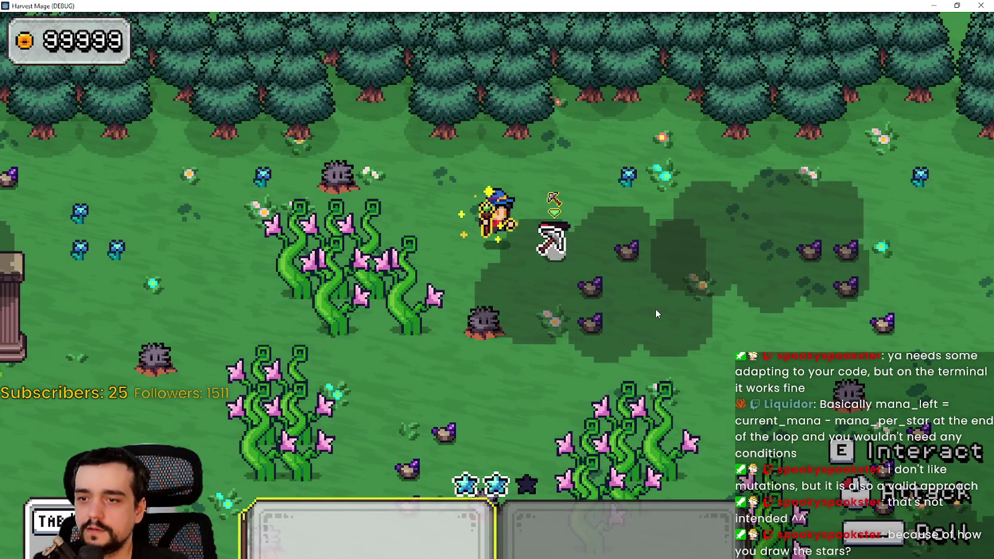
left_click(655, 309)
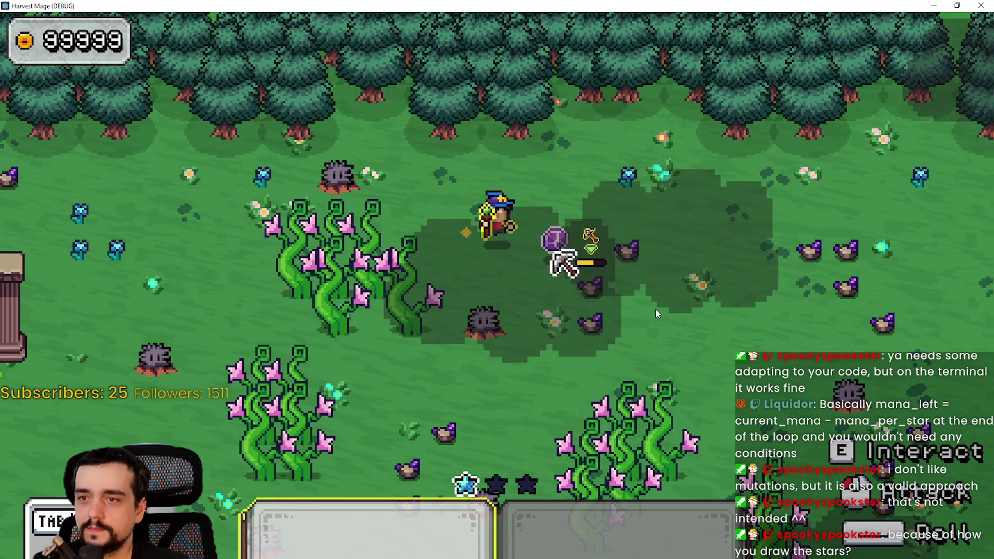
key("d")
key("s")
left_click(652, 309)
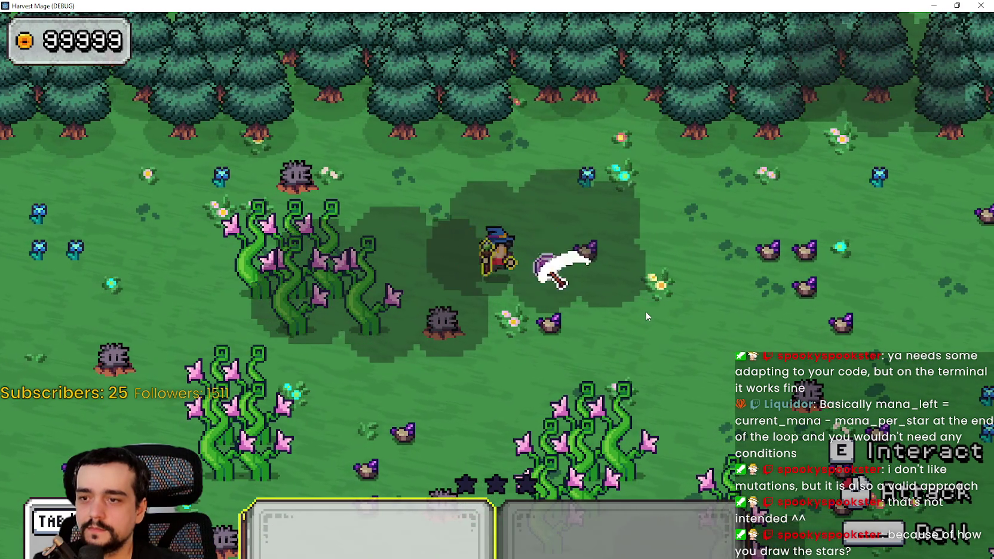
key("d")
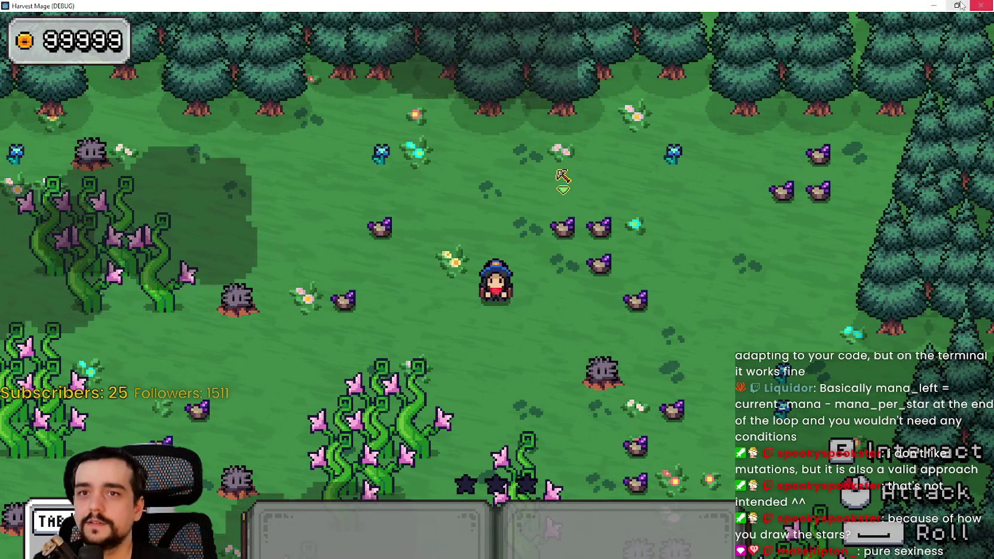
key("s")
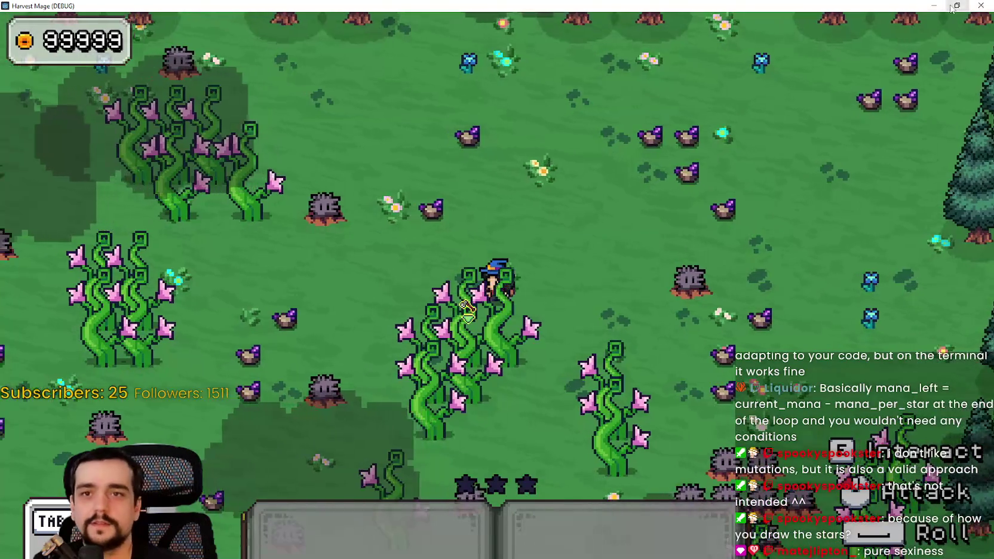
Close the running game and save the current scene.
left_click(956, 5)
left_click(816, 86)
key("ctrl+s")
Jump to the update_mana_bar definition in game_ui.gd, then view the game_ui_layer scene in 2D.
left_click(665, 190)
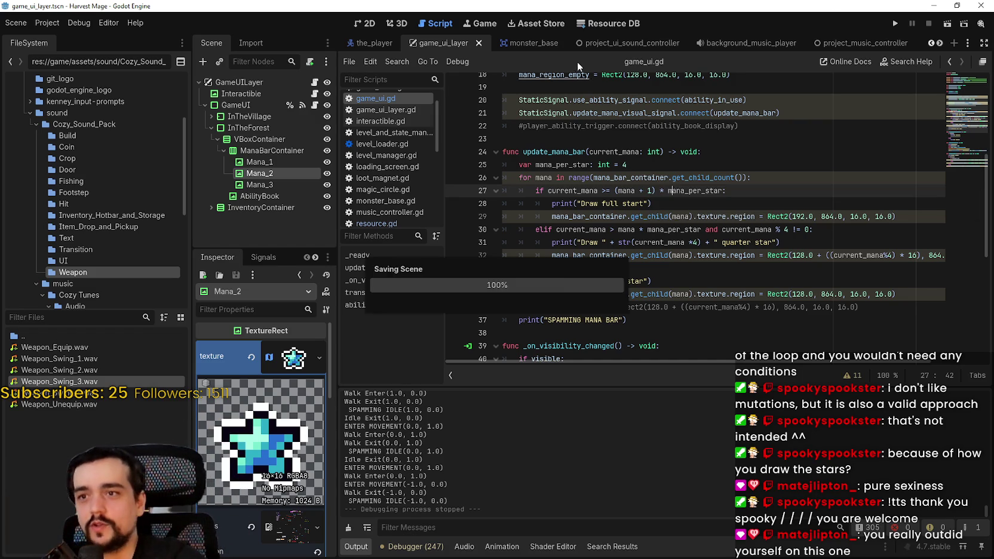
left_click(556, 151)
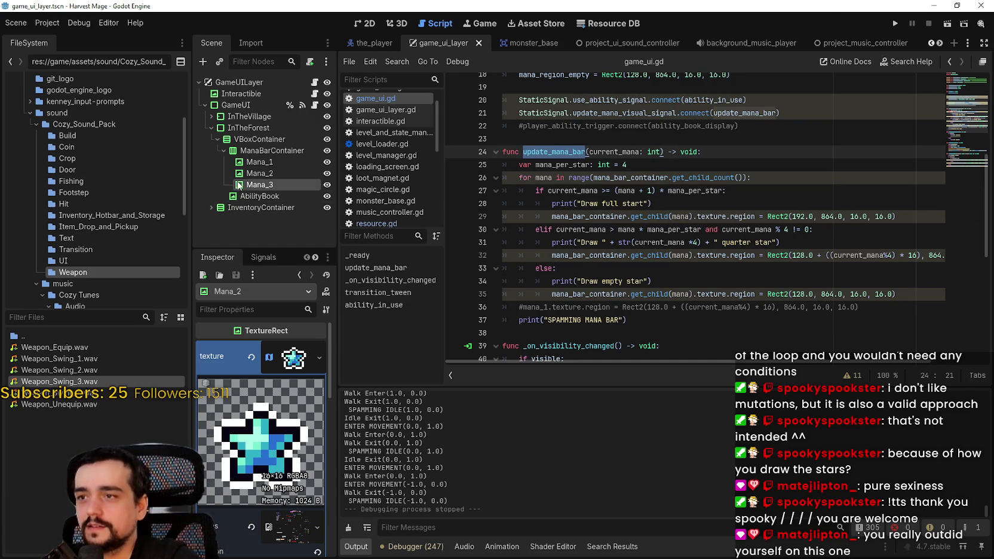
left_click(373, 27)
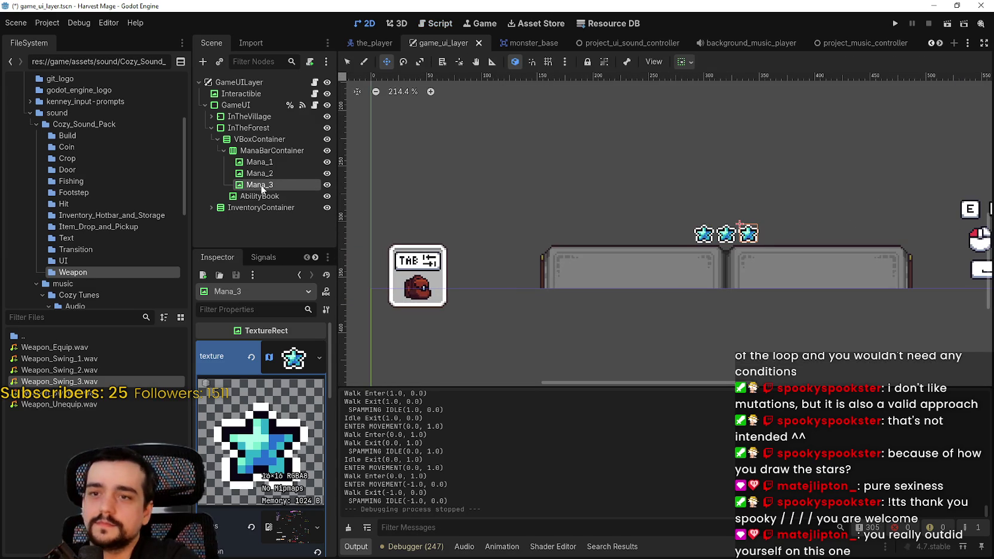
Duplicate Mana_3 until the container holds Mana_1 through Mana_16, then save the scene.
key("ctrl+d")
key("ctrl+d")
key("ctrl+d")
key("ctrl+d")
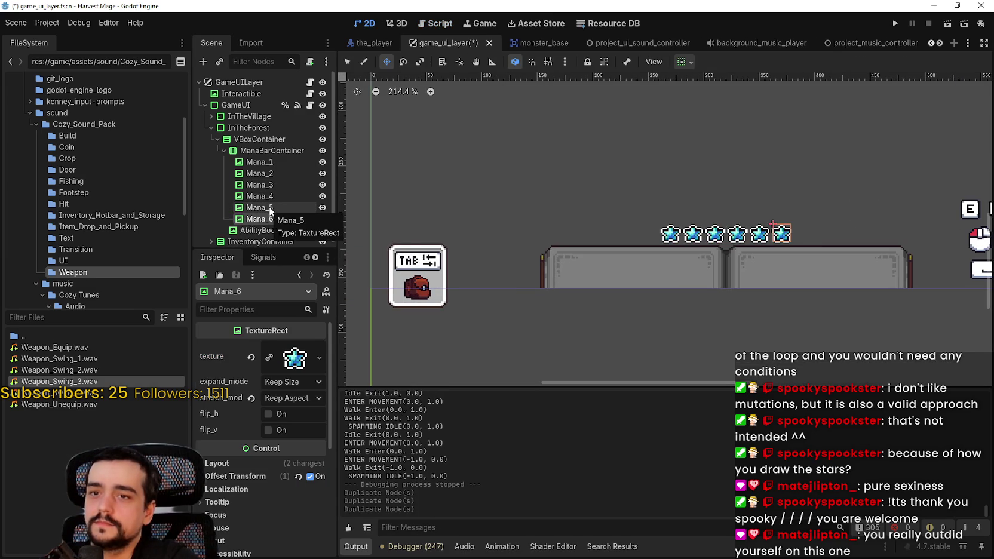
key("ctrl+d")
key("ctrl+d")
key("ctrl+d")
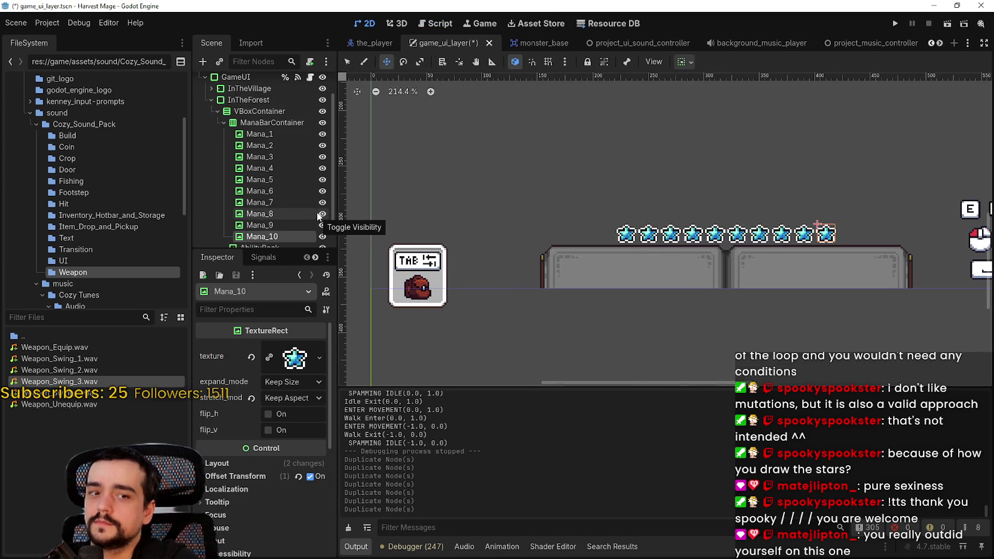
key("ctrl+d")
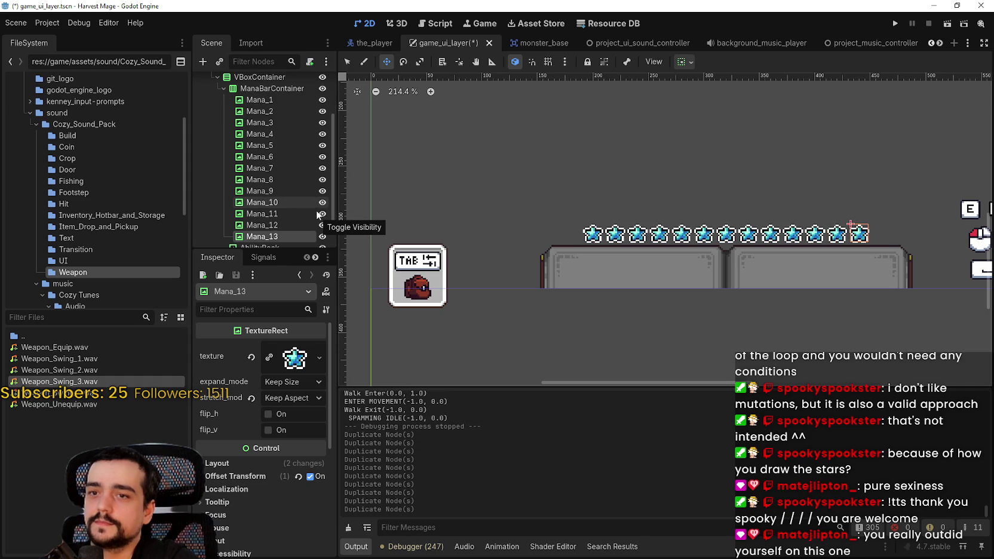
key("ctrl+d")
key("ctrl+d")
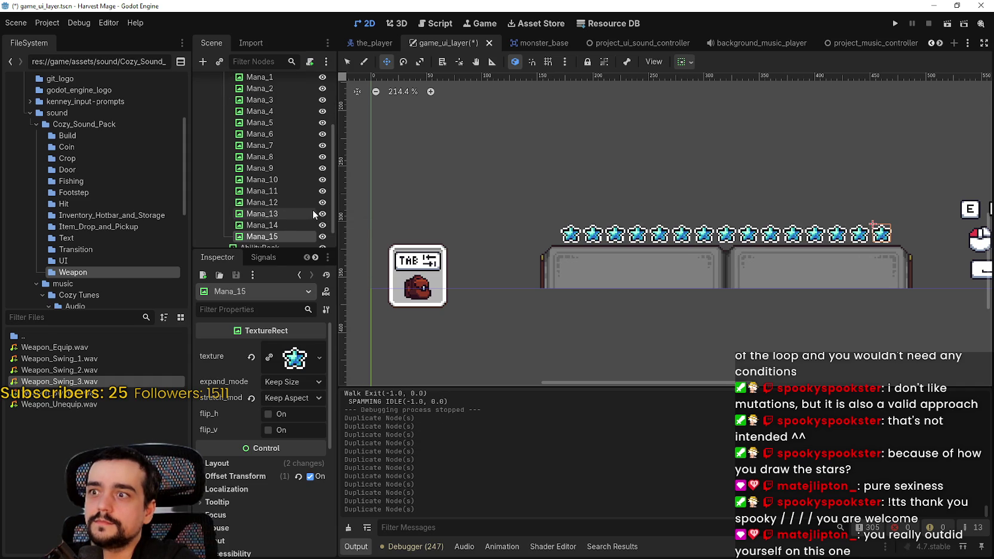
key("ctrl+d")
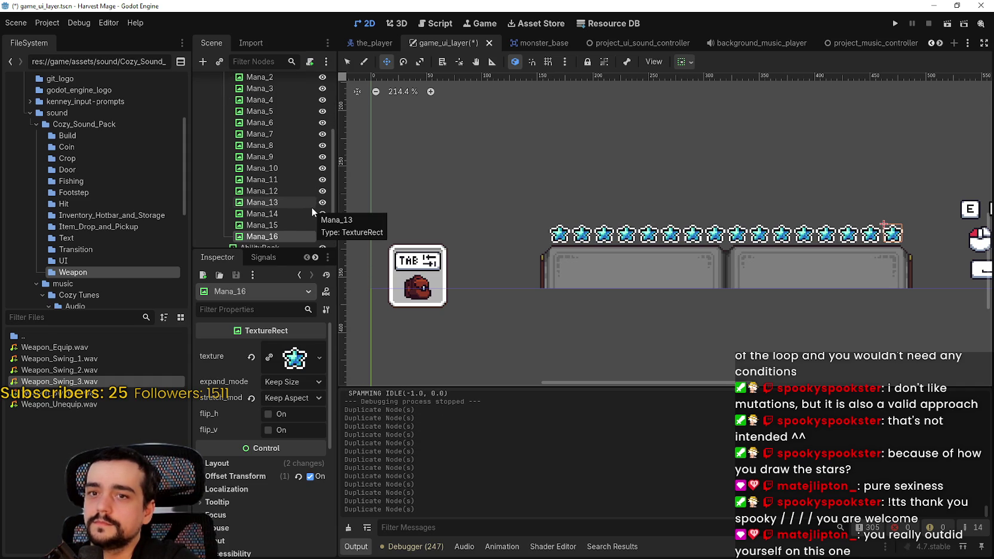
scroll(305, 202, "up", 3)
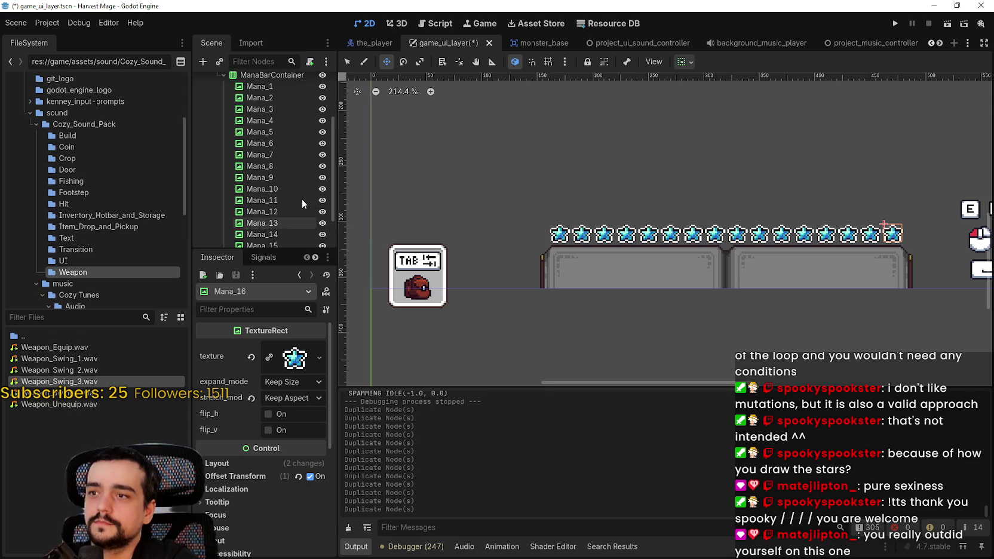
key("ctrl+s")
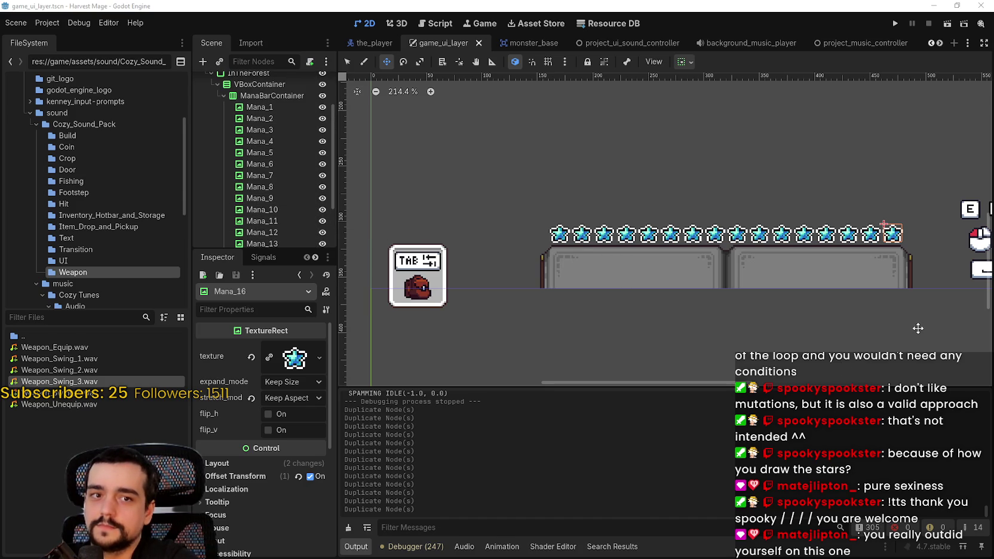
Use the Calculator to check the mana total for 16 stars.
key("XF86Calculator")
type("16 × 4 =")
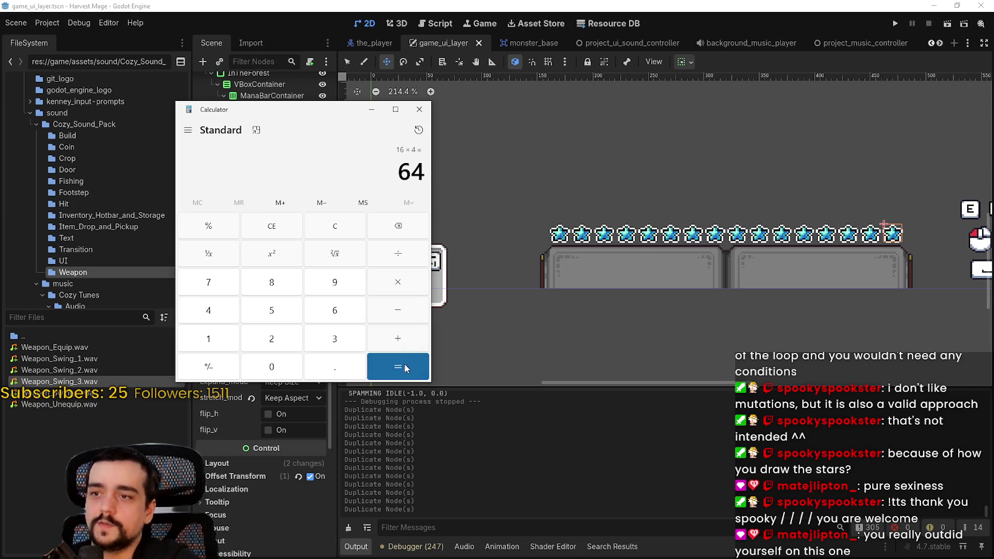
left_click(419, 109)
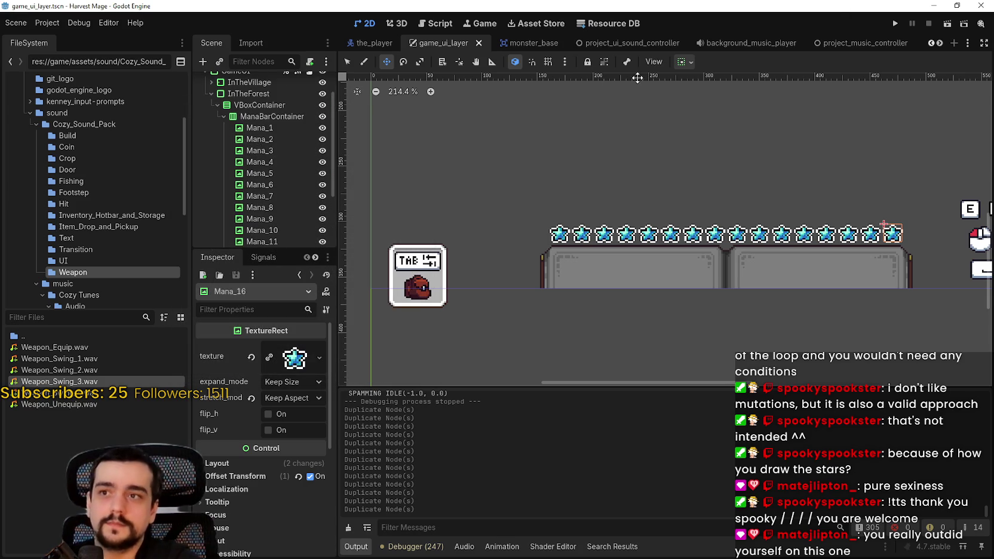
Open ThePlayer's script in the_player scene and launch the game with mana at 64.
left_click(366, 47)
scroll(621, 158, "up", 15)
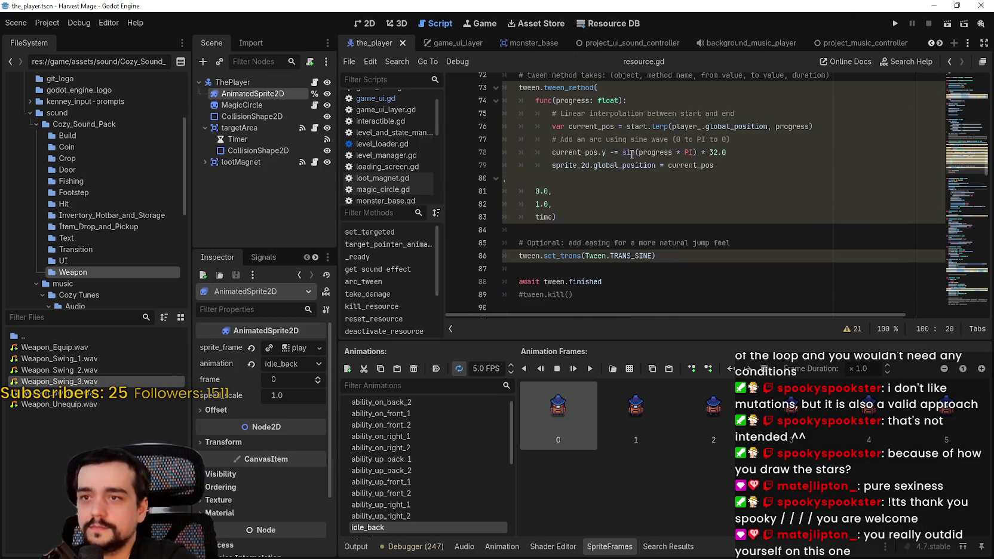
scroll(975, 146, "up", 6)
scroll(596, 271, "down", 3)
scroll(606, 233, "down", 4)
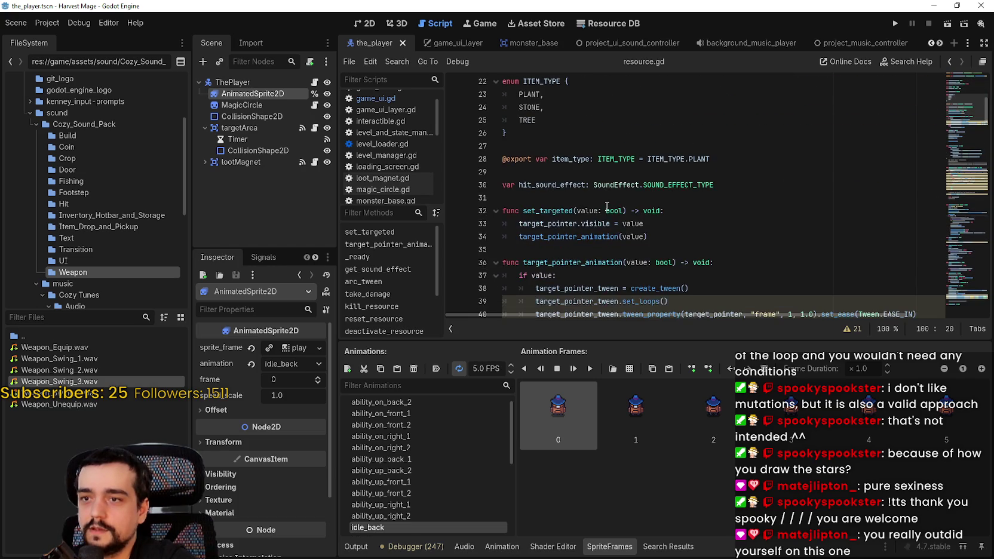
scroll(605, 219, "up", 5)
scroll(374, 127, "up", 1)
left_click(315, 83)
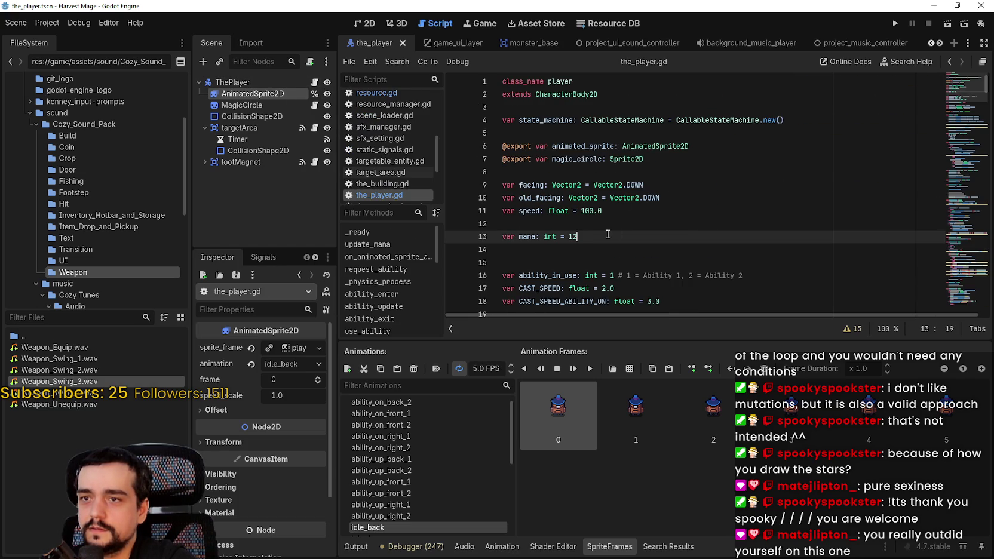
key("F5")
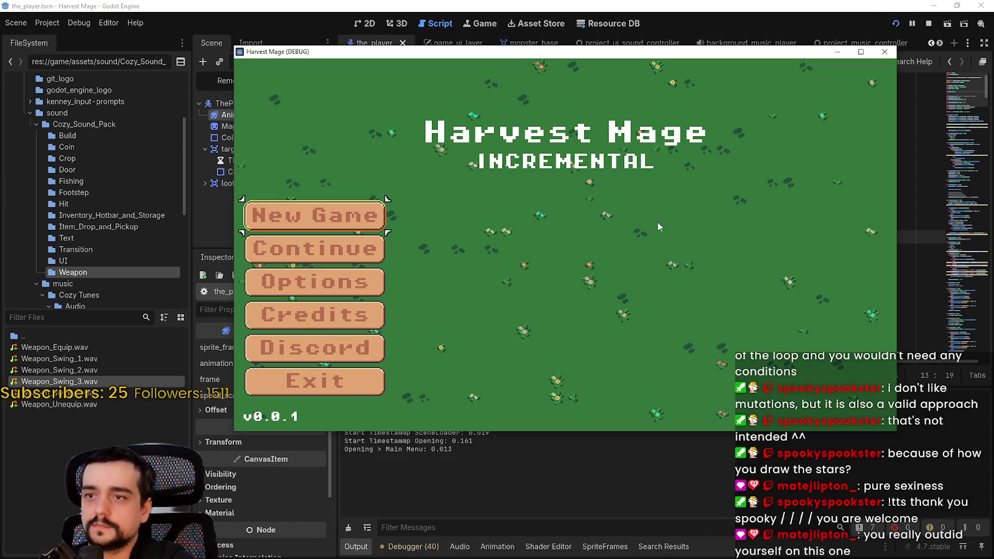
Start a new game in a maximized window and walk the wizard toward the flower field.
key("Return")
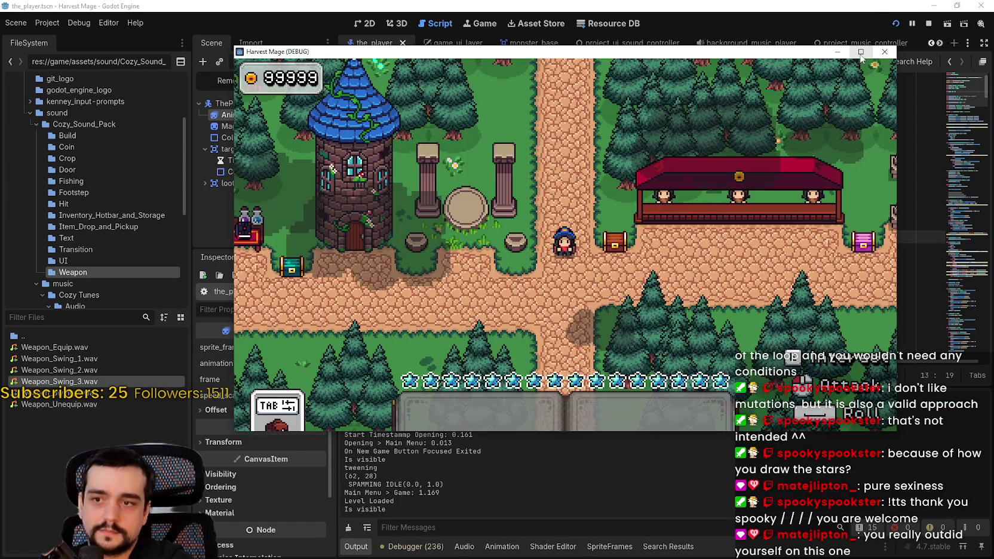
left_click(861, 53)
key("w")
key("d")
key("a")
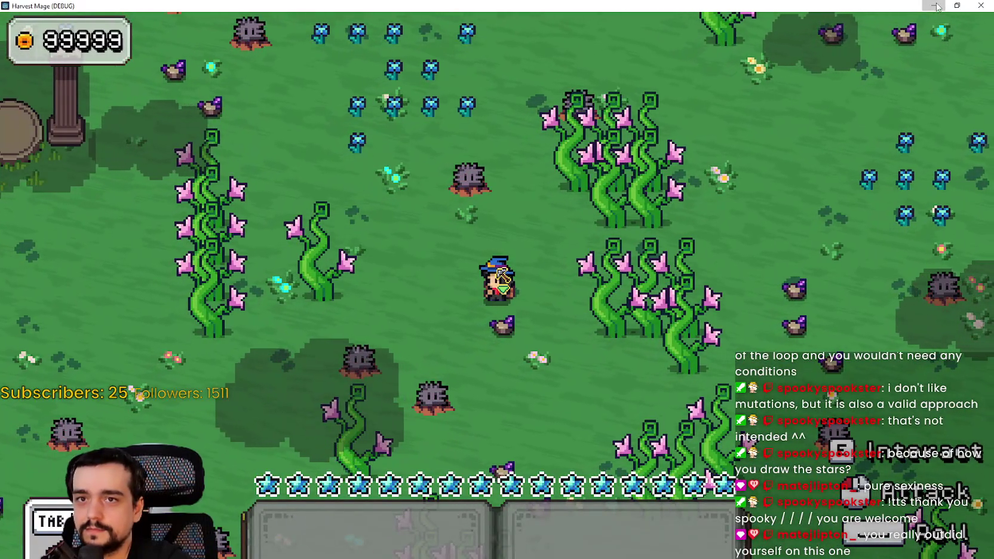
left_click(937, 6)
key("alt+Tab")
key("a")
key("w")
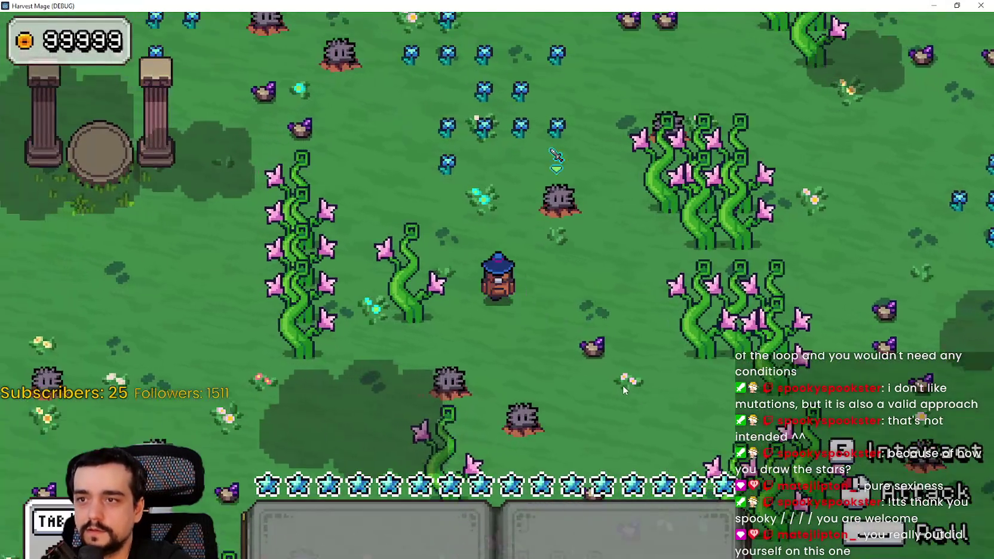
Cast the first spell to spend mana from the sixteen-star bar, then close the game.
key("a")
key("w")
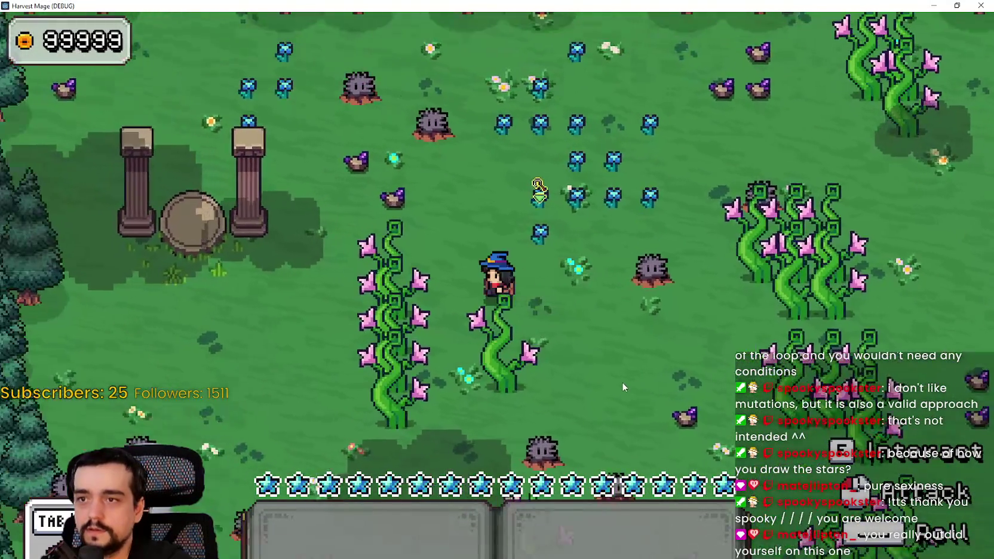
key("1")
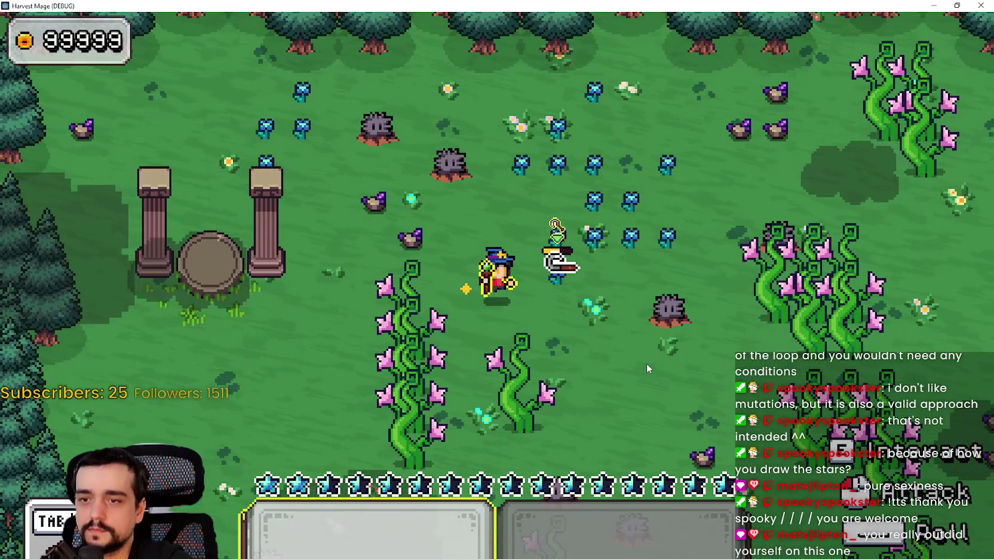
key("d")
key("s")
left_click(957, 6)
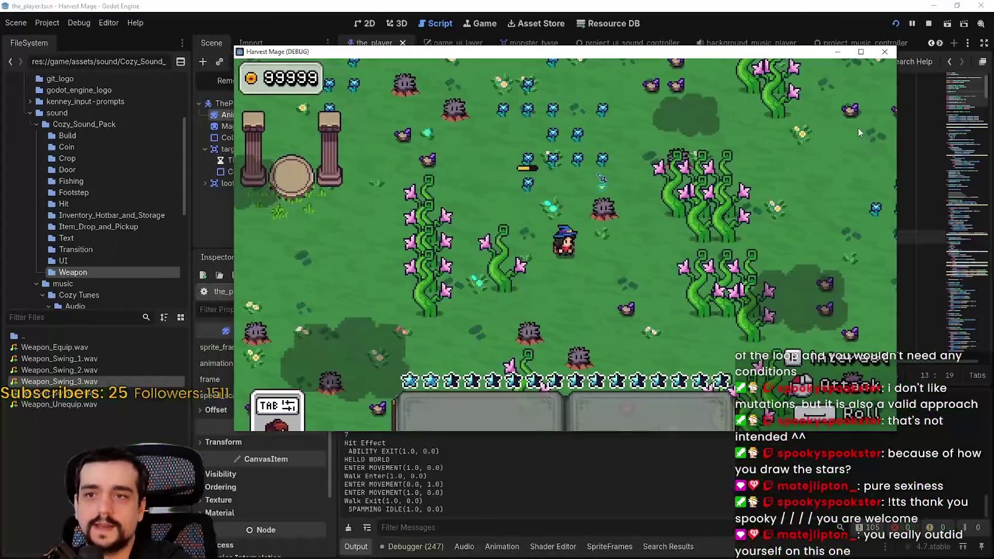
left_click(885, 51)
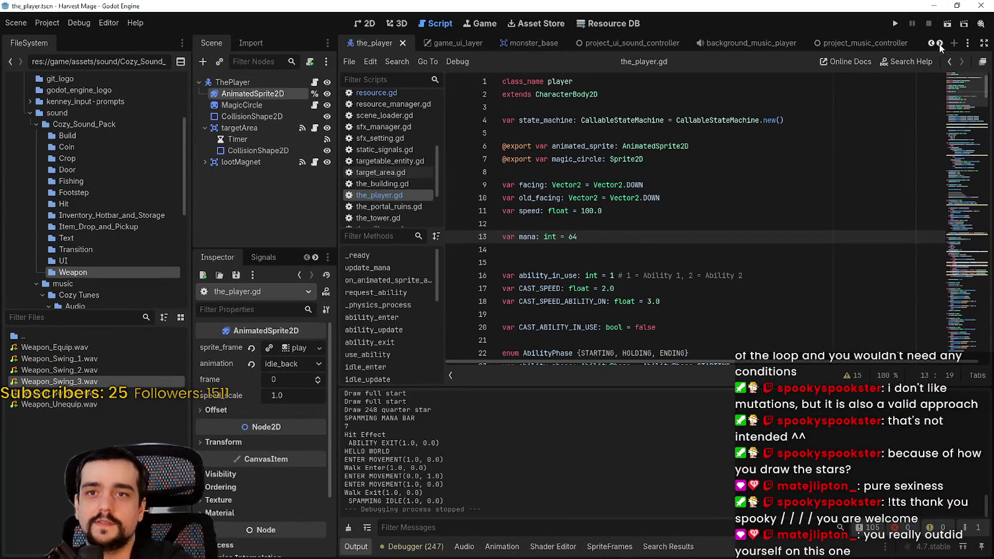
Return to game_ui_layer in the 2D view and select the Mana_1 to Mana_16 star nodes.
scroll(939, 43, "down", 4)
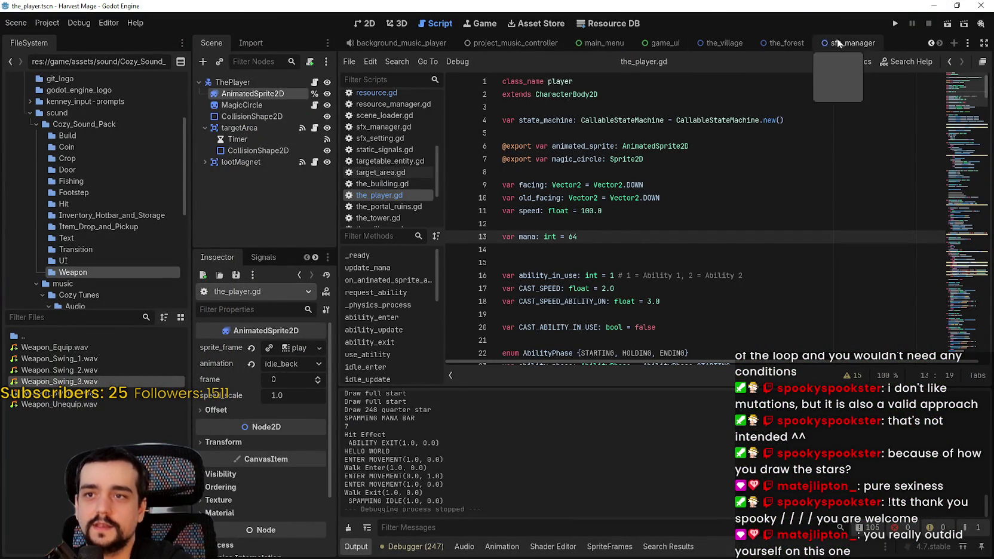
left_click(661, 45)
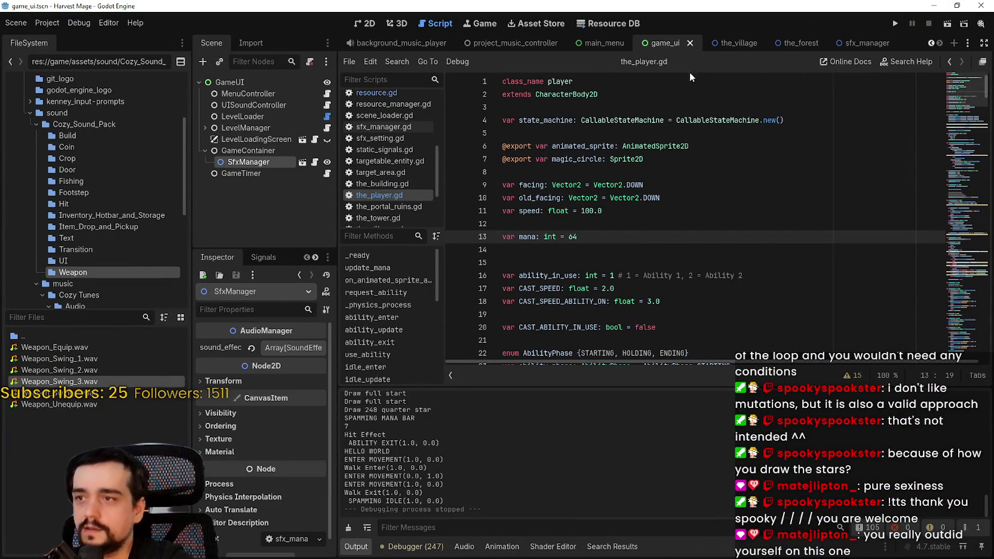
scroll(931, 43, "up", 4)
left_click(930, 43)
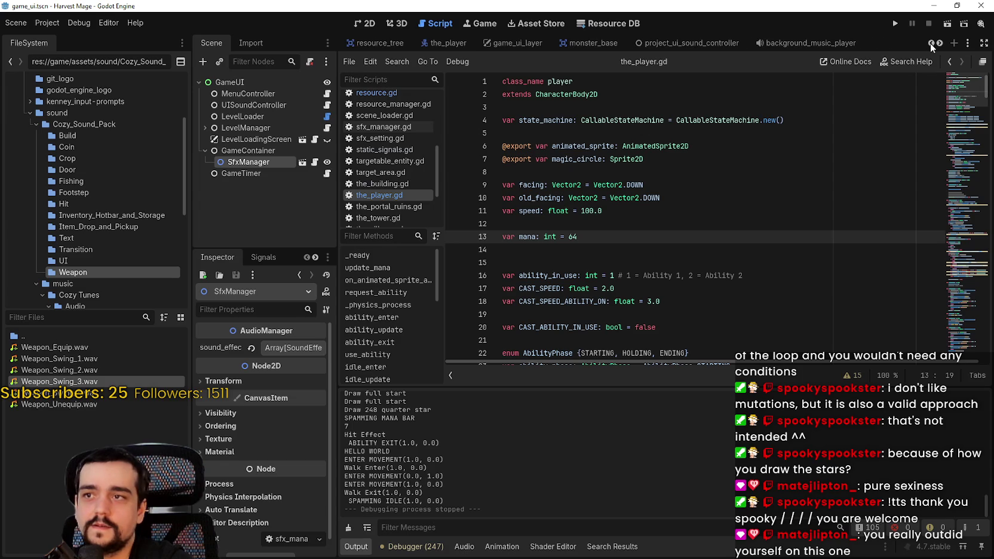
left_click(536, 46)
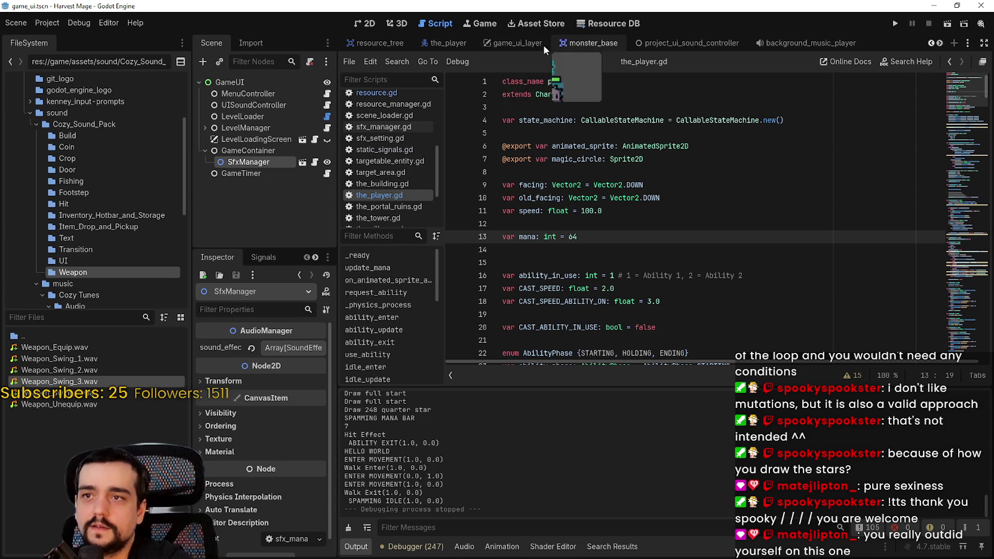
left_click(365, 23)
scroll(263, 209, "down", 1)
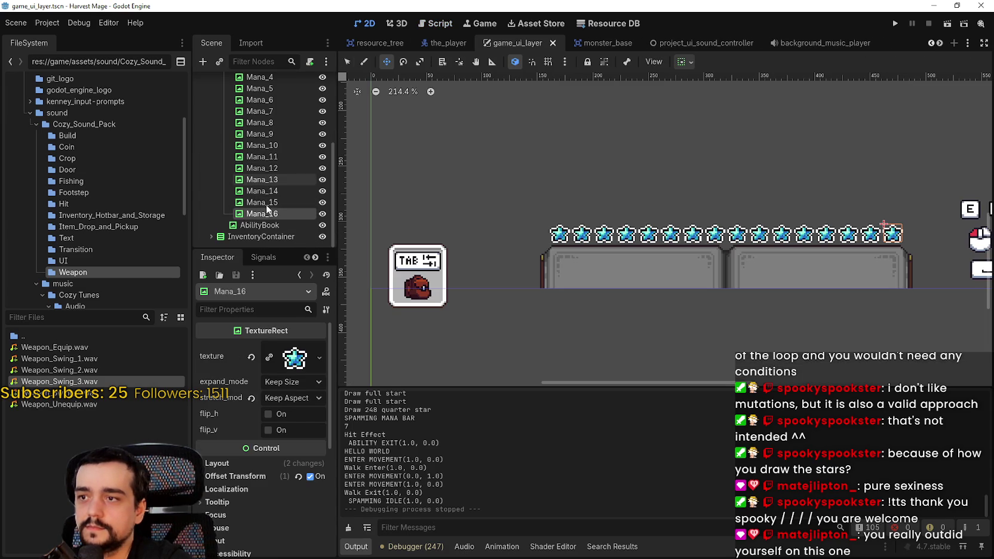
scroll(274, 206, "up", 1)
scroll(283, 200, "up", 2)
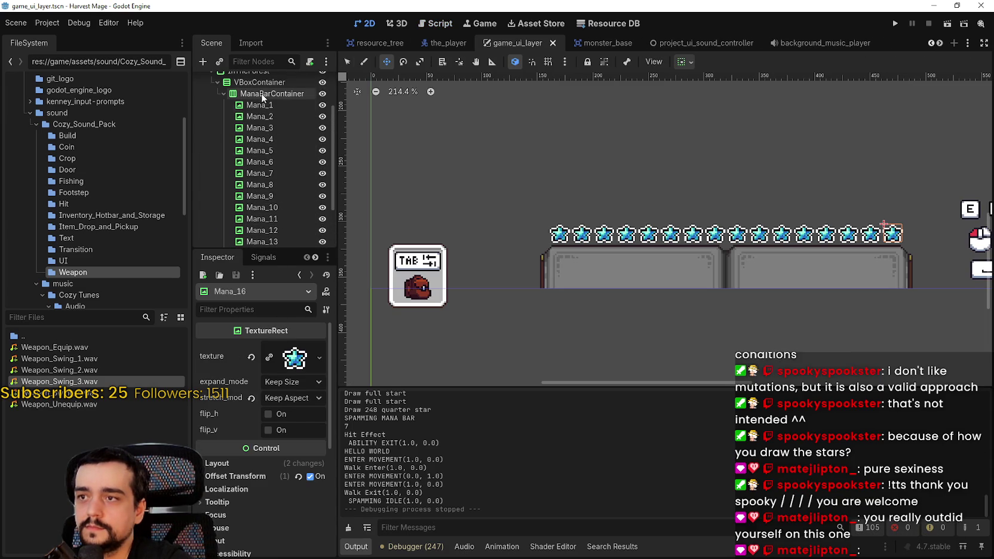
left_click(272, 105, "shift")
Inspect the sixteen selected star TextureRects and widen the Scene and Inspector docks.
right_click(264, 121)
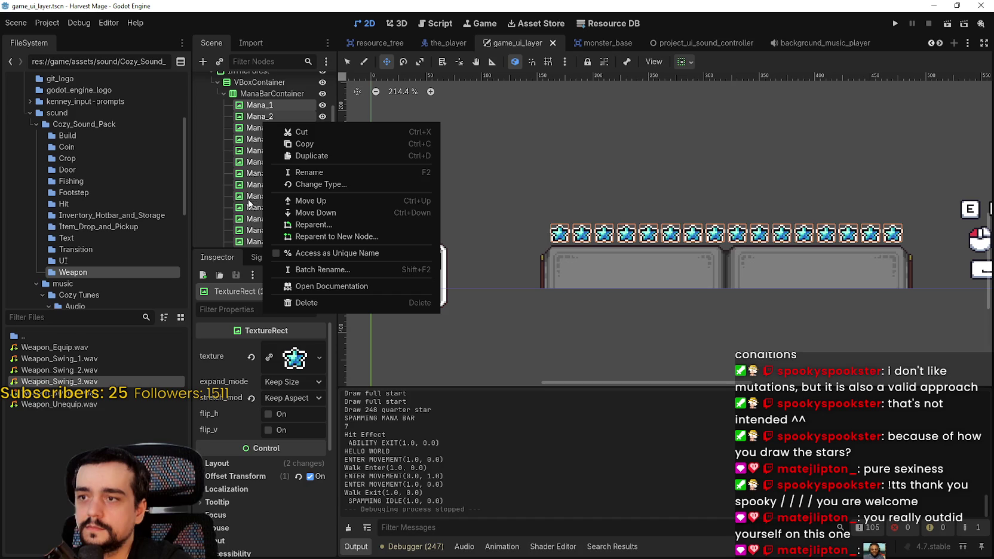
left_click(221, 261)
left_click(308, 292)
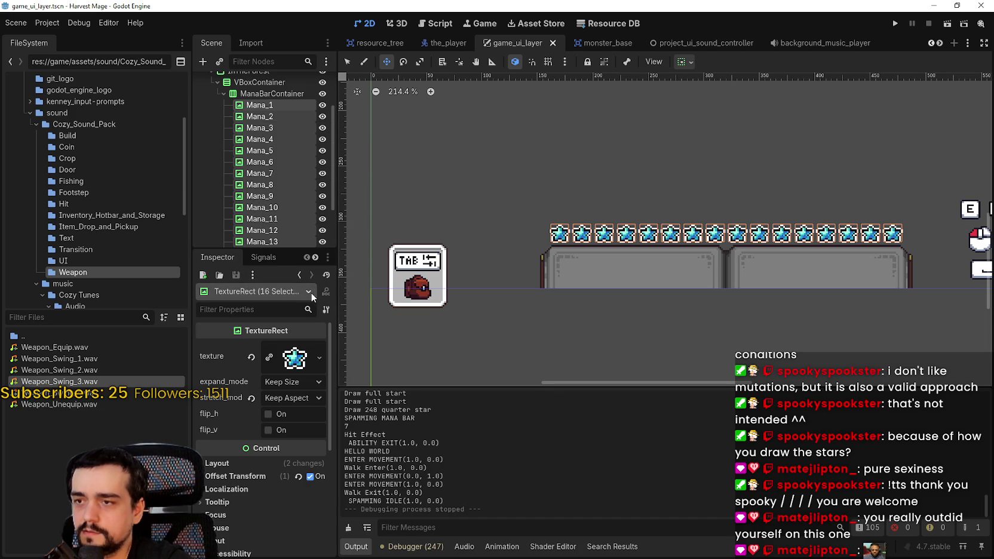
left_click_drag(337, 339, 441, 339)
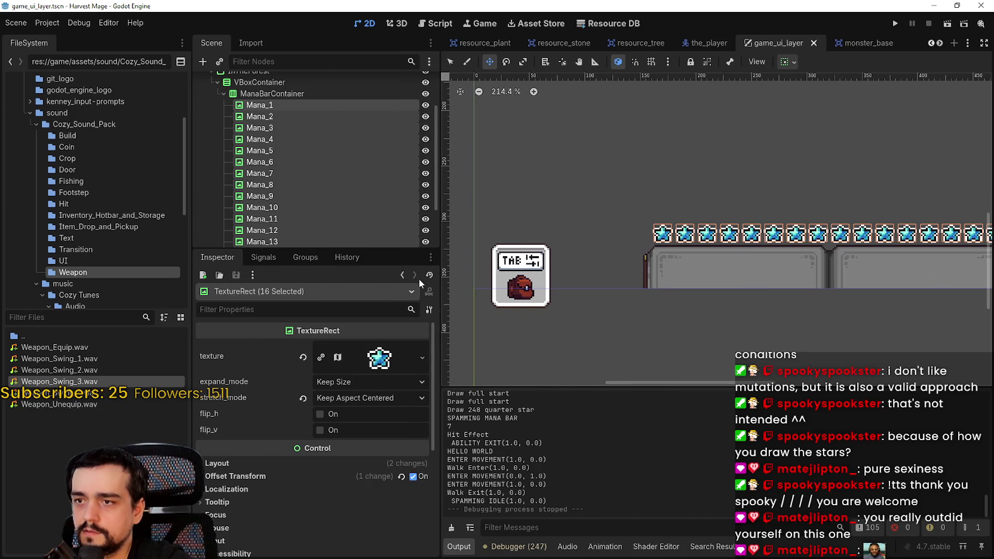
left_click(429, 309)
left_click(429, 310)
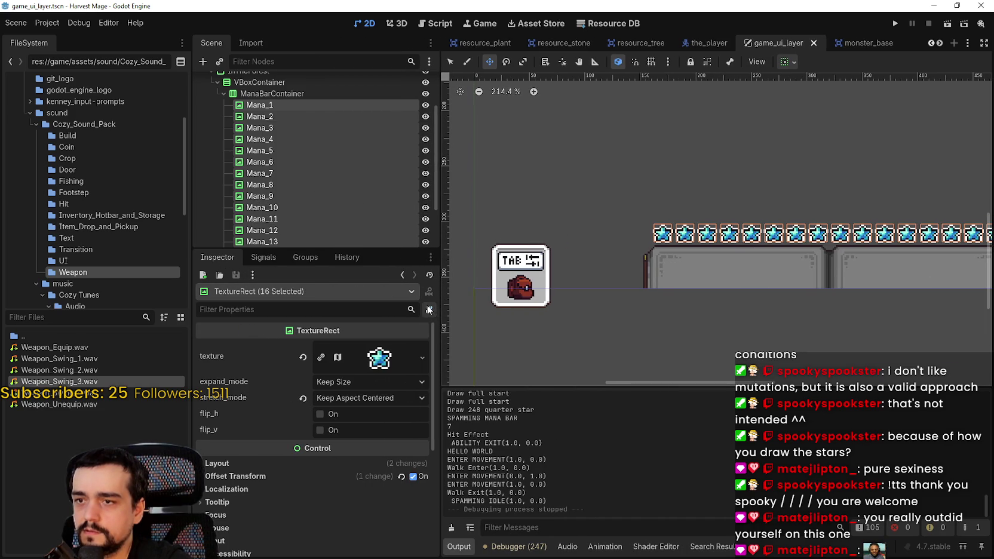
right_click(304, 133)
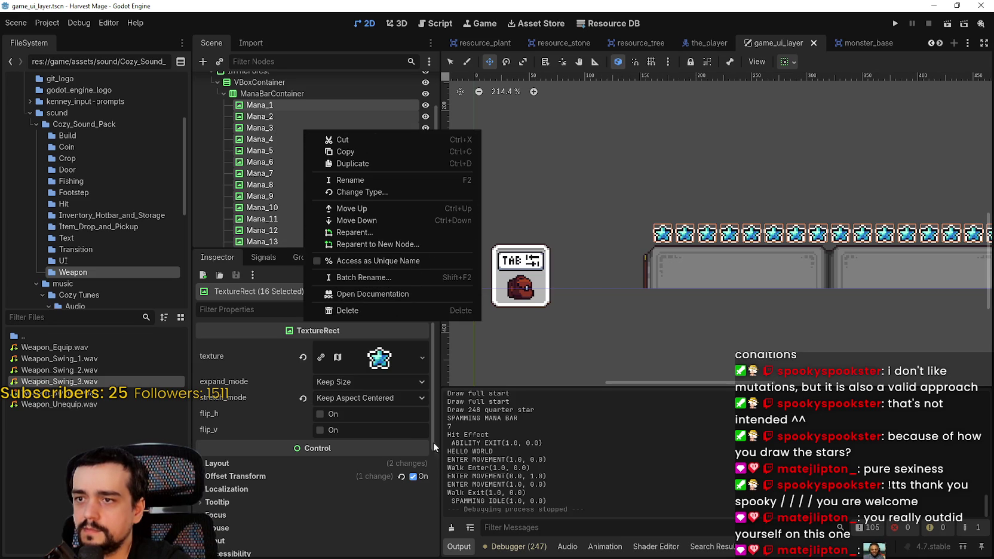
left_click(619, 488)
Make the star textures unique for Mana_2, Mana_3 and Mana_4 through Mana_9.
left_click(274, 127)
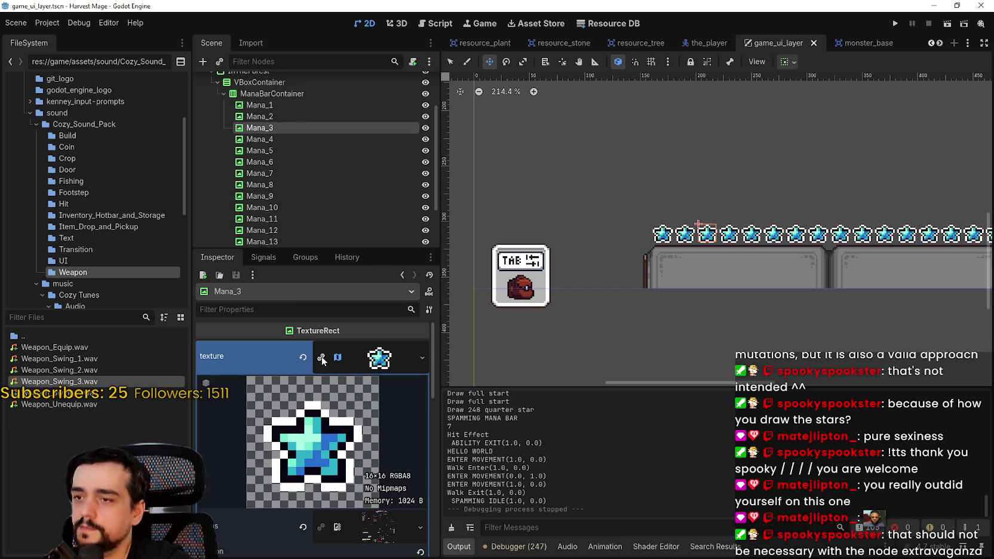
left_click(322, 358)
left_click(283, 119)
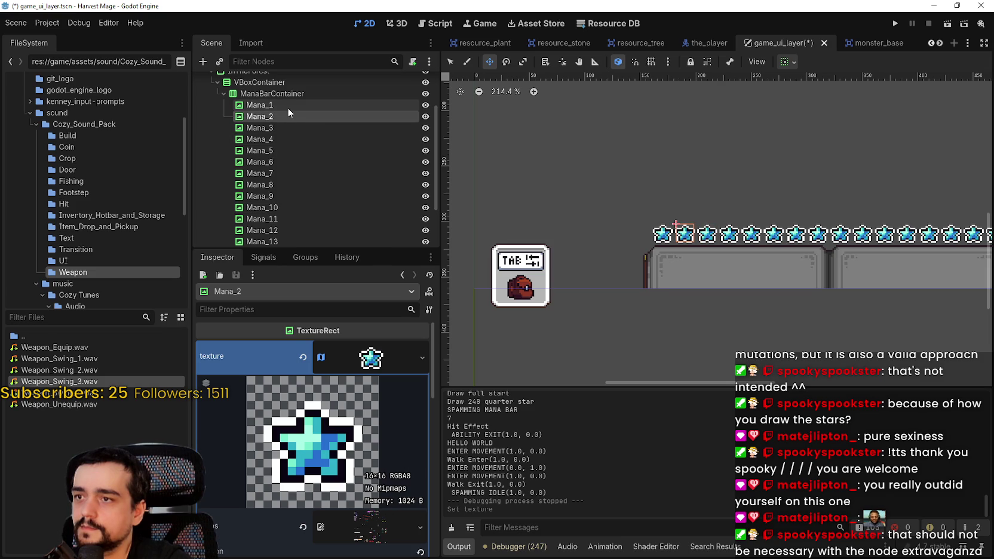
left_click(281, 138)
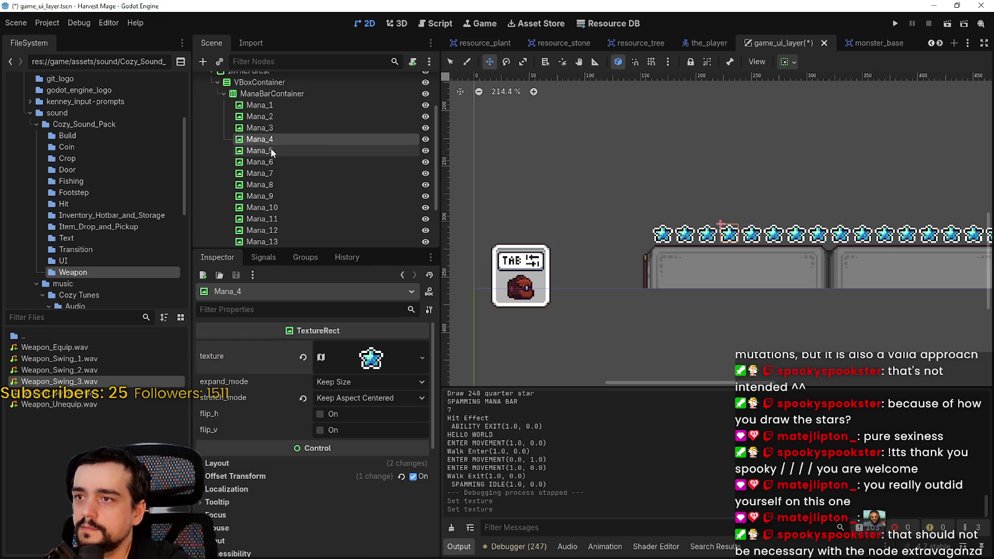
left_click(321, 357)
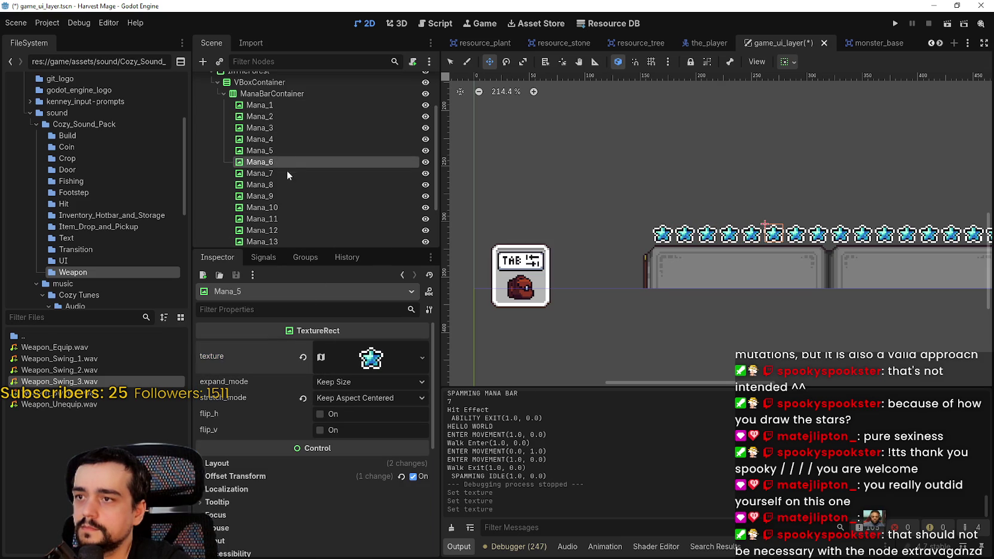
left_click(321, 357)
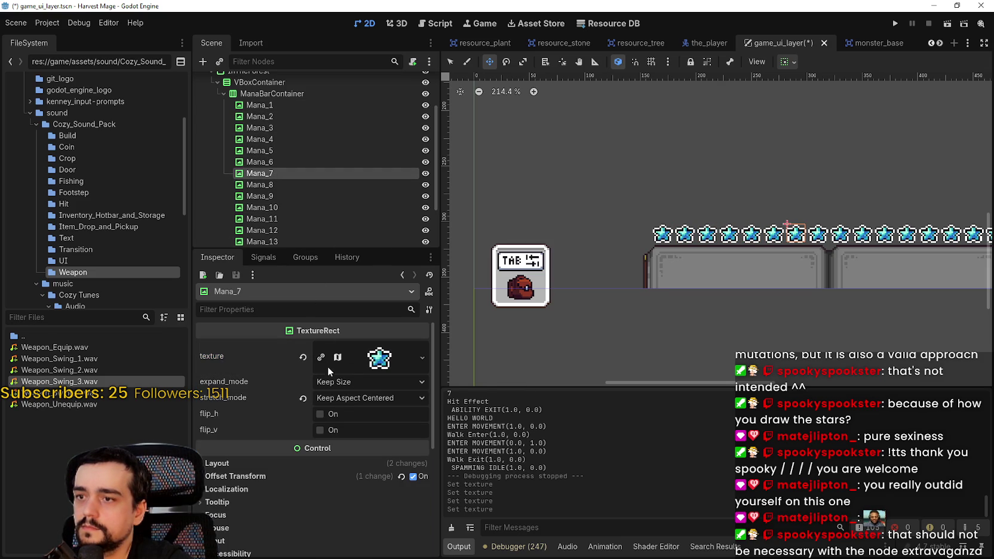
left_click(321, 357)
left_click(321, 357)
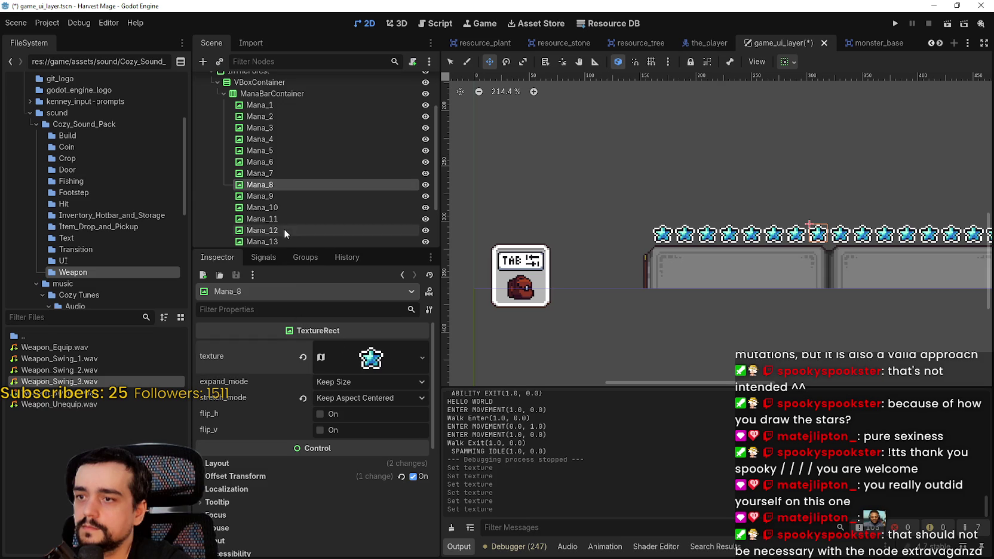
left_click(320, 356)
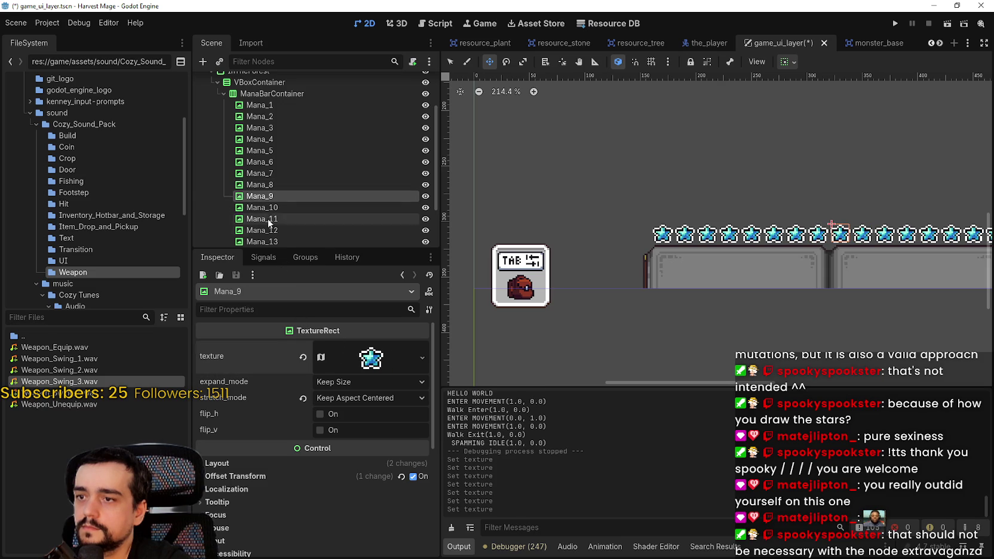
Make Mana_10 through Mana_15 unique, using Make Unique (Recursive) on Mana_16.
scroll(303, 168, "down", 3)
left_click(321, 356)
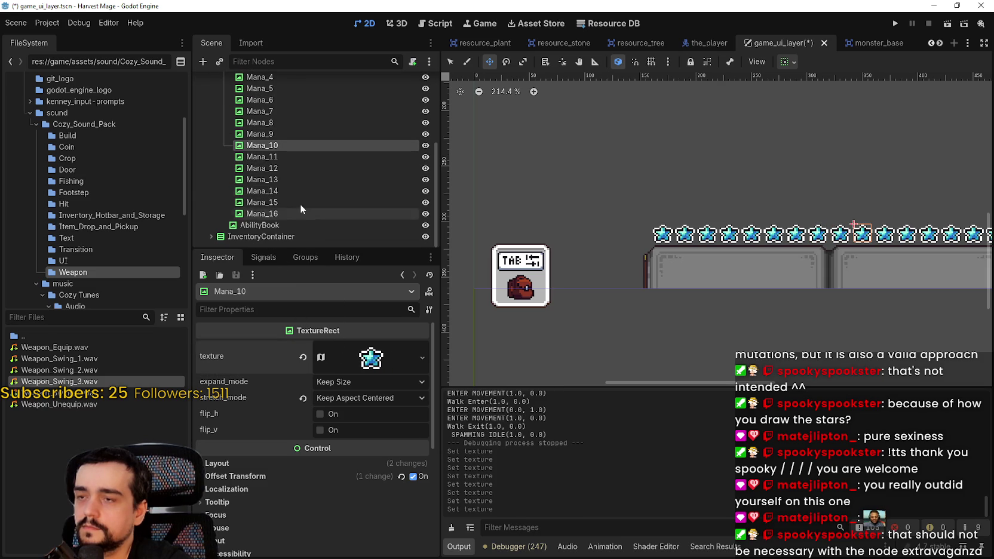
left_click(322, 358)
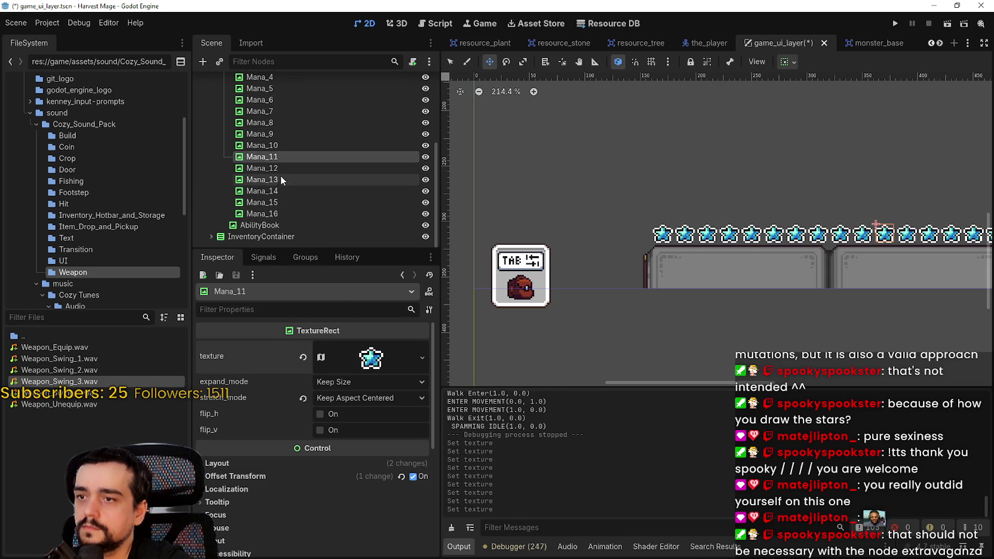
left_click(320, 356)
left_click(272, 169)
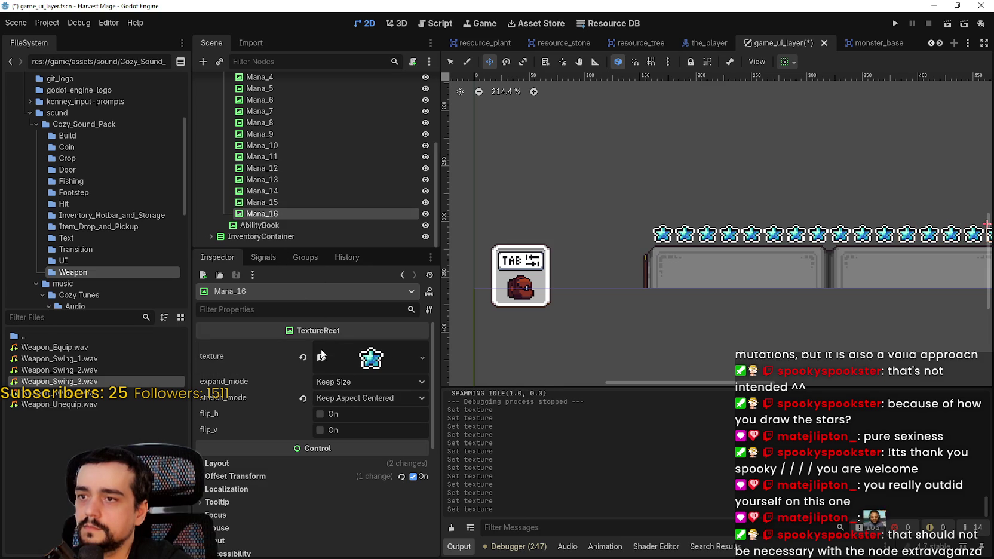
right_click(345, 359)
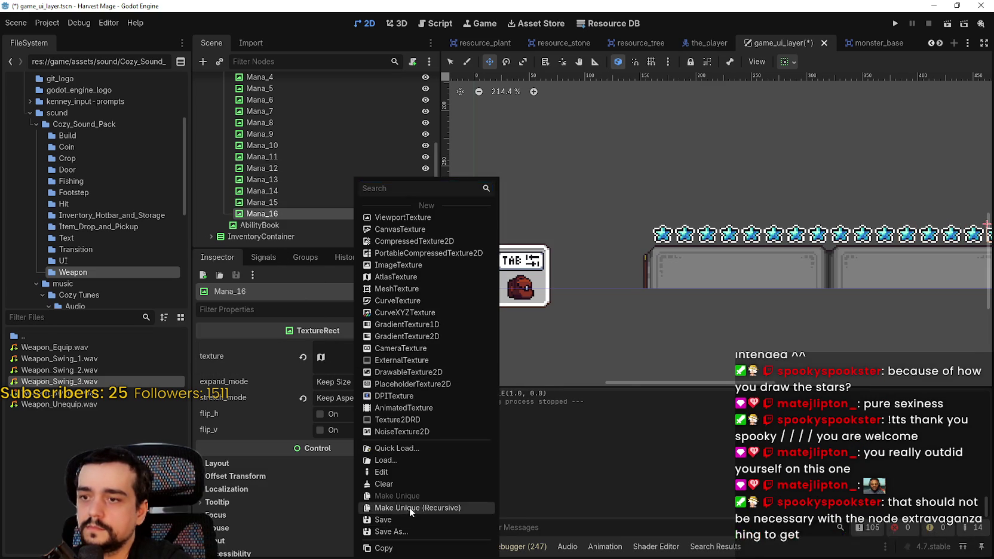
left_click(409, 508)
left_click(446, 369)
Save game_ui_layer, run the project, continue the saved game full screen, and equip hotbar item 1.
key("ctrl+s")
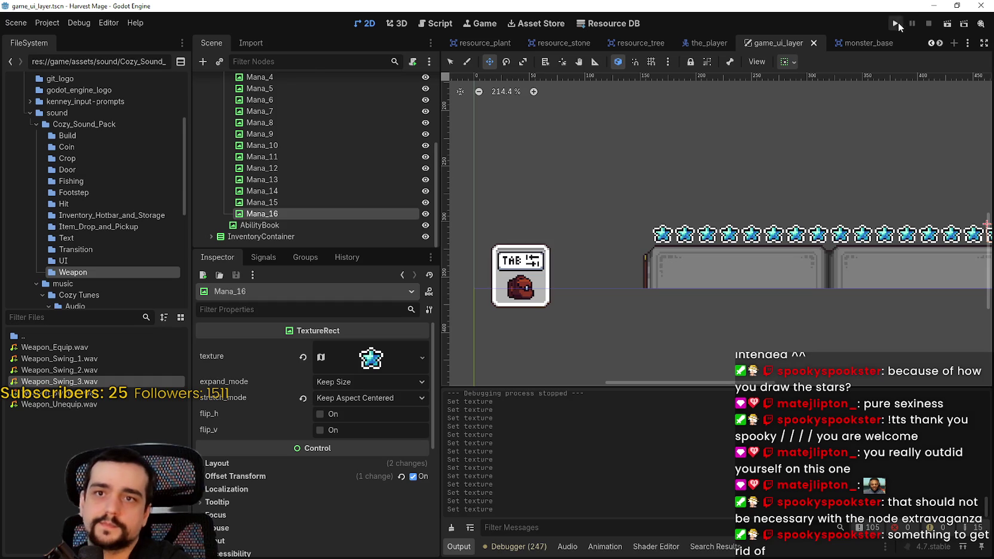
left_click(898, 24)
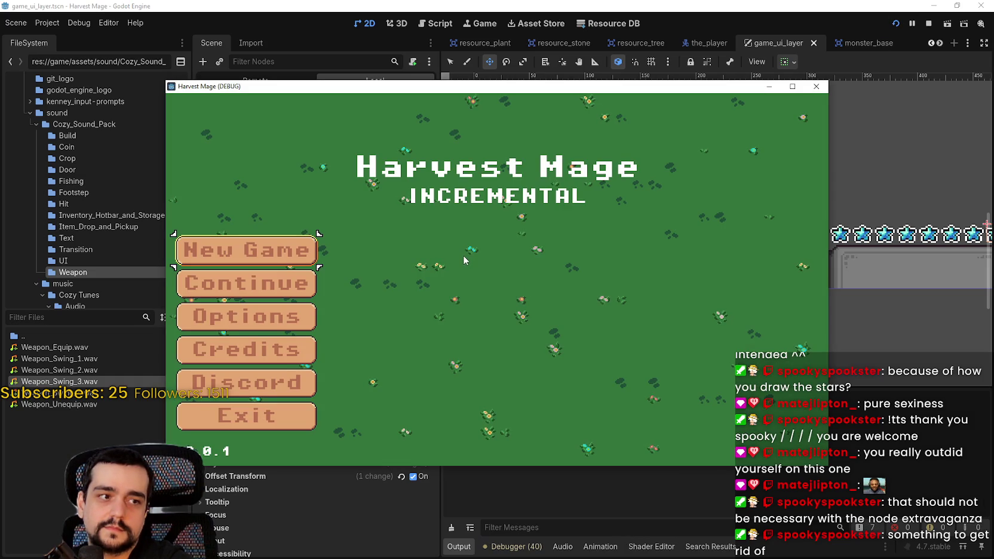
left_click(240, 284)
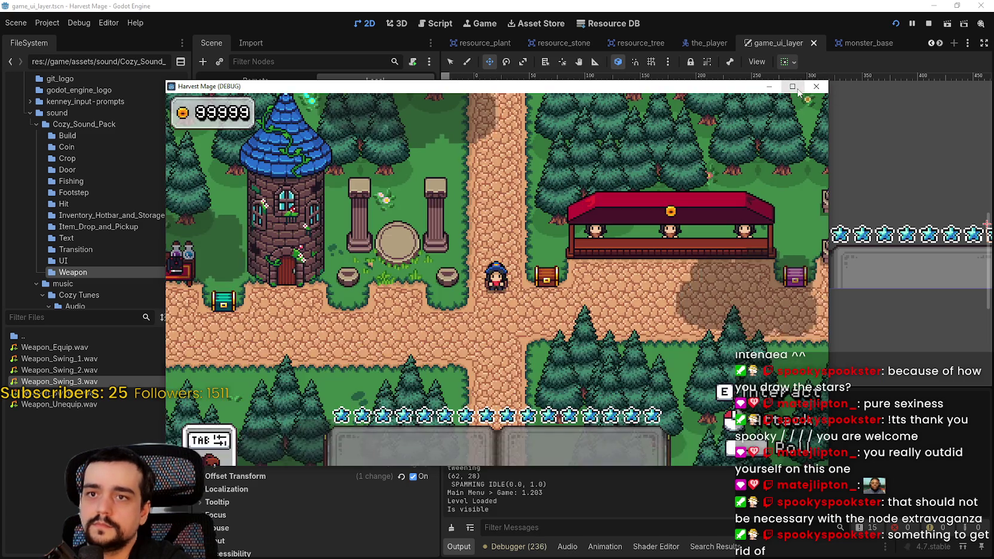
left_click(792, 87)
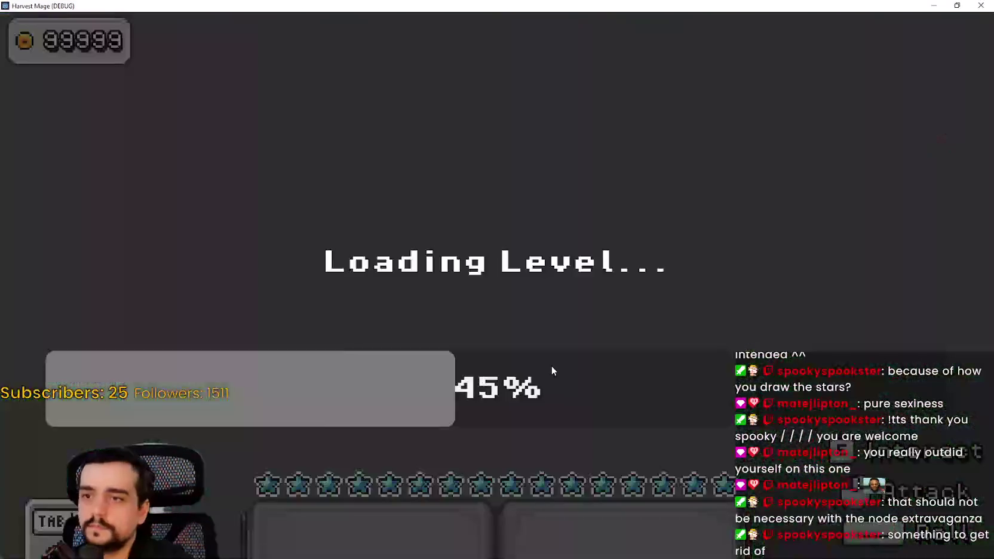
key("a")
key("w")
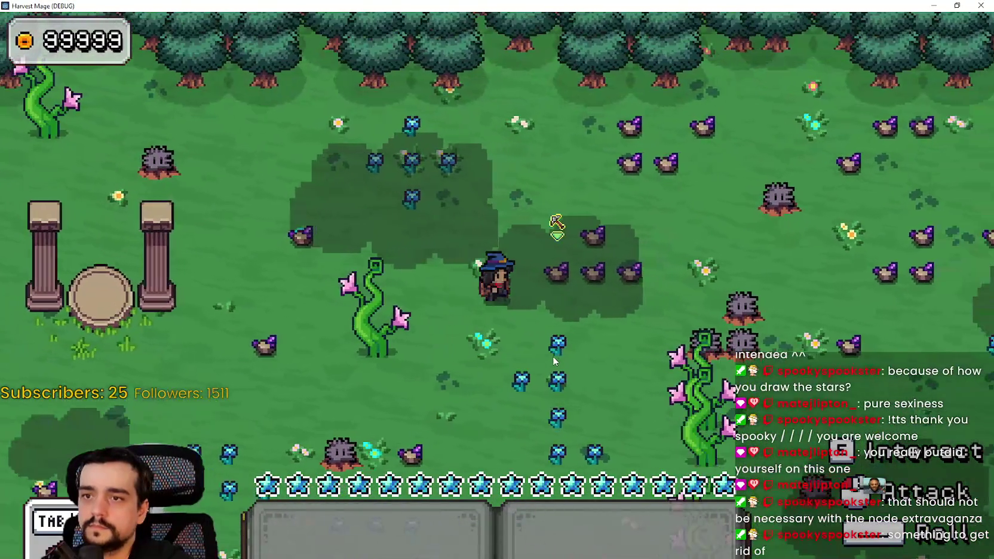
key("1")
Walk around attacking nearby crops, spending mana stars one by one.
left_click(594, 361)
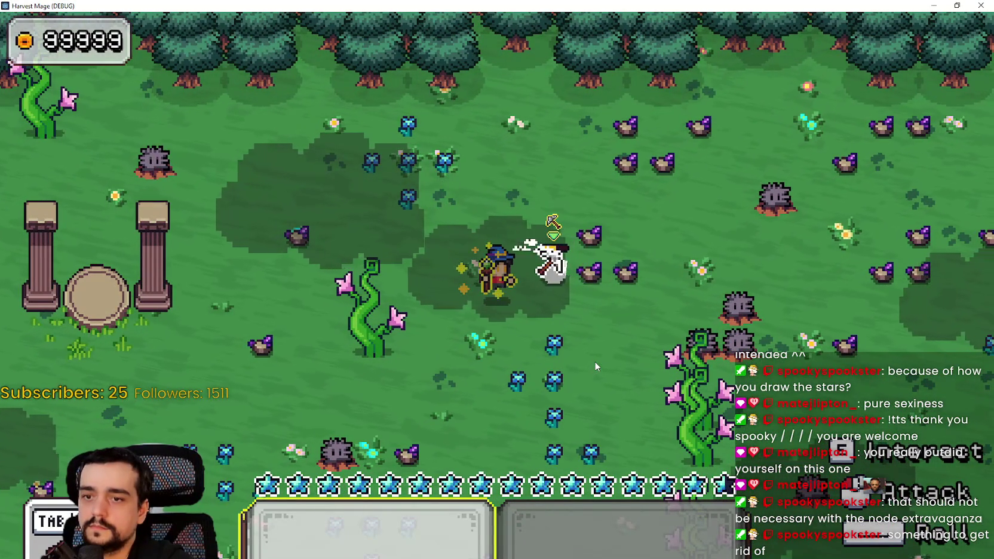
left_click(588, 357)
left_click(604, 356)
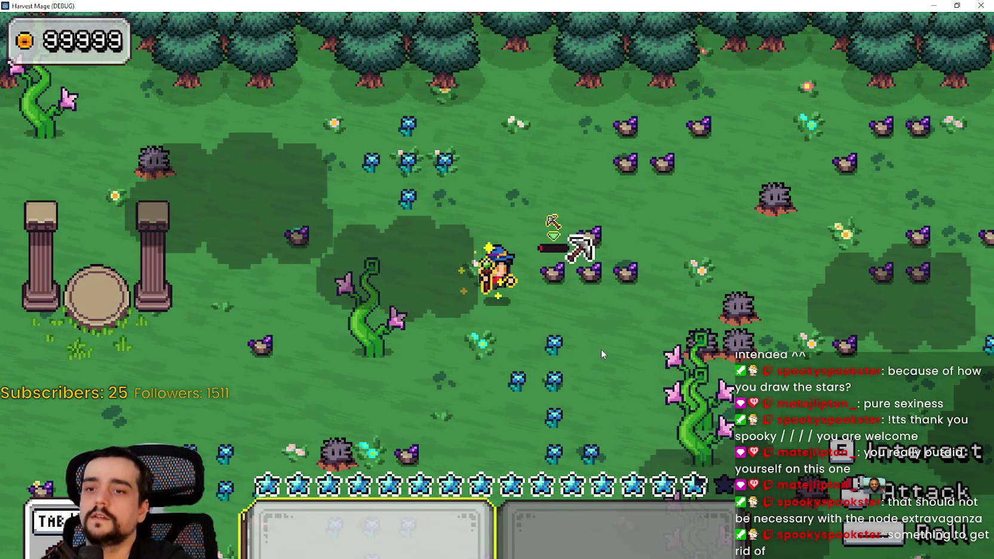
key("d")
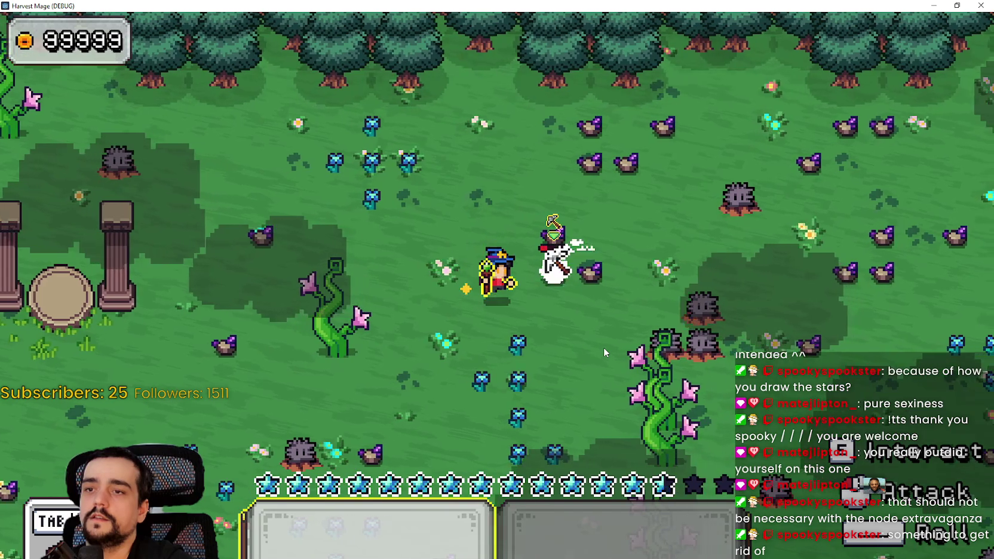
left_click(603, 347)
key("d")
left_click(603, 346)
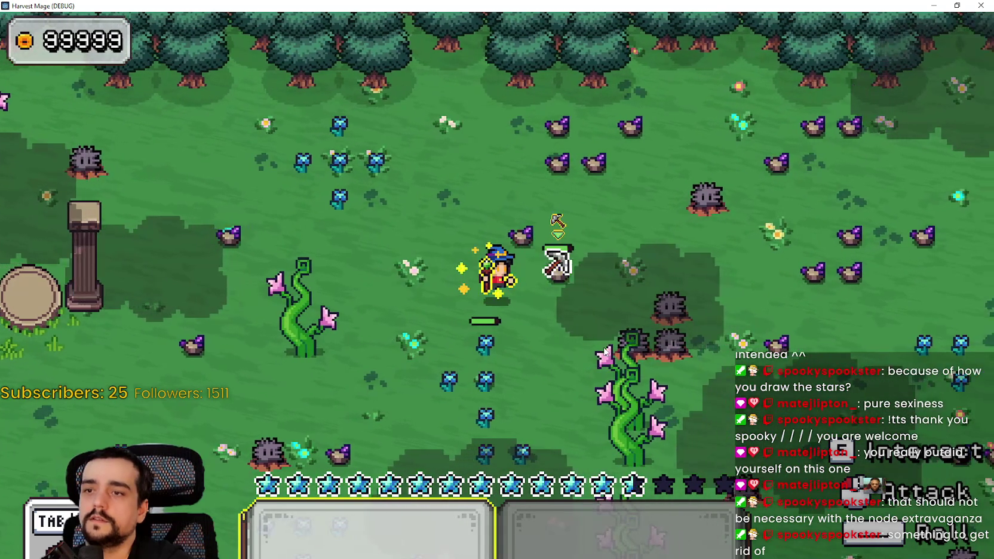
left_click(598, 332)
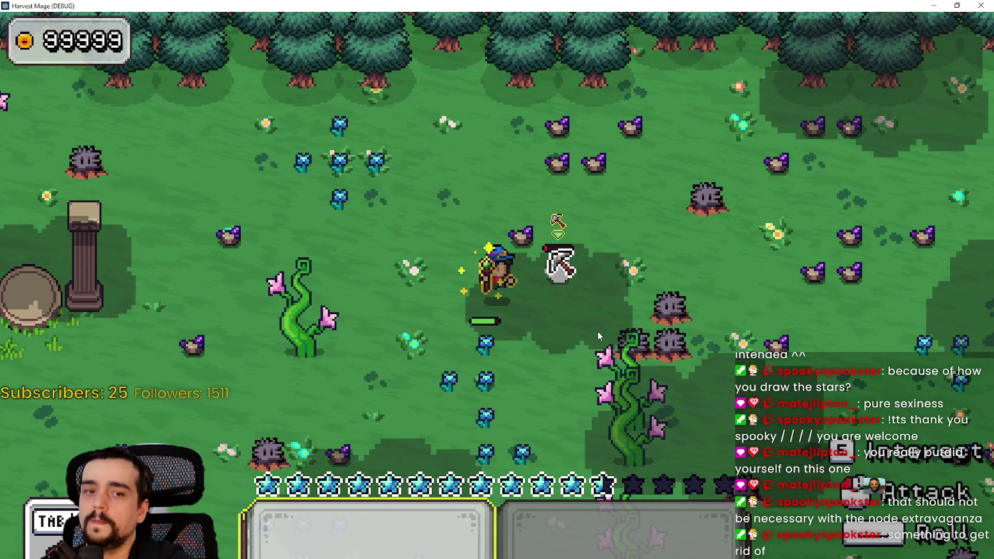
key("d")
left_click(597, 331)
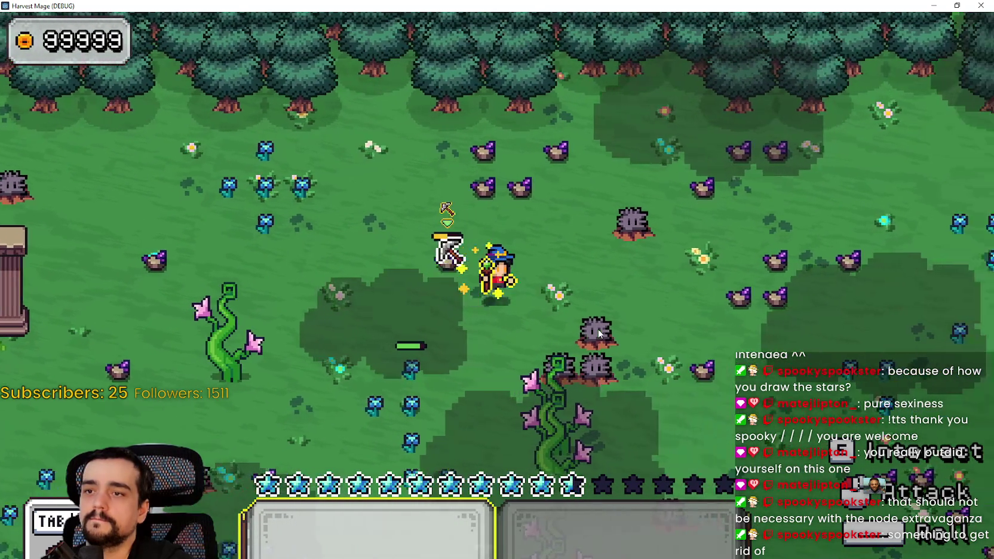
key("a")
left_click(643, 340)
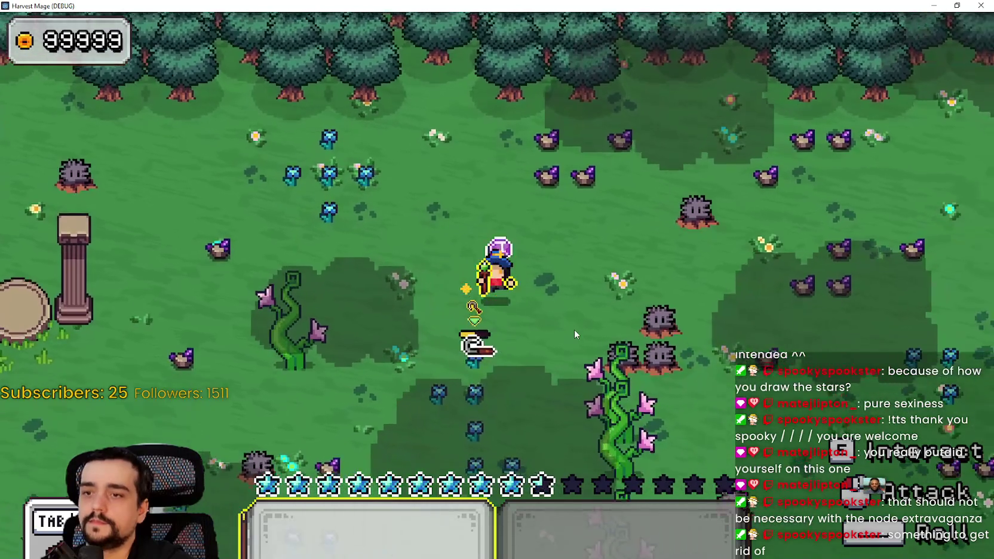
key("s")
key("a")
left_click(573, 329)
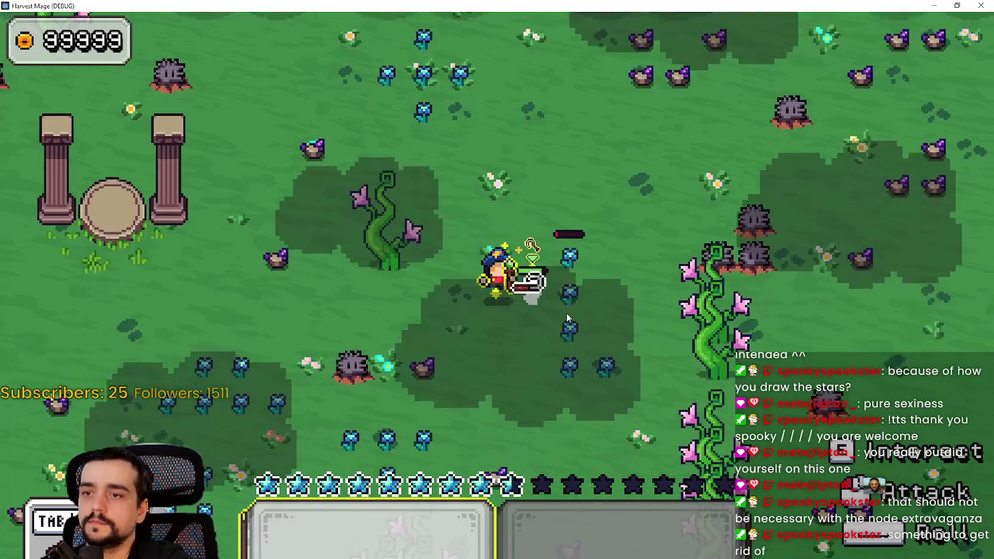
key("a")
left_click(561, 281)
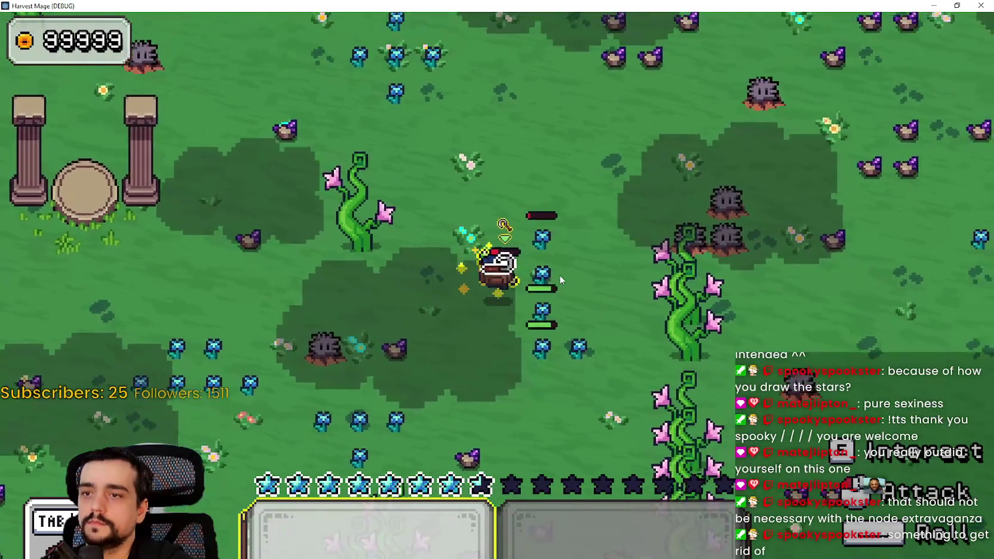
Keep attacking the flowers until all sixteen stars are dark, then restore the game window.
key("d")
key("s")
left_click(571, 286)
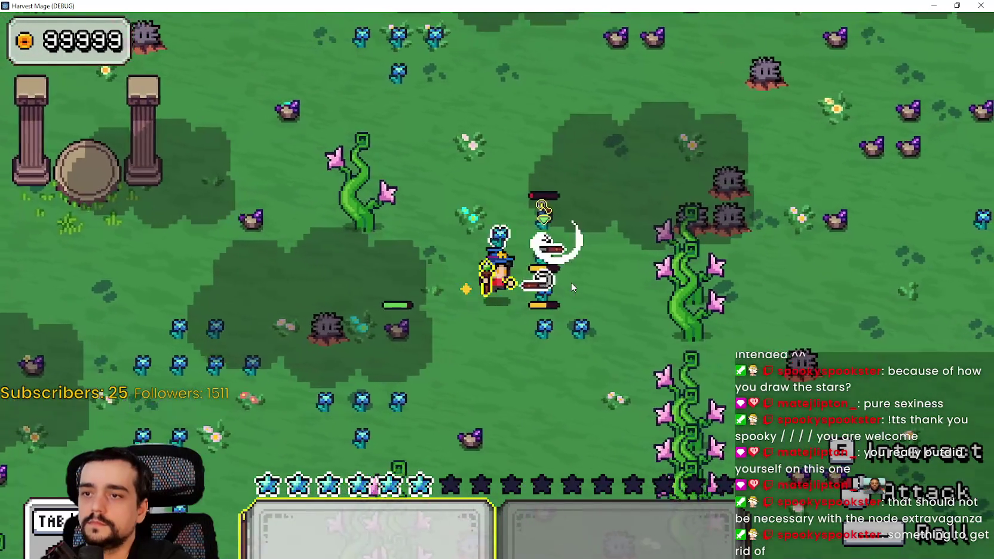
key("w")
left_click(573, 281)
left_click(572, 280)
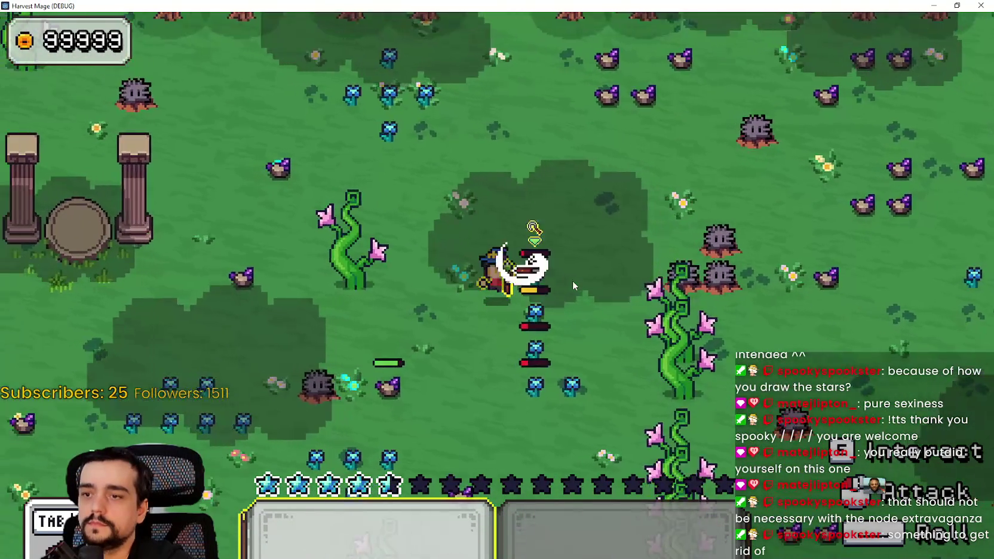
key("s")
left_click(572, 280)
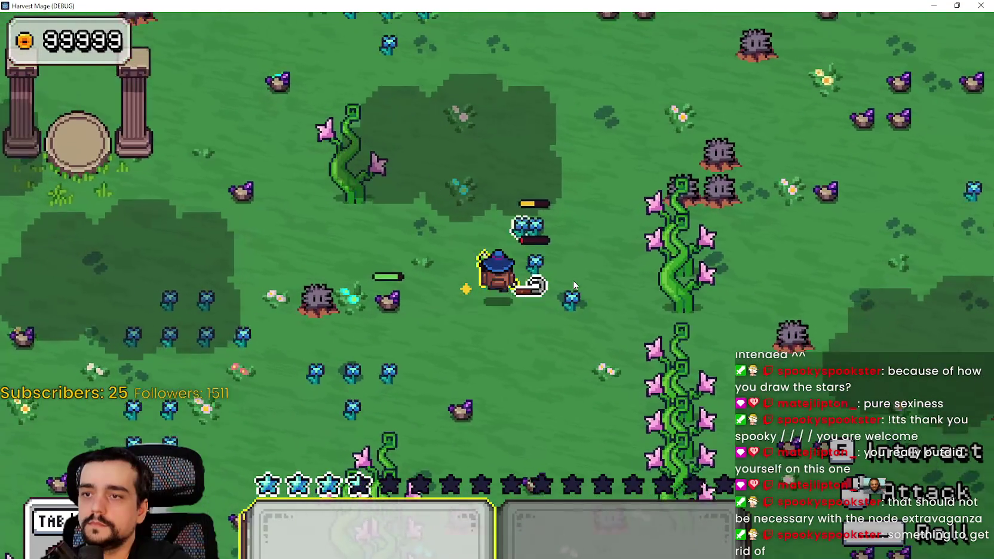
key("d")
key("s")
left_click(570, 277)
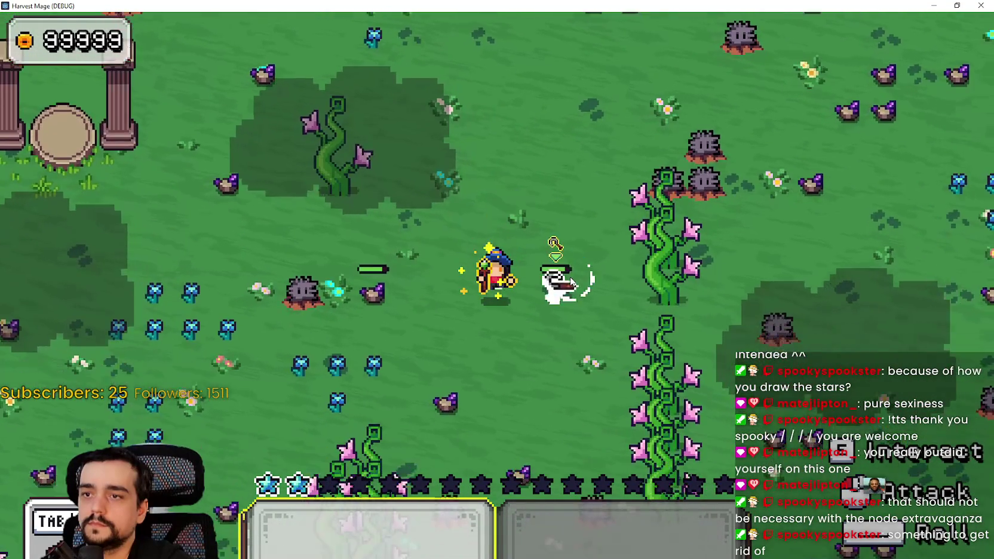
left_click(570, 277)
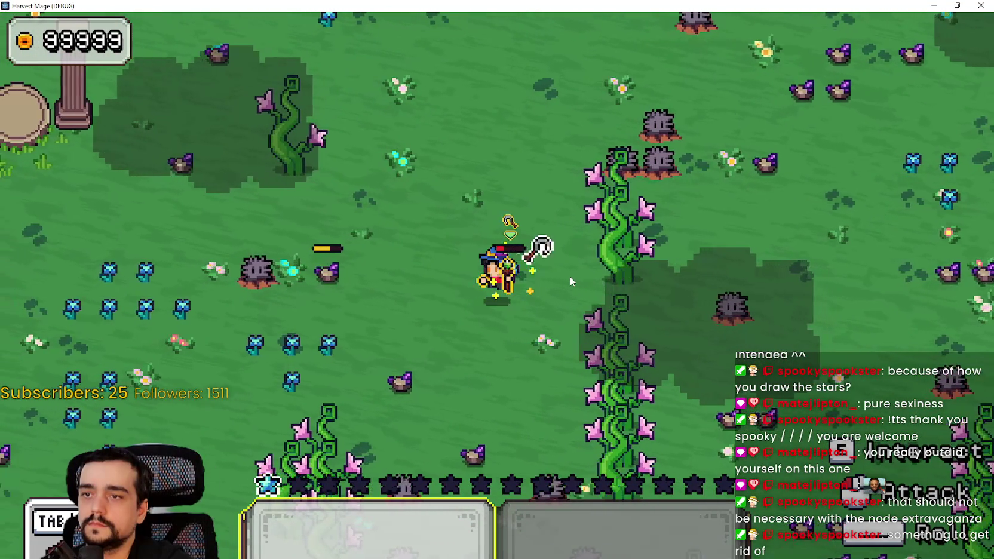
key("a")
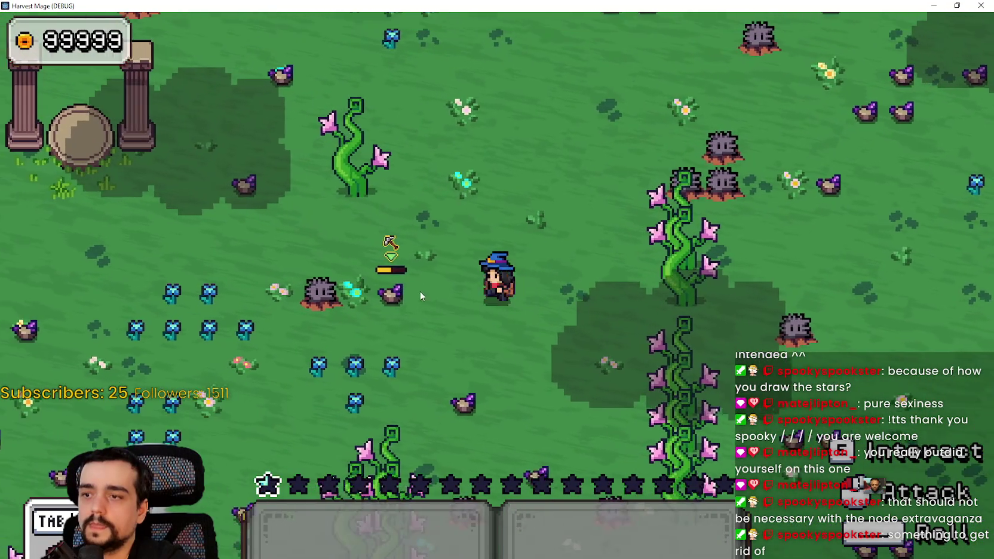
left_click(439, 294)
key("w")
key("d")
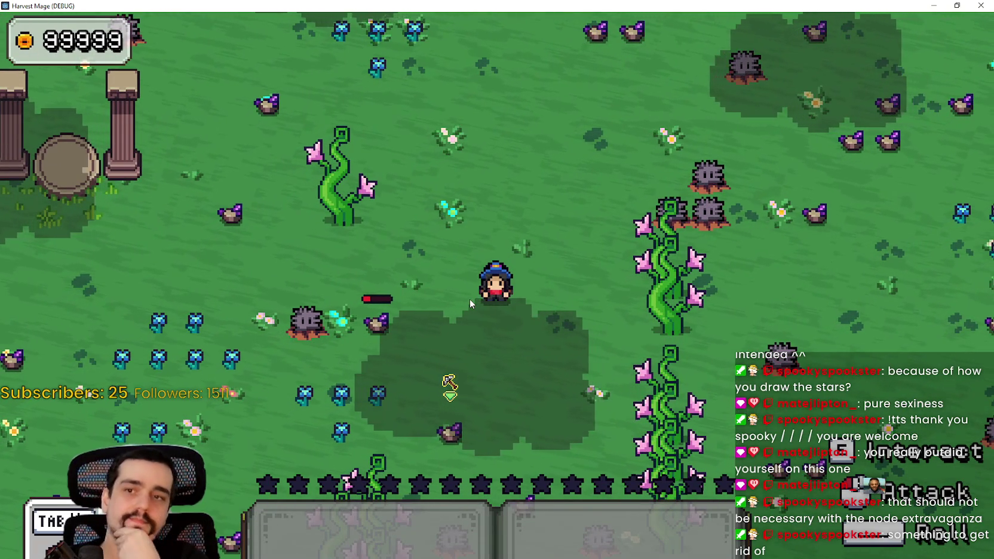
key("s")
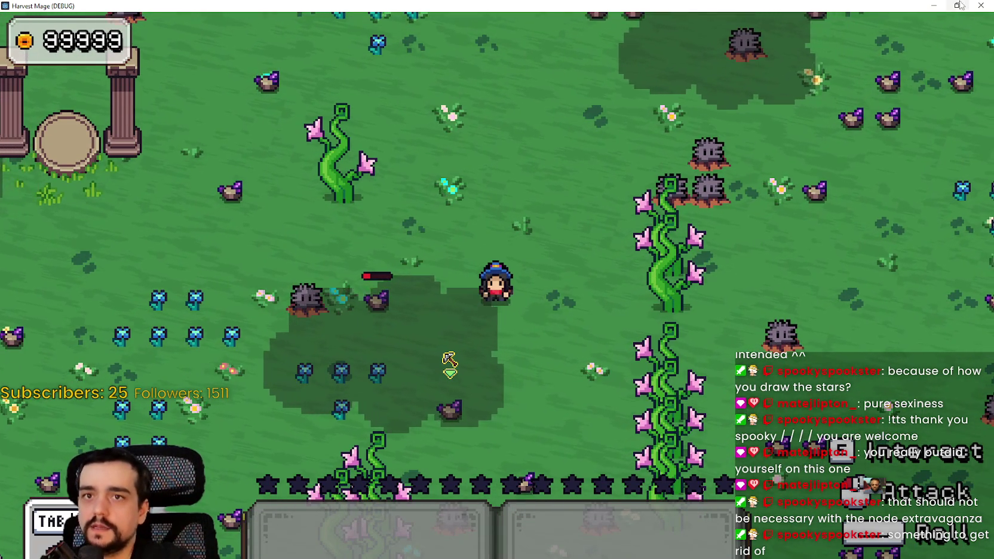
left_click(957, 5)
Stop the playtest, collapse ManaBarContainer's star children, and open the_player scene's script.
left_click(815, 85)
scroll(730, 223, "down", 3)
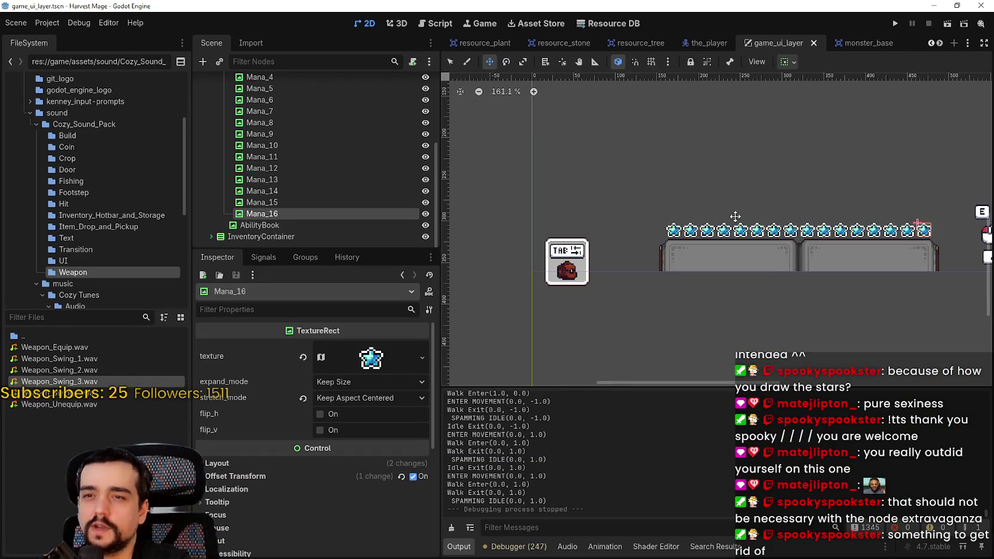
scroll(730, 223, "up", 2)
scroll(369, 218, "up", 4)
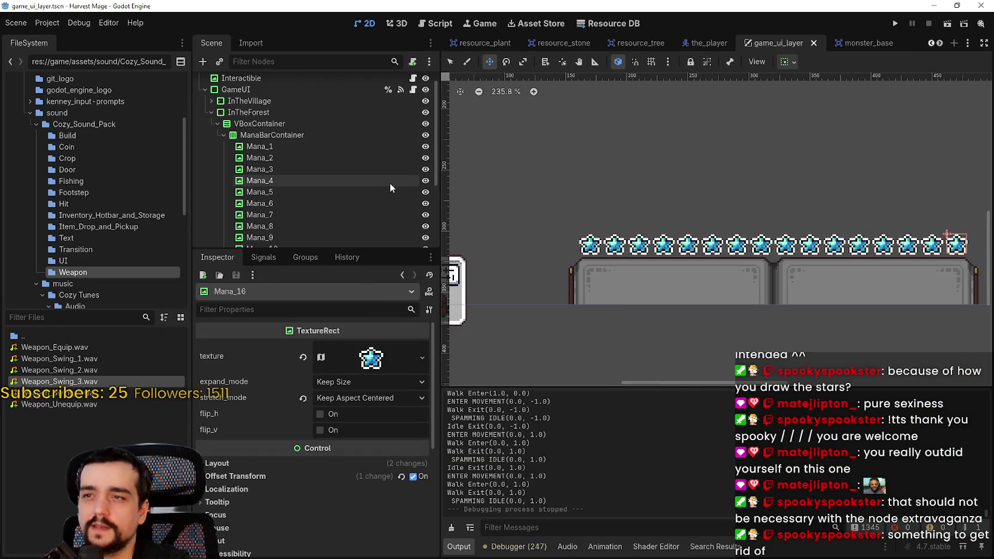
left_click(223, 135)
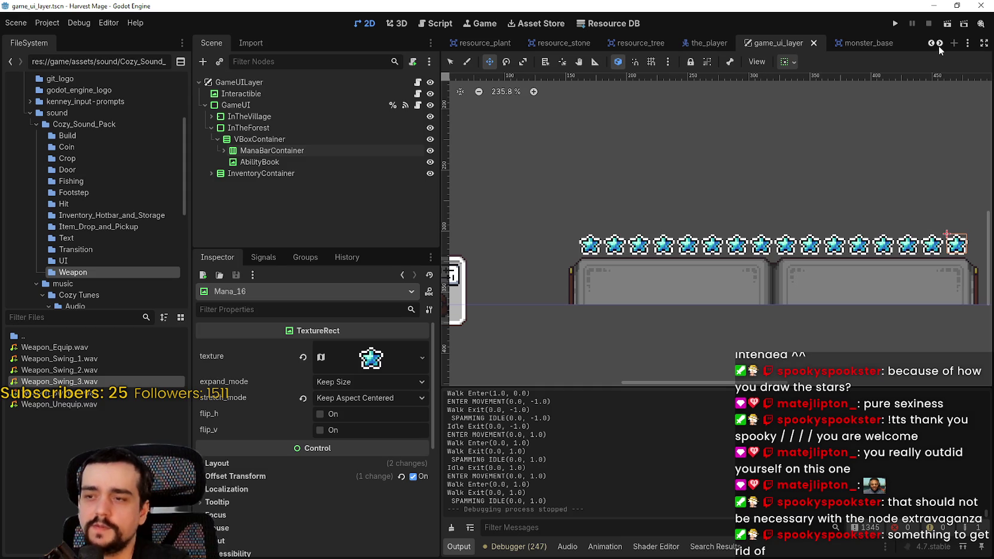
left_click(939, 43)
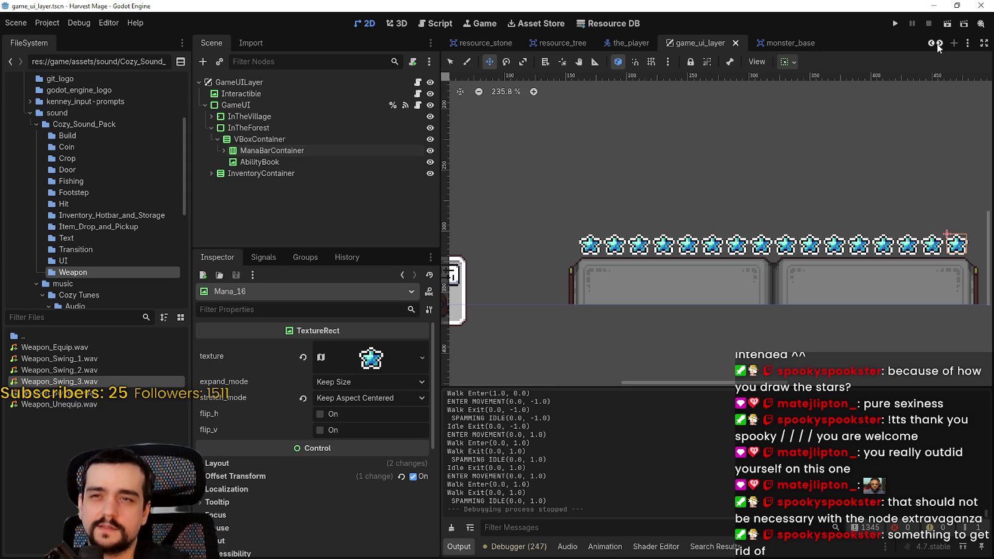
left_click(930, 43)
left_click(930, 43)
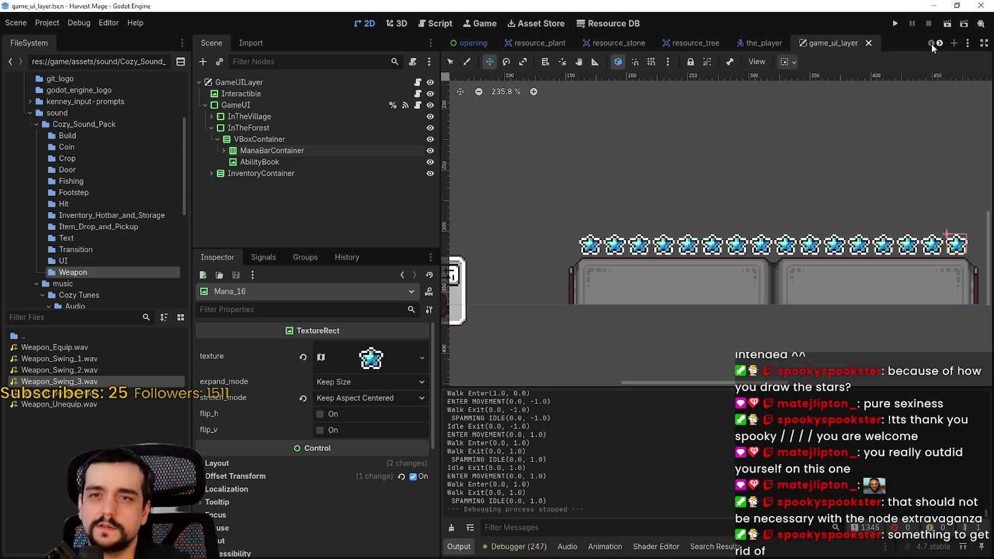
left_click(759, 43)
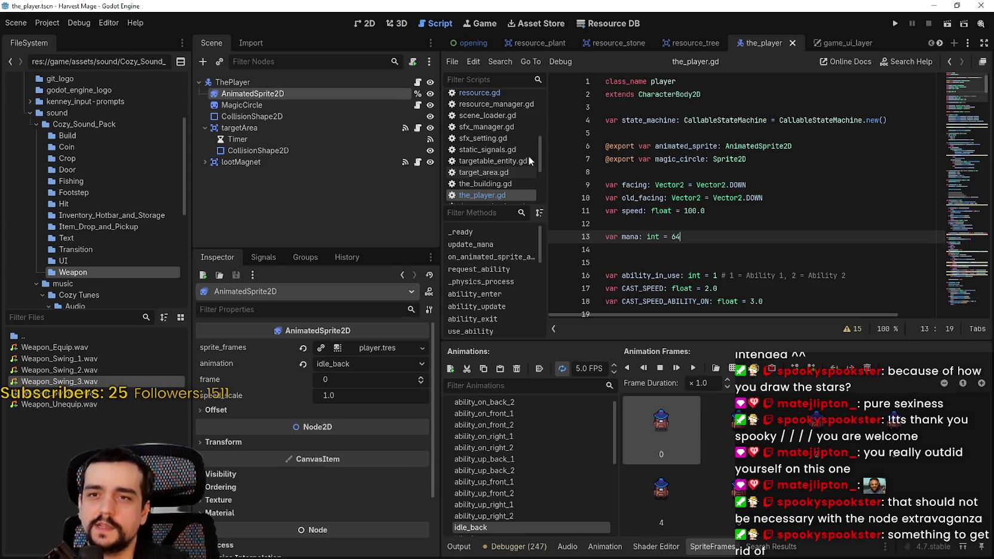
Browse the script list, passing through resource_manager.gd and music_controller.gd.
scroll(487, 163, "up", 2)
left_click(505, 146)
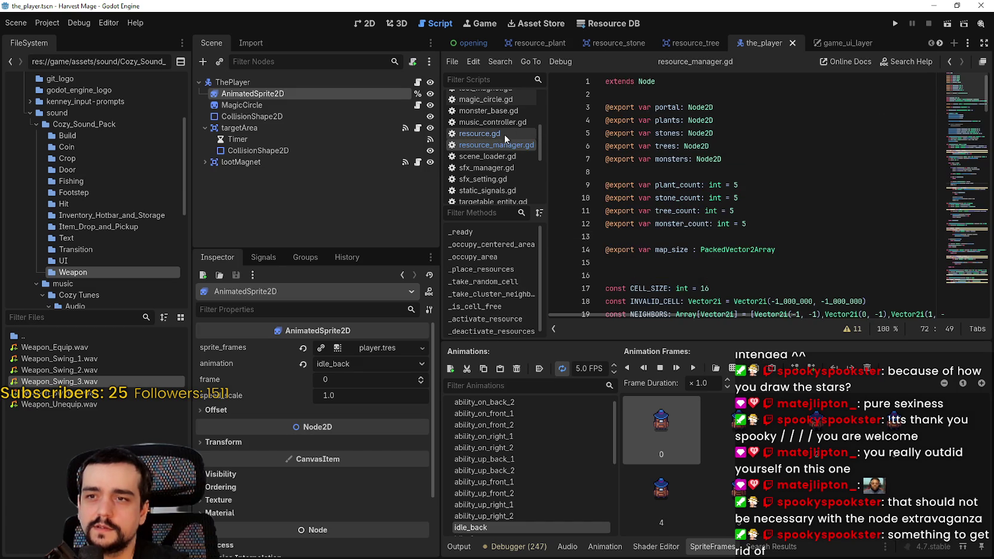
scroll(504, 135, "up", 1)
left_click(504, 135)
scroll(502, 167, "up", 5)
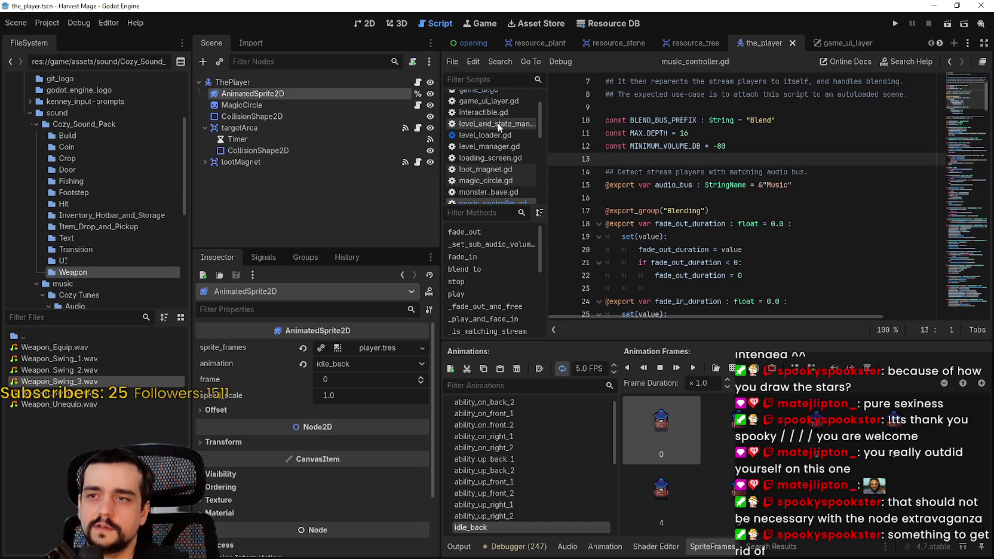
scroll(500, 132, "up", 2)
scroll(502, 128, "down", 5)
scroll(496, 130, "down", 4)
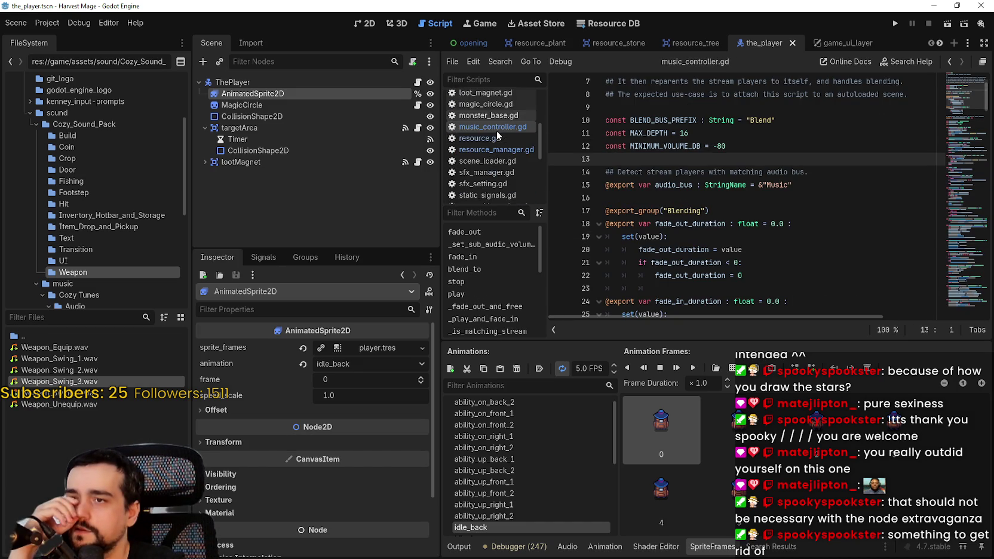
scroll(496, 130, "down", 2)
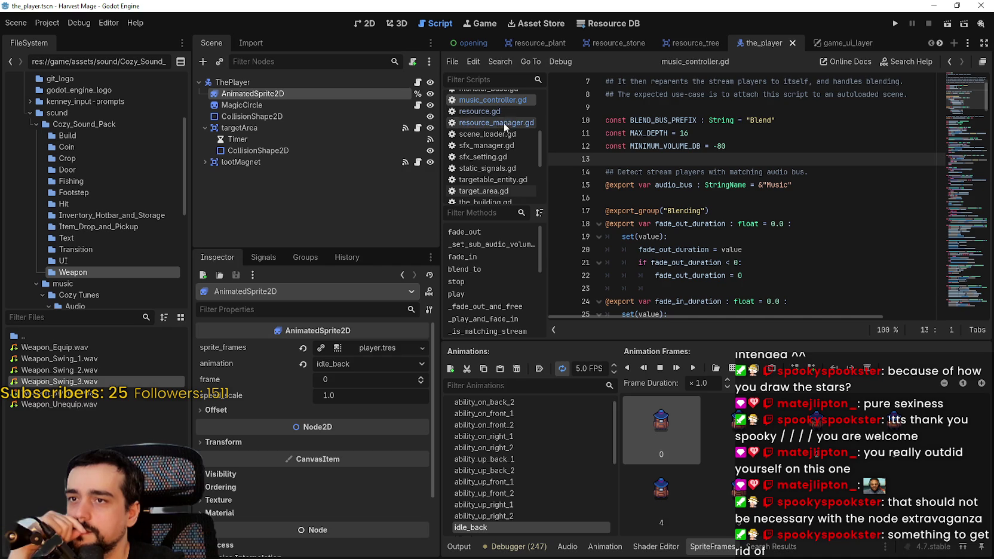
scroll(501, 137, "down", 3)
scroll(500, 163, "down", 3)
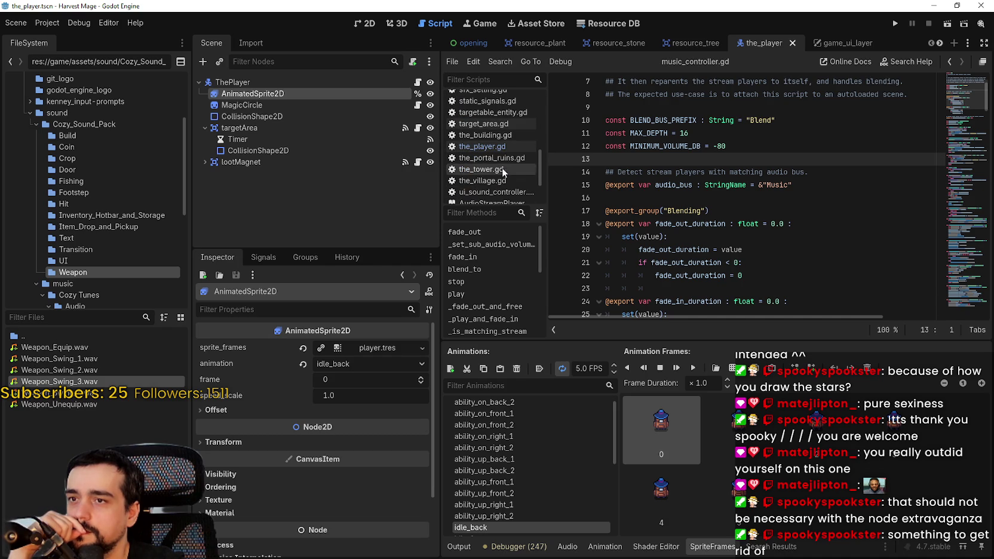
In target_area.gd, change target_count from 1 to 0 and run the project.
left_click(509, 124)
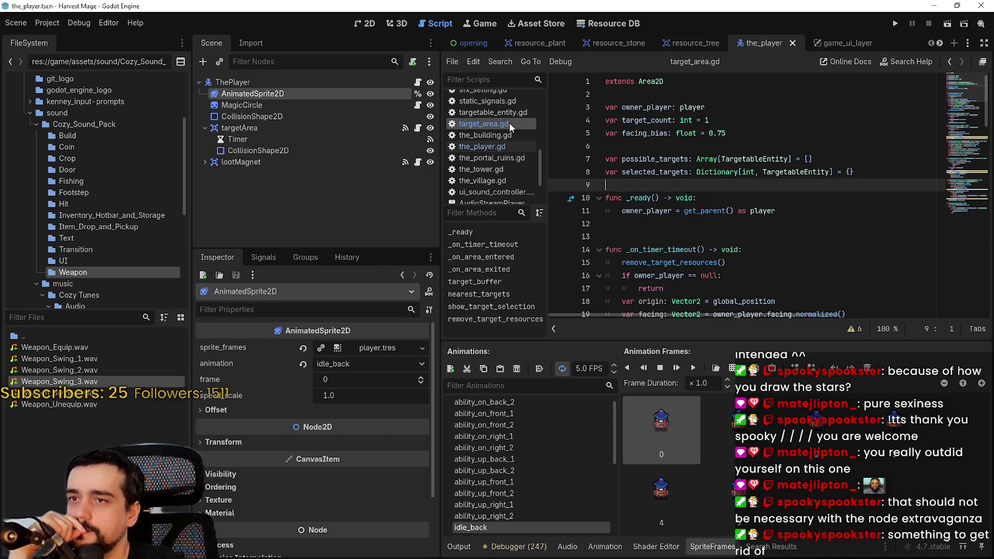
double_click(706, 120)
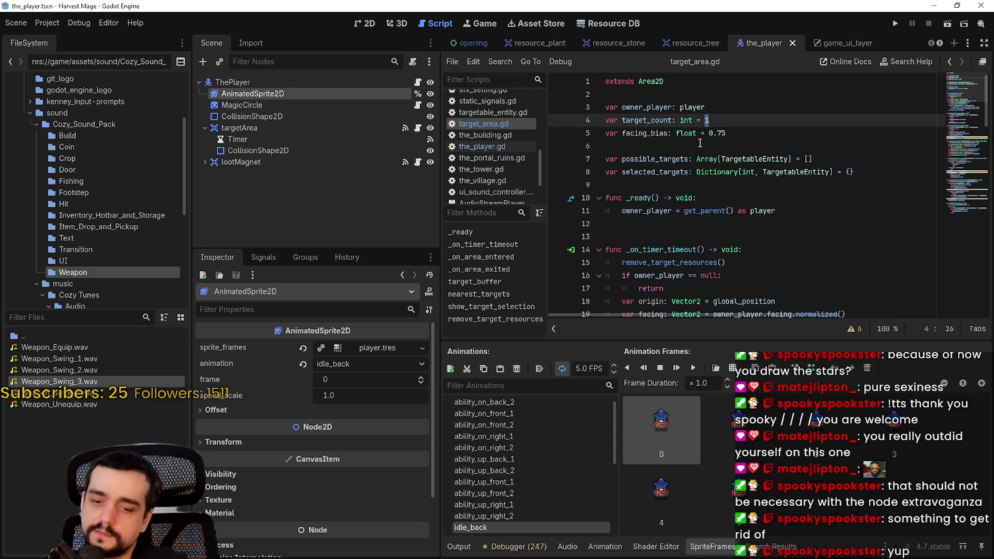
type("6")
left_click(894, 24)
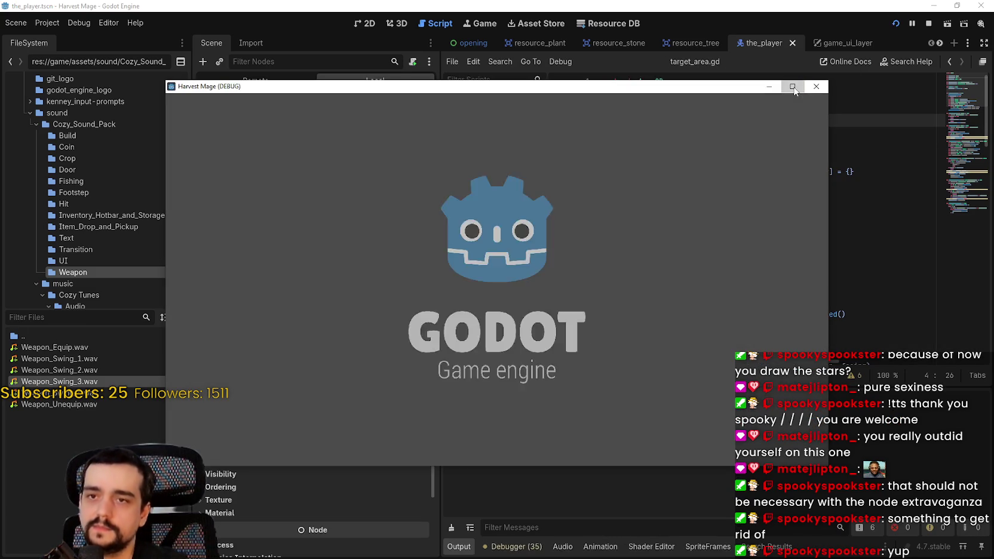
Continue into the level in a maximized window, cast ability 1 for harvest helpers, and walk until mana drains.
left_click(792, 87)
left_click(154, 305)
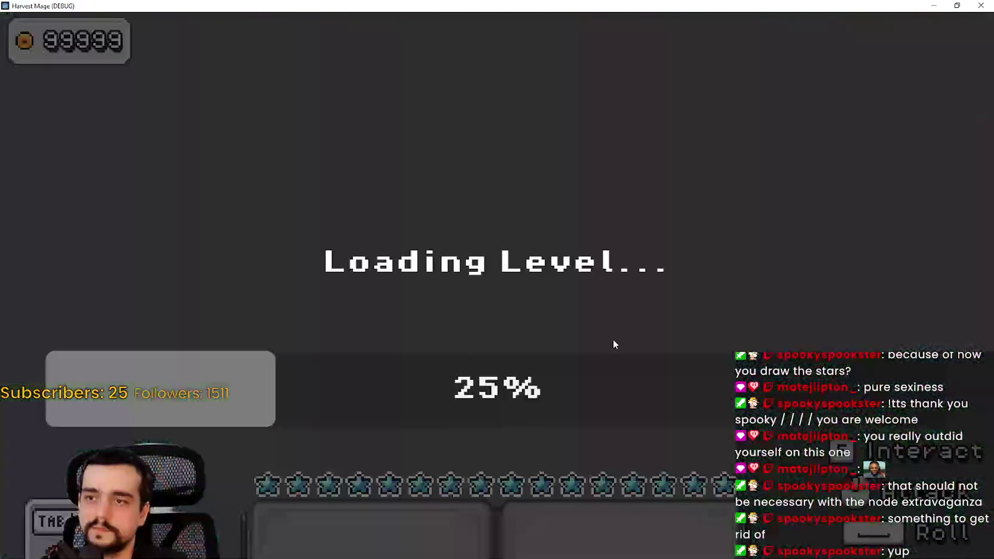
key("w+d")
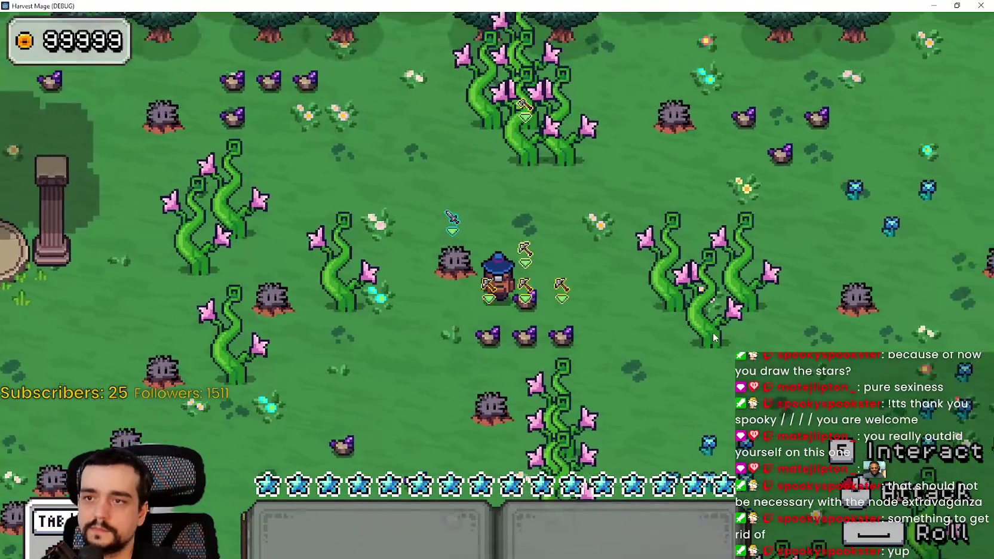
key("1")
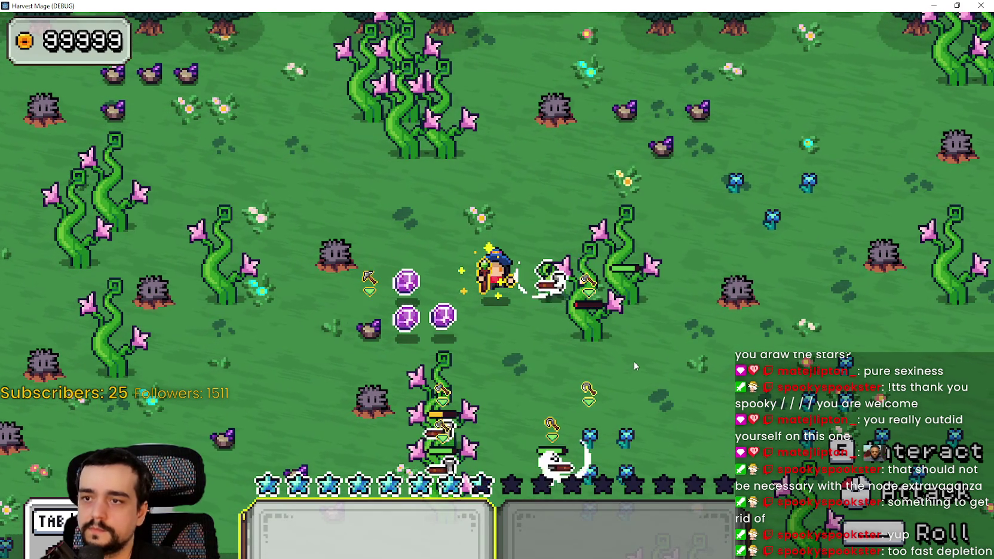
key("a+s")
key("d+s")
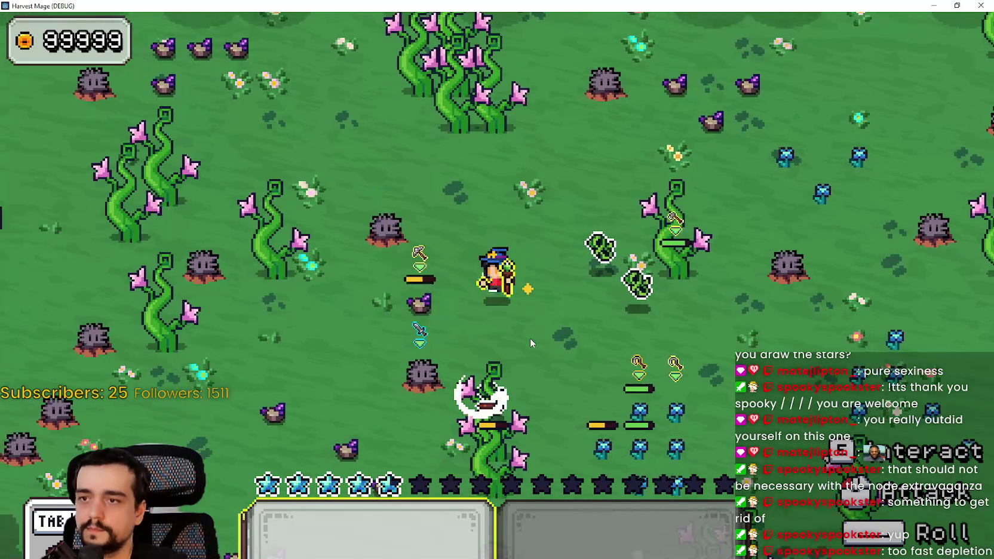
key("s")
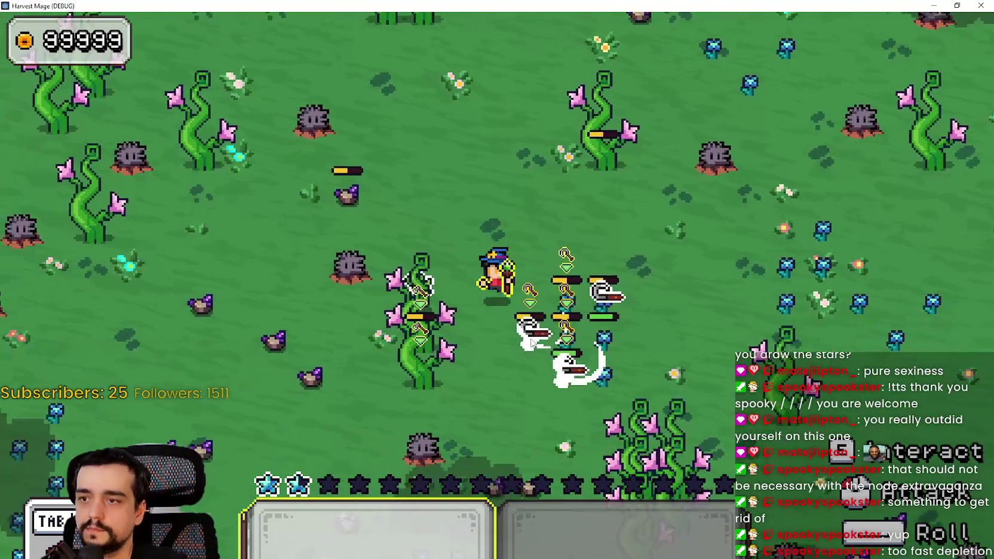
key("w+d")
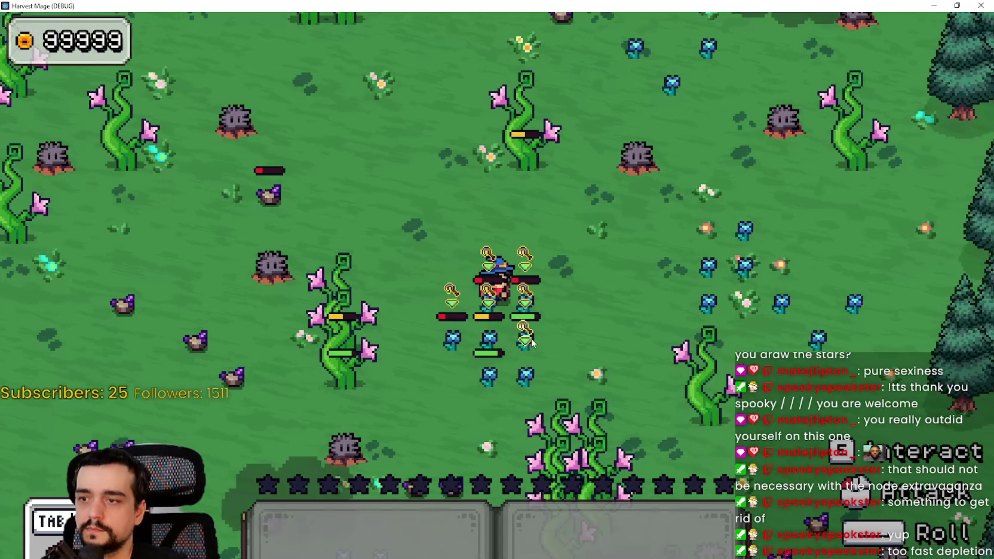
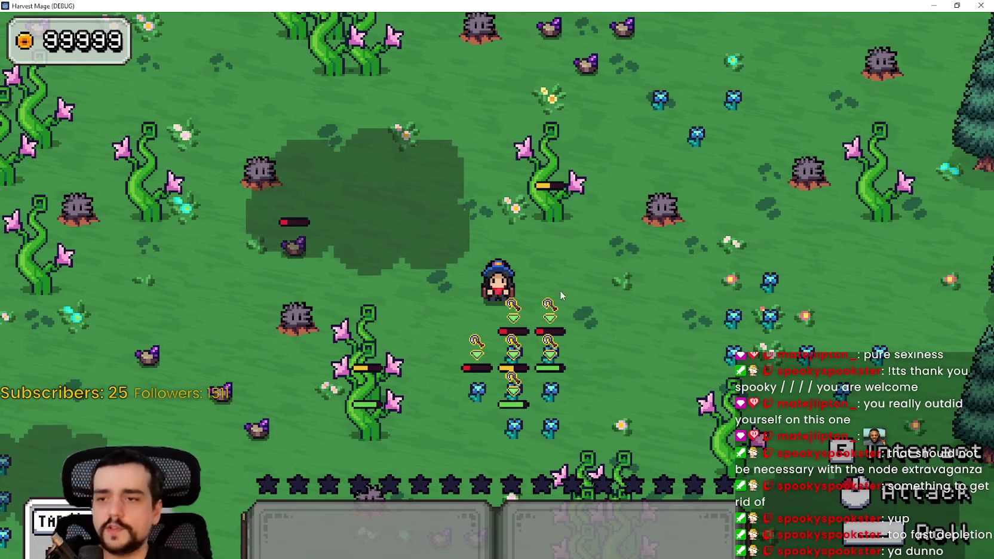
Walk the wizard left into the town and back out across the flower field.
key("a+s")
key("a")
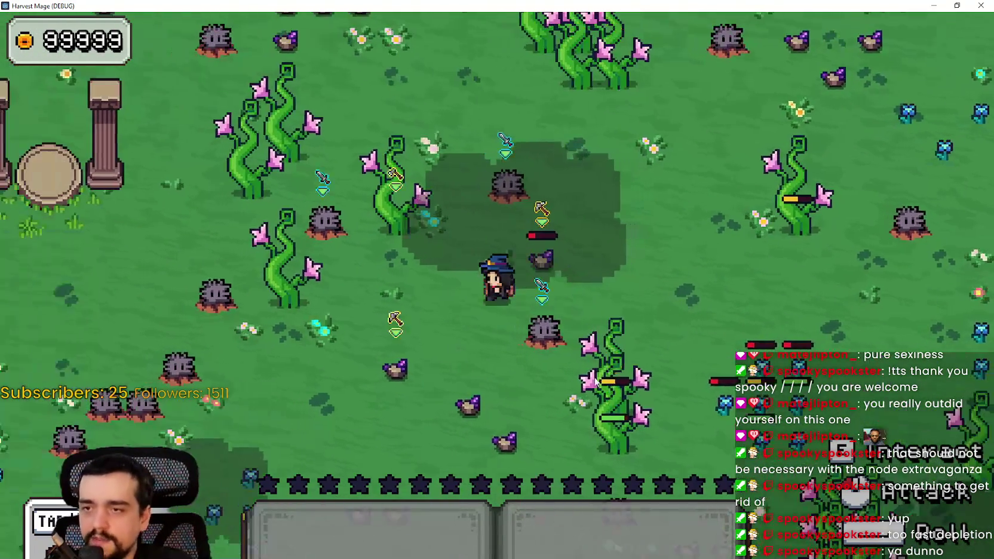
key("a")
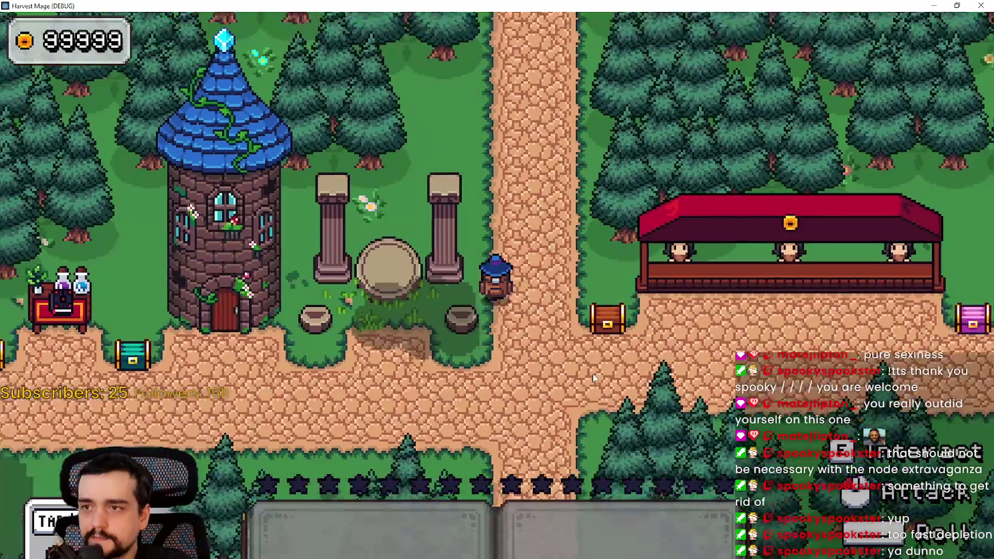
key("a")
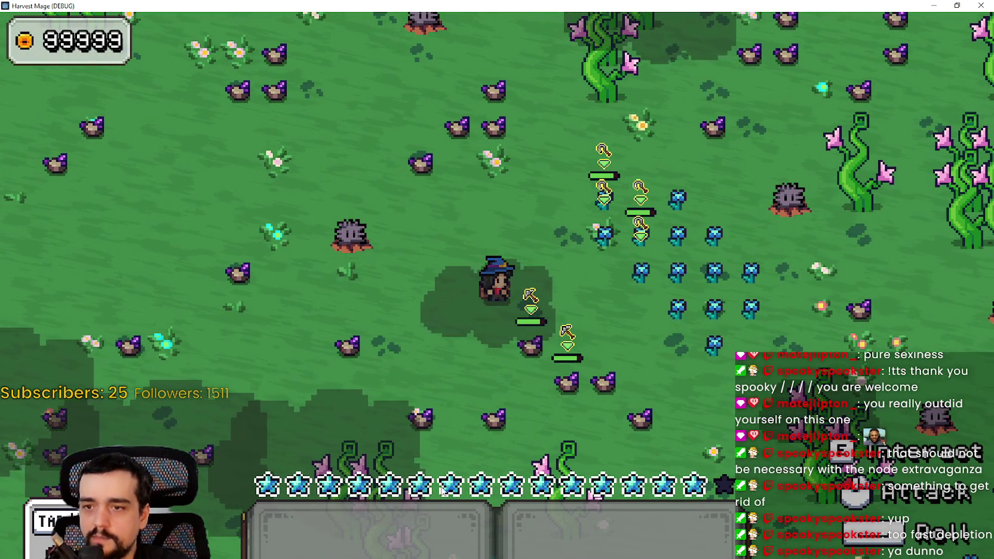
key("d")
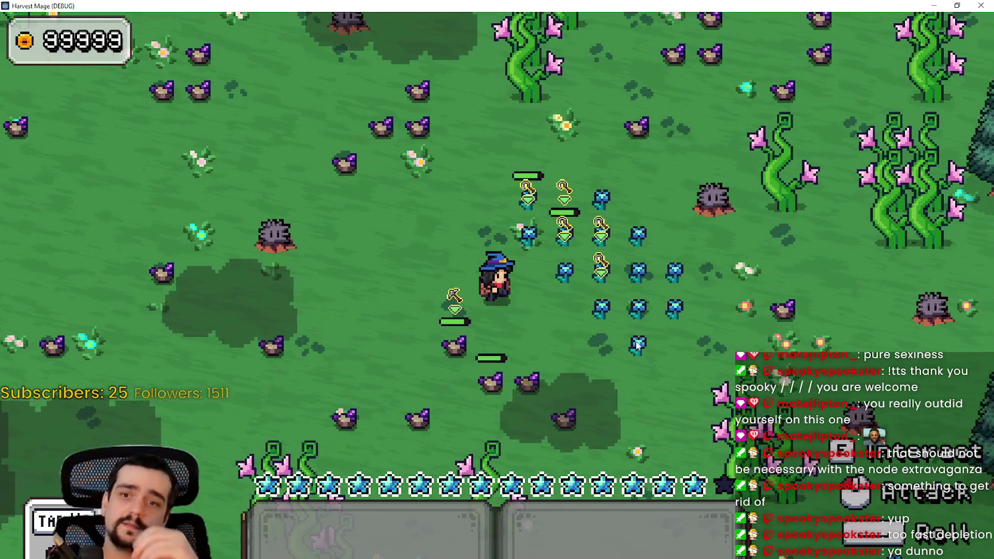
key("w")
key("s")
key("d")
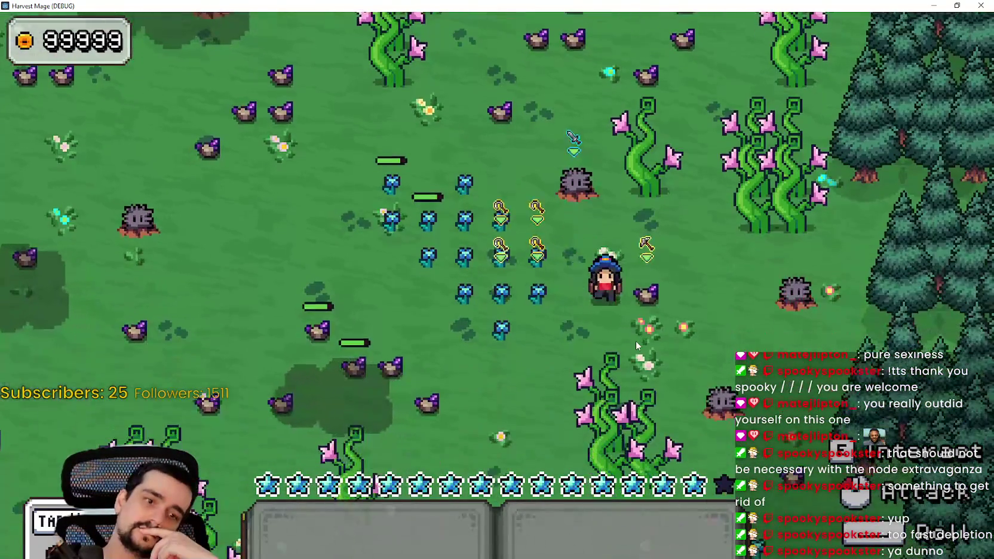
key("a")
key("w")
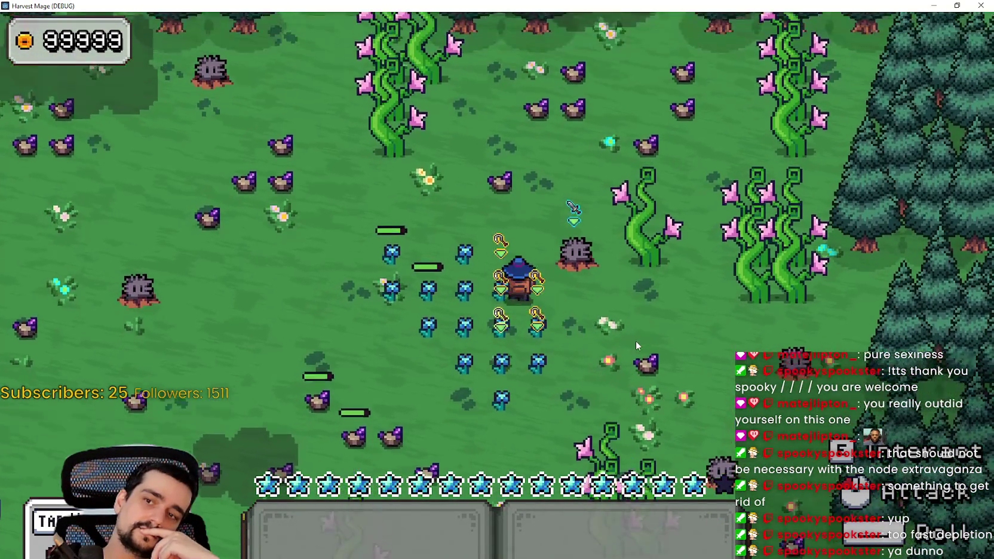
key("s")
key("d")
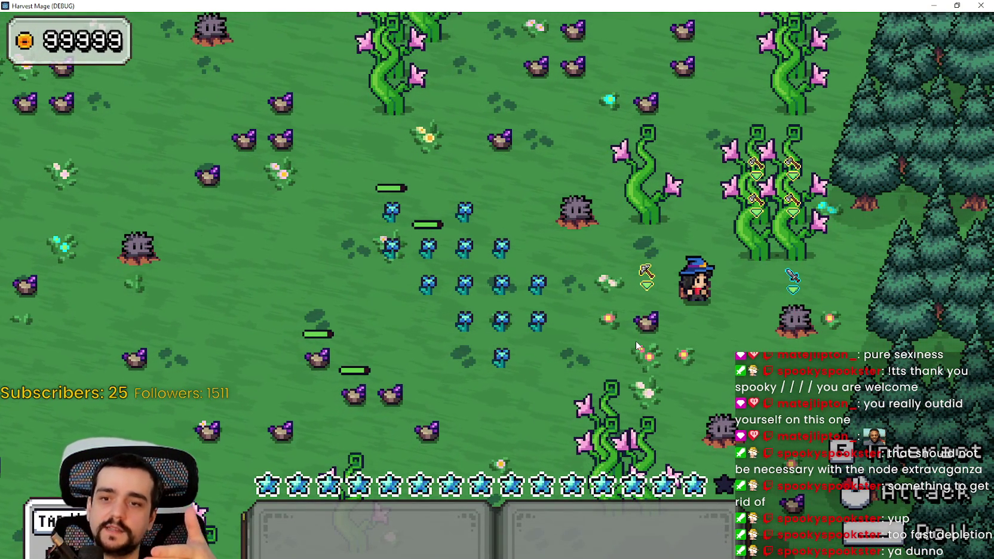
Approach the stump at the forest edge and slash it until it breaks into a gem.
key("d")
key("s")
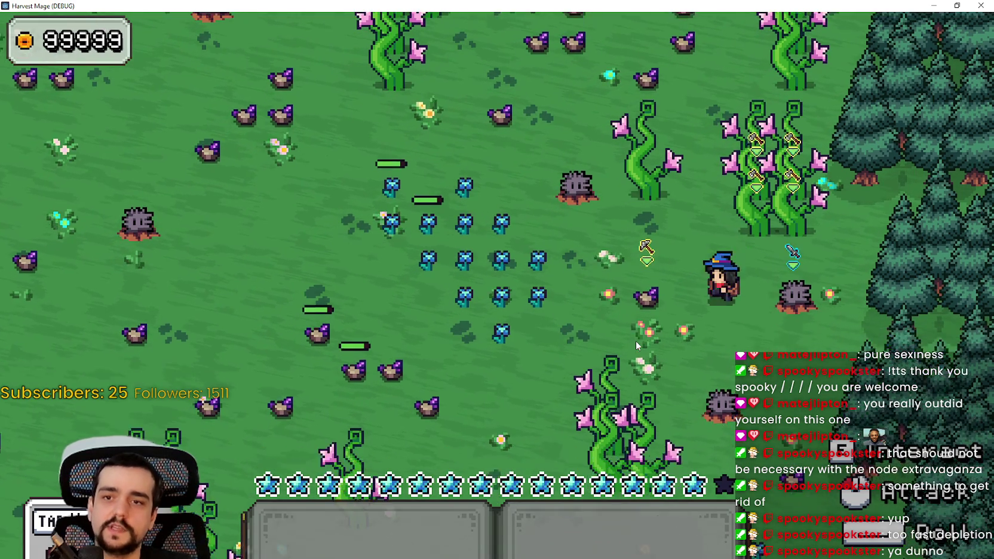
left_click(853, 267)
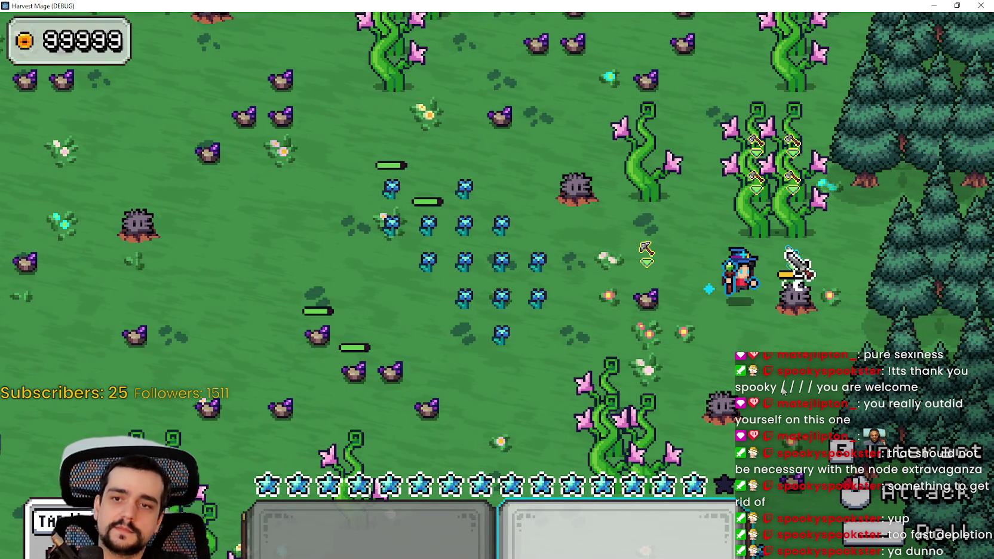
key("a")
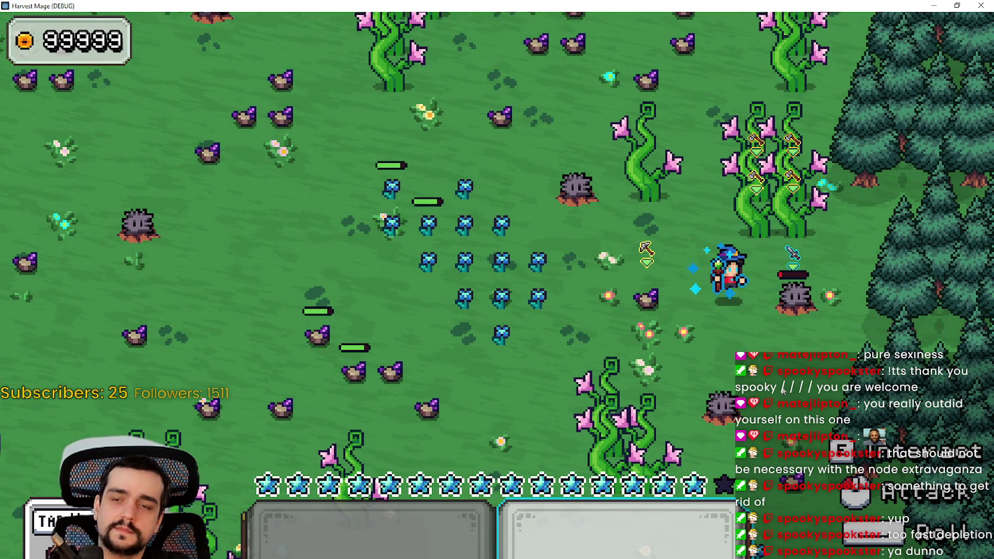
key("s")
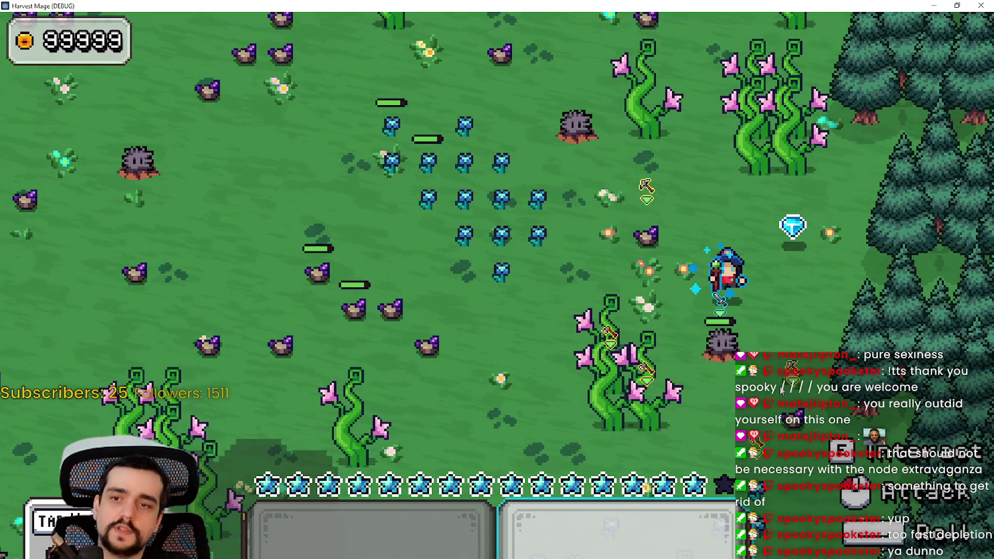
Walk over the dropped gem to collect it, then stop the running game.
key("a")
key("w")
key("d")
key("a")
key("w")
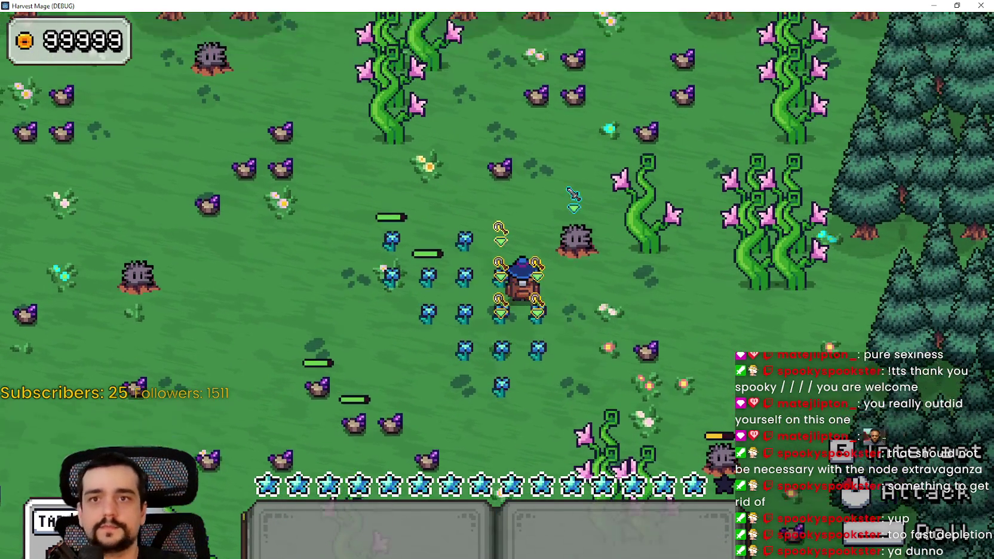
left_click(945, 13)
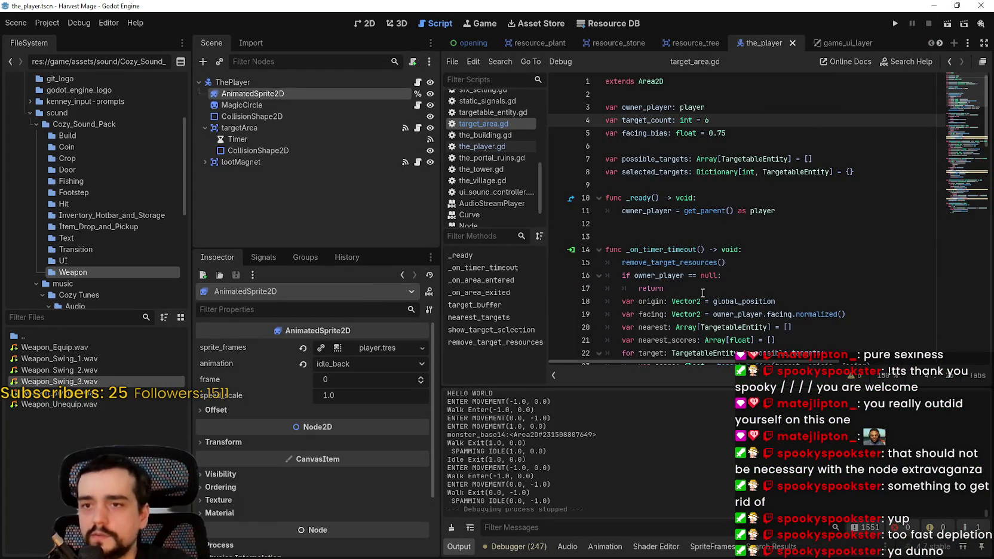
Look over target_area.gd and the player script, then open resource.gd.
left_click(693, 212)
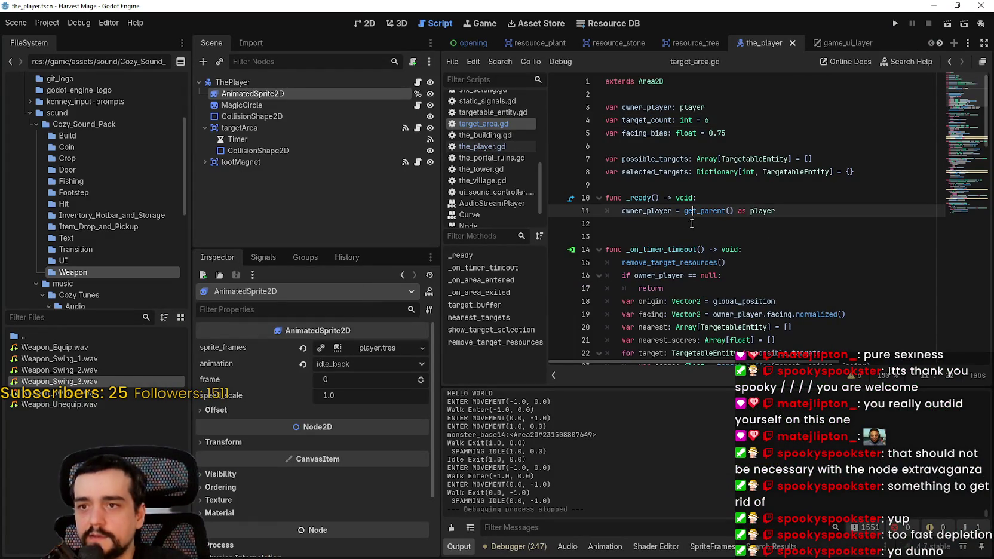
left_click(475, 147)
left_click(487, 126)
scroll(496, 168, "up", 3)
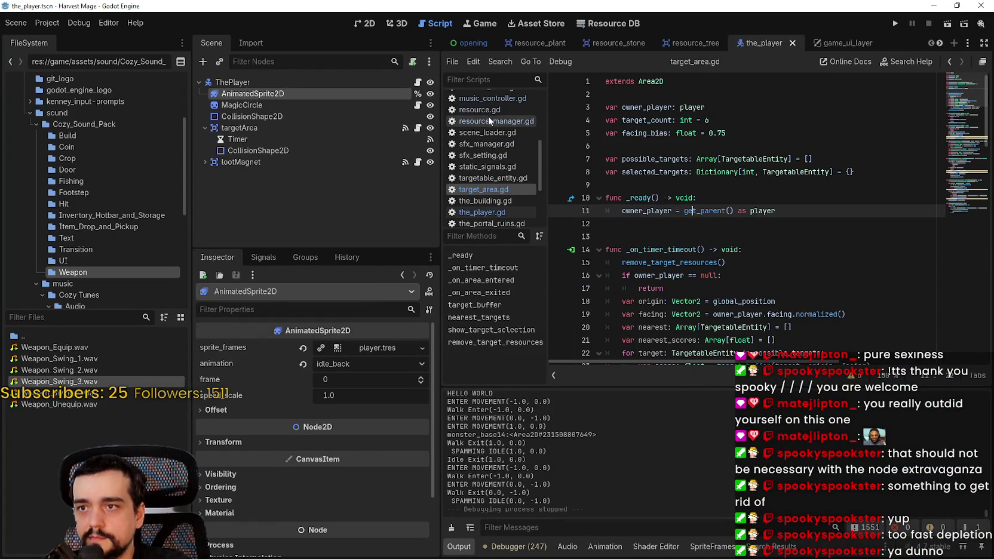
left_click(487, 119)
left_click(491, 110)
Comment out the mana signal emit on line 96 of take_damage and save resource.gd.
scroll(694, 222, "down", 5)
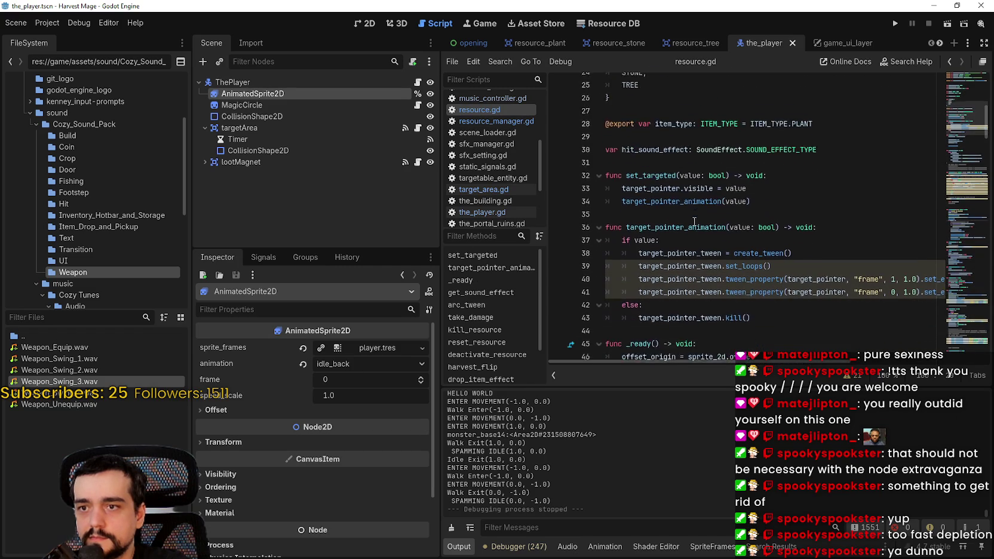
scroll(694, 222, "down", 10)
scroll(643, 200, "down", 9)
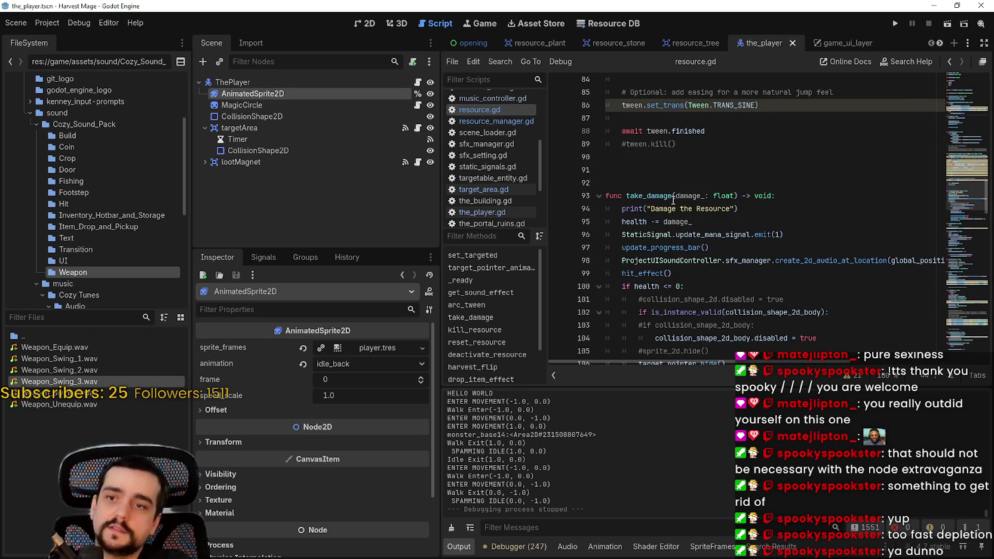
scroll(673, 199, "down", 4)
scroll(666, 208, "up", 3)
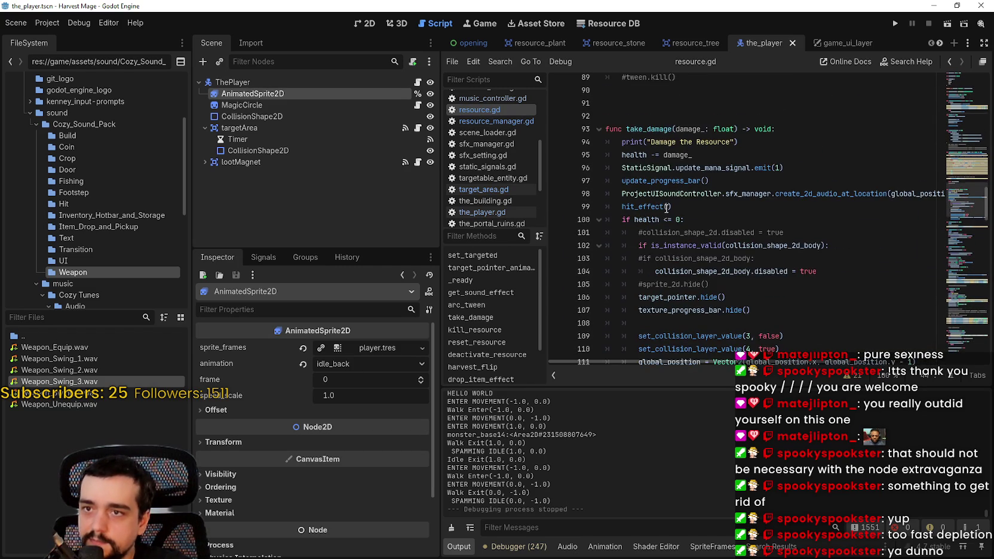
left_click(618, 167)
key("ctrl+s")
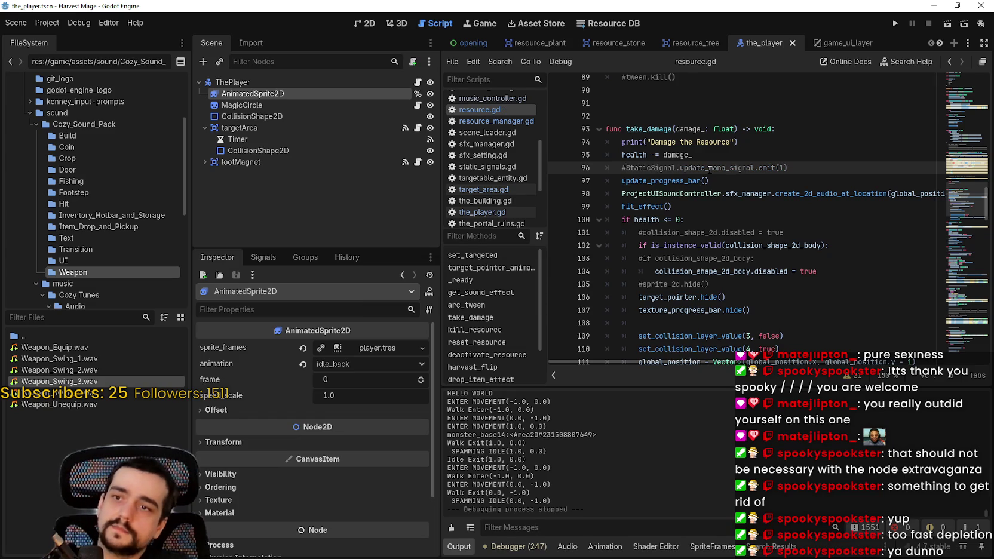
Review the edited take_damage function, then switch to the_player.gd.
left_click(698, 180)
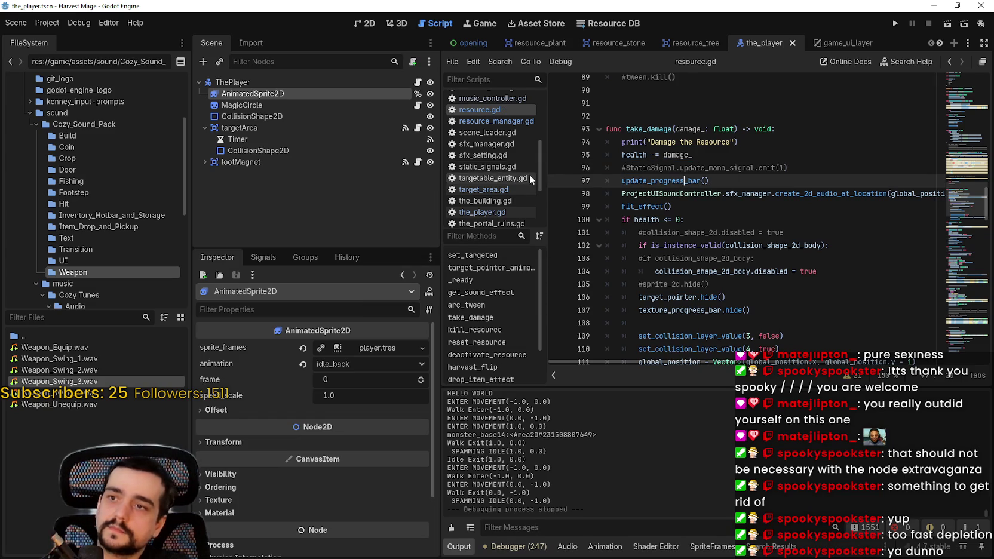
scroll(522, 178, "up", 5)
scroll(496, 179, "down", 2)
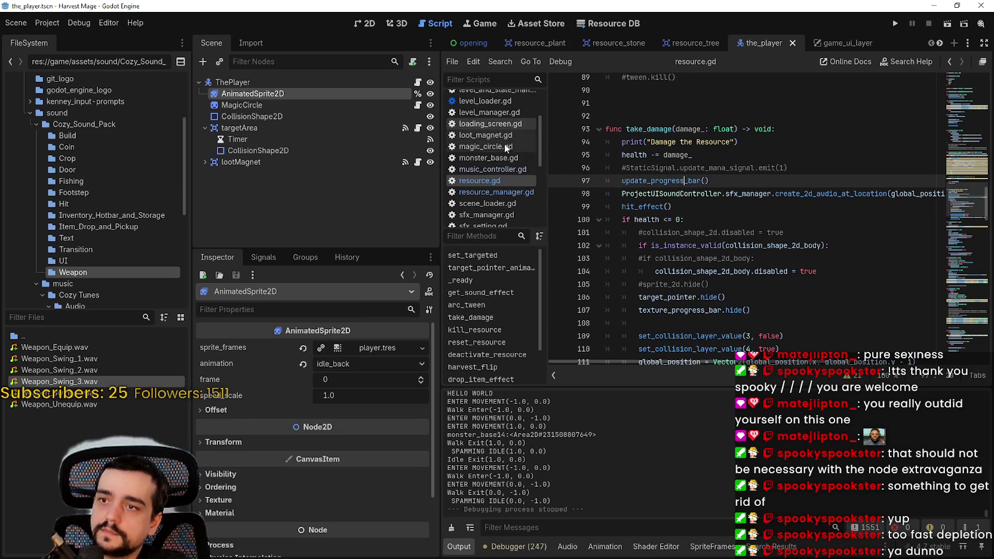
scroll(492, 178, "down", 5)
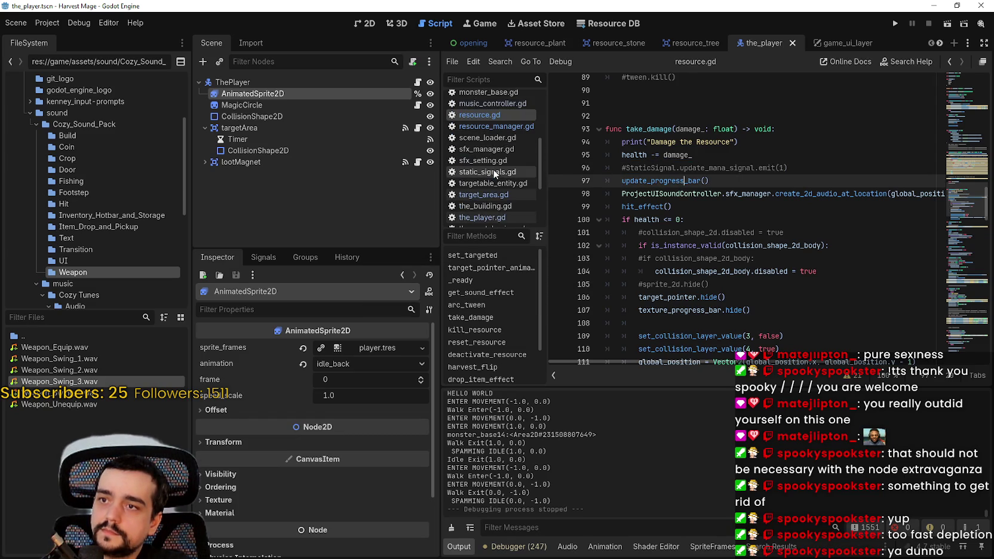
scroll(497, 173, "down", 3)
left_click(498, 151)
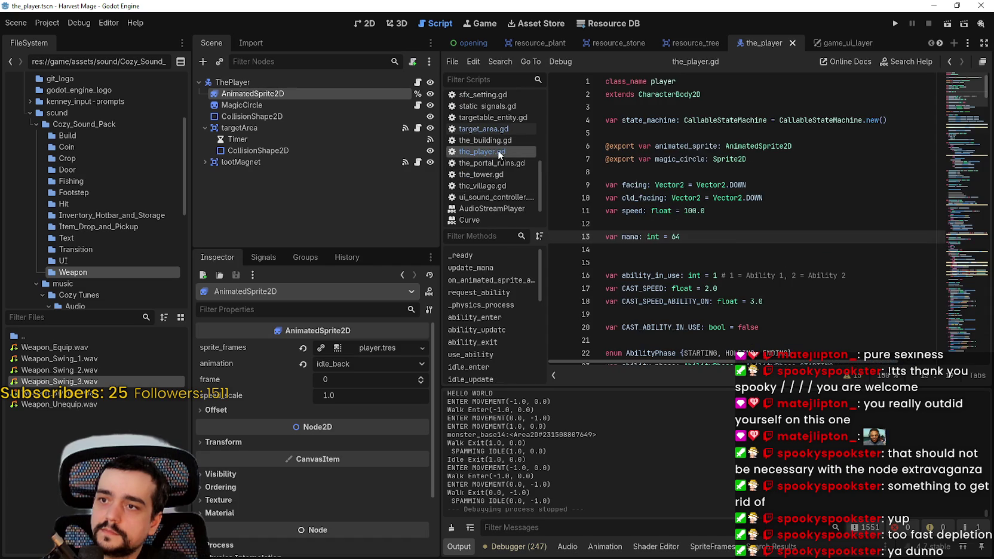
left_click(714, 267)
scroll(701, 258, "down", 5)
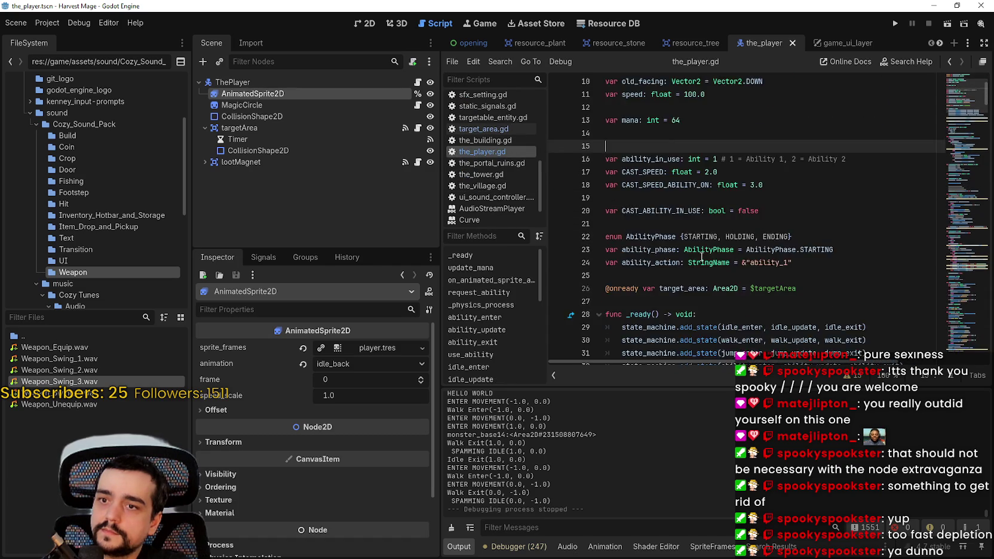
scroll(701, 254, "down", 3)
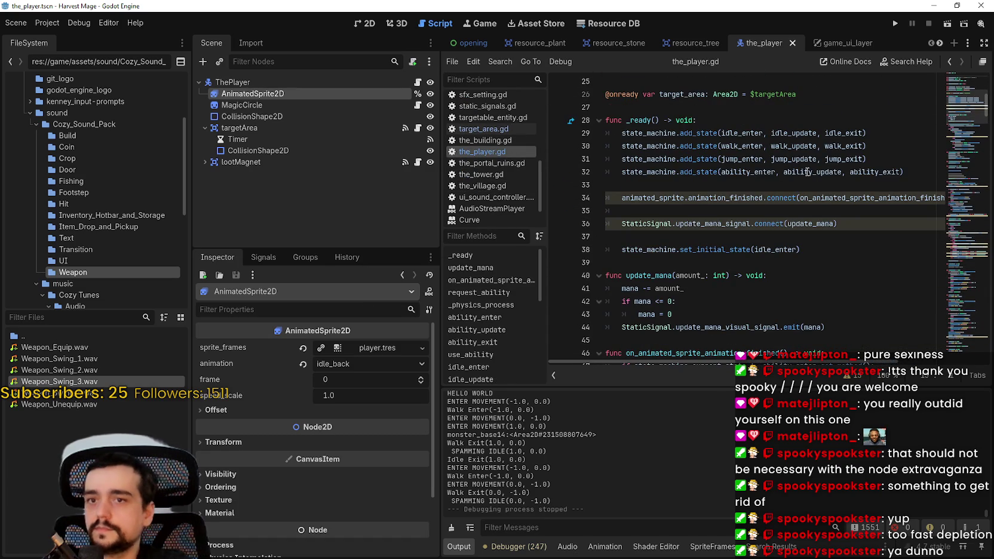
right_click(807, 172)
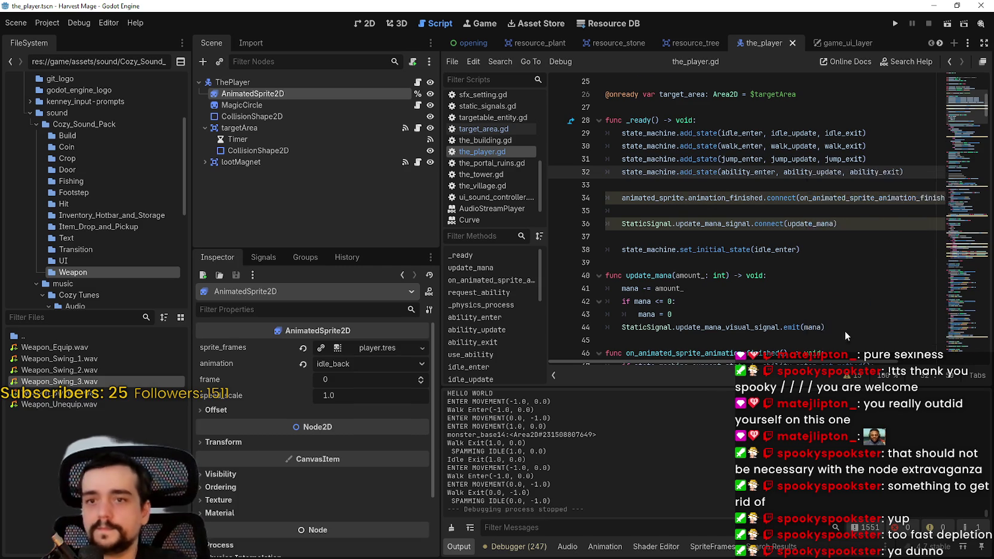
left_click(847, 335)
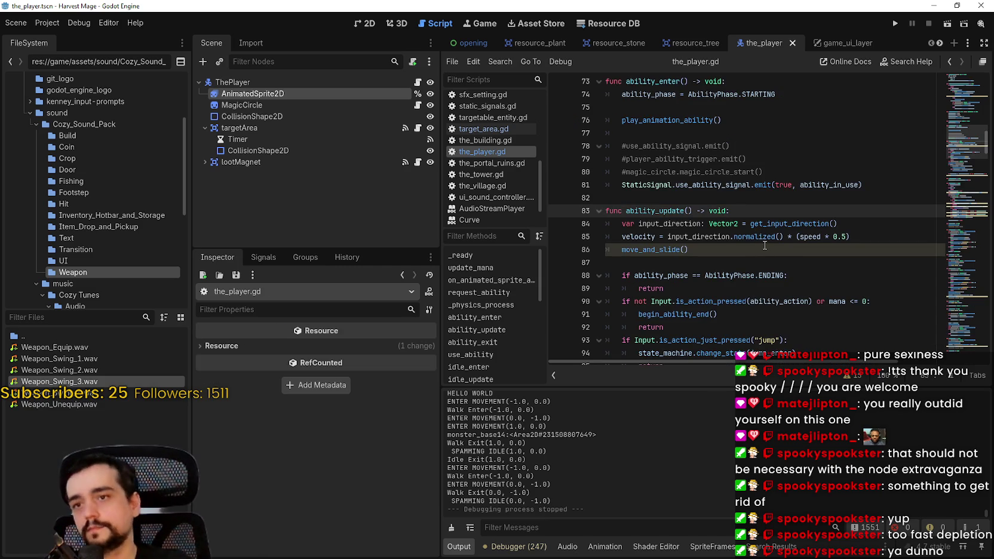
scroll(765, 245, "down", 4)
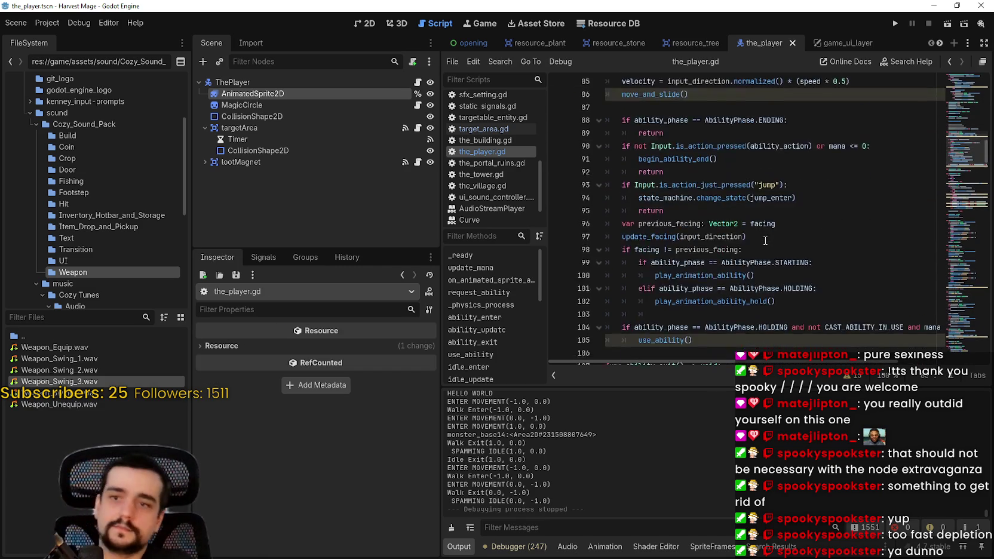
scroll(764, 241, "down", 2)
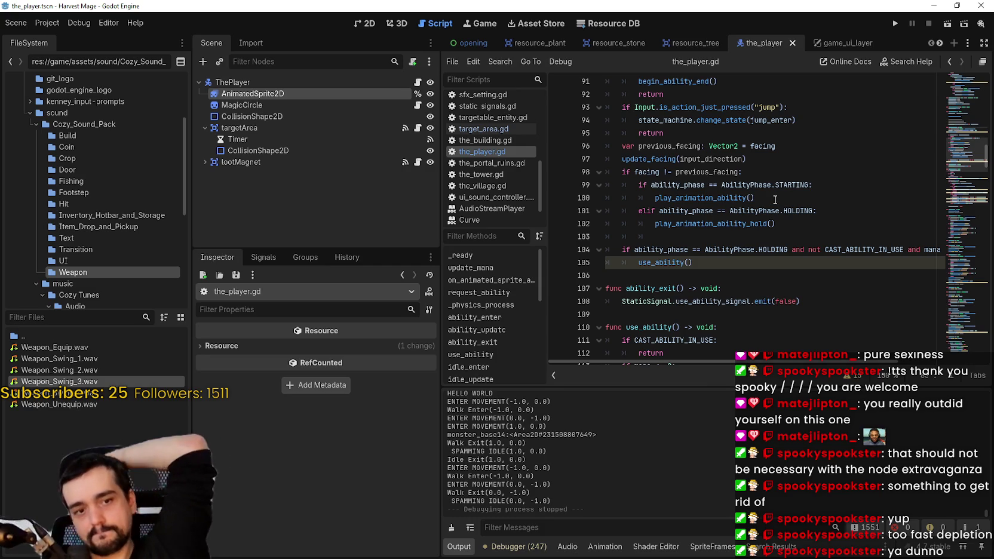
scroll(748, 236, "down", 3)
scroll(773, 229, "down", 3)
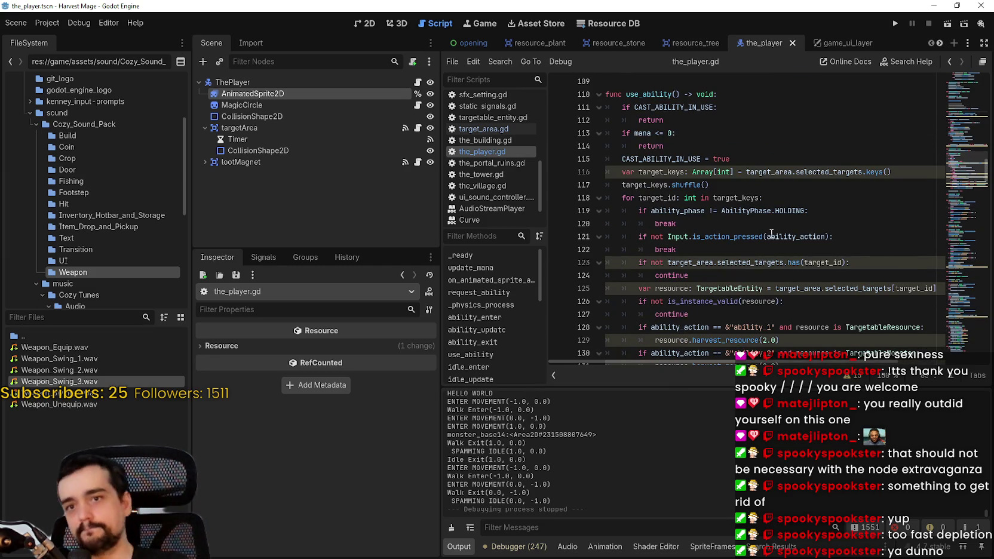
mouse_move(771, 236)
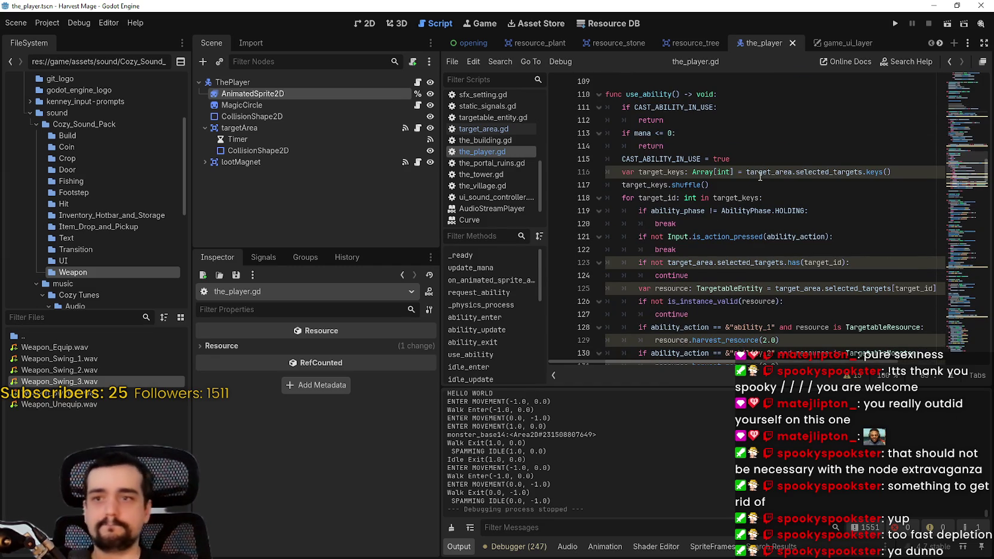
scroll(759, 182, "down", 3)
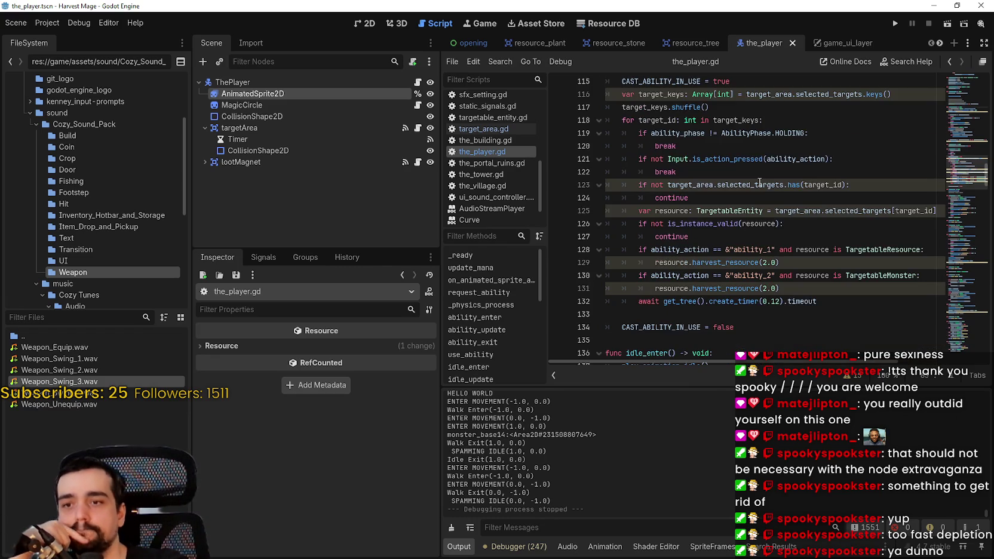
mouse_move(760, 181)
scroll(759, 180, "down", 4)
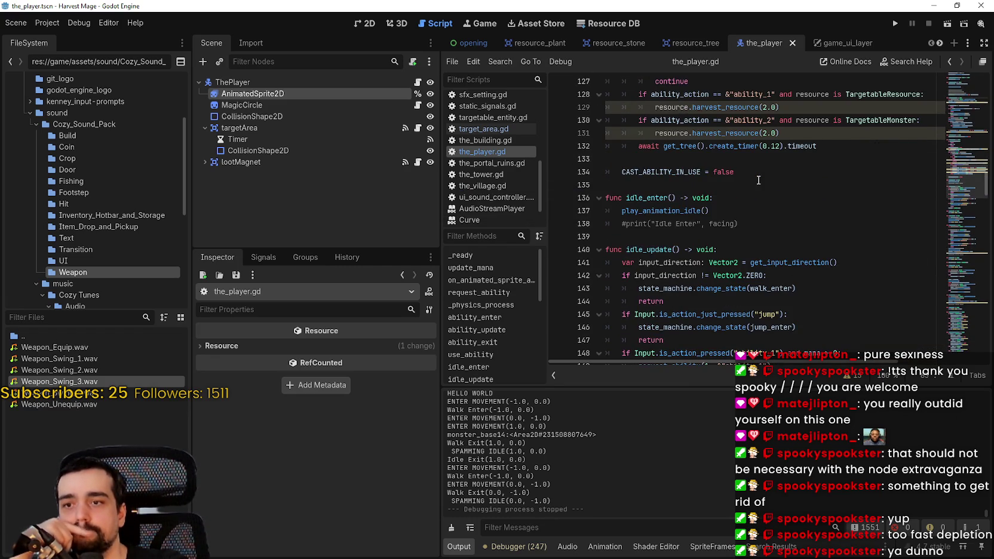
scroll(759, 180, "down", 2)
scroll(759, 180, "up", 4)
scroll(759, 179, "up", 5)
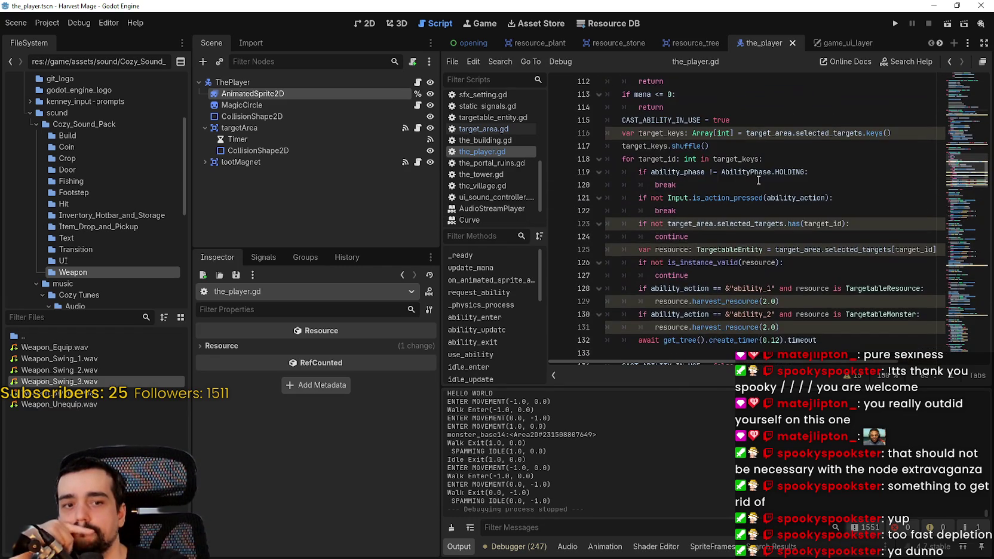
mouse_move(967, 168)
left_mouse_down()
mouse_move(957, 97)
mouse_move(939, 151)
left_mouse_up()
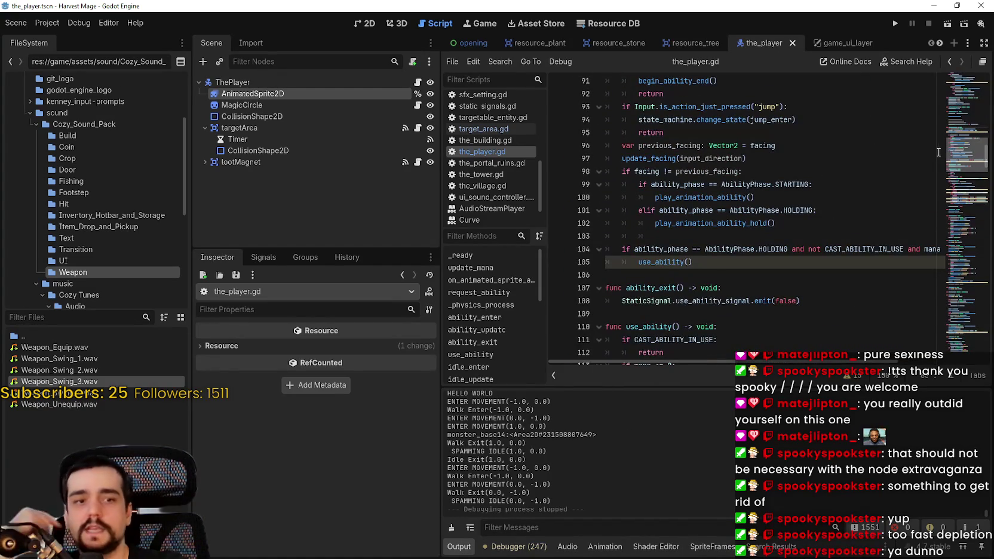
scroll(755, 200, "down", 2)
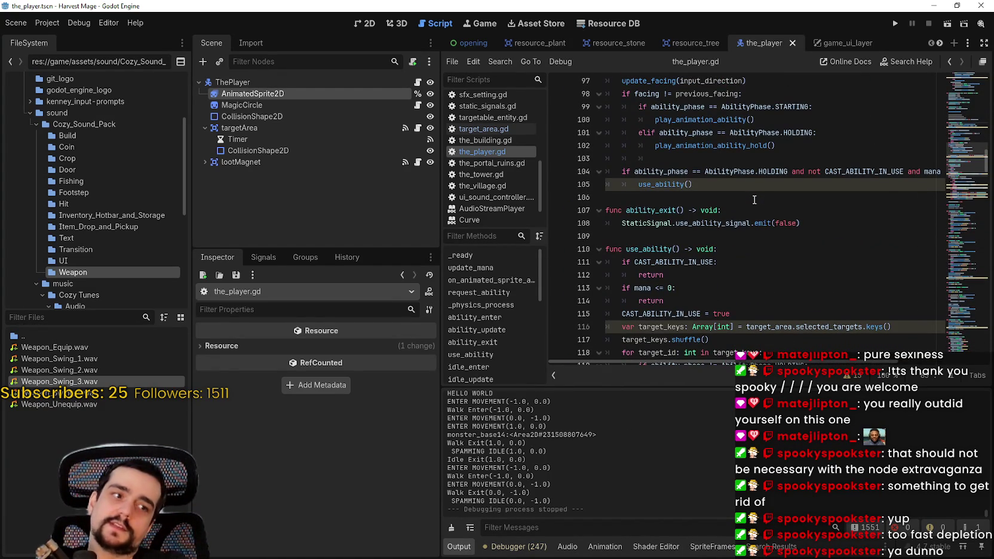
left_click(722, 235)
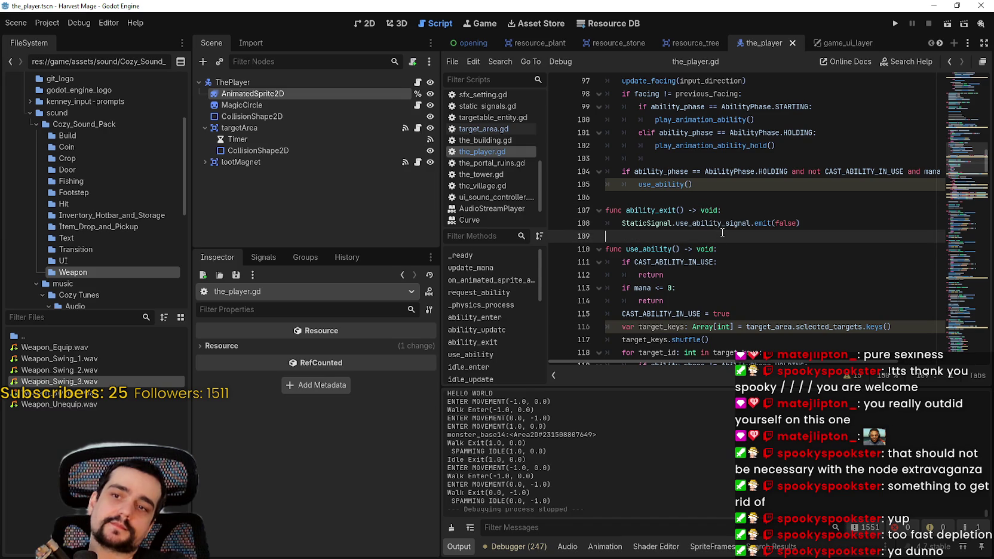
scroll(723, 226, "down", 1)
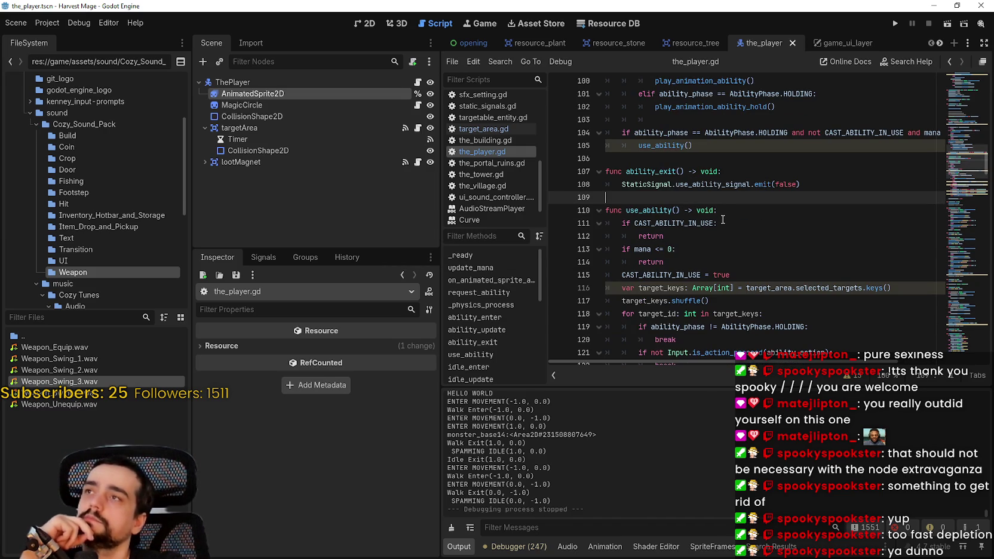
scroll(724, 219, "down", 4)
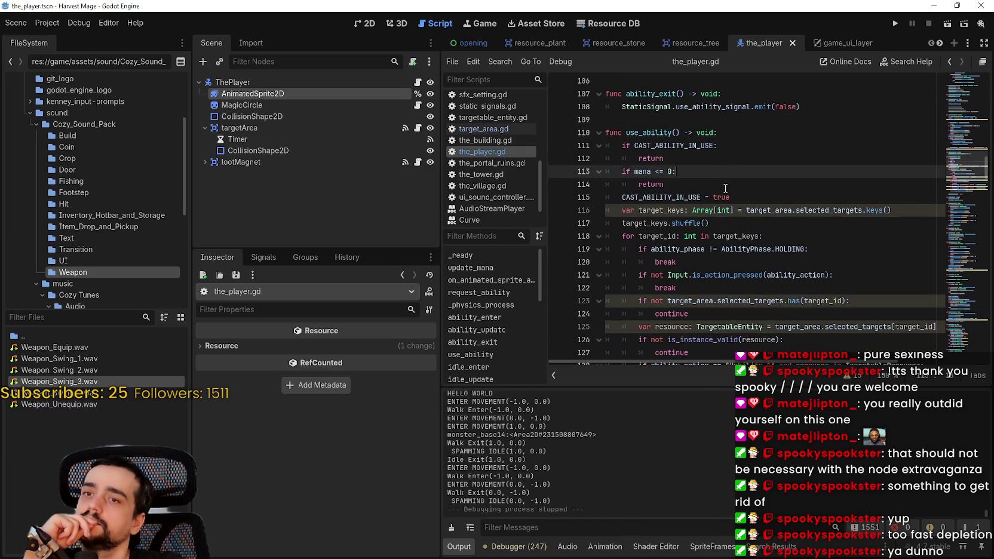
scroll(725, 183, "down", 3)
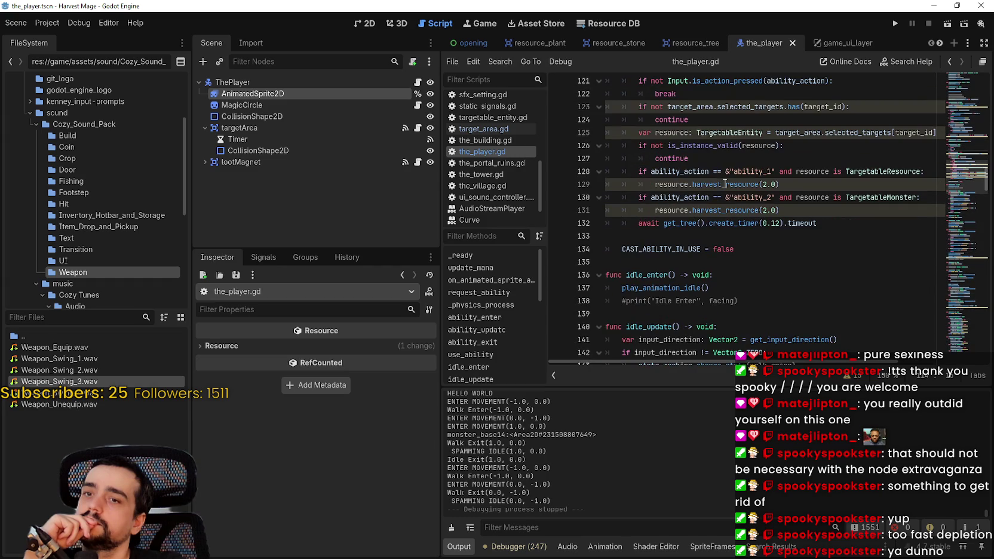
left_click(767, 236)
scroll(838, 257, "down", 3)
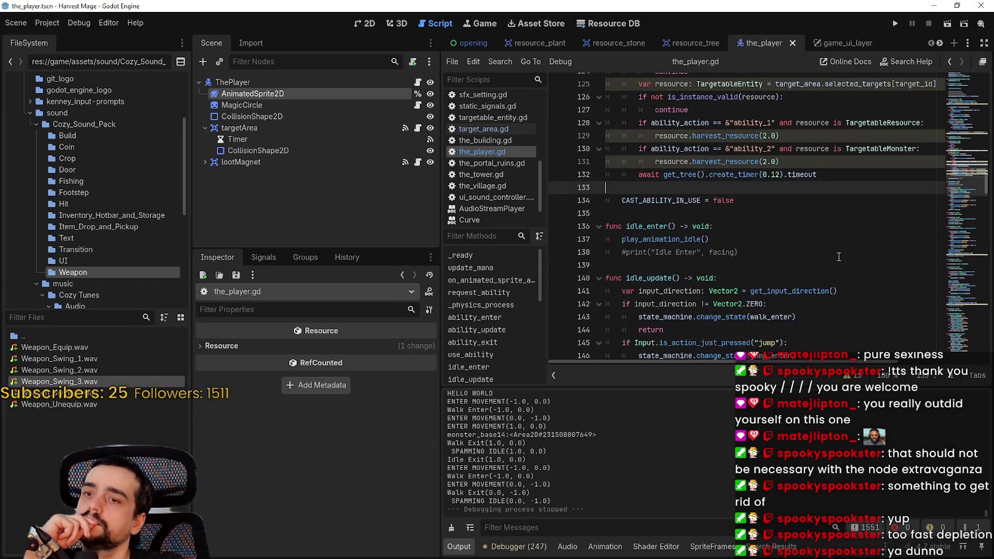
scroll(839, 257, "down", 4)
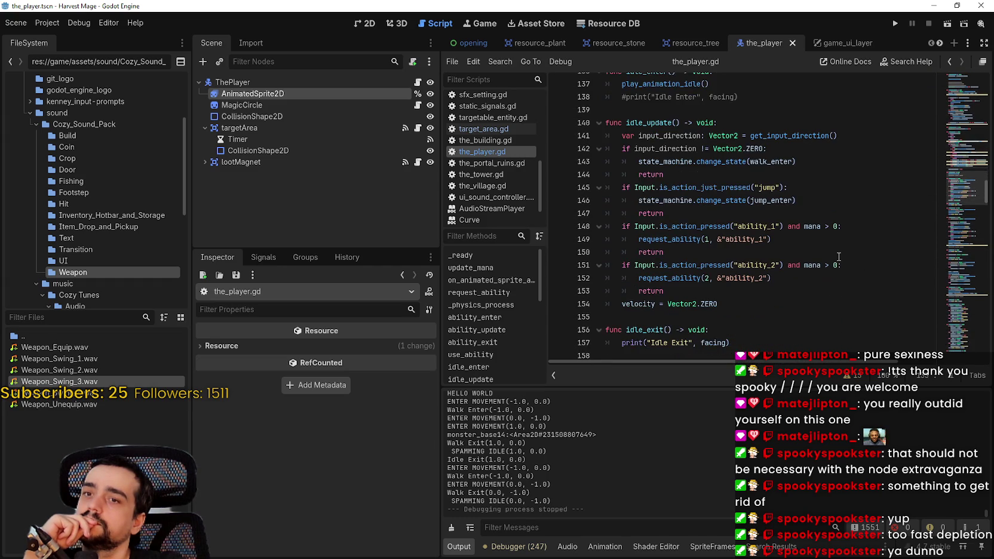
scroll(839, 256, "up", 7)
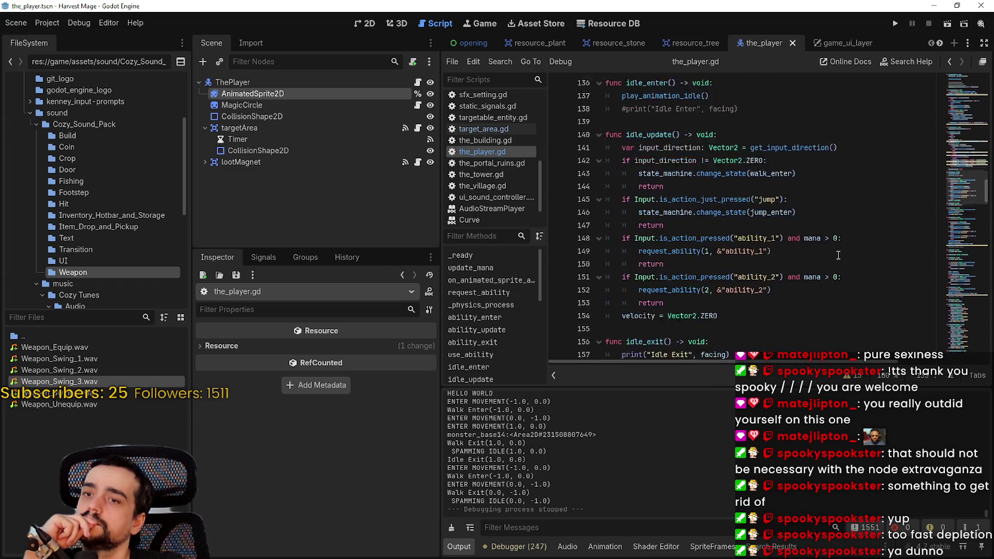
scroll(839, 255, "up", 2)
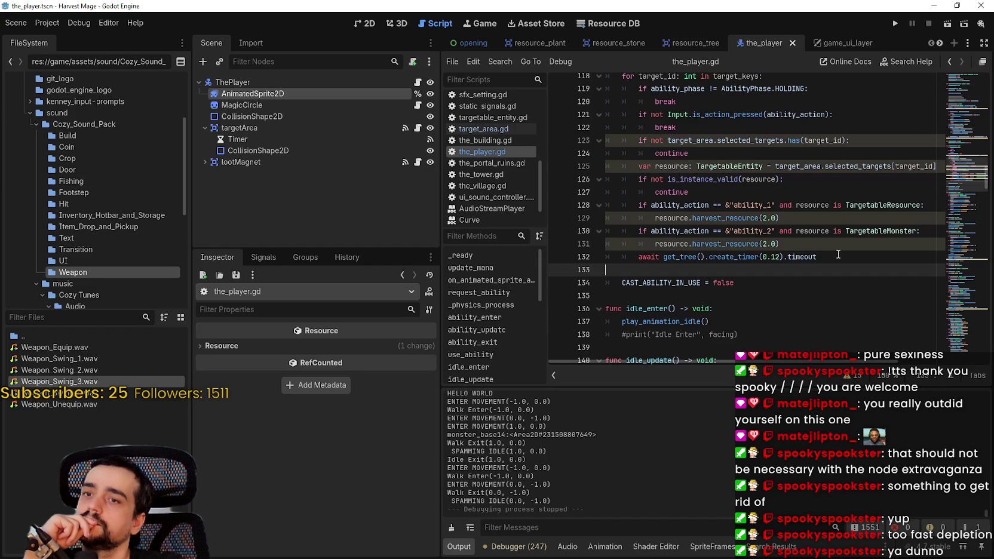
left_click_drag(839, 289, 611, 101)
scroll(672, 153, "up", 2)
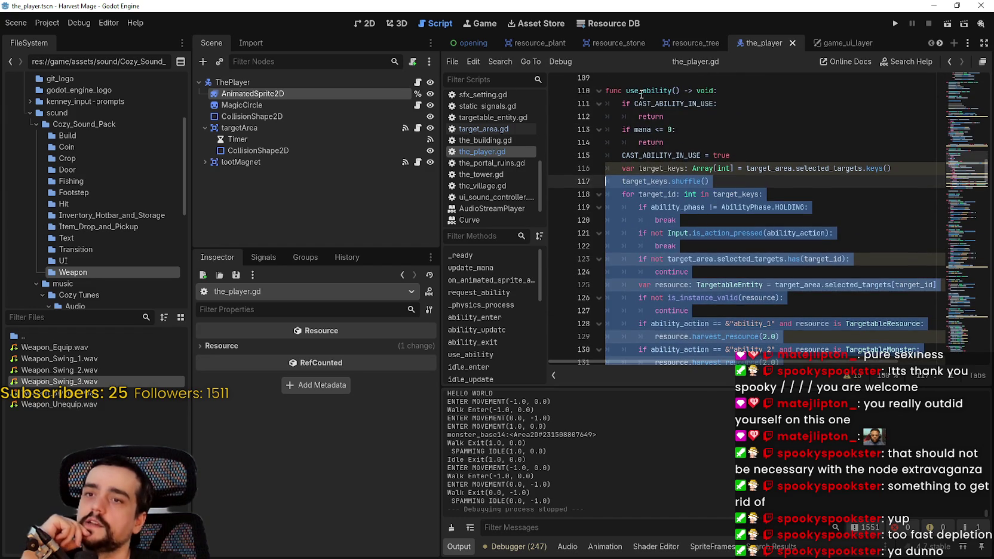
double_click(663, 92)
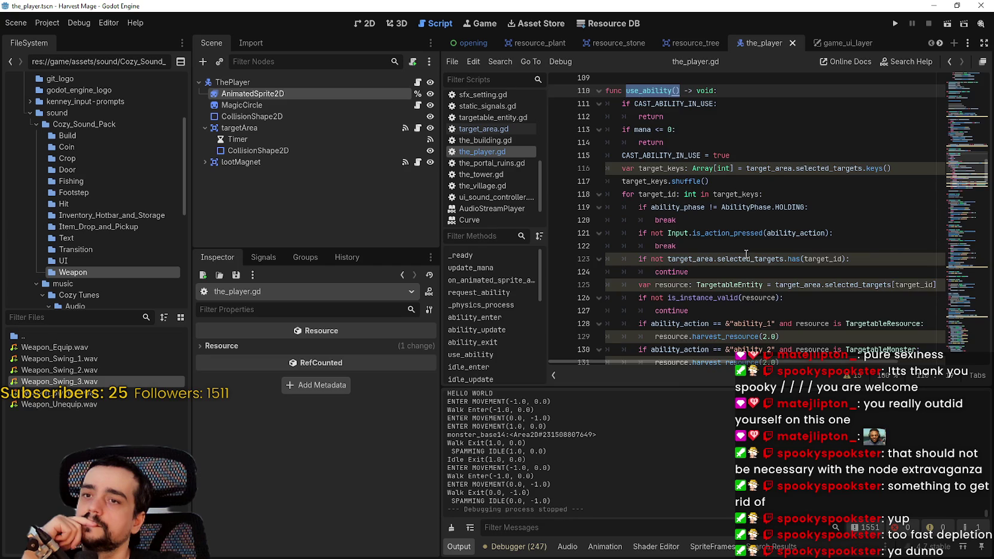
scroll(741, 251, "down", 3)
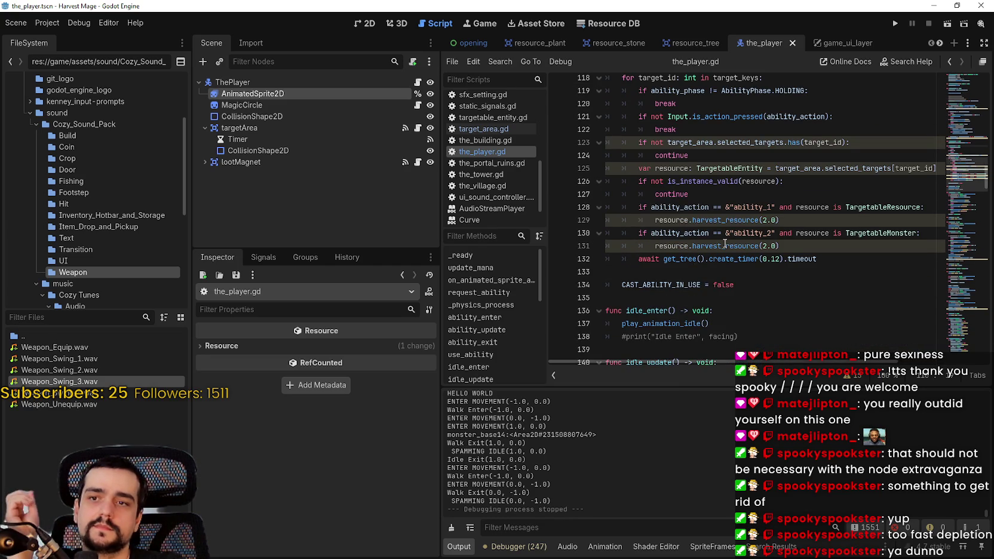
scroll(724, 244, "up", 4)
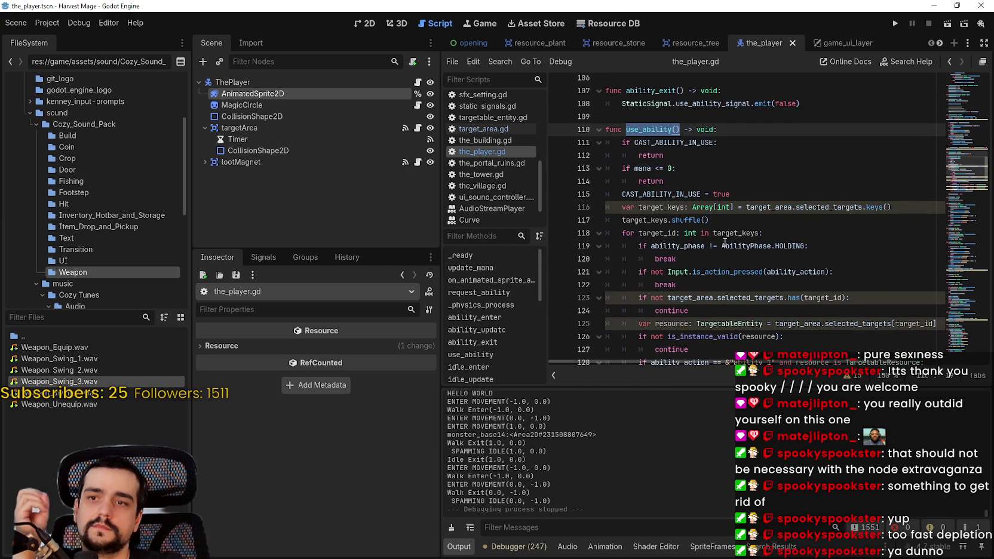
scroll(725, 243, "down", 2)
scroll(725, 242, "down", 2)
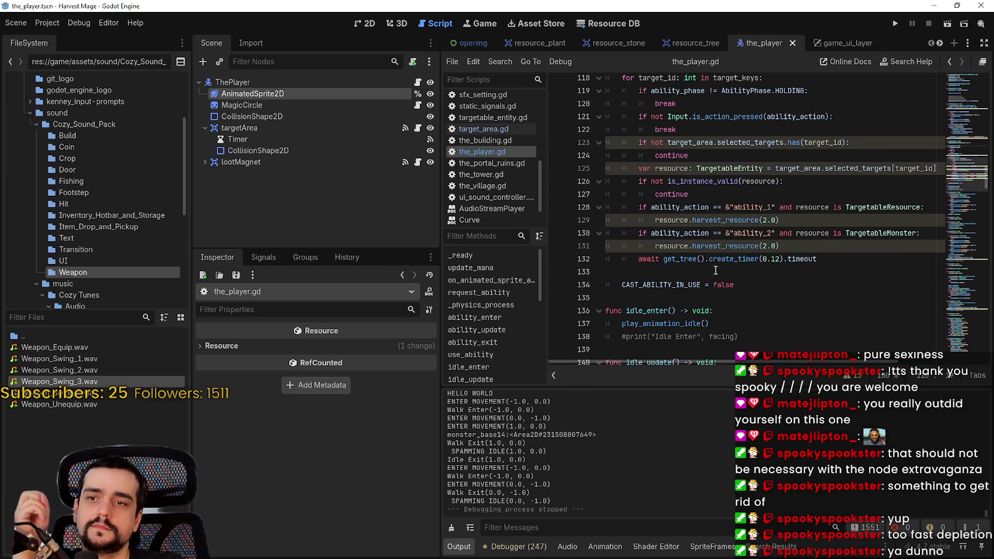
double_click(643, 261)
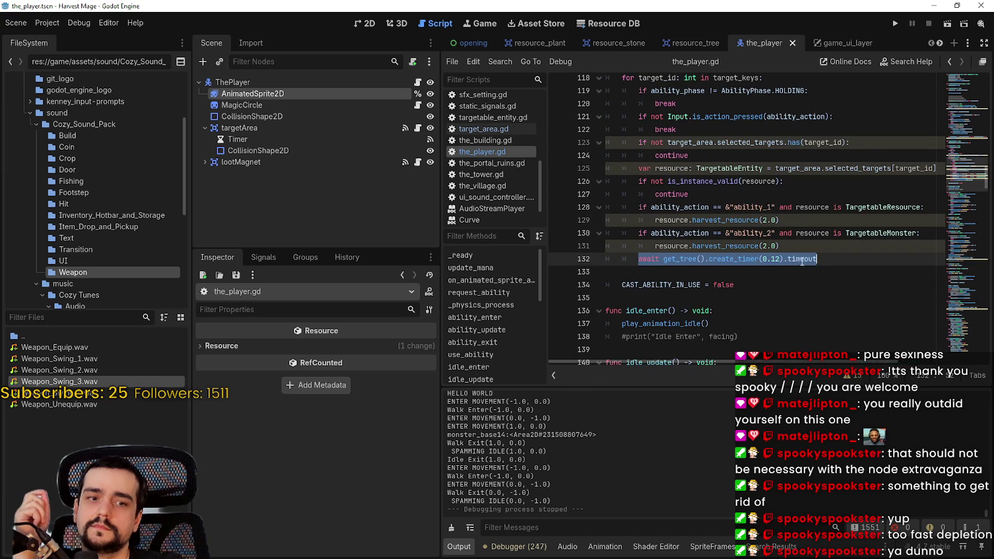
scroll(802, 263, "up", 4)
scroll(632, 209, "down", 3)
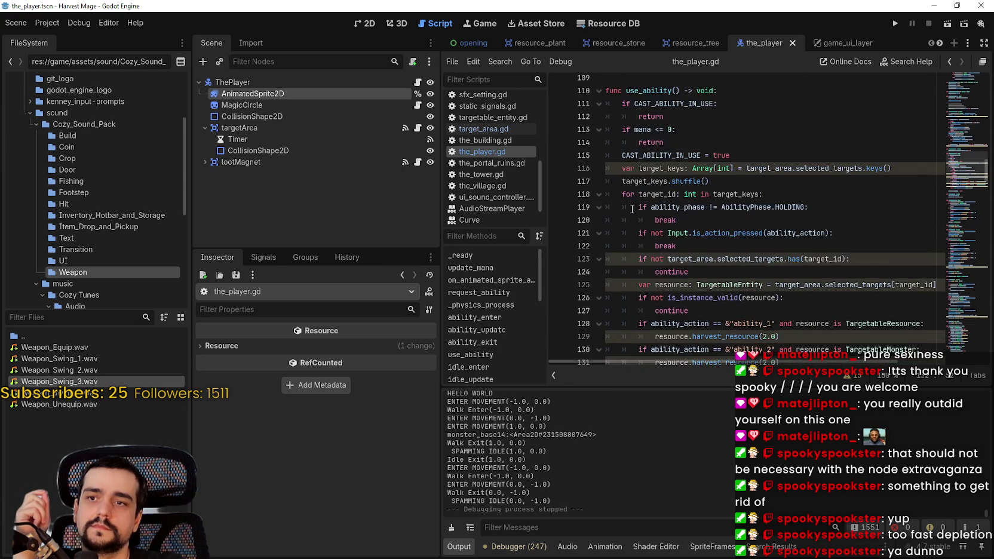
scroll(633, 208, "up", 2)
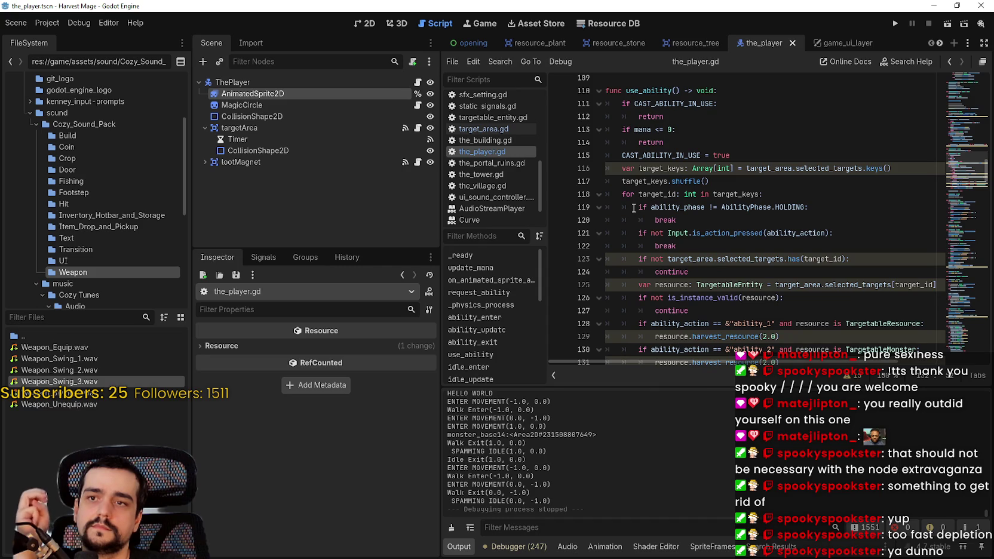
scroll(633, 208, "down", 2)
scroll(633, 207, "up", 2)
scroll(633, 208, "down", 2)
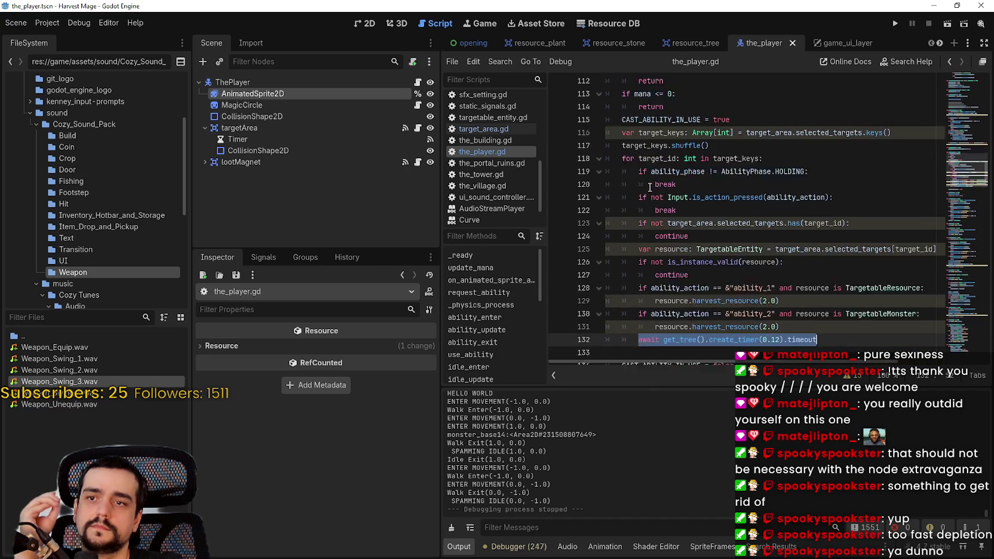
mouse_move(802, 305)
left_mouse_down()
mouse_move(770, 307)
mouse_move(566, 112)
left_mouse_up()
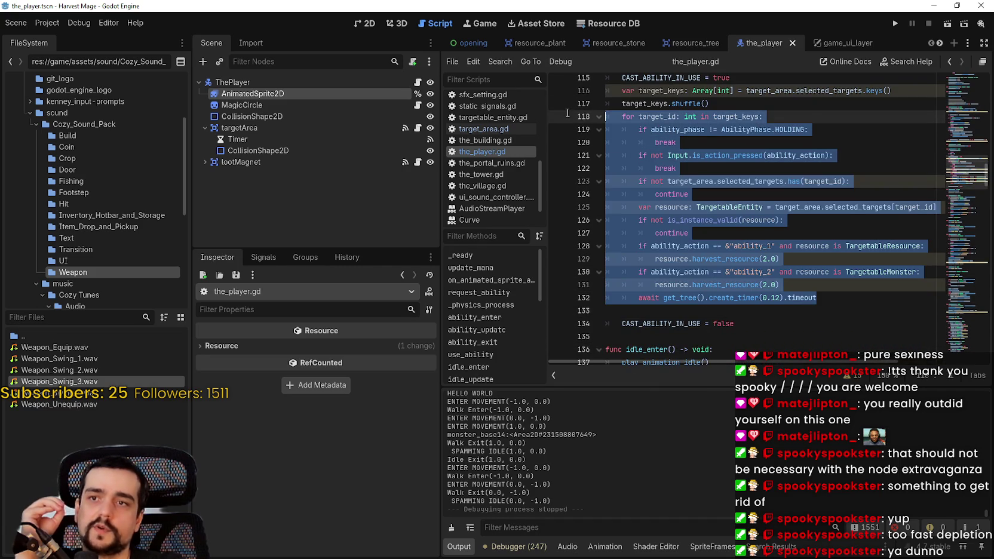
scroll(800, 238, "up", 1)
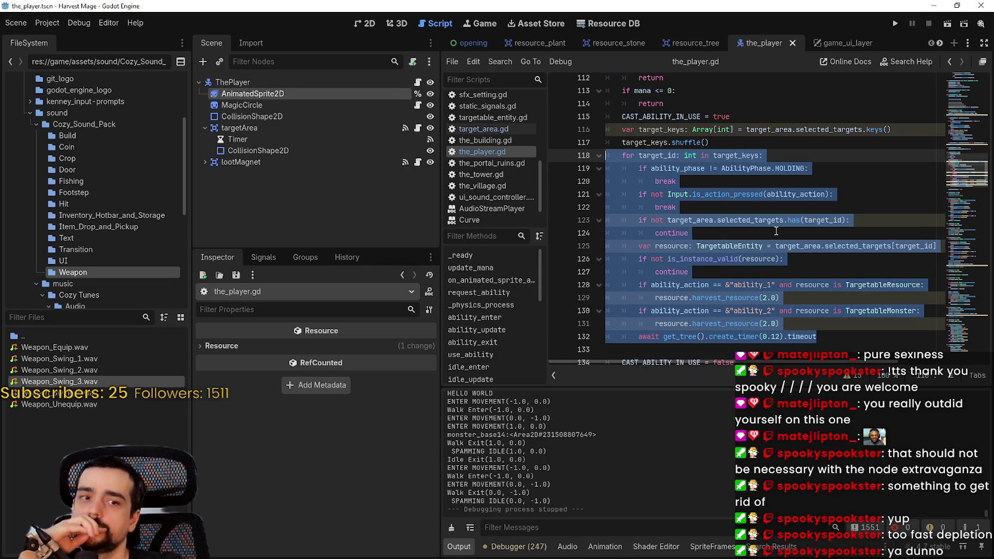
scroll(776, 231, "up", 1)
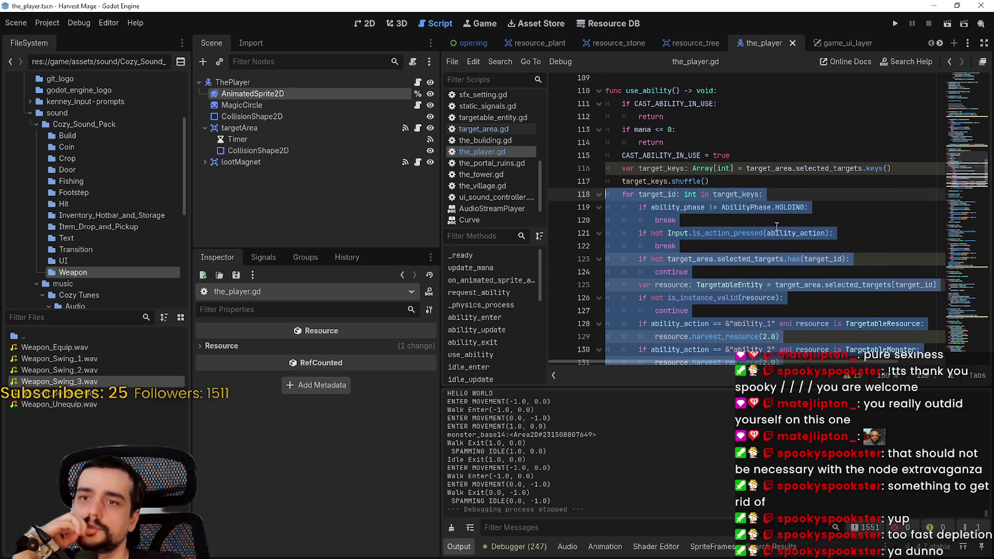
left_click(753, 144)
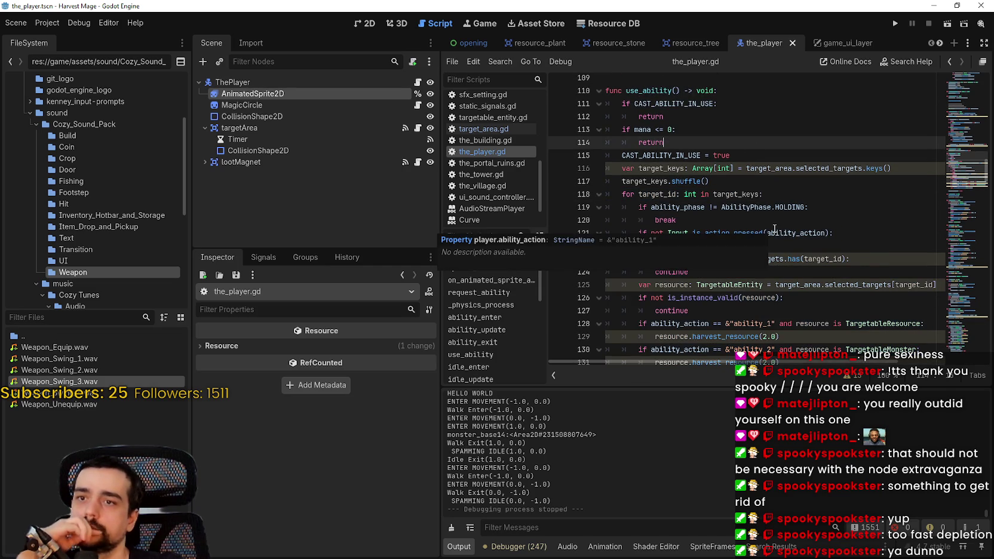
scroll(699, 151, "down", 2)
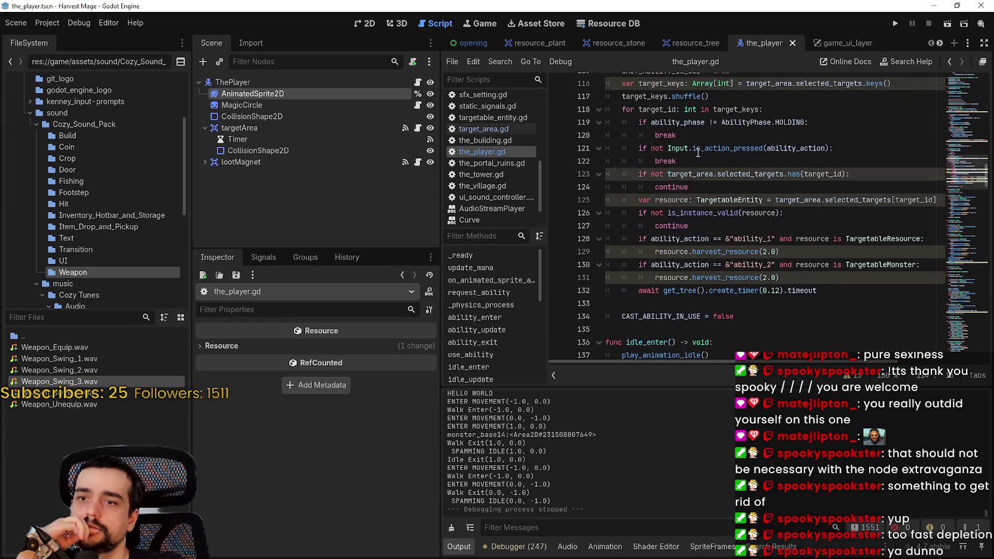
scroll(698, 153, "up", 4)
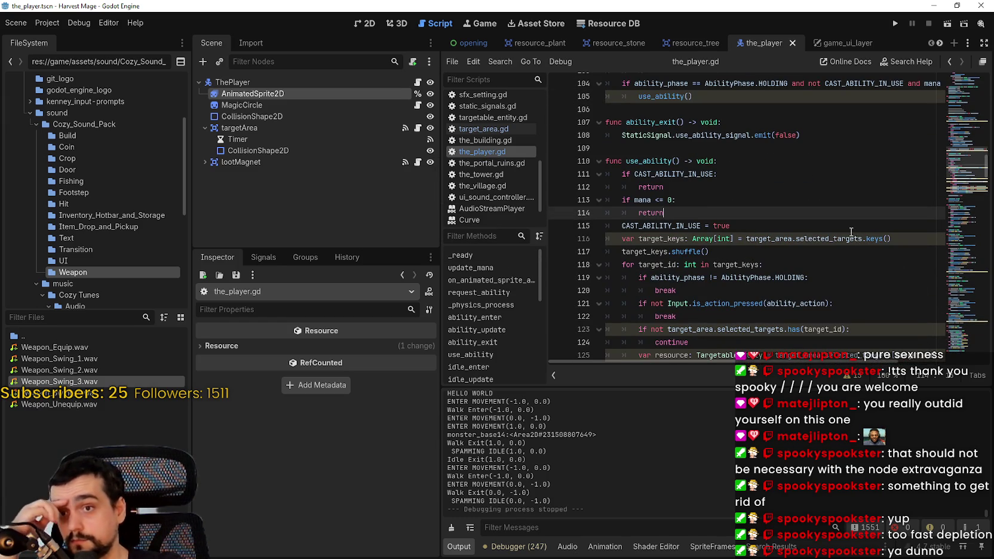
scroll(726, 224, "down", 5)
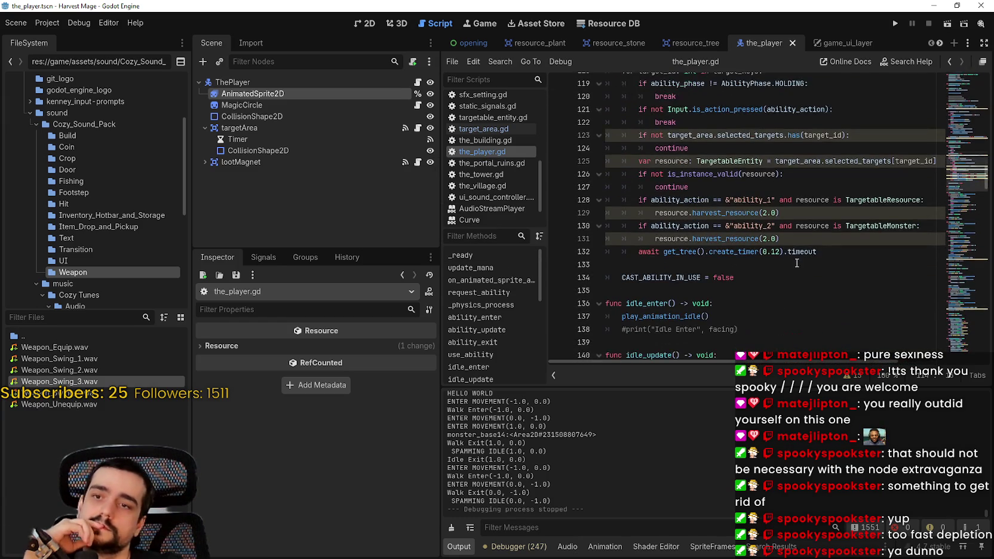
mouse_move(817, 252)
left_mouse_down()
mouse_move(667, 242)
mouse_move(646, 252)
left_mouse_up()
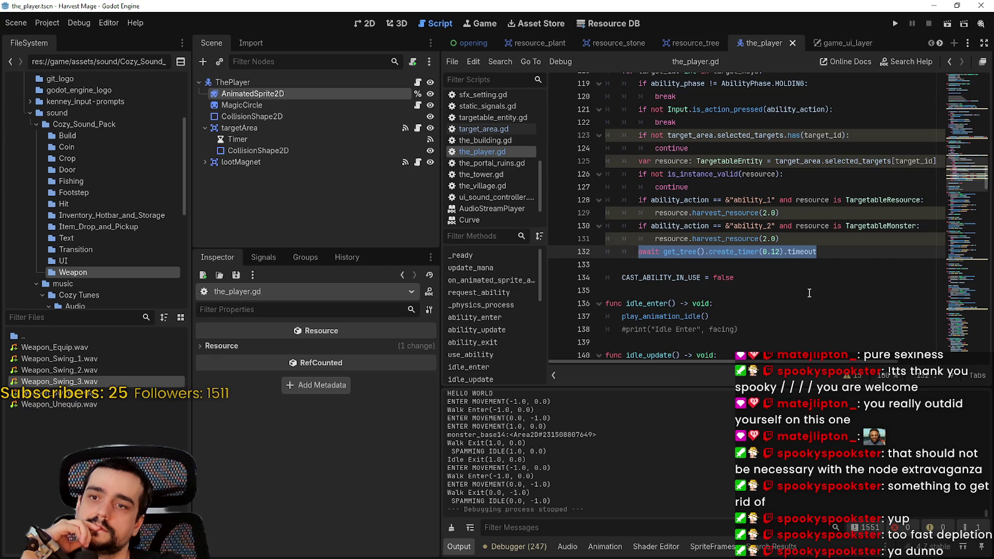
scroll(808, 293, "up", 4)
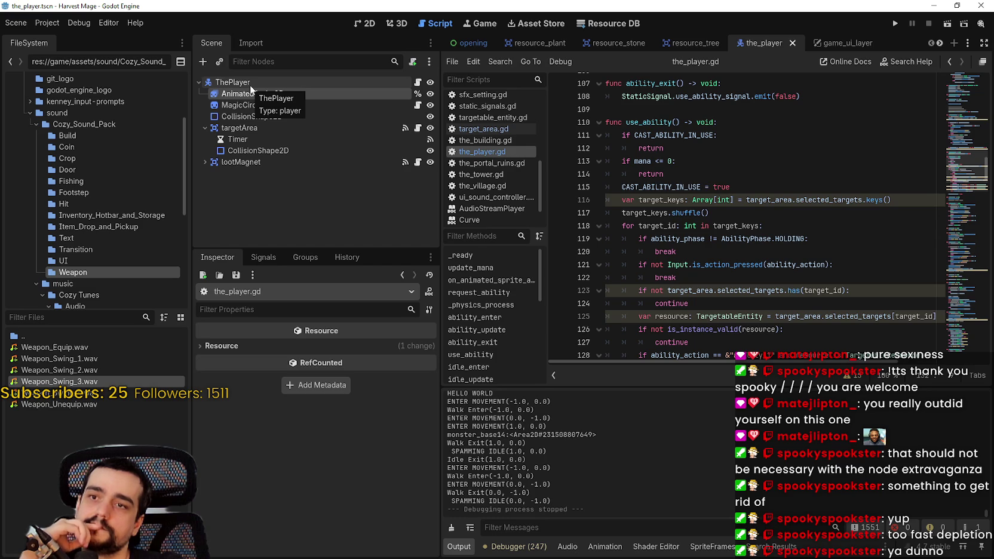
Add a Timer as ThePlayer's first child and name it ChannelingTimer.
left_click(251, 85)
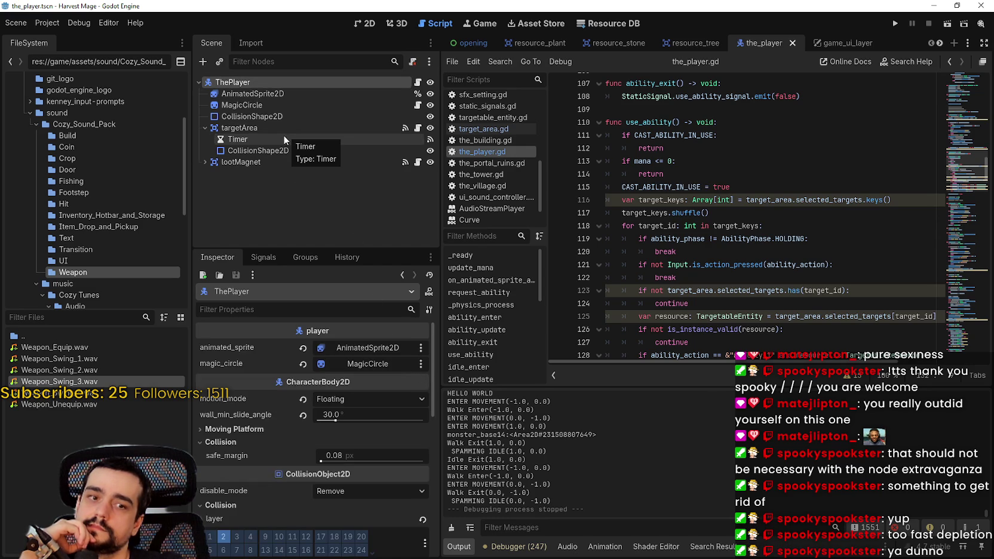
right_click(256, 84)
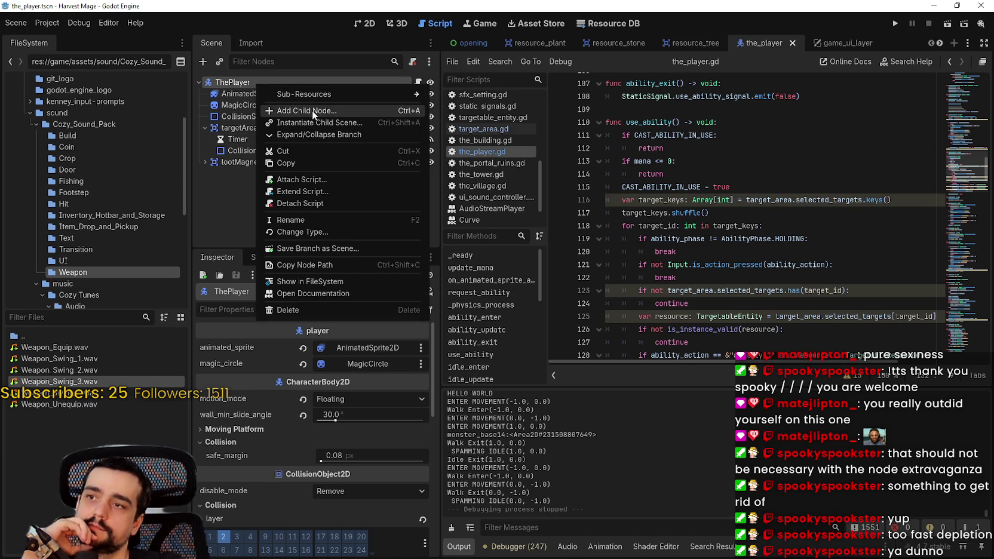
left_click(312, 110)
type("Timer")
key("Return")
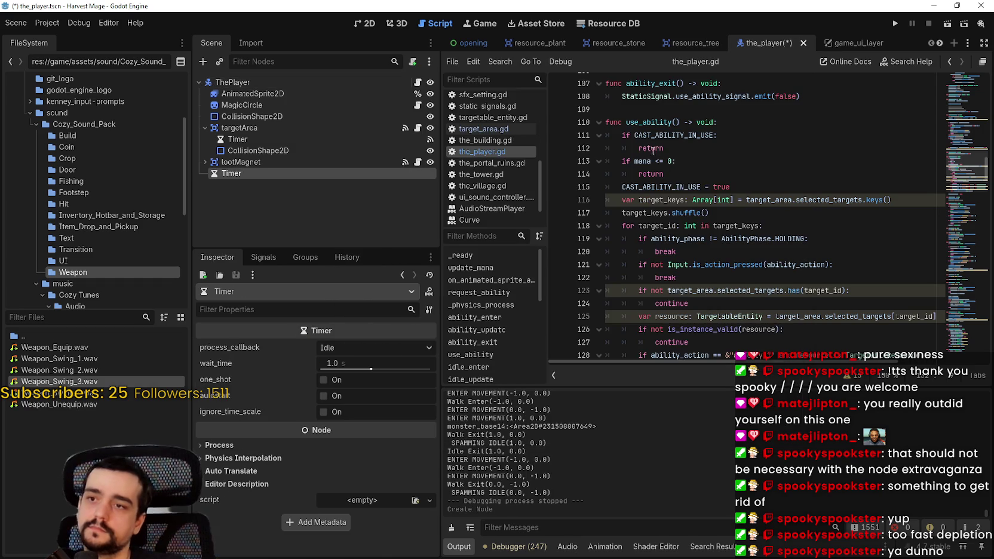
left_click_drag(280, 173, 250, 90)
double_click(250, 90)
type("ChannelingTimer")
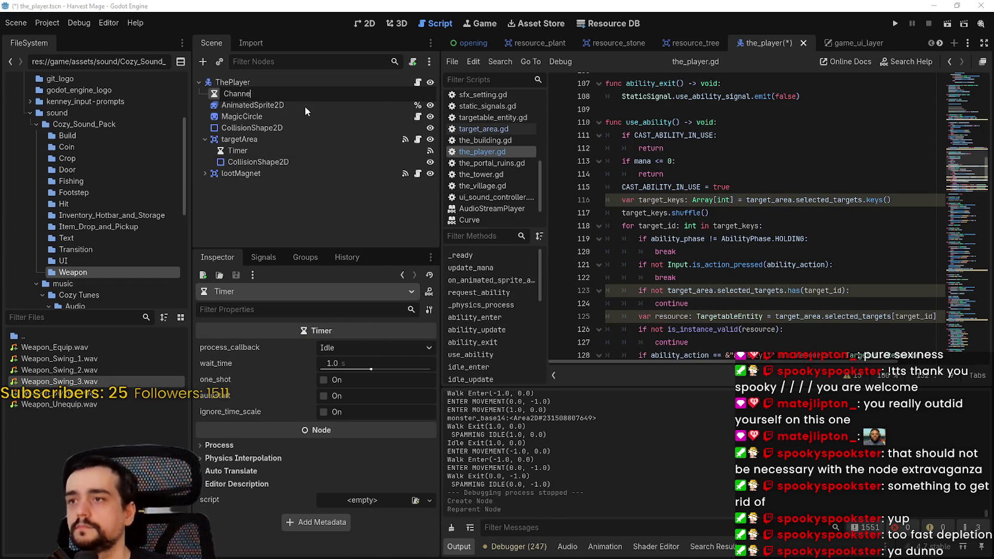
key("Return")
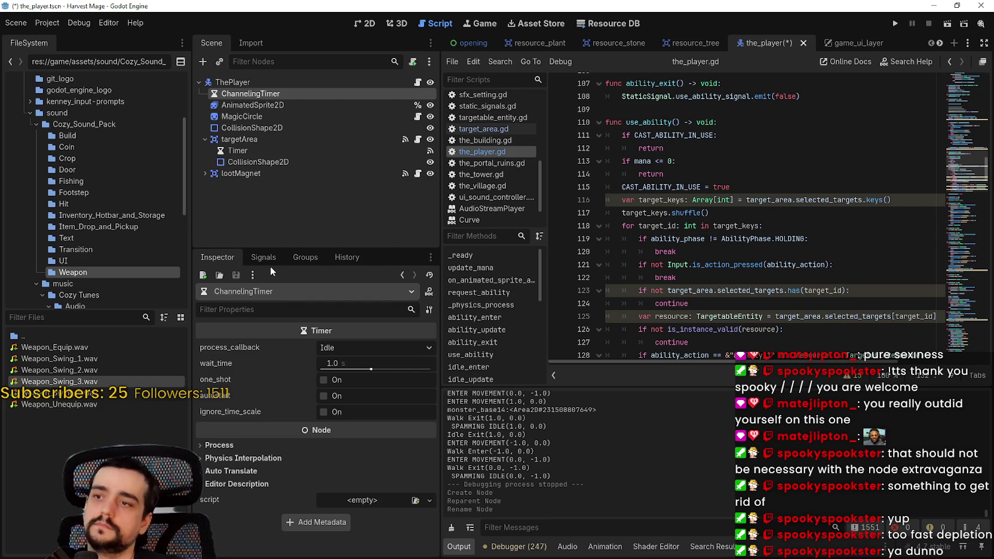
Connect ChannelingTimer's timeout signal to a new _on_channeling_timer_timeout handler.
mouse_move(358, 438)
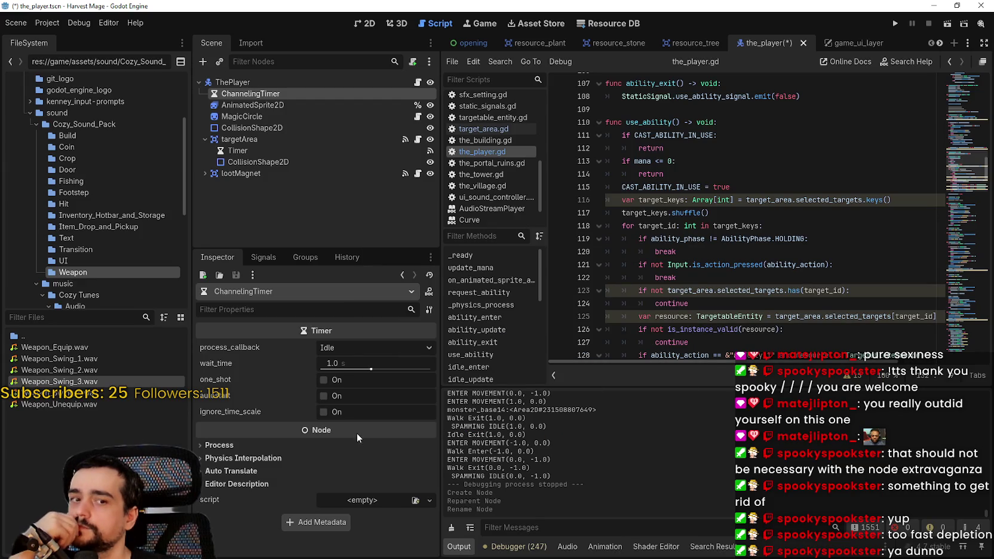
left_click(266, 258)
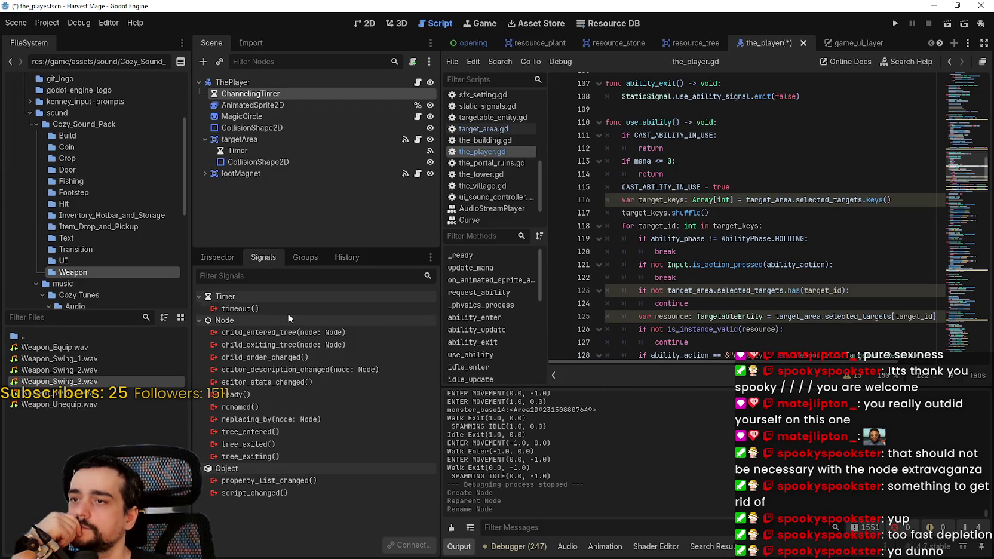
mouse_move(280, 308)
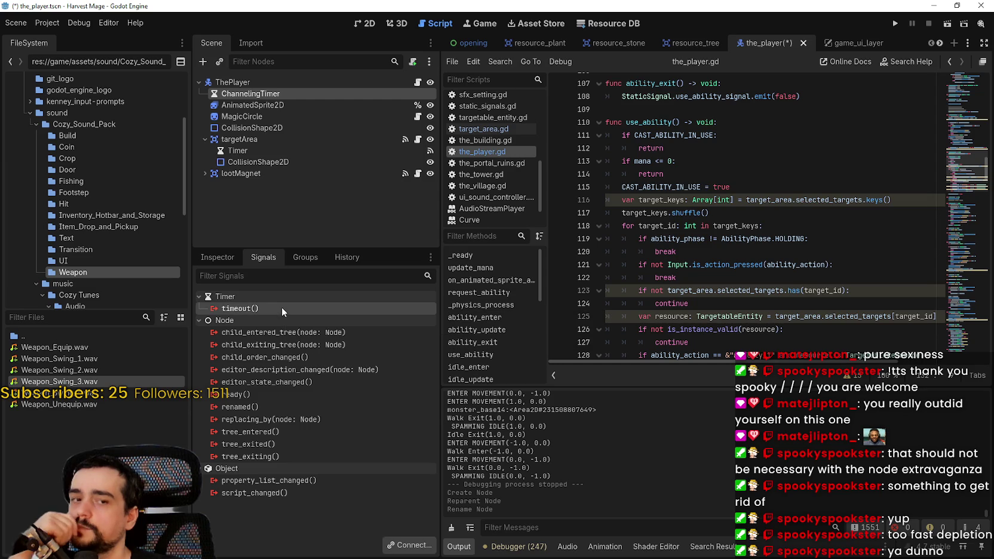
double_click(281, 308)
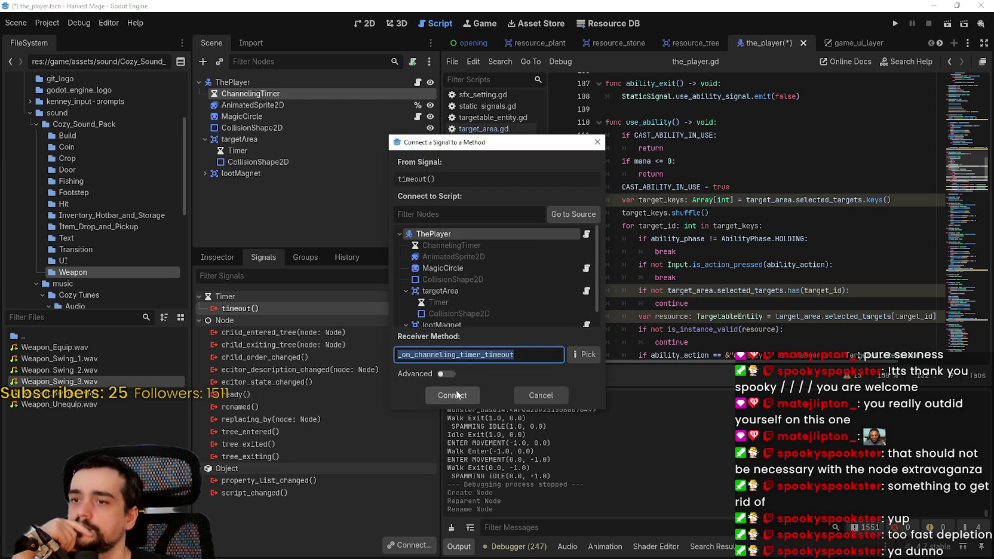
left_click(455, 390)
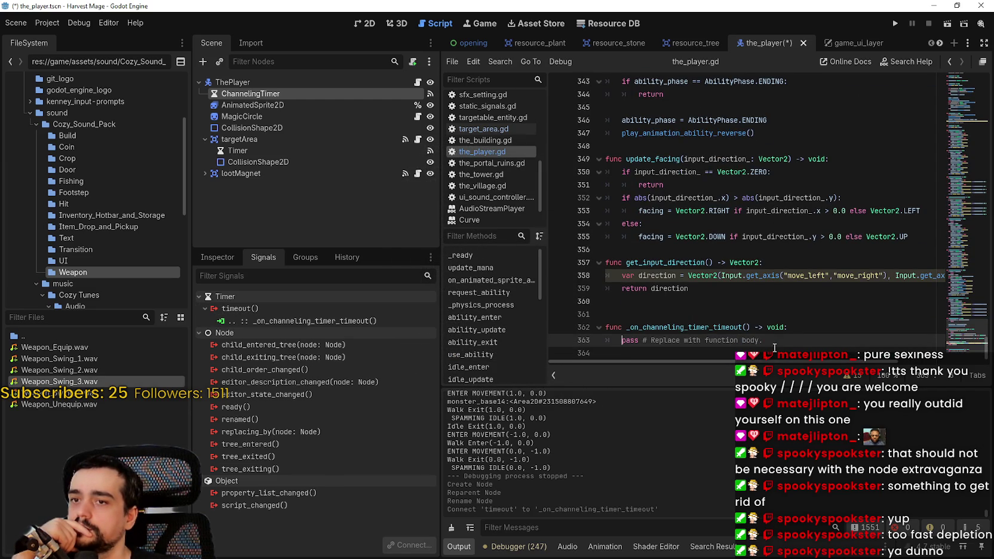
Attempt a paste over the pass placeholder, back it out, and scroll up to update_mana.
key("shift+End")
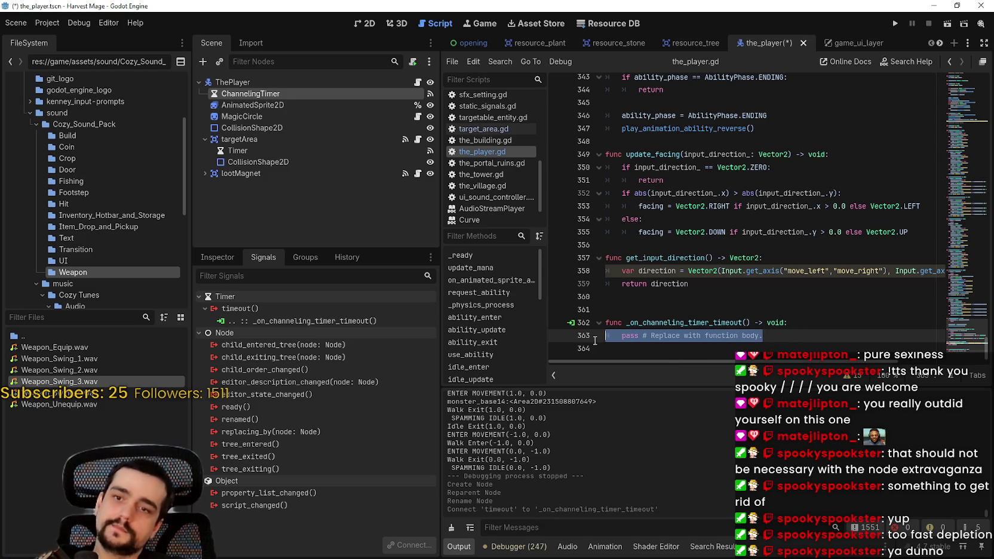
type("mana_bar_container.get_child(mana)")
key("shift+Home")
left_click(968, 166)
mouse_move(967, 166)
left_mouse_down()
mouse_move(984, 80)
mouse_move(978, 87)
left_mouse_up()
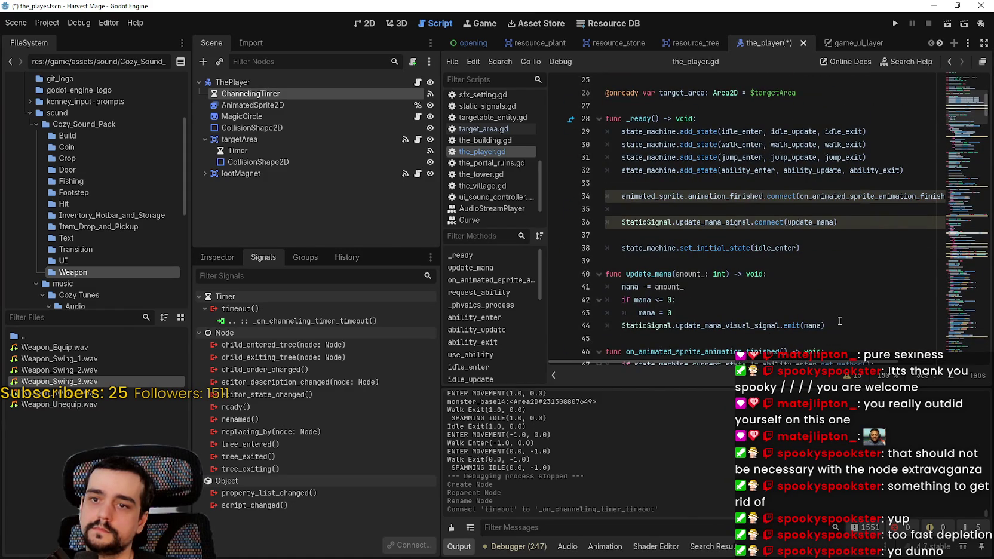
Replace the handler's pass line with update_mana(1), copied from the function's signature.
double_click(657, 275)
left_click_drag(699, 277, 729, 274)
left_click_drag(954, 343, 961, 384)
triple_click(681, 338)
type("update_mana(amount_: int)")
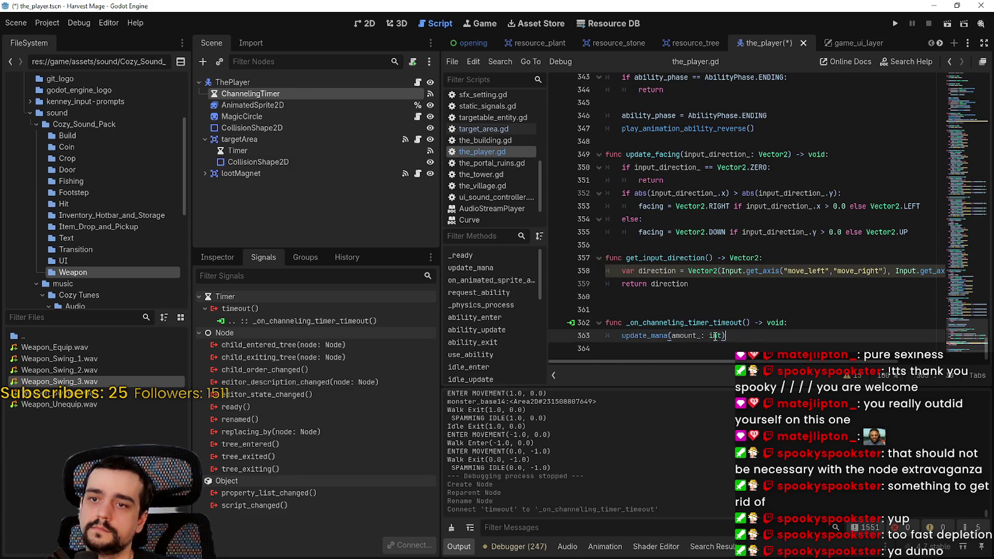
key("BackSpace")
key("BackSpace")
key("BackSpace")
type("1")
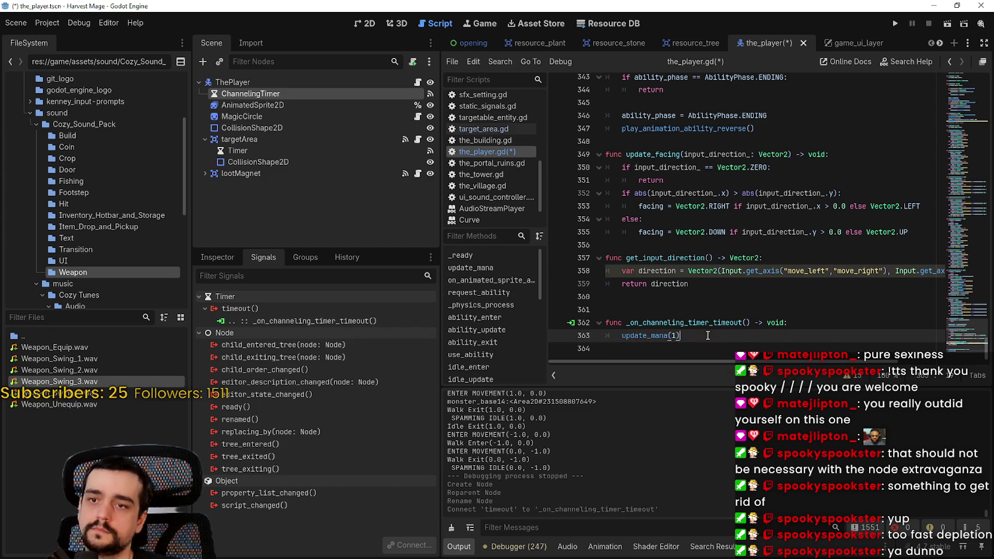
Insert a new line above update_mana(1) in the timeout handler.
left_click(805, 324)
key("Return")
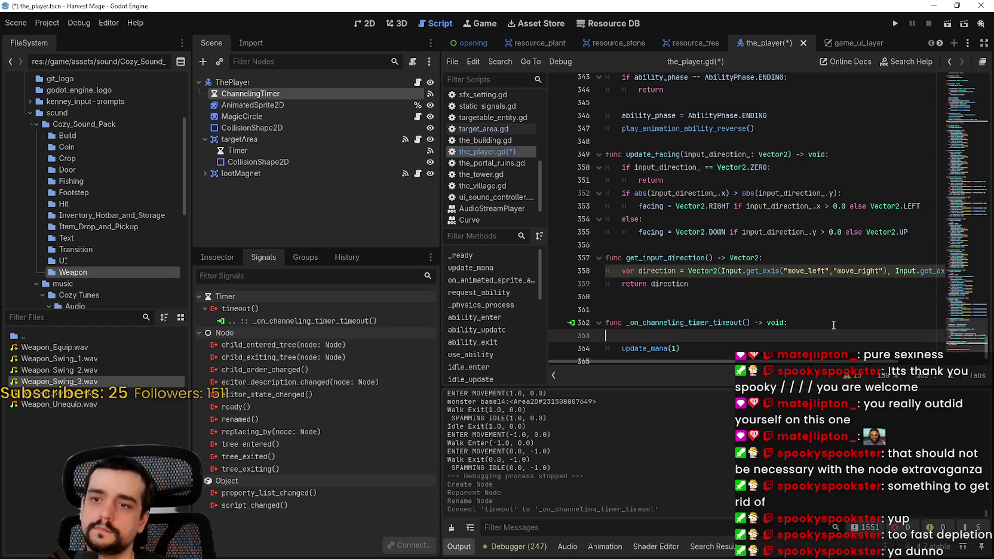
key("BackSpace")
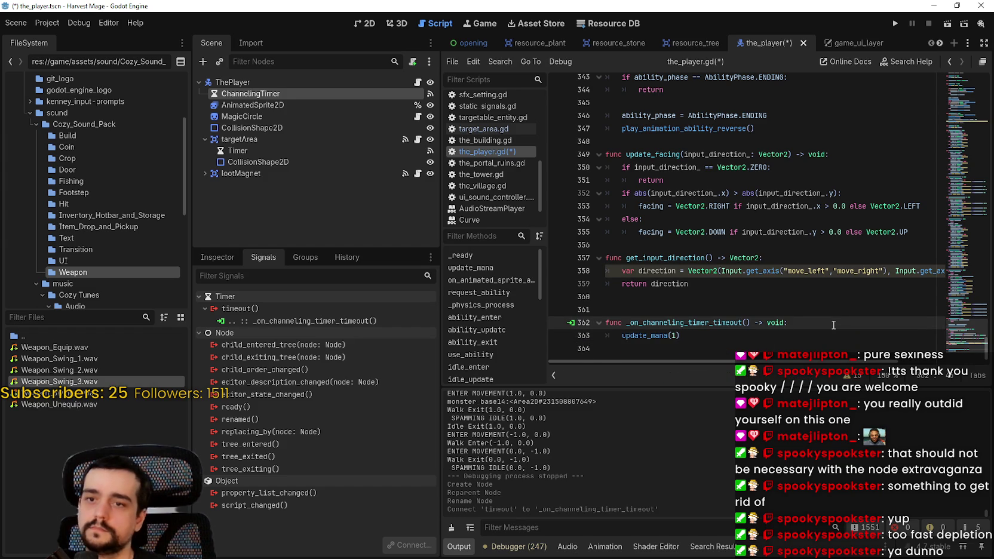
key("Return")
Start an if on line 363 and look up where CAST_ABILITY_IN_USE is used.
type("if")
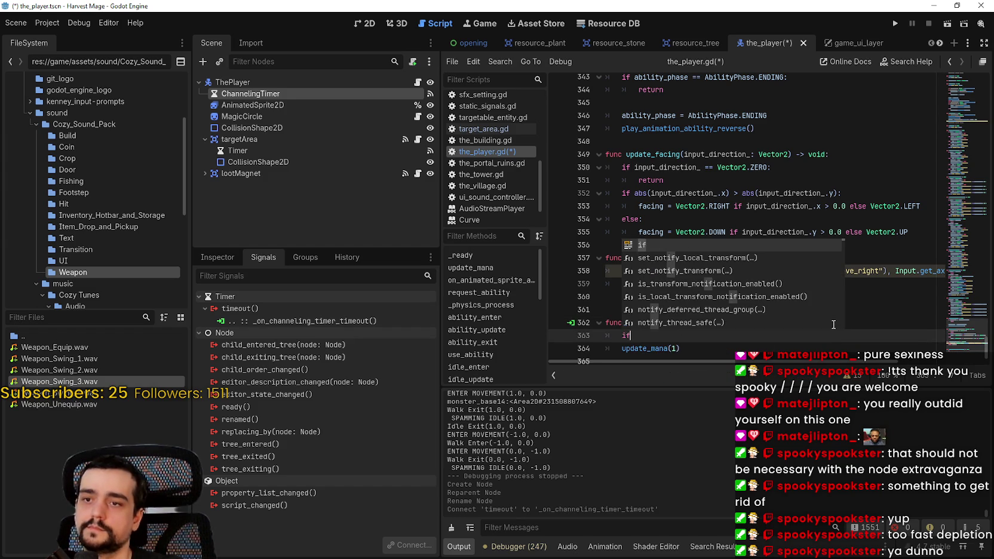
left_click(697, 192)
scroll(697, 221, "up", 2)
scroll(697, 221, "up", 4)
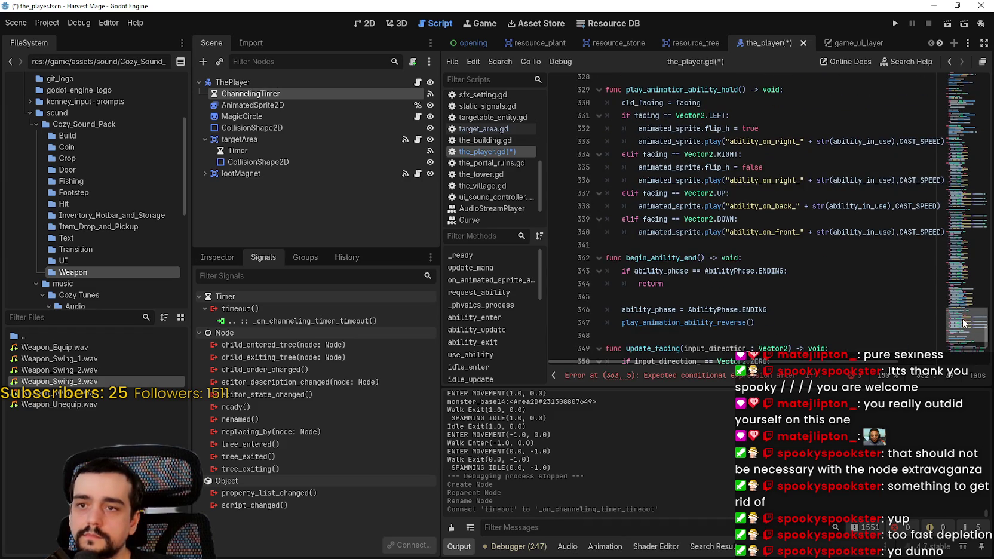
scroll(963, 323, "up", 2)
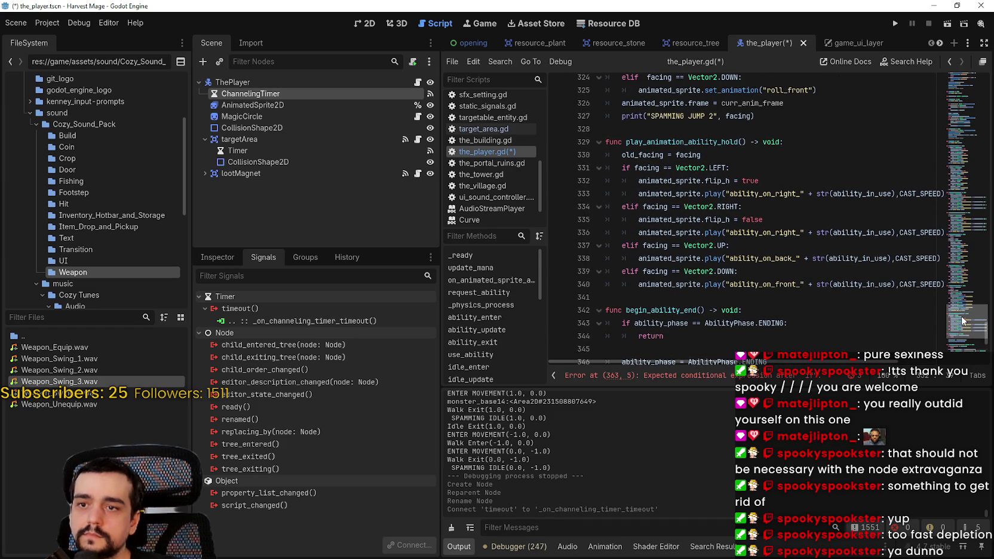
scroll(962, 321, "down", 2)
scroll(961, 323, "up", 10)
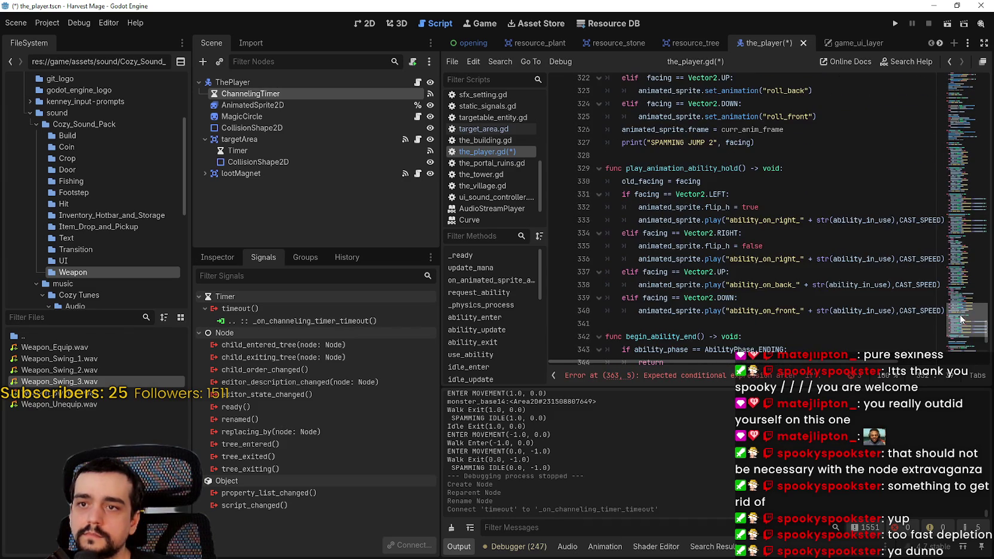
left_click_drag(966, 304, 981, 146)
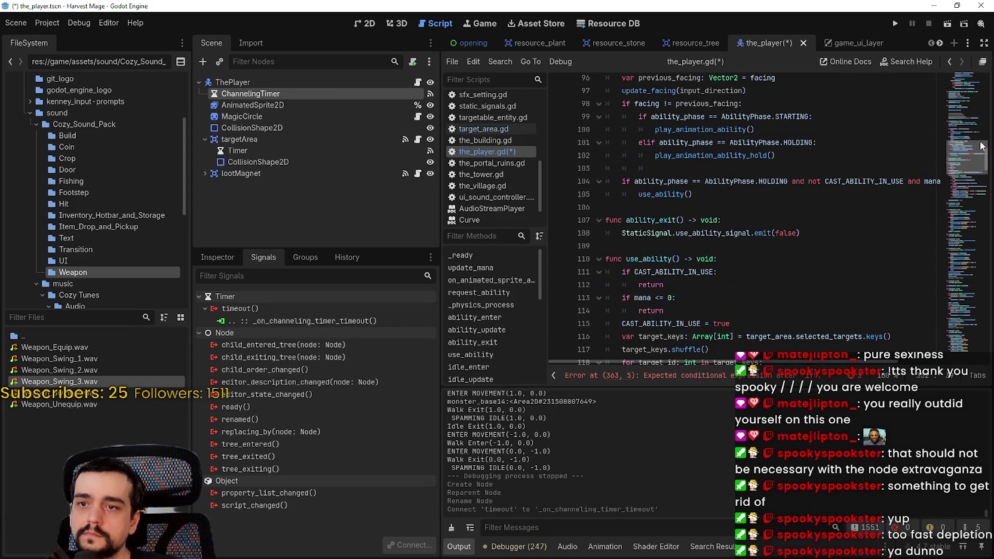
double_click(702, 272)
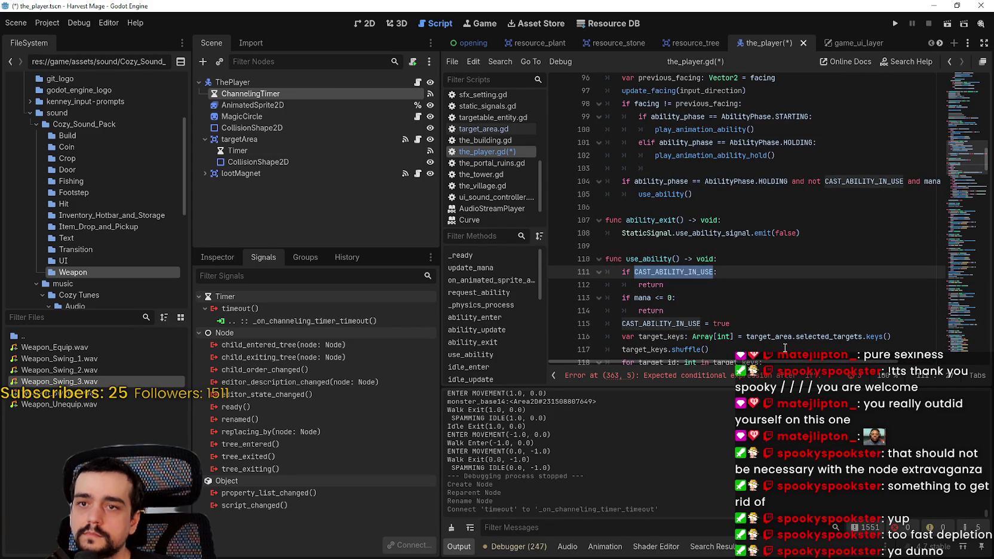
scroll(784, 358, "right", 3)
scroll(776, 365, "left", 3)
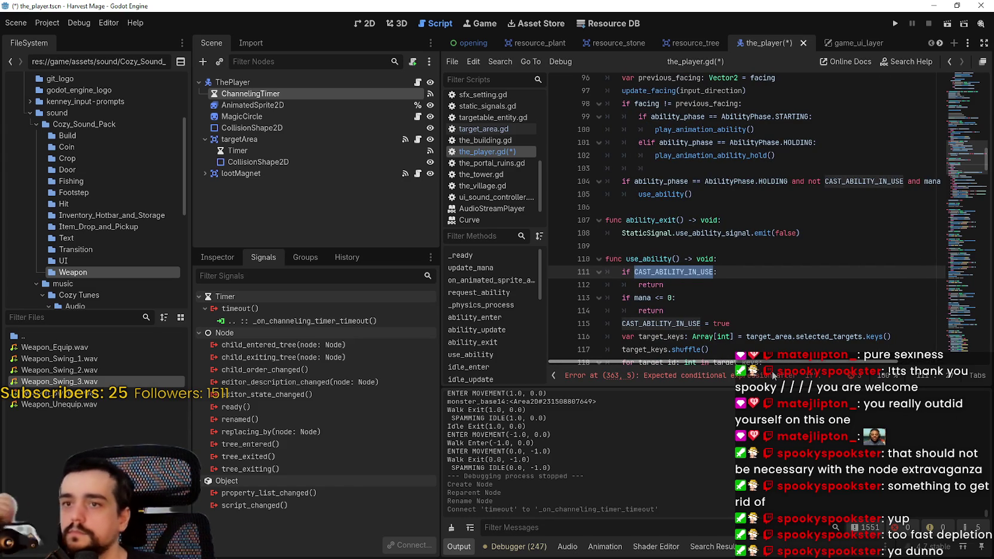
Copy the HOLDING phase check from line 104 and return to the handler.
left_click_drag(788, 181, 635, 181)
key("ctrl+c")
left_click(668, 204)
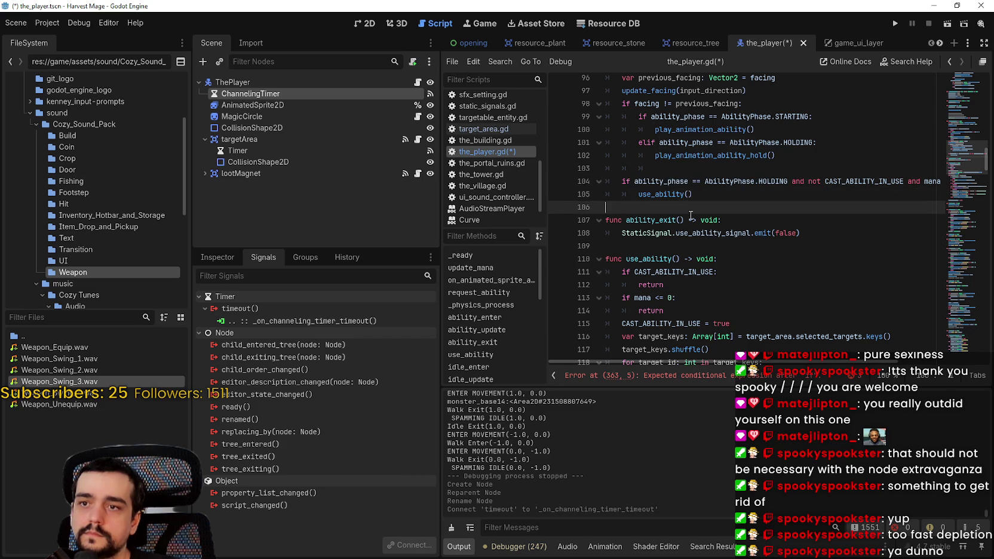
scroll(707, 236, "down", 1)
scroll(707, 236, "down", 1)
left_click(684, 246)
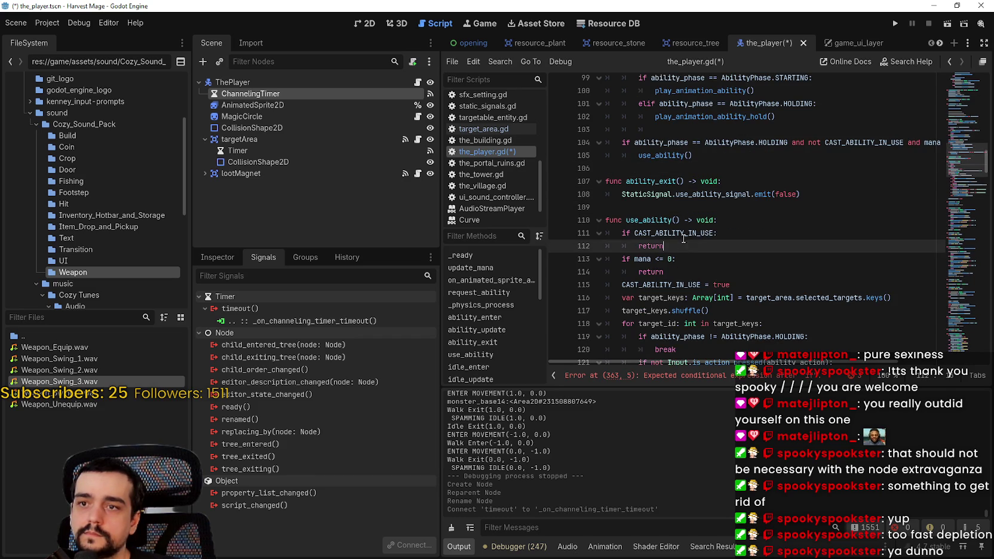
left_click(664, 204)
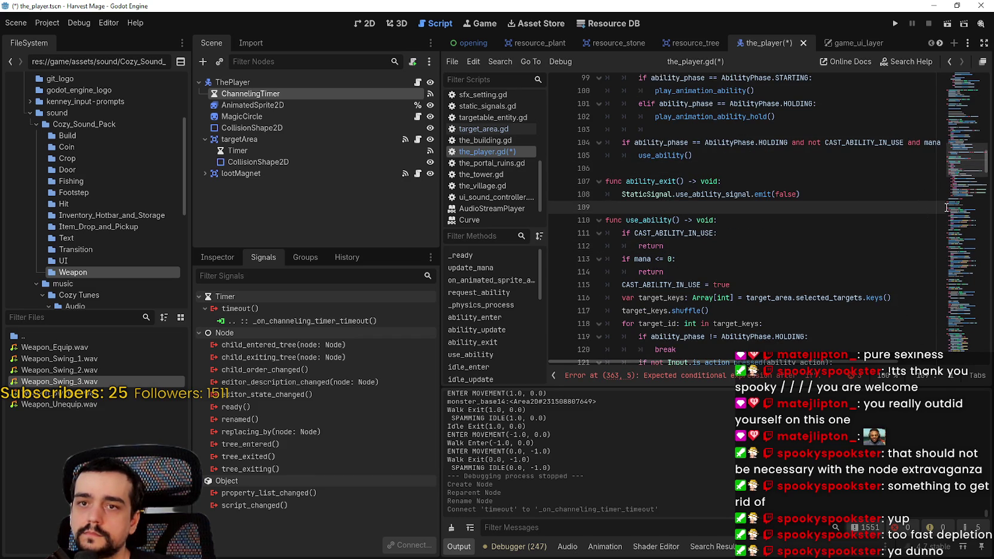
left_click_drag(961, 168, 959, 369)
Make line 363 the HOLDING phase check extended with 'and mana > 0'.
left_click(667, 324)
key("BackSpace")
key("BackSpace")
key("ctrl+v")
left_click(621, 322)
type("if")
key("End")
type("and mana > 0")
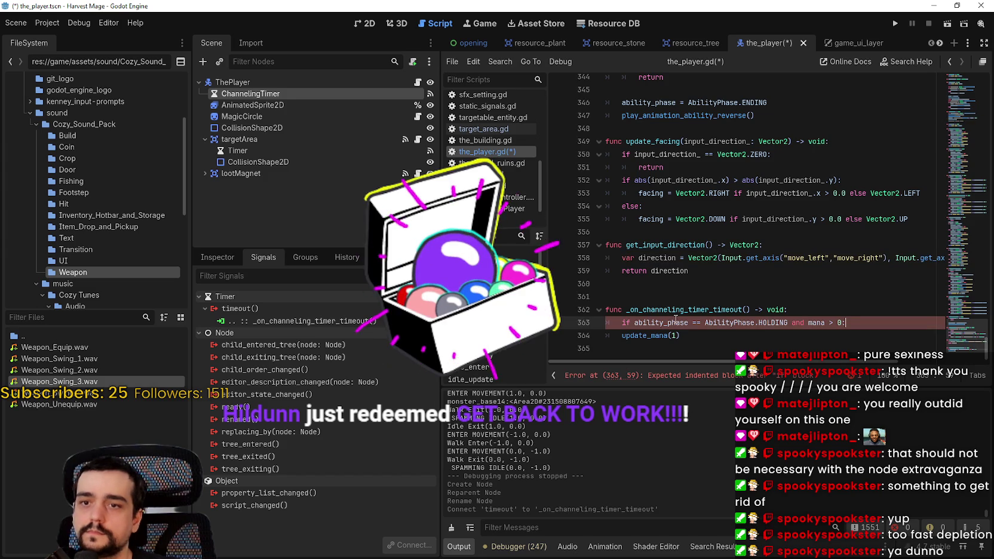
key("Return")
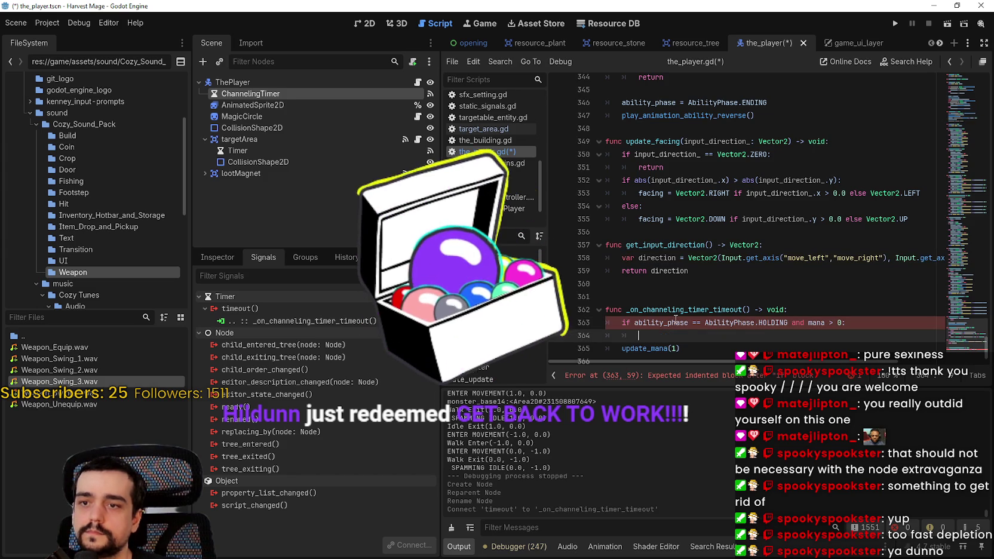
key("ctrl+z")
Indent update_mana(1) under the if, delete the blank line after return direction, and save.
left_click(621, 335)
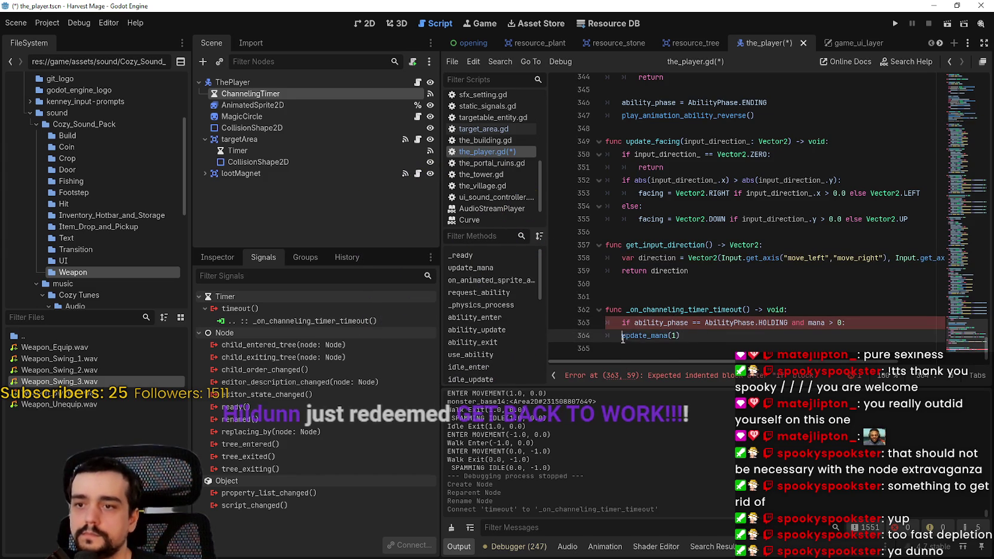
key("Tab")
key("ctrl+s")
double_click(687, 335)
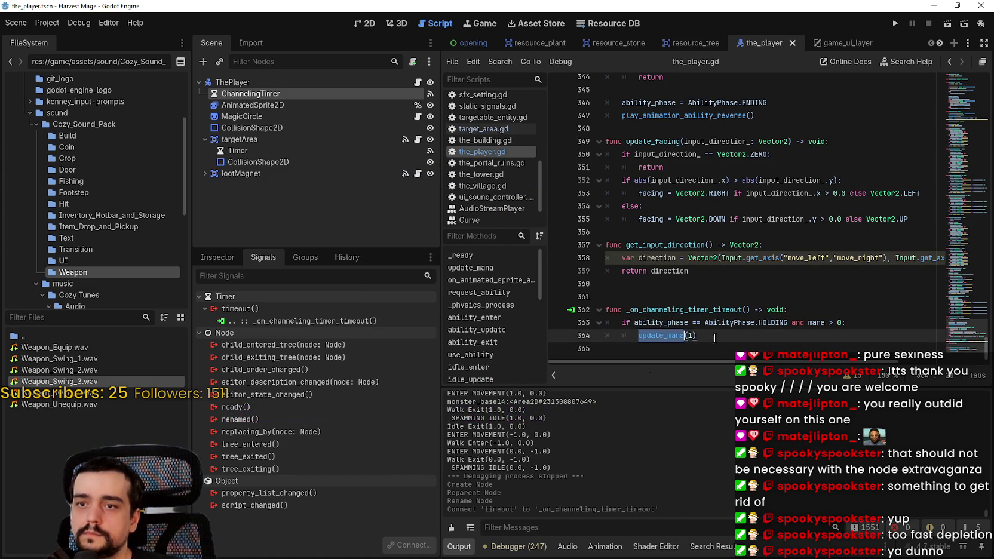
left_click(686, 284)
key("BackSpace")
key("ctrl+s")
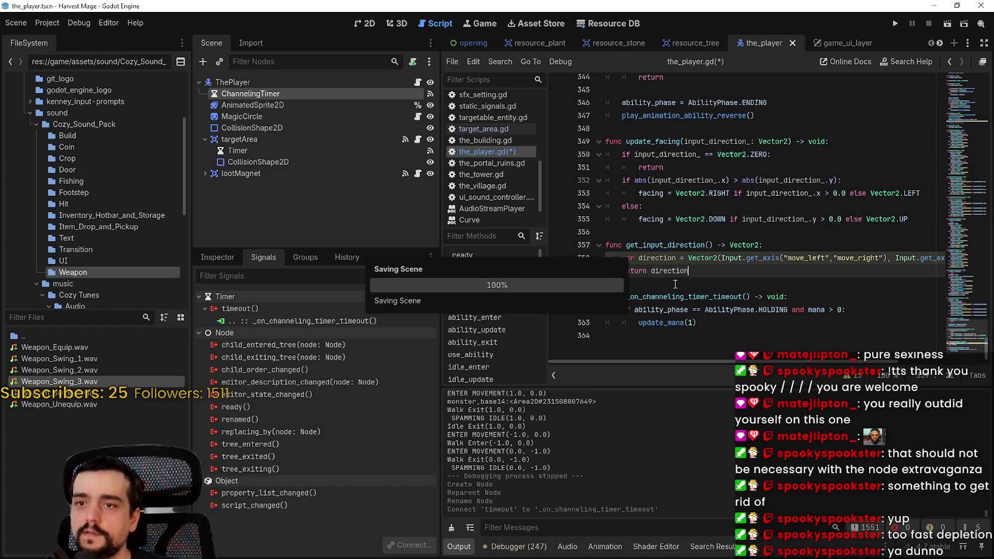
left_click(675, 284)
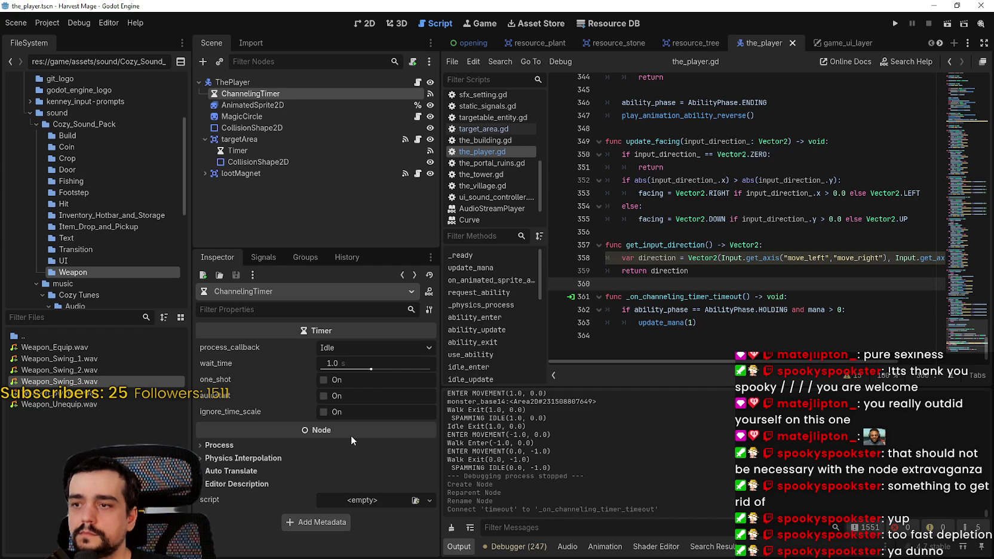
Check ChannelingTimer's Inspector settings and scroll the script to empty line 27.
mouse_move(204, 392)
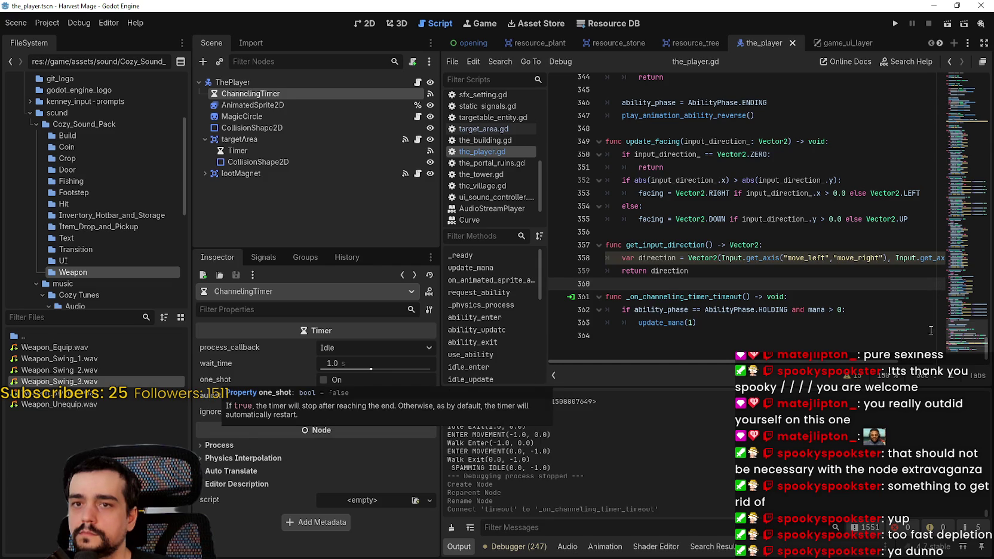
left_click_drag(966, 339, 966, 66)
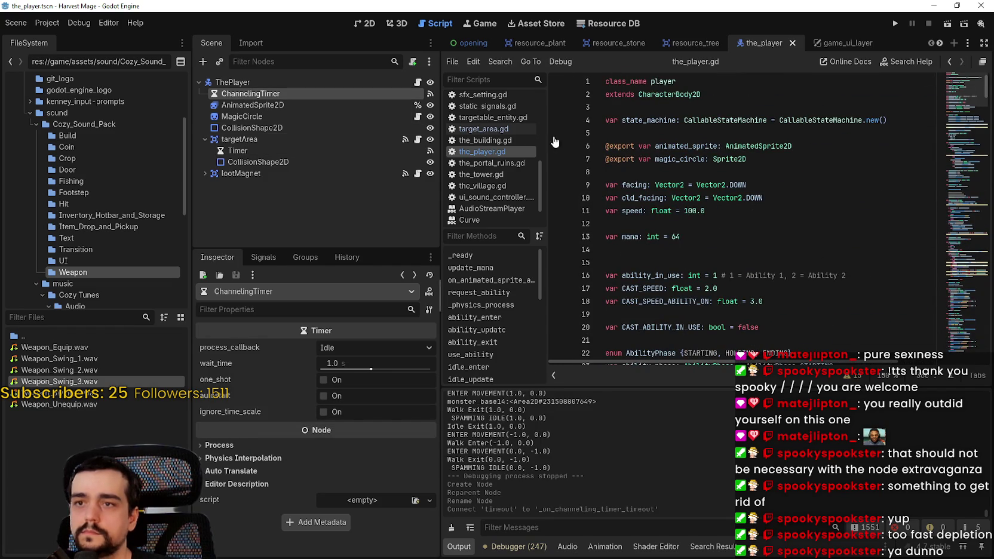
scroll(662, 192, "down", 2)
scroll(663, 194, "down", 1)
left_click(615, 301)
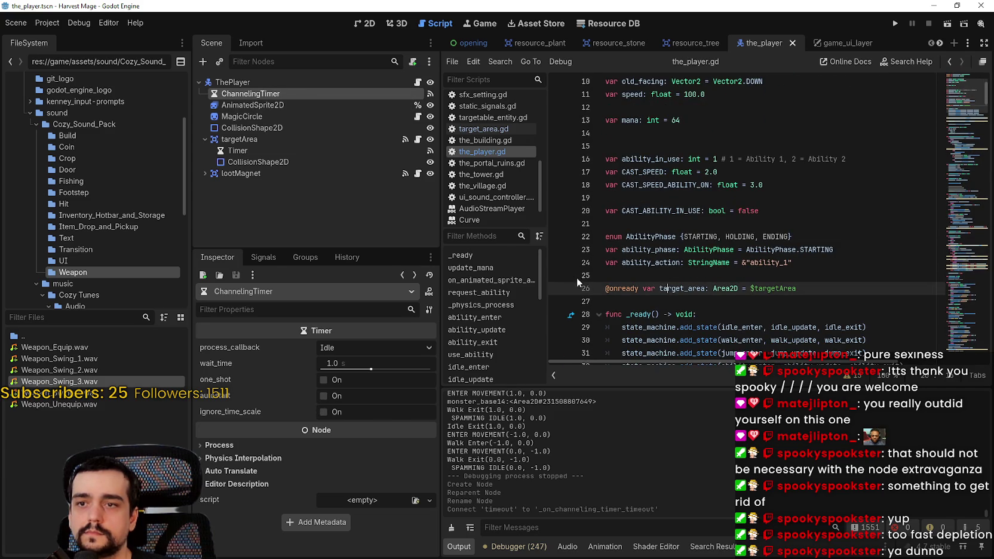
Try dropping the ChannelingTimer node onto line 27, then choose Delete for it.
mouse_move(233, 95)
left_mouse_down()
mouse_move(636, 304)
mouse_move(304, 88)
mouse_move(302, 99)
mouse_move(357, 149)
left_mouse_up()
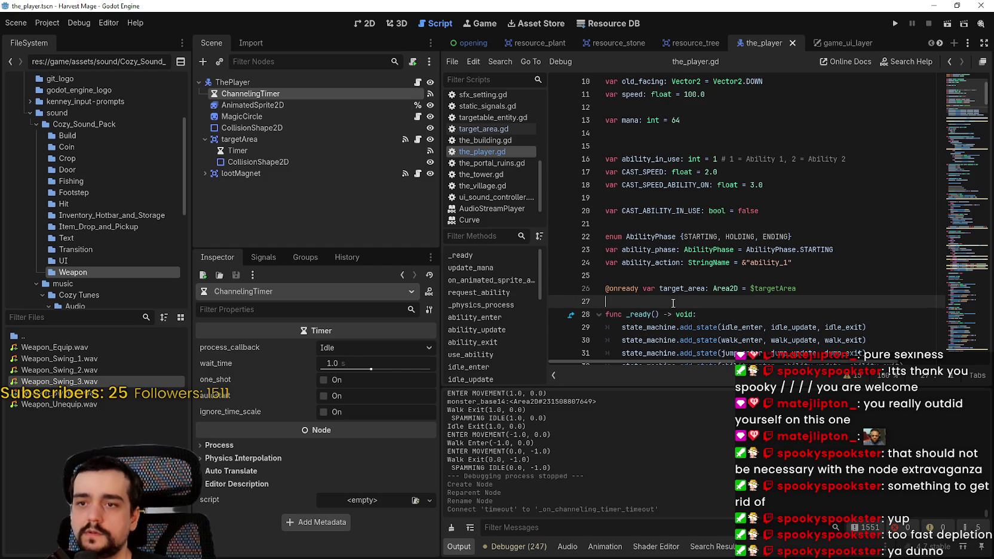
right_click(249, 95)
left_click(316, 383)
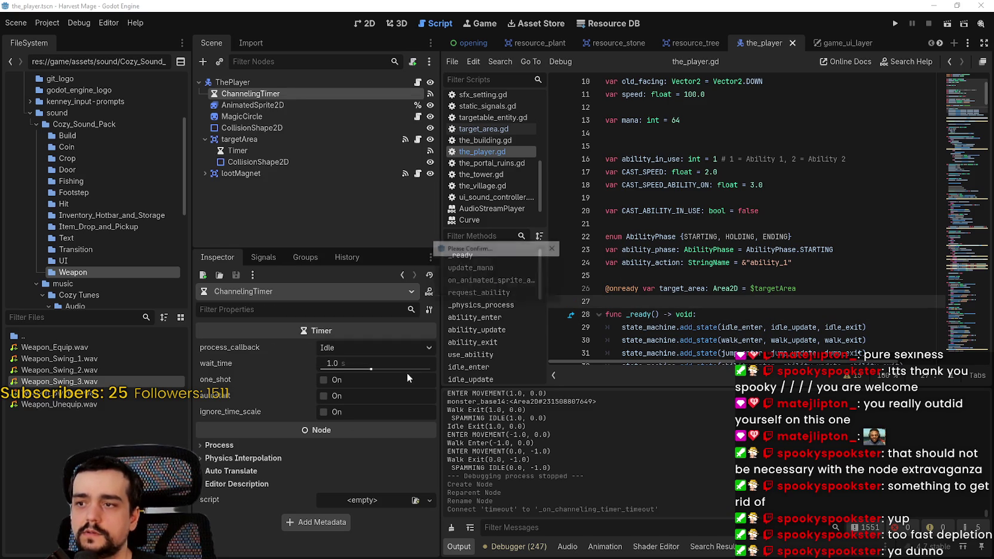
Confirm deleting ChannelingTimer and declare a channeling_timer of type Timer on line 27, then save.
left_click(474, 293)
left_click(708, 298)
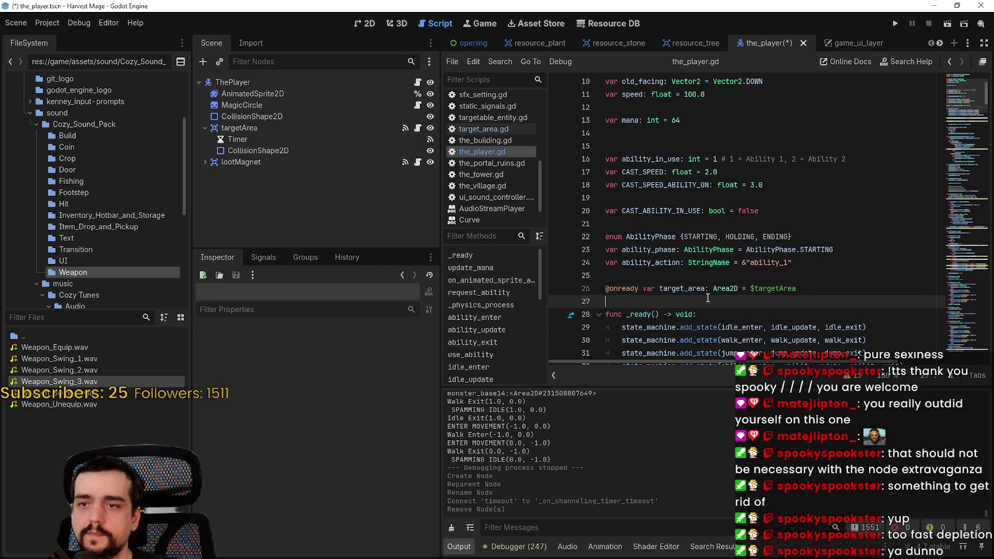
key("Return")
type("va")
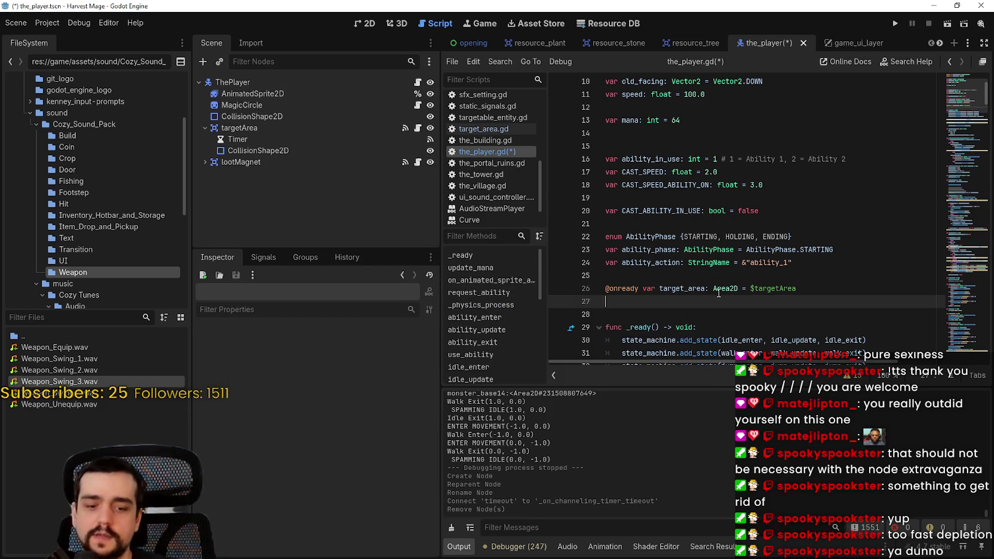
type("r channeling_timer")
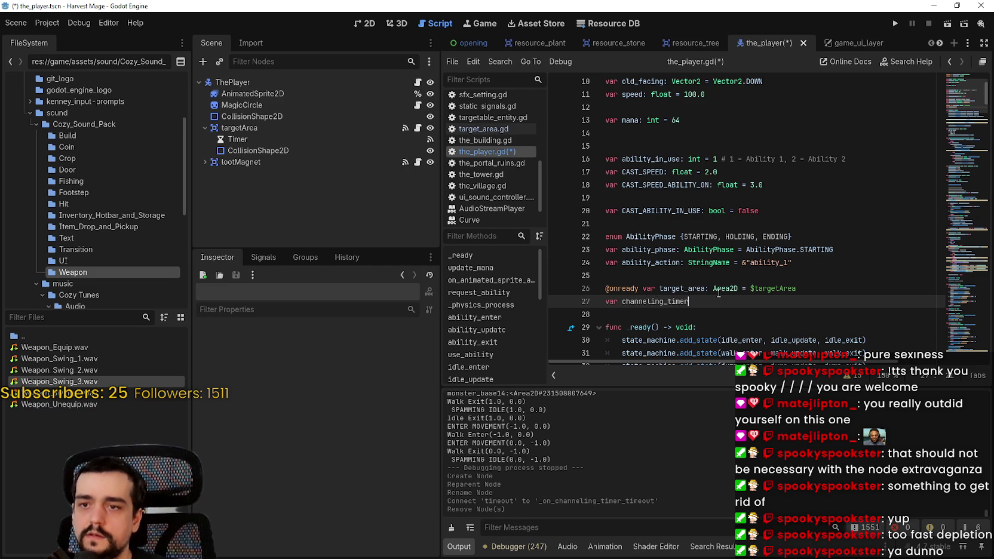
type(" : Timer")
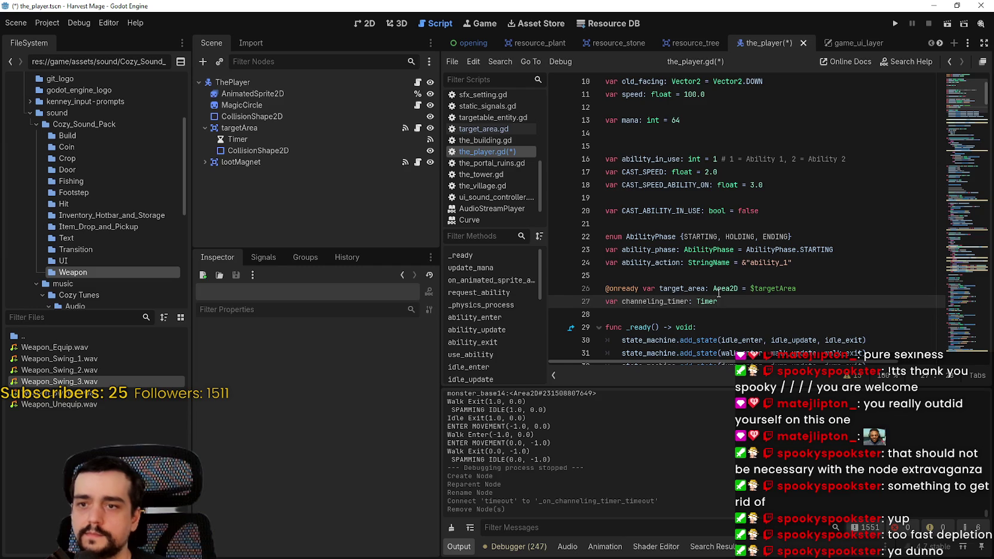
key("ctrl+s")
Complete the channeling_timer declaration with '= Timer.new()'.
scroll(719, 293, "down", 2)
scroll(805, 237, "down", 1)
scroll(805, 237, "down", 1)
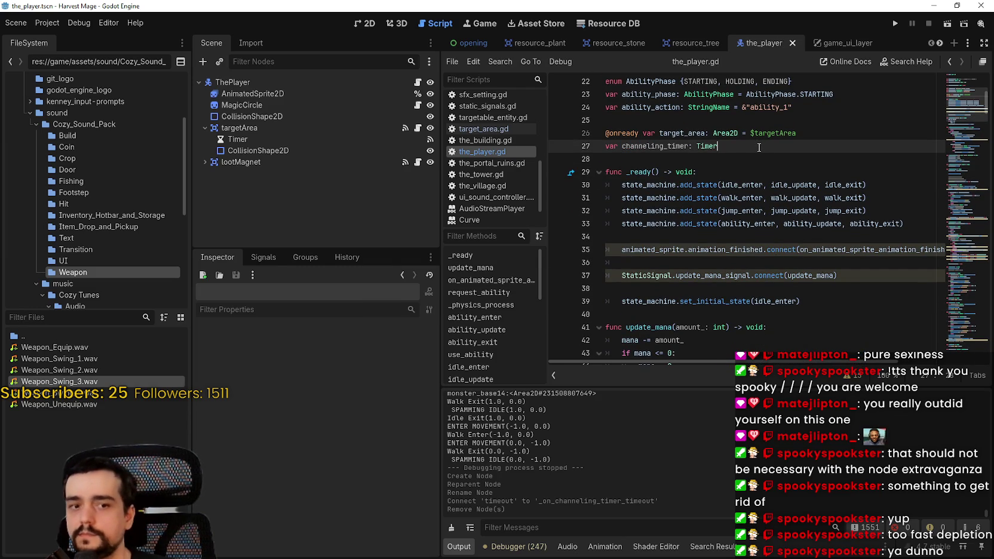
type(" = Timer.ne")
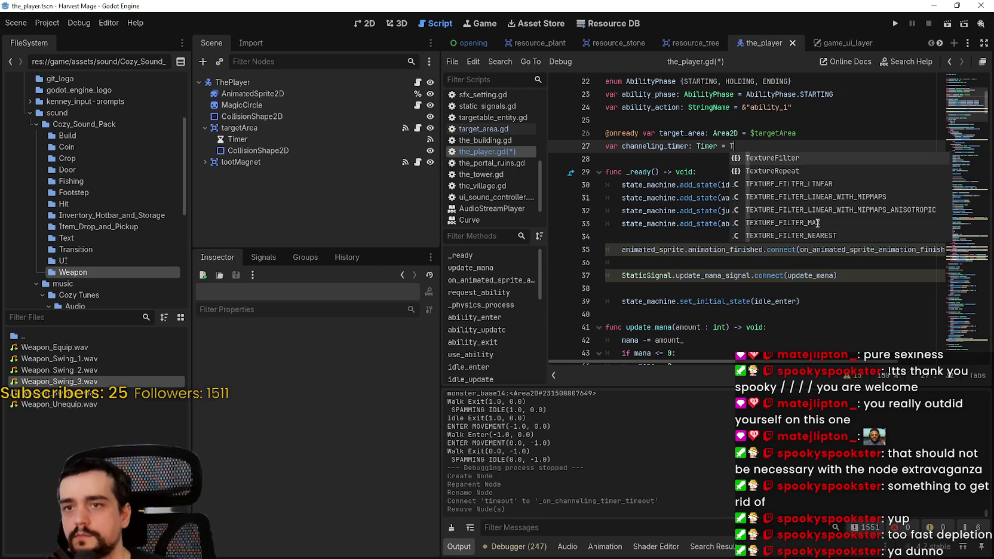
key("Return")
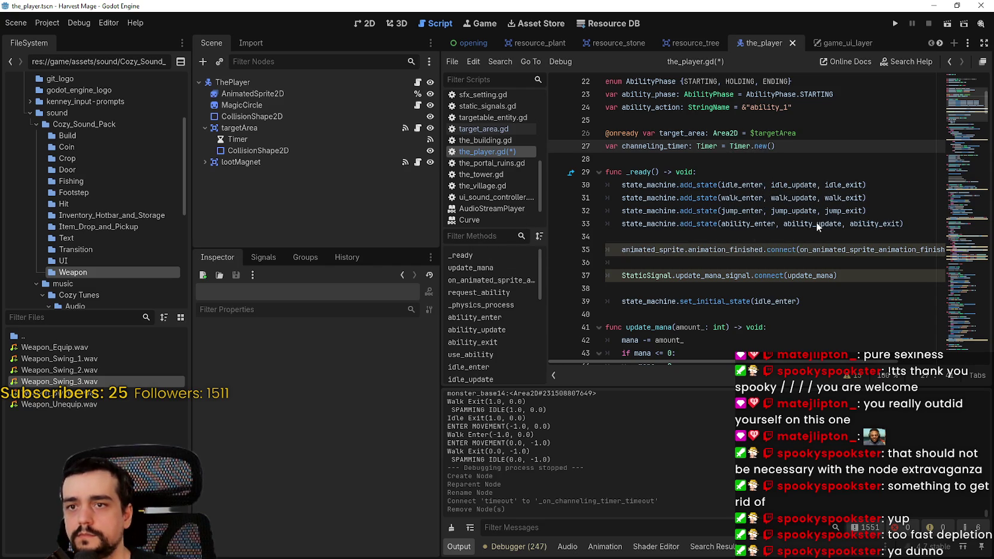
Add a blank line after the target_area declaration and save the script.
scroll(852, 173, "up", 1)
left_click(840, 175)
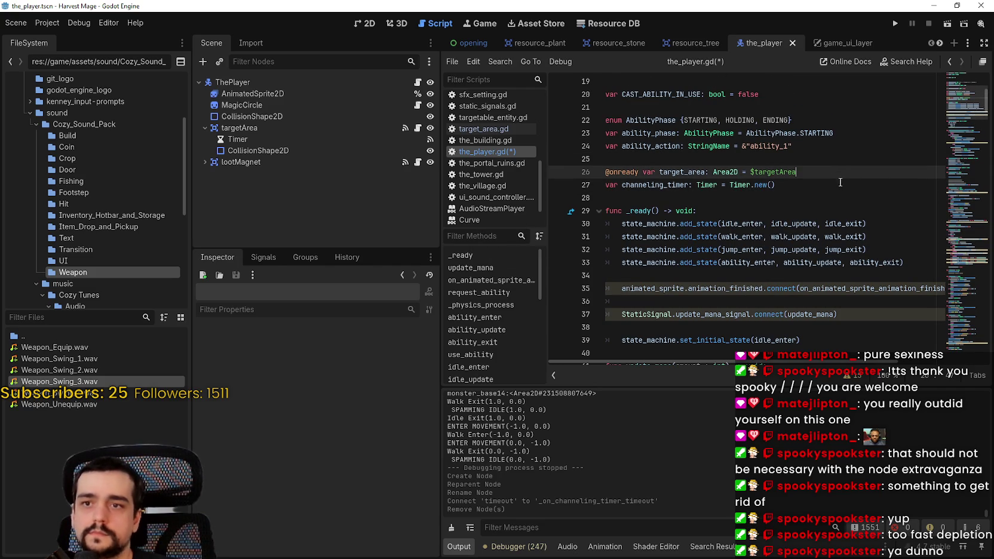
key("Return")
key("ctrl+s")
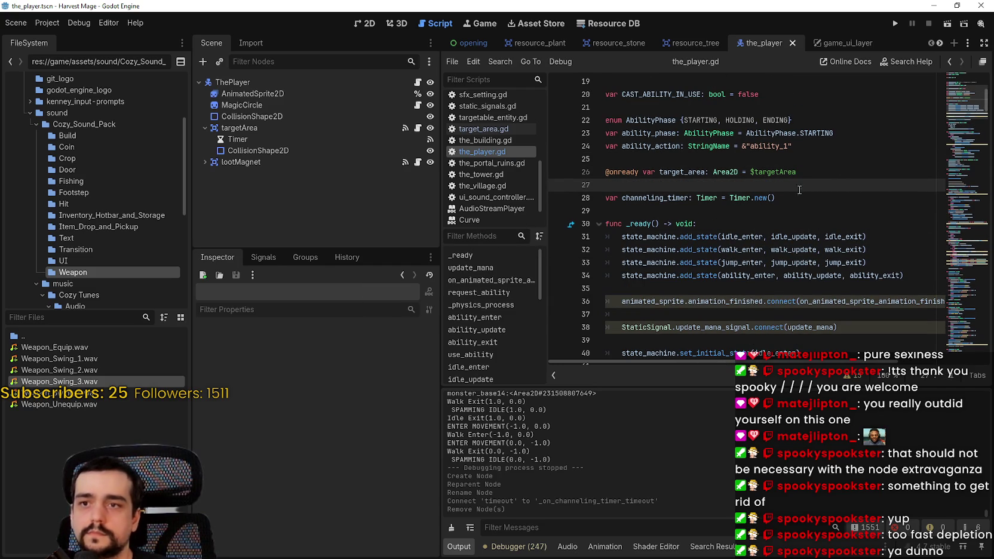
double_click(649, 197)
Add a channeling_timer.connect(_on_channeling_timer_timeout) call after the update_mana connection in _ready.
scroll(706, 313, "down", 3)
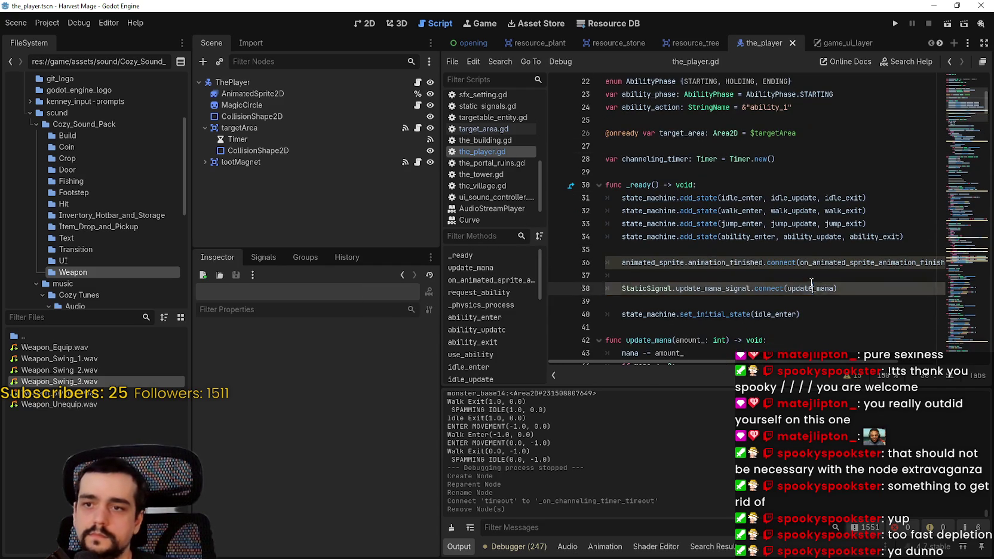
left_click(855, 275)
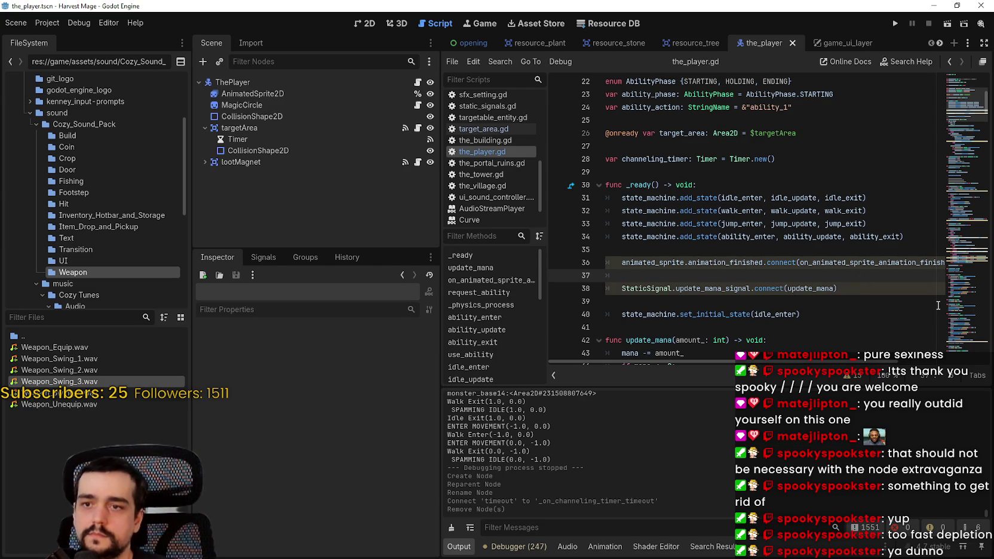
left_click(857, 287)
key("Return")
type("channeling_timer.")
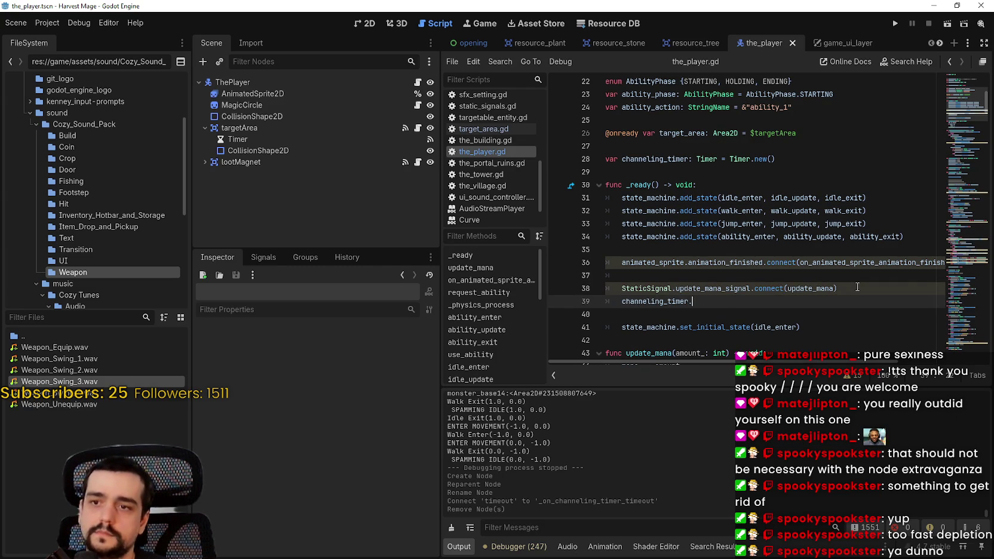
type("con")
key("Return")
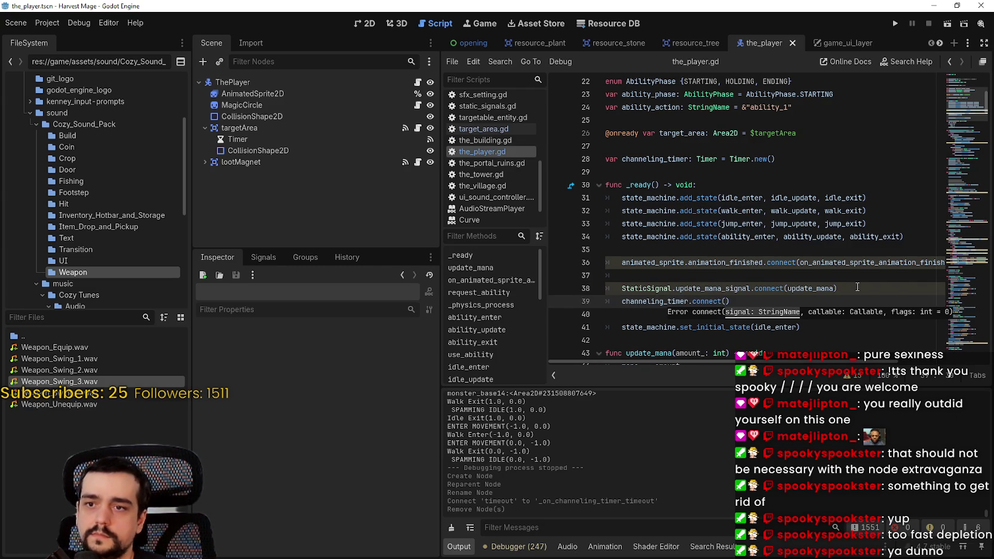
type("chan")
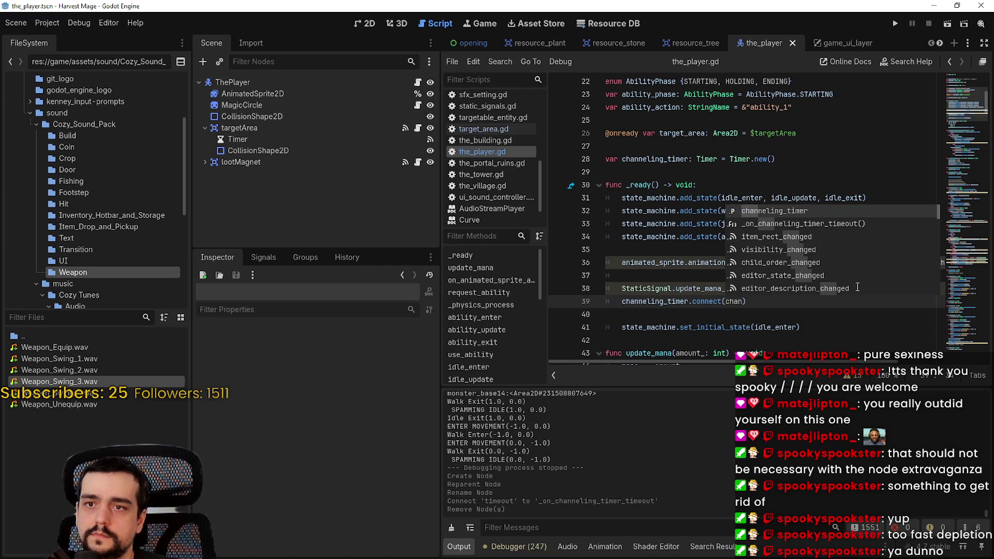
type("ne")
key("Down")
key("Return")
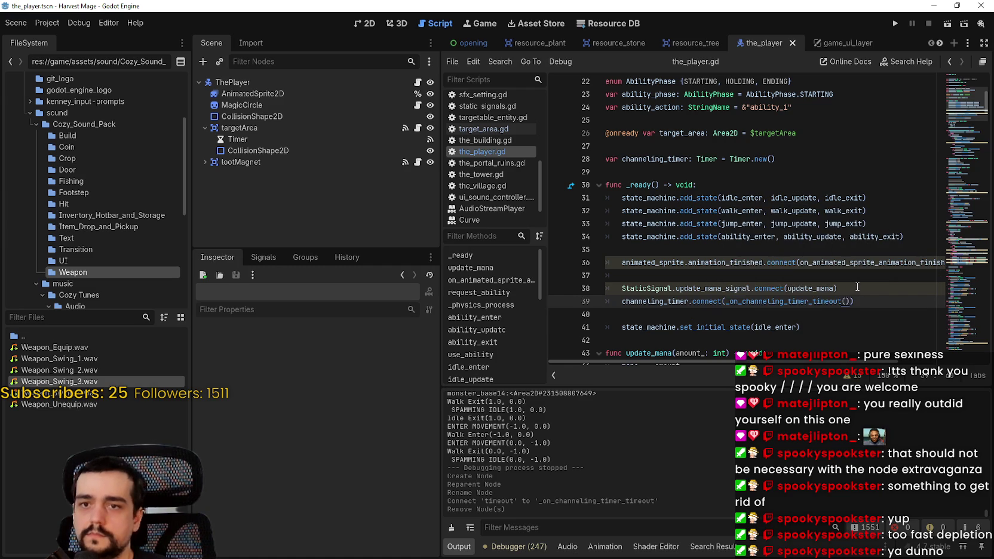
key("BackSpace")
type(")")
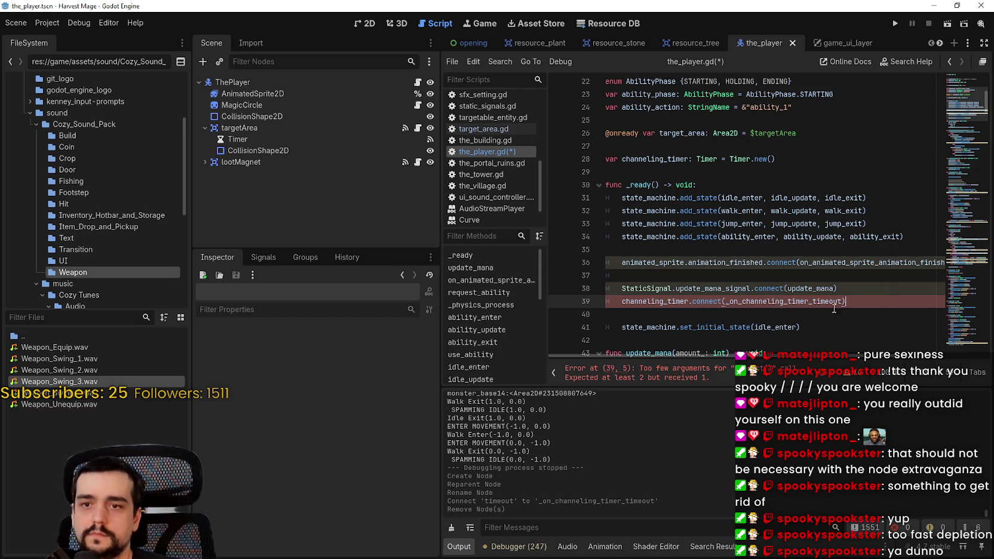
Insert .timeout so line 39 reads channeling_timer.timeout.connect(_on_channeling_timer_timeout).
left_click(821, 313)
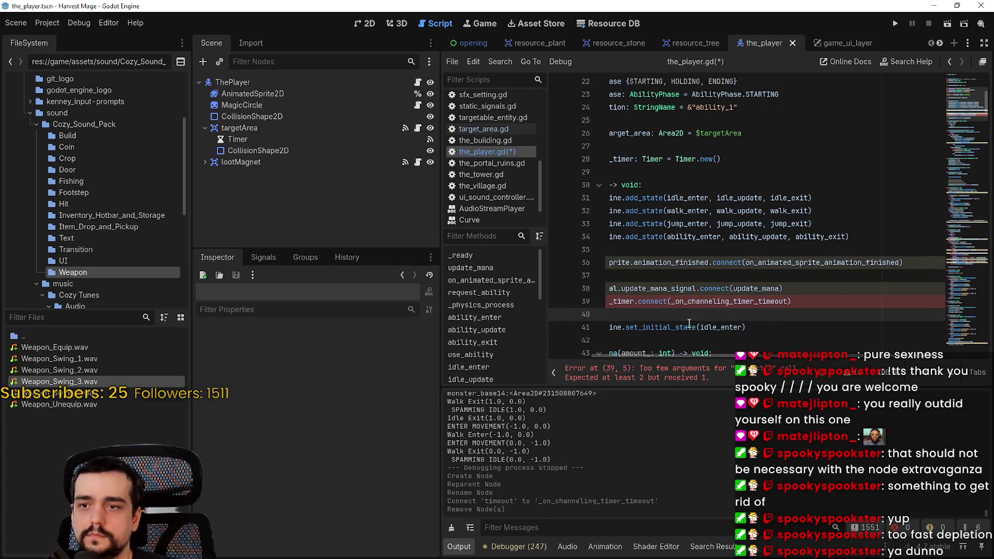
scroll(744, 337, "down", 3)
scroll(743, 337, "right", 2)
scroll(734, 357, "left", 2)
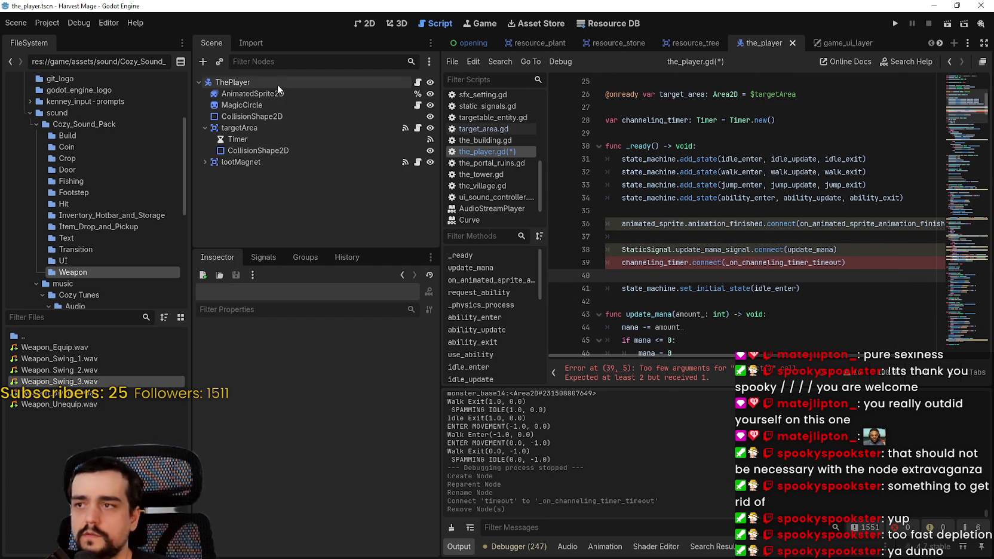
left_click(685, 263)
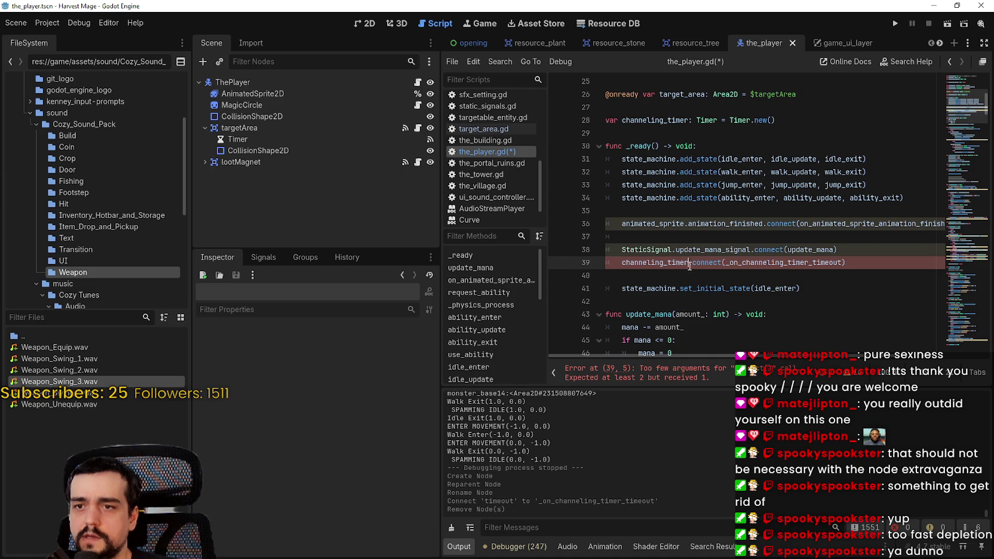
type(".timeout")
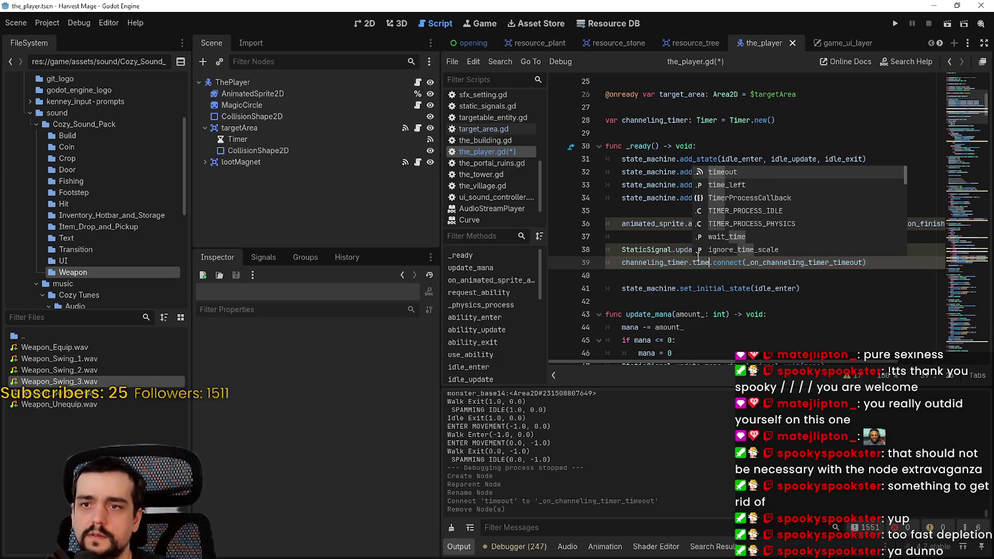
Save, add a blank line after the mana signal connection, and save the_player.gd again.
key("ctrl+s")
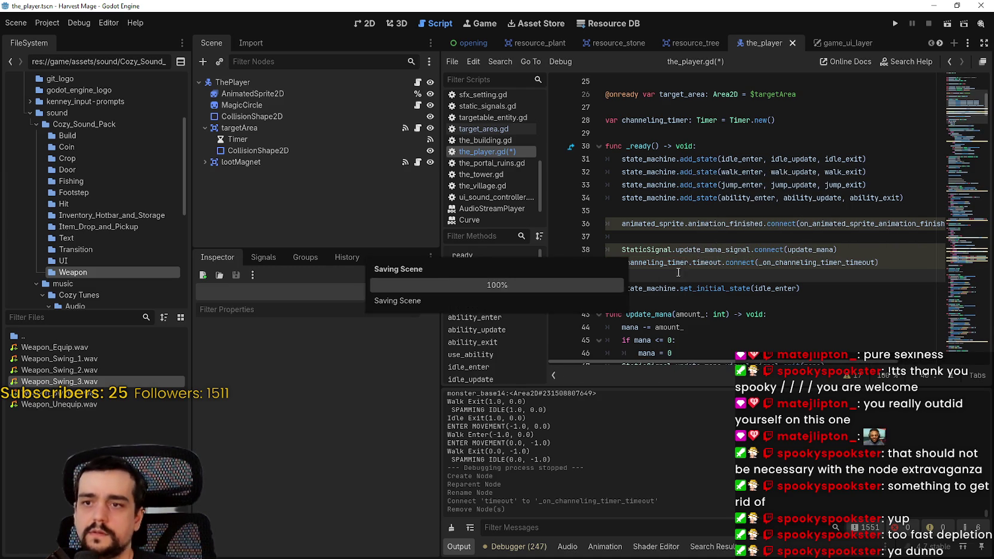
left_click(859, 255)
key("Return")
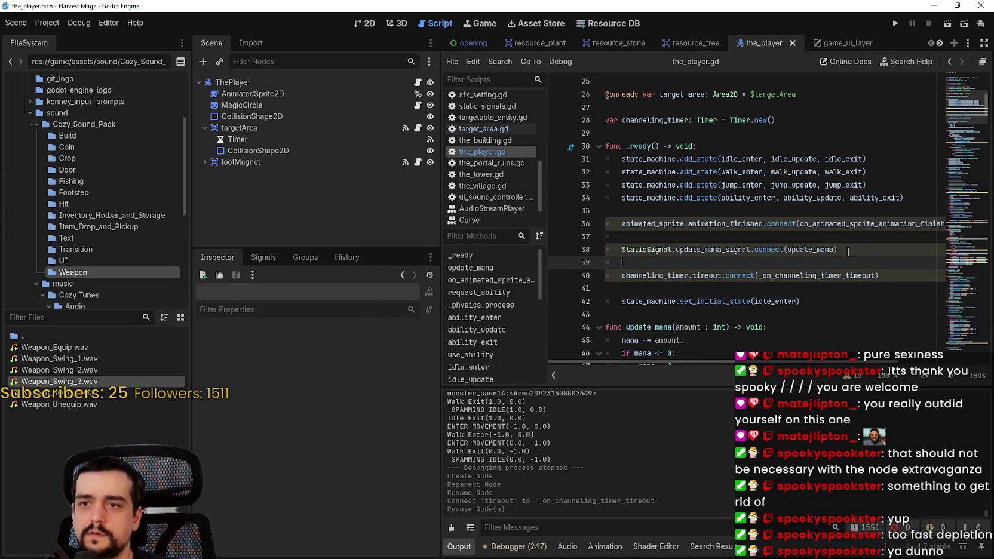
key("ctrl+s")
double_click(669, 278)
left_click(673, 285)
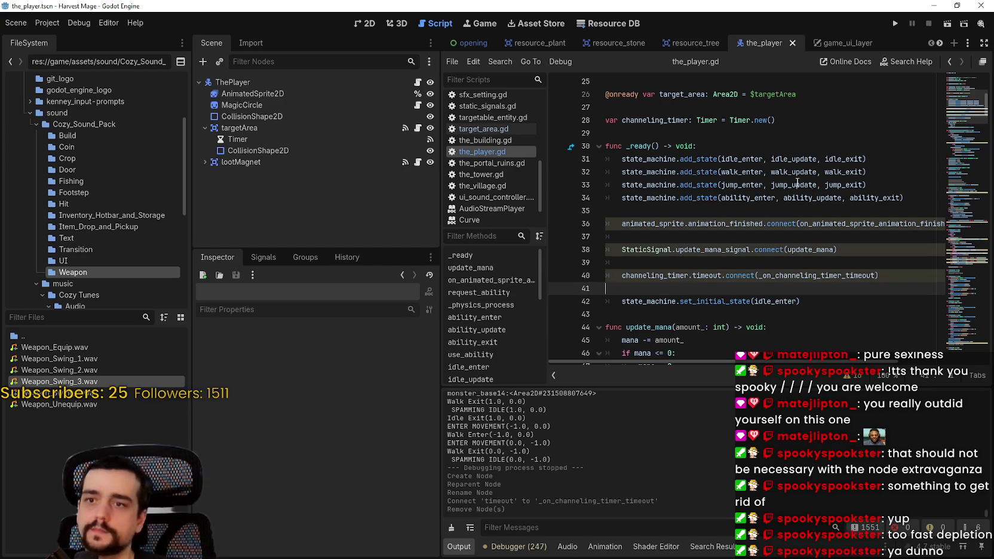
double_click(666, 276)
left_click(665, 286)
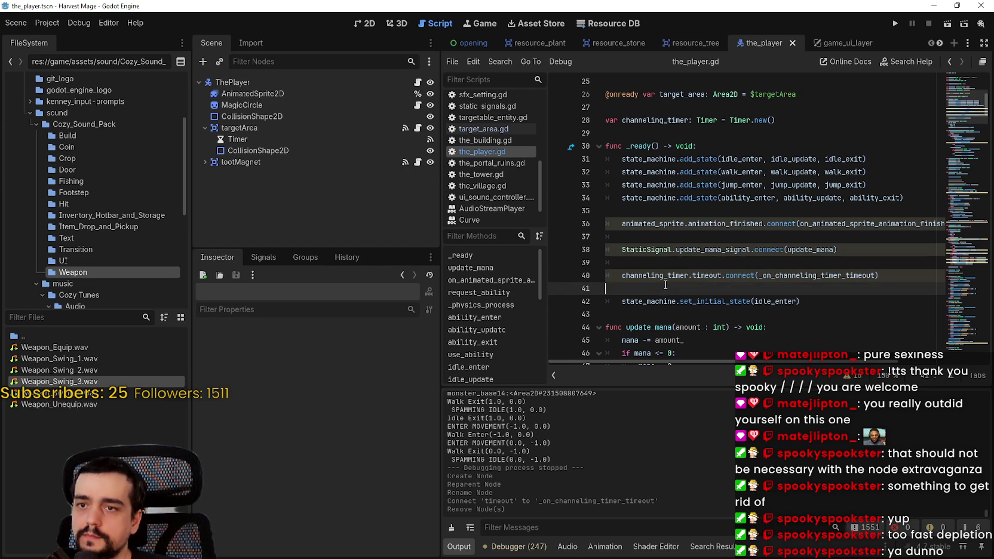
left_click(646, 112)
double_click(643, 120)
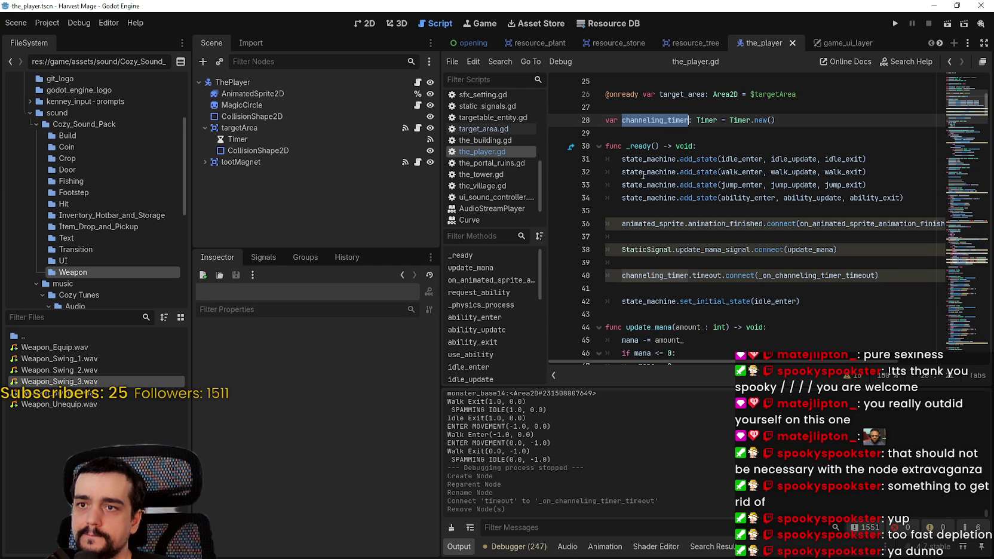
left_click(646, 288)
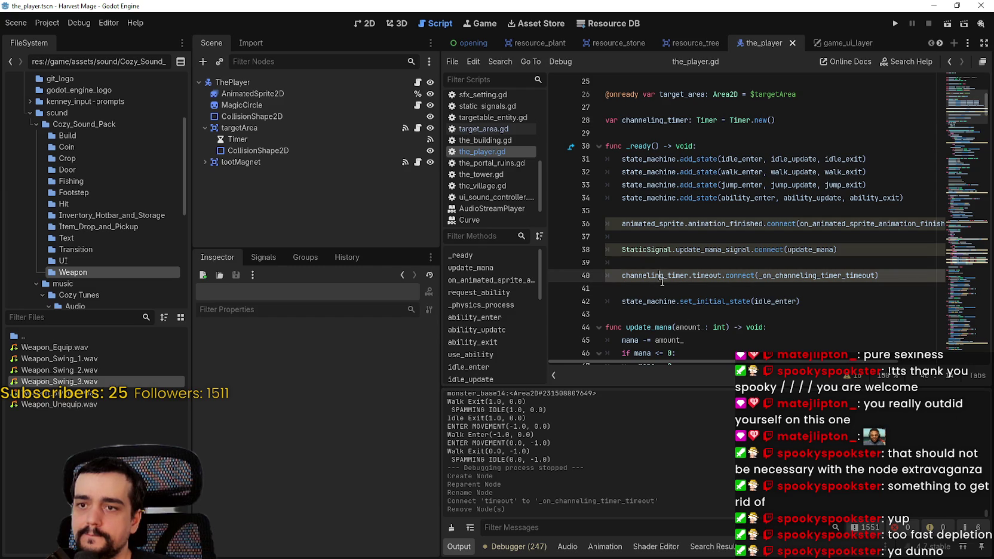
scroll(661, 278, "down", 1)
double_click(661, 237)
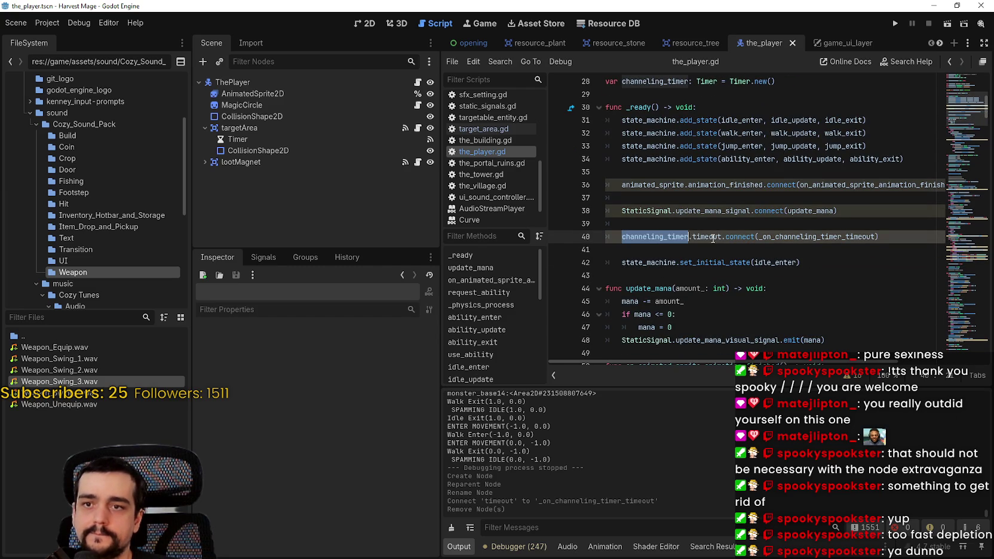
left_click(671, 236)
scroll(657, 215, "down", 18)
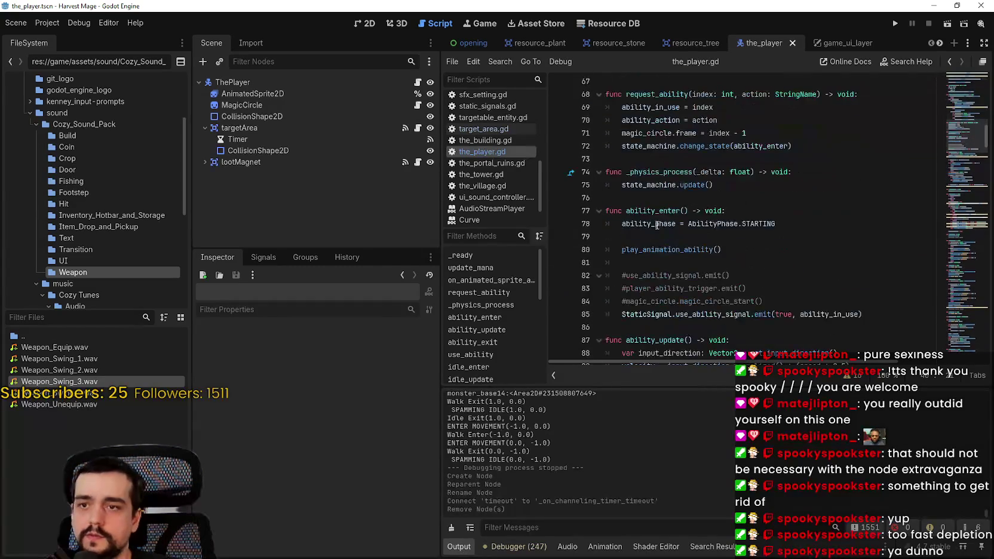
scroll(638, 203, "down", 4)
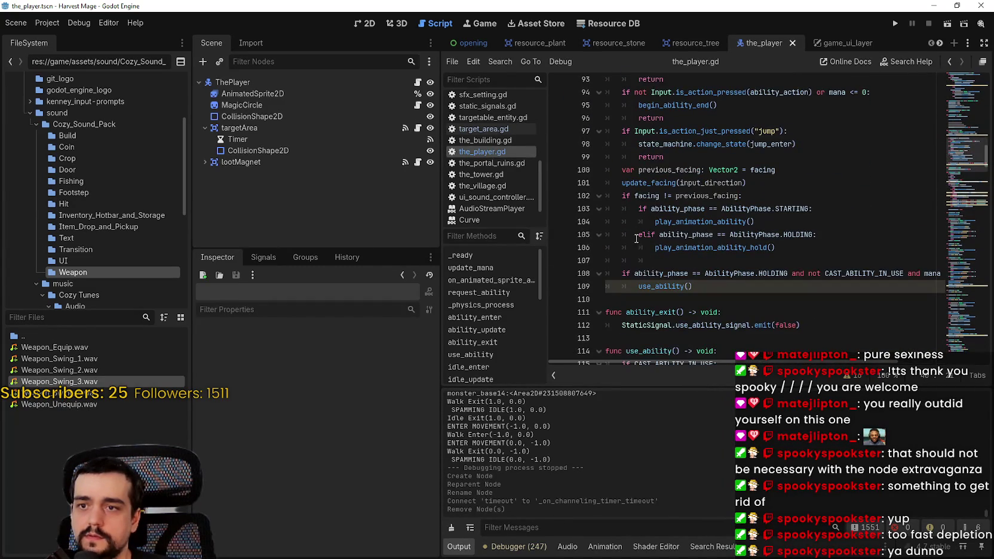
scroll(662, 287, "up", 10)
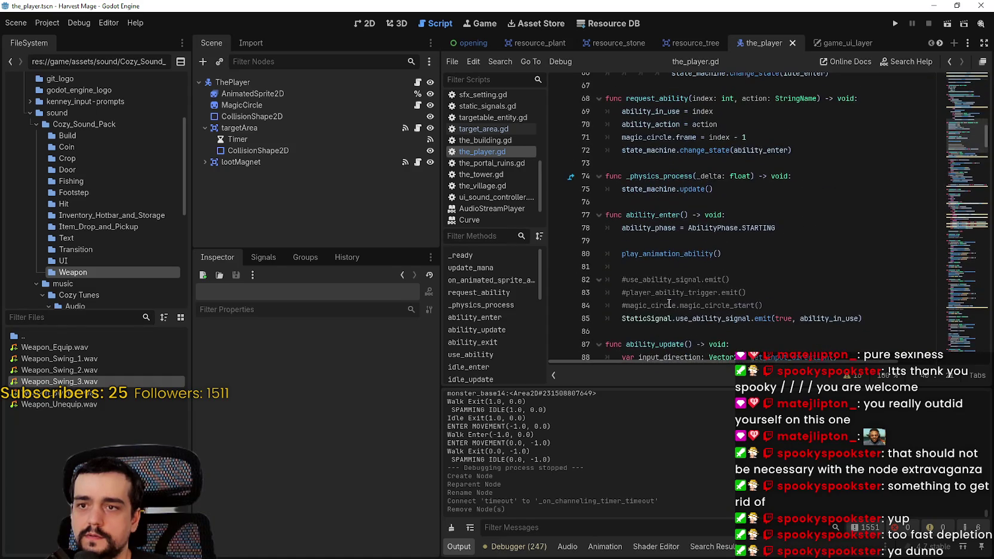
double_click(663, 328)
scroll(669, 310, "down", 2)
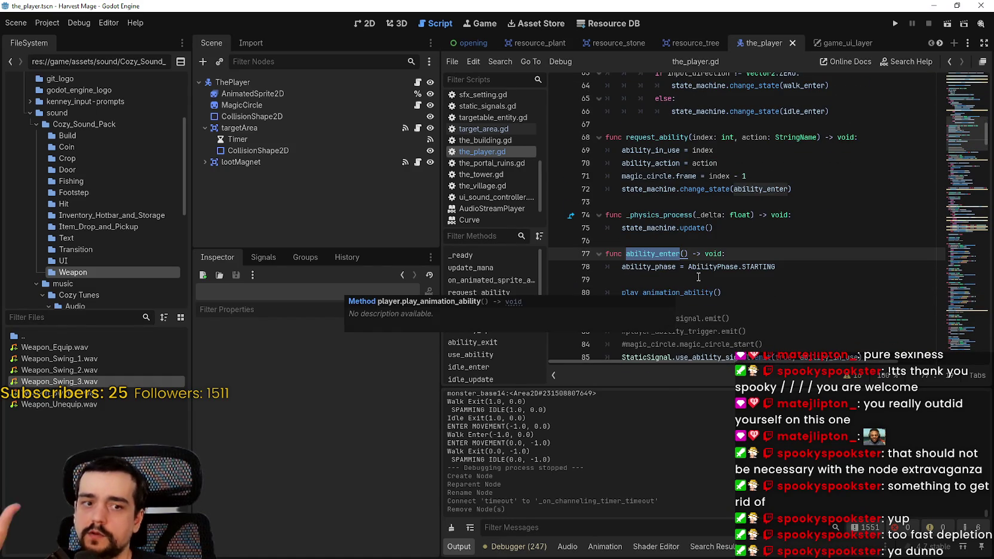
double_click(774, 189)
mouse_move(775, 187)
left_mouse_down()
mouse_move(644, 193)
mouse_move(833, 193)
left_mouse_up()
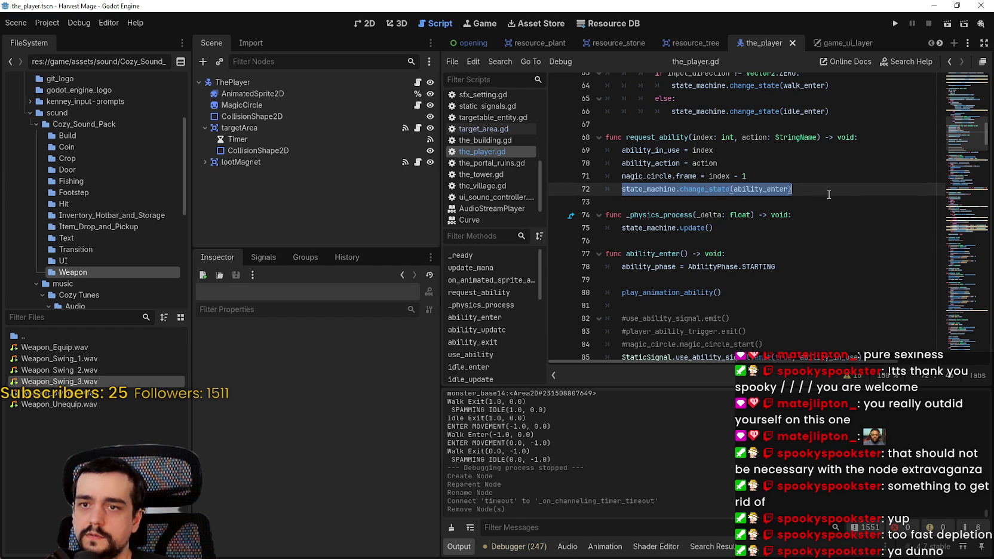
double_click(742, 189)
scroll(738, 215, "down", 2)
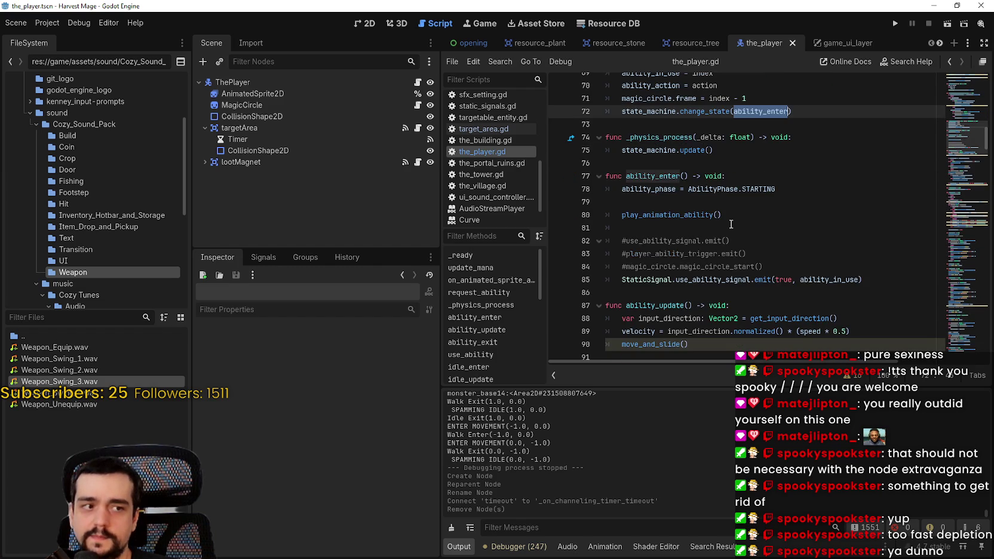
left_click(793, 189)
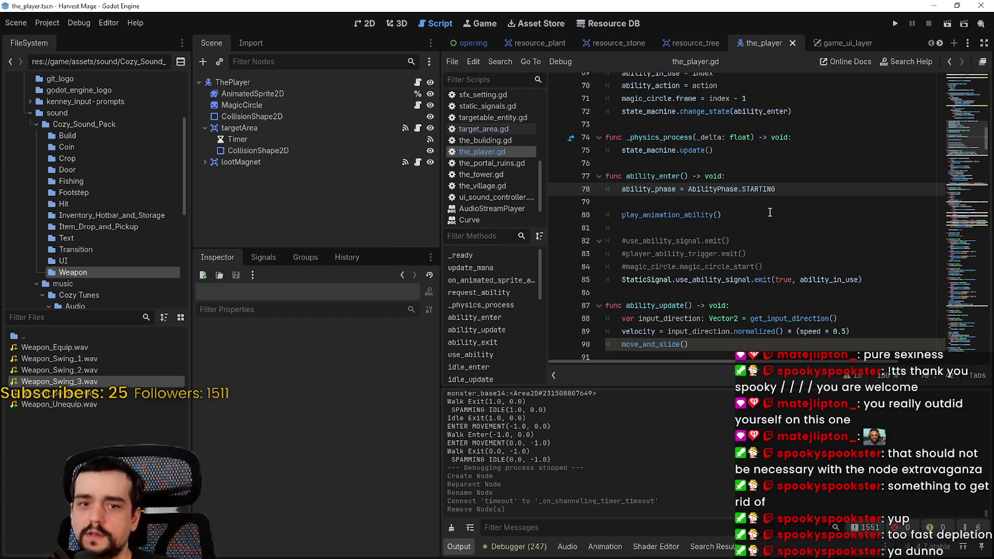
scroll(770, 212, "down", 2)
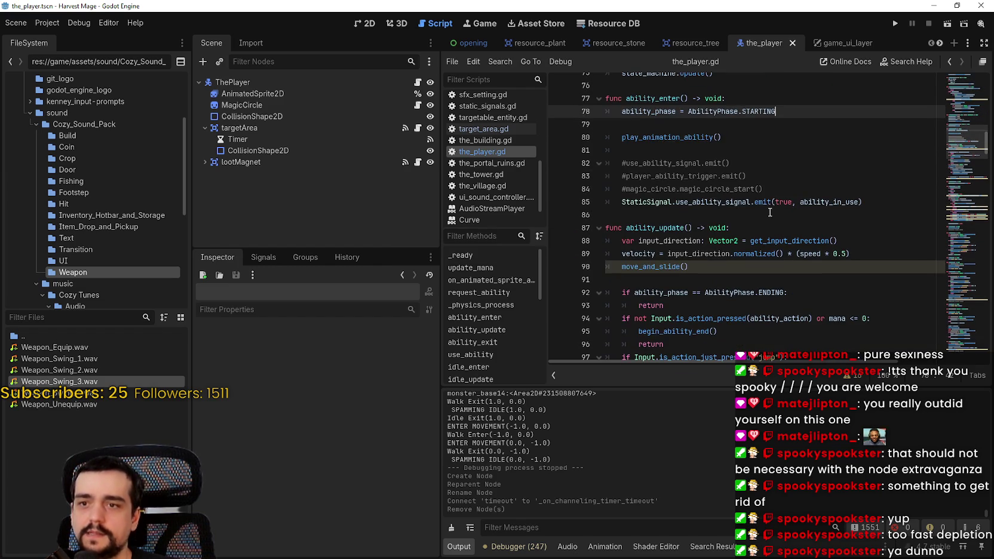
left_click(791, 189)
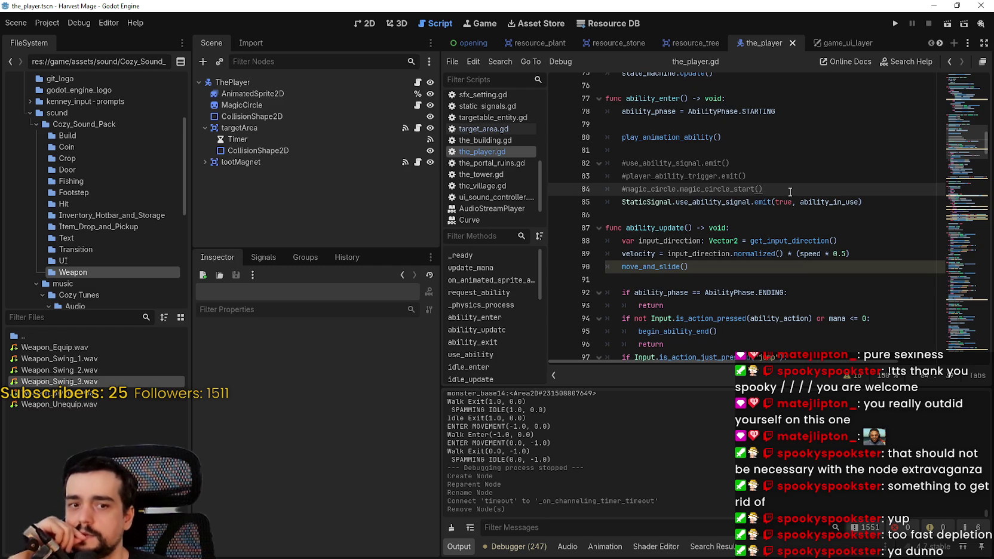
Open a new empty line above StaticSignal.use_ability_signal.emit in ability_enter.
scroll(764, 203, "down", 2)
scroll(783, 203, "down", 1)
scroll(782, 203, "up", 5)
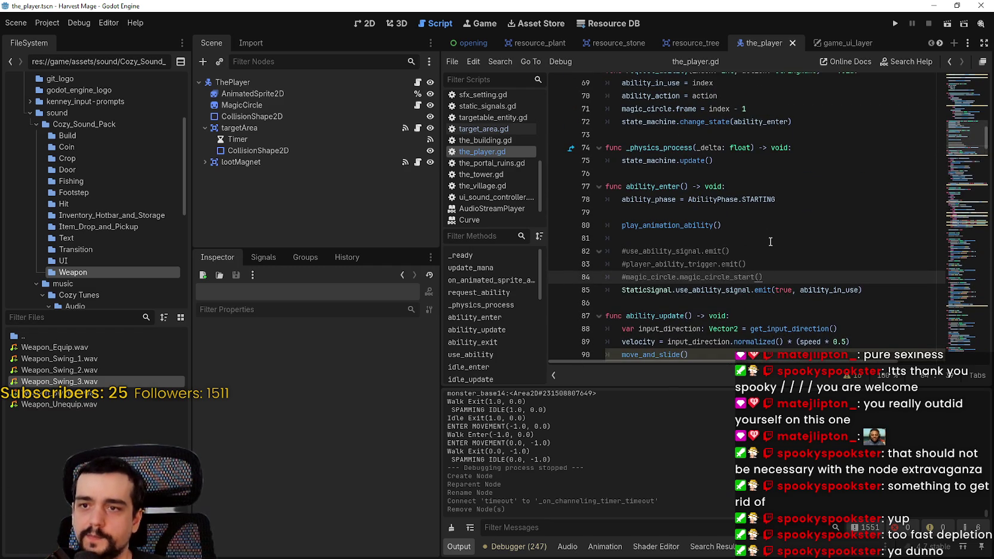
left_click(756, 227)
left_click(780, 264)
left_click(781, 275)
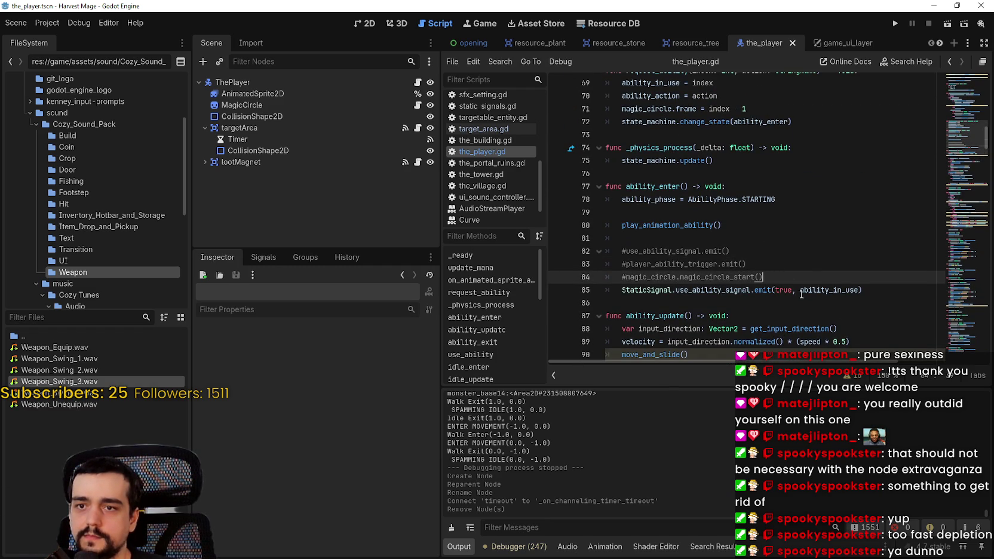
left_click(869, 289)
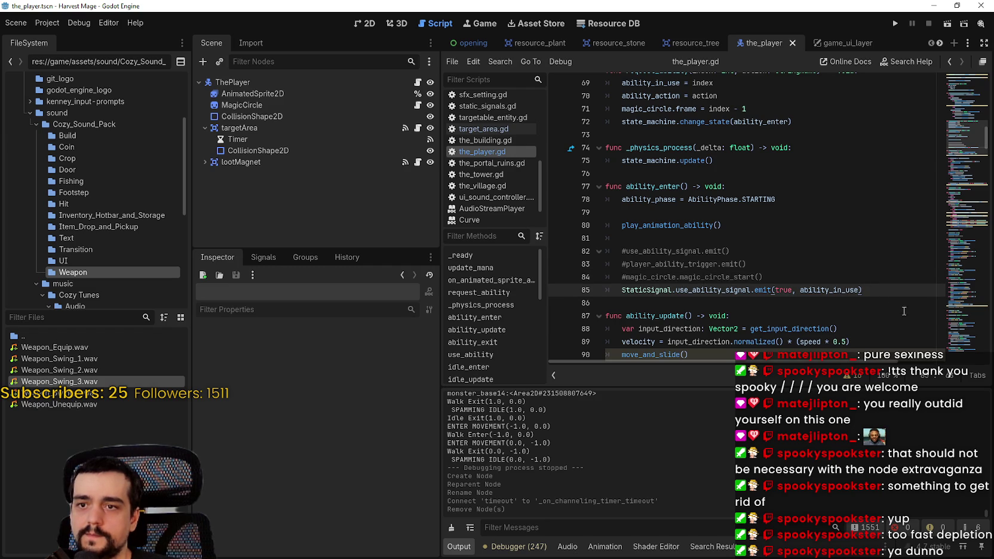
key("Up")
key("Return")
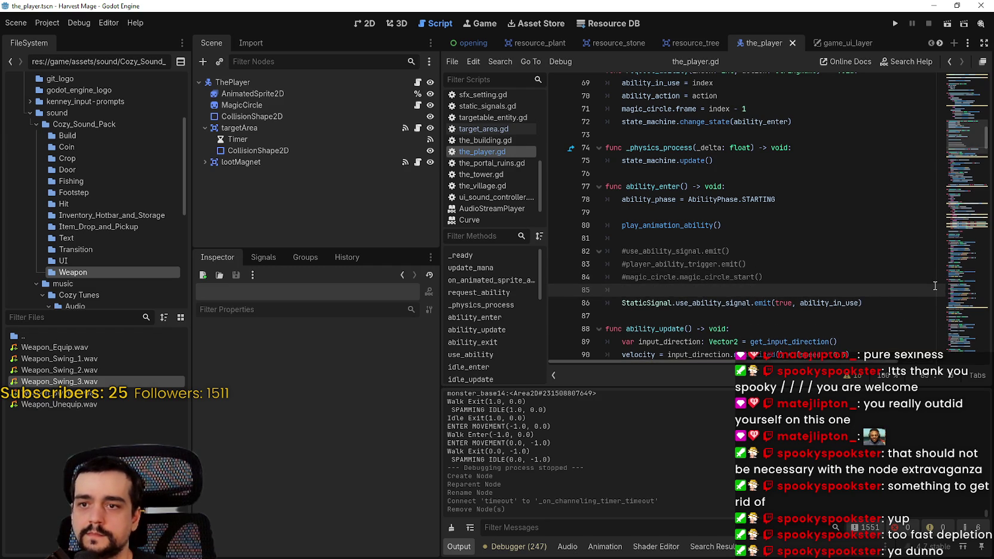
Enter channeling_timer.start() on that line using autocomplete and save the player script.
type("channeling_timer.sta")
key("Return")
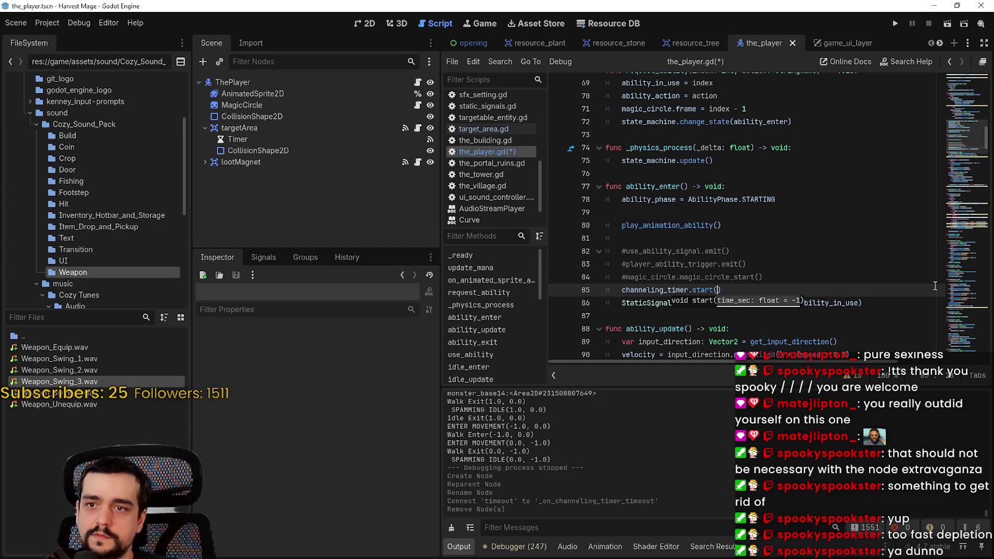
key("ctrl+s")
left_click_drag(622, 290, 738, 288)
left_click(739, 290)
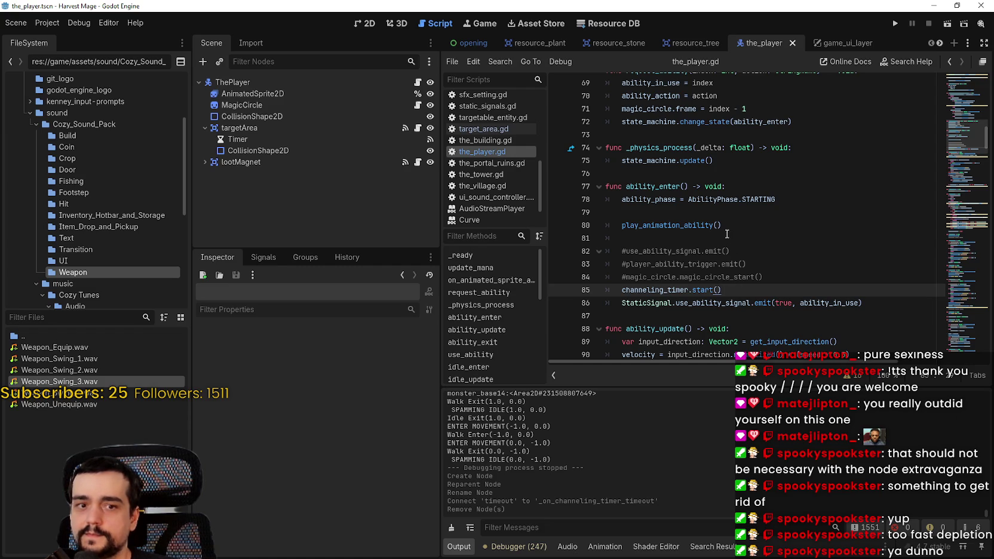
Locate channeling_timer.start() on line 85 and select the channeling_timer name.
scroll(727, 234, "up", 3)
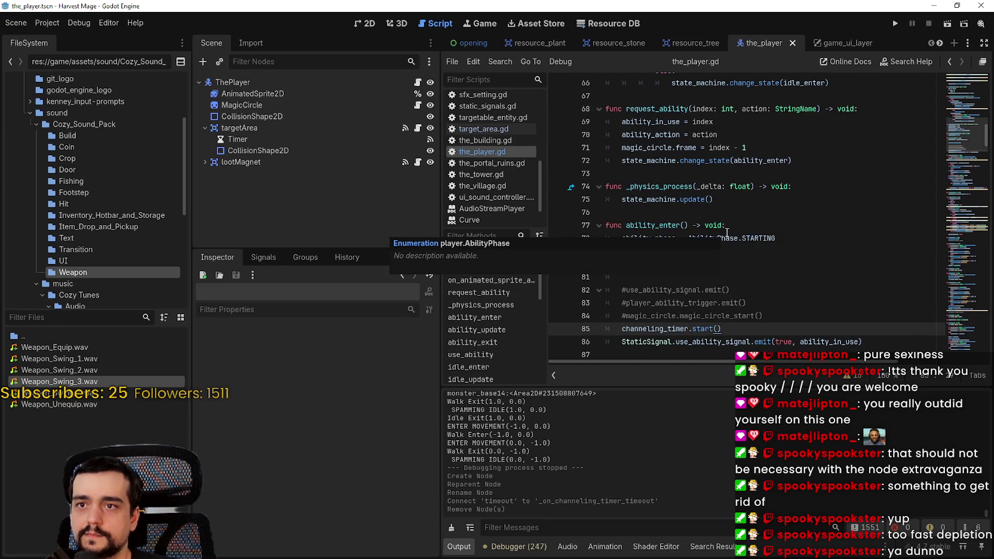
scroll(727, 233, "down", 3)
scroll(727, 233, "up", 1)
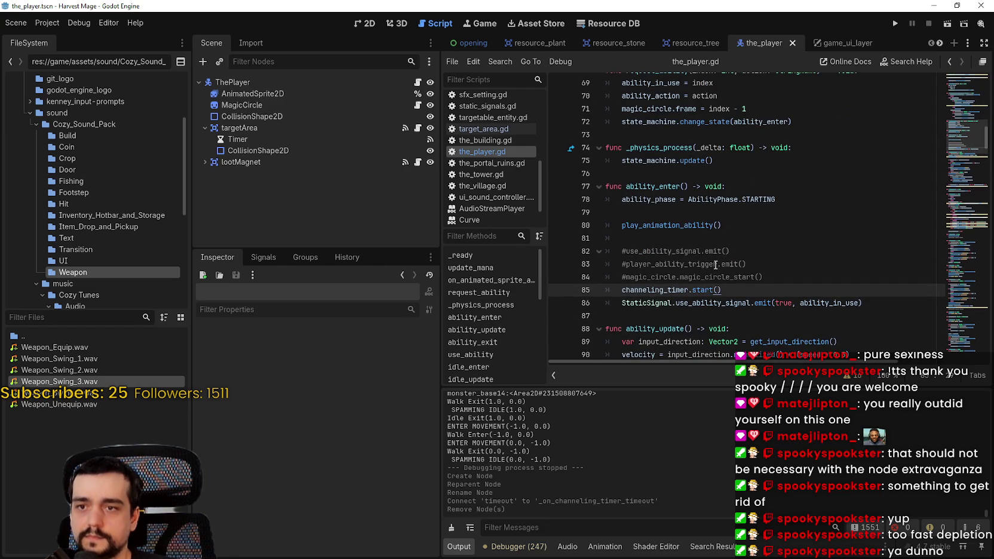
double_click(665, 287)
key("ctrl+c")
scroll(687, 227, "down", 10)
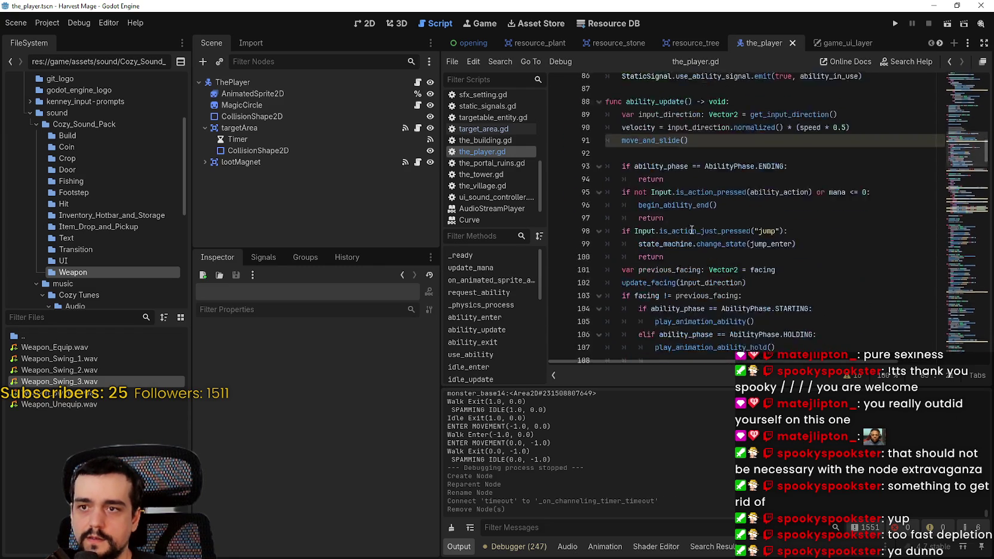
Add channeling_timer.stop() after the use_ability_signal emit in ability_exit.
left_click(836, 198)
left_click(818, 183)
left_click(823, 197)
key("Return")
key("ctrl+v")
type(".")
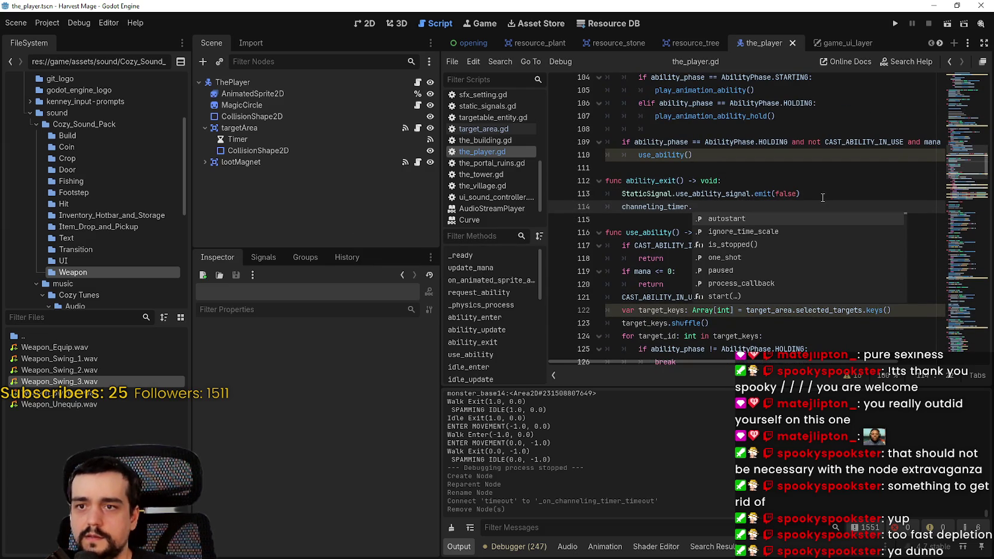
key("Escape")
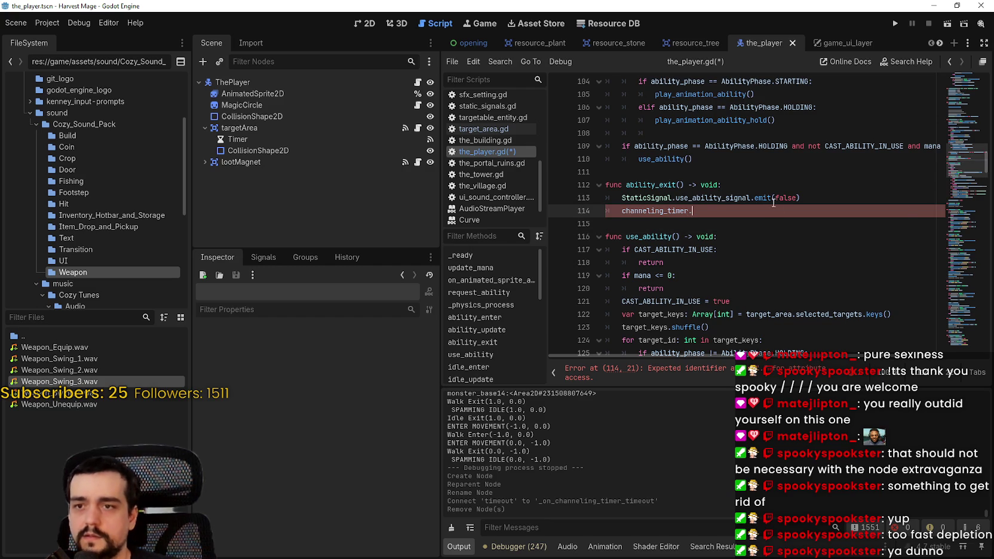
key("ctrl+space")
key("Down")
key("Down")
key("Down")
key("Down")
key("Down")
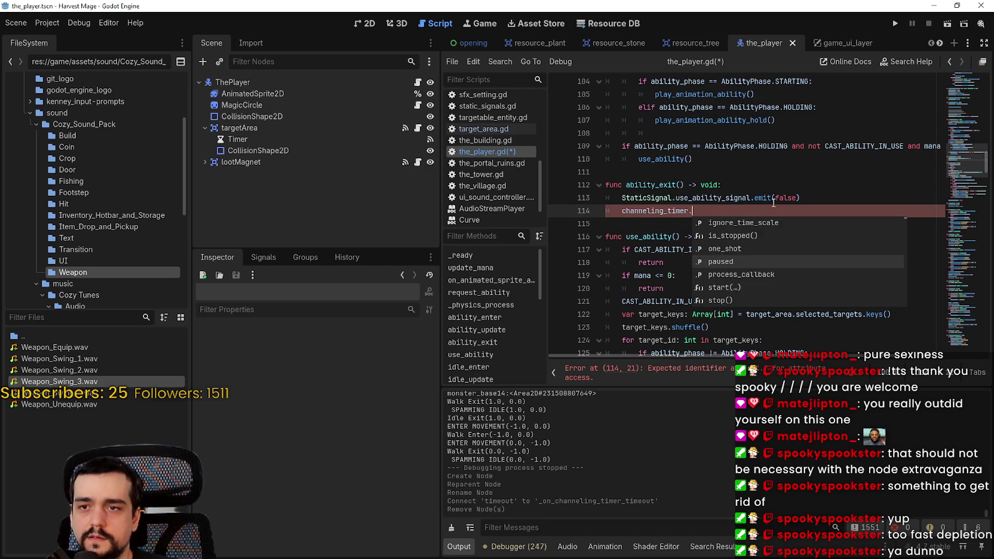
key("Down")
key("Down")
key("Return")
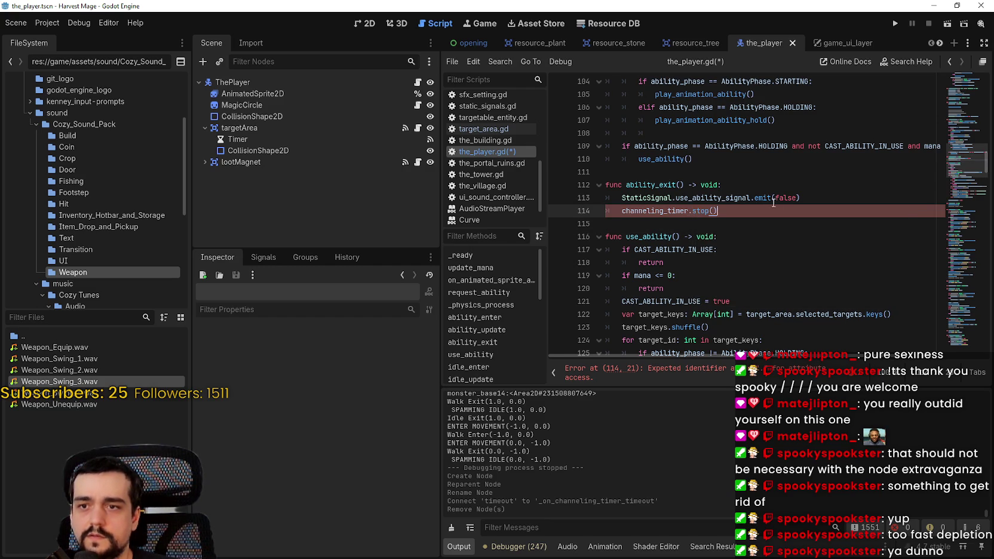
key("Return")
key("BackSpace")
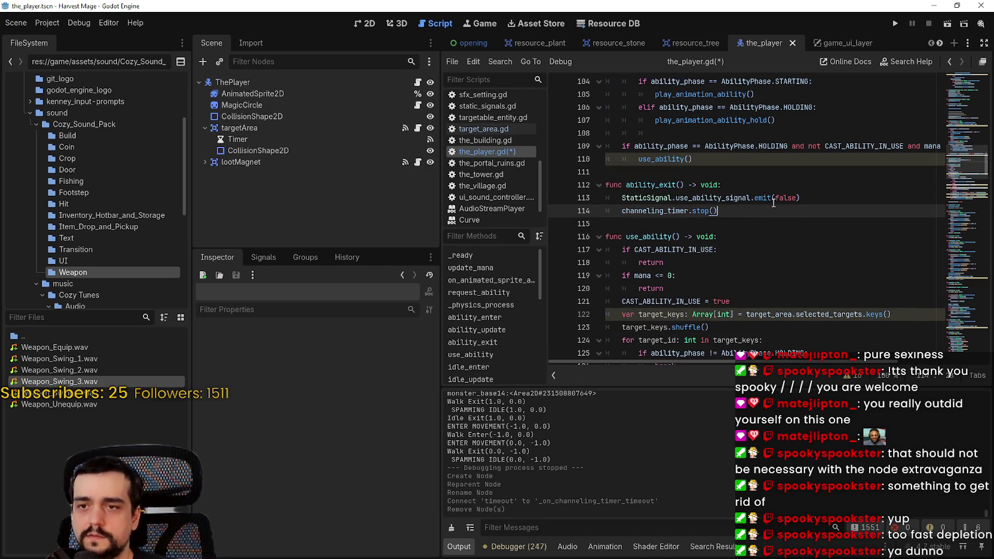
Check the channeling_timer start and stop calls and their docs, then save the script.
mouse_move(695, 207)
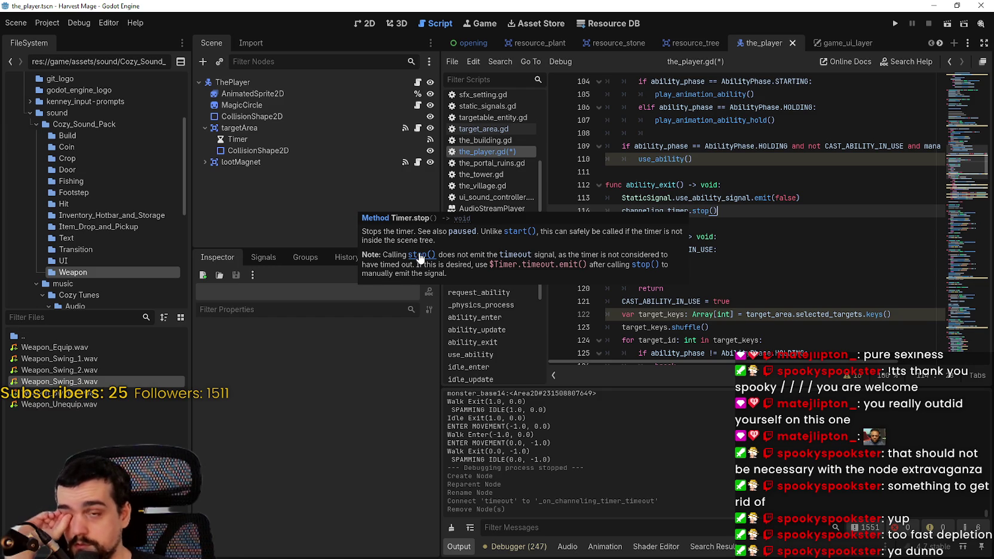
double_click(661, 210)
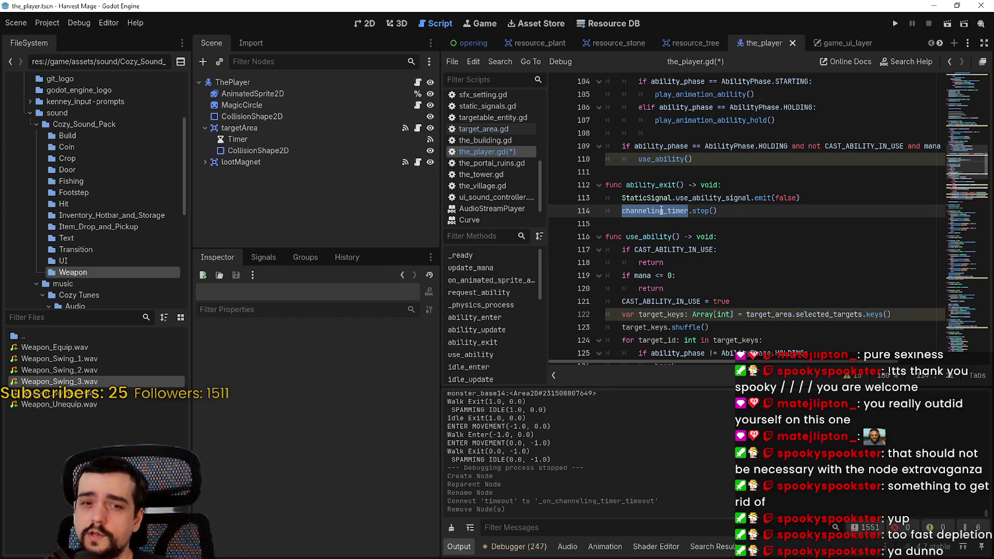
scroll(699, 238, "up", 6)
scroll(702, 242, "up", 3)
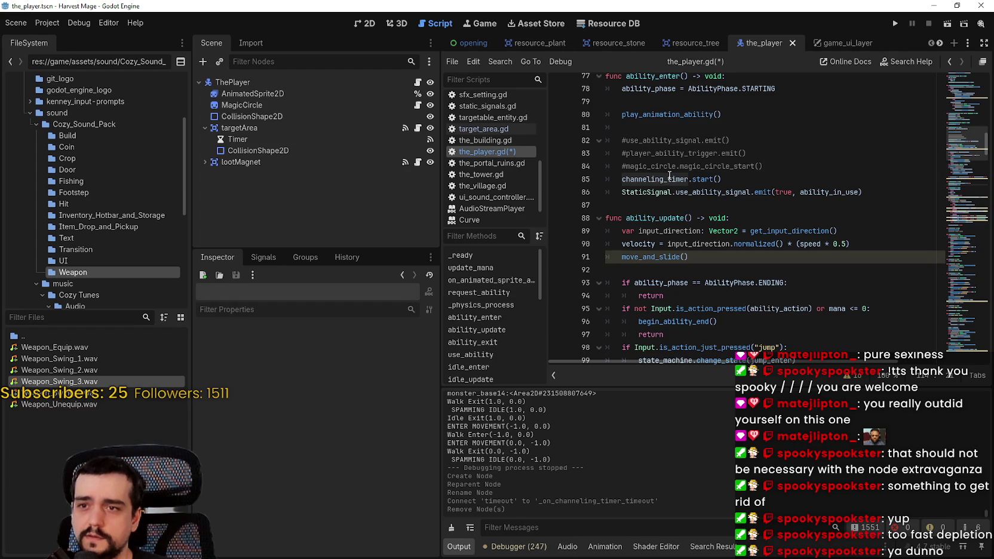
mouse_move(698, 179)
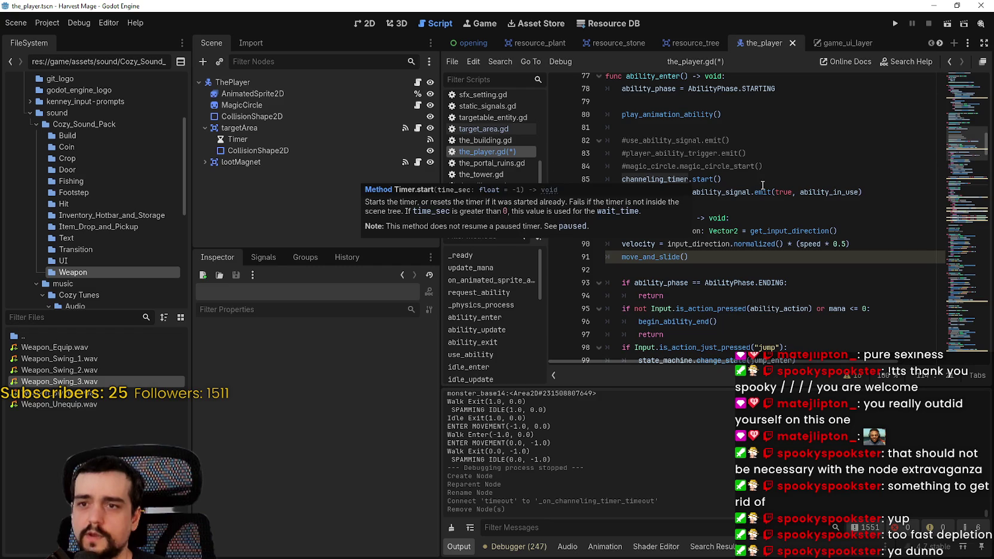
key("ctrl+s")
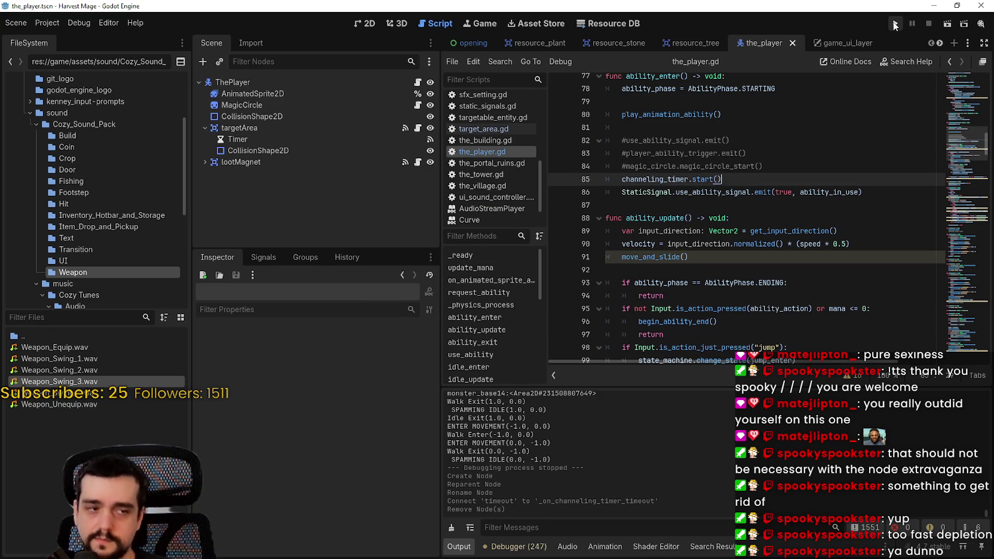
Run the project, continue the saved game, and move the game window to the screen top.
left_click(894, 24)
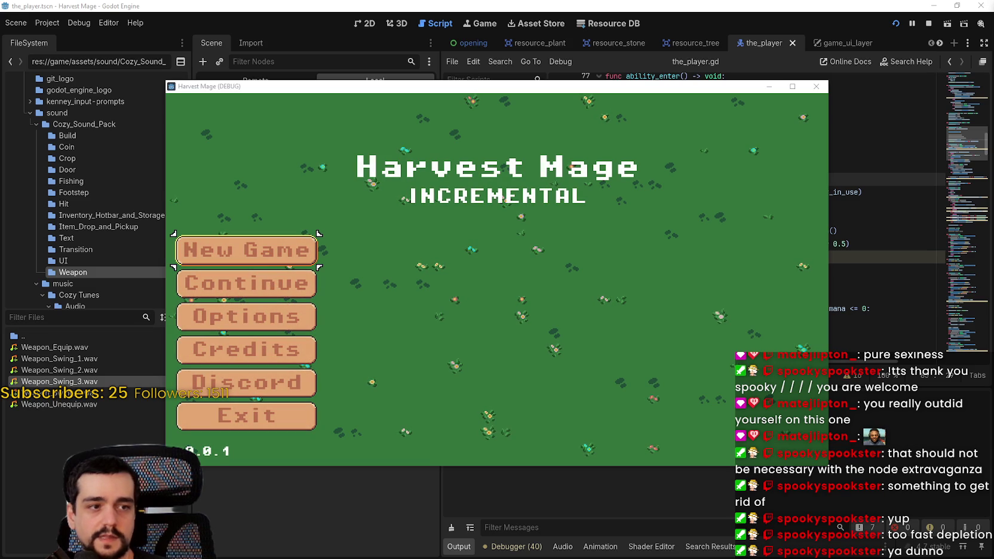
left_click(252, 295)
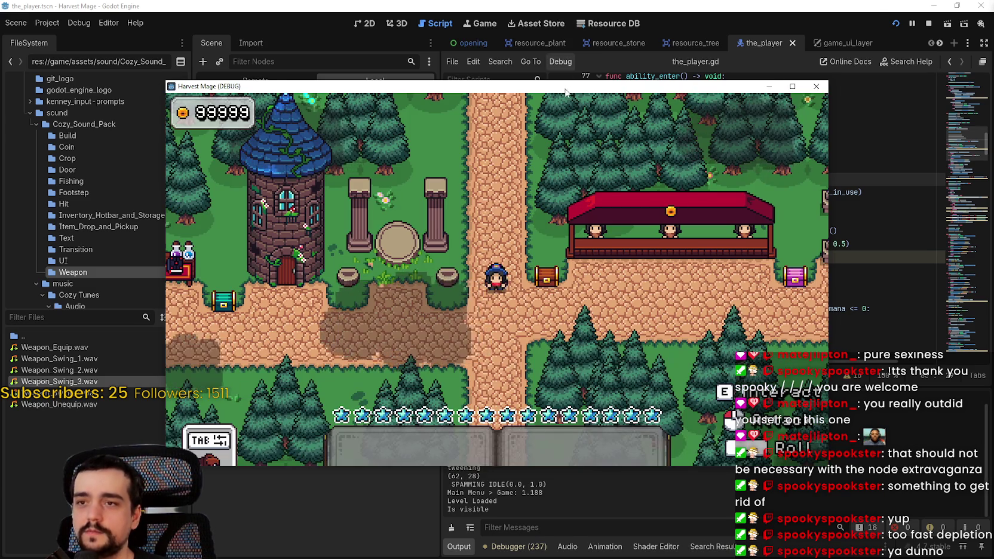
mouse_move(796, 90)
left_mouse_down()
mouse_move(831, 8)
mouse_move(848, 9)
left_mouse_up()
Walk around the flower field, cast the channeling ability, and attack nearby plants.
key("s")
key("a")
key("w")
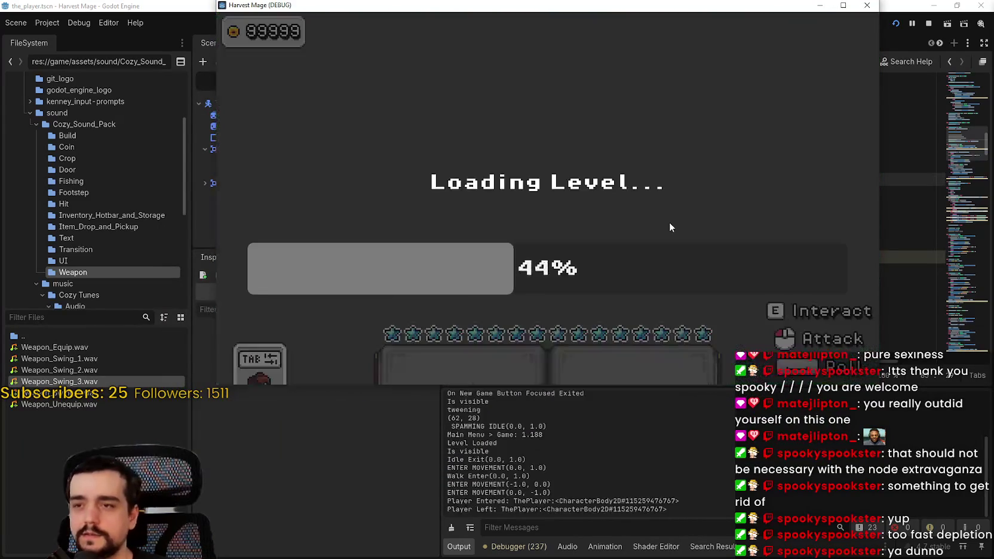
key("s")
key("a")
key("w")
key("d")
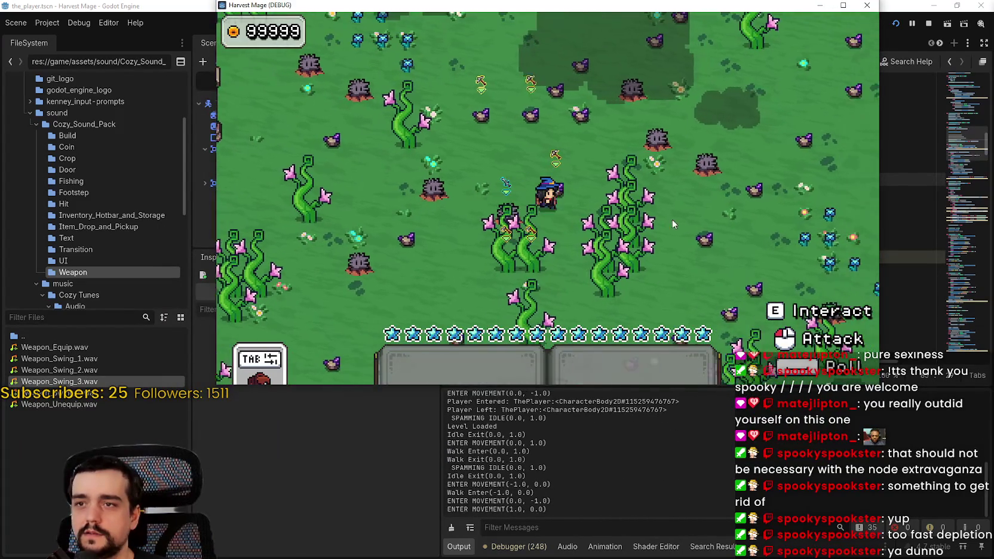
left_click(671, 221)
left_click(670, 218)
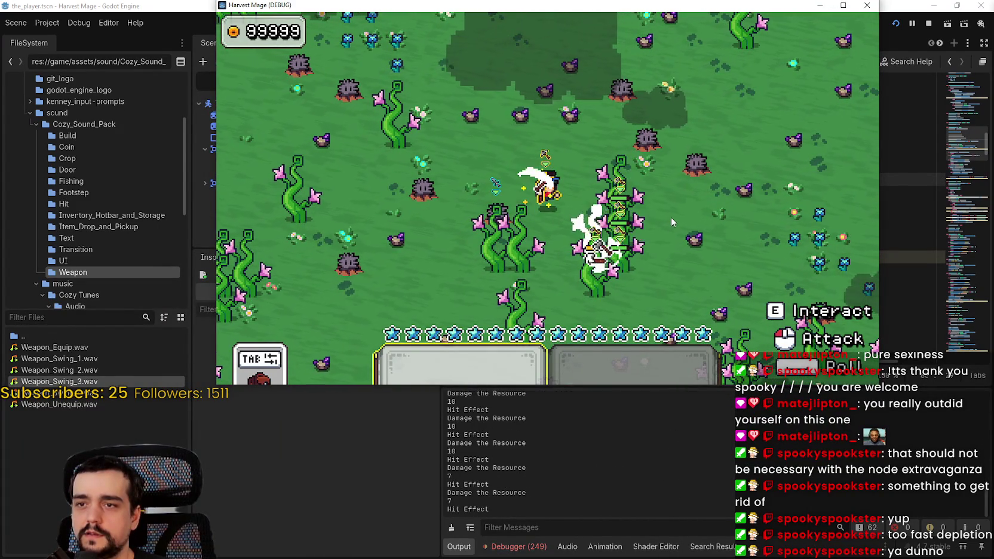
left_click(671, 217)
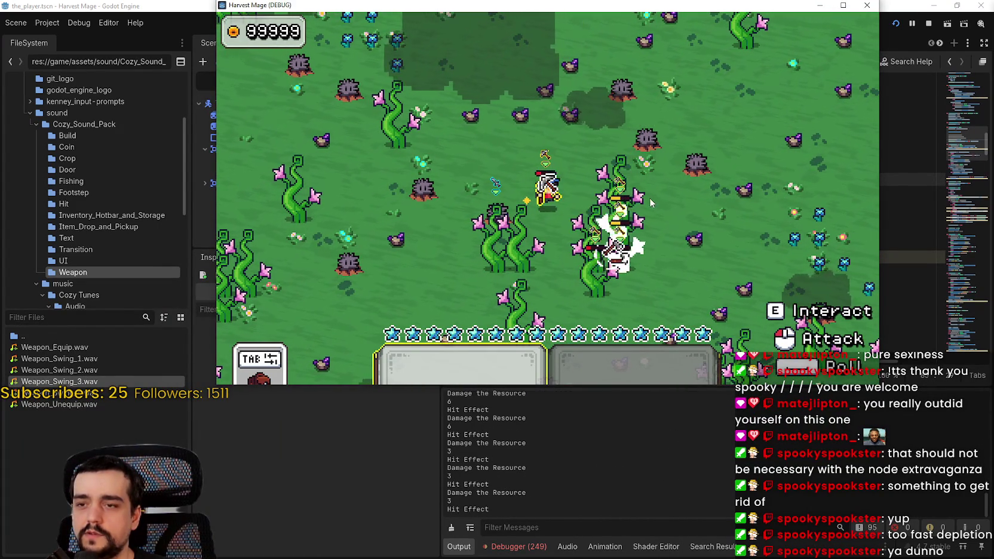
Open the Debugger's Errors list to see the timer start failure at line 85.
left_click(511, 544)
left_click(539, 420)
scroll(862, 528, "down", 15)
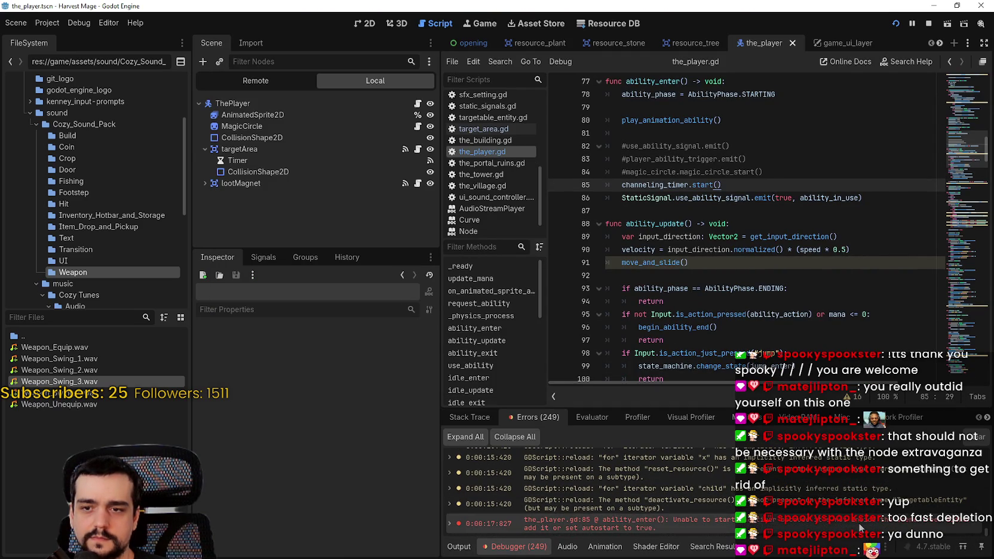
Scroll up to review the channeling_timer declaration near line 20.
mouse_move(859, 526)
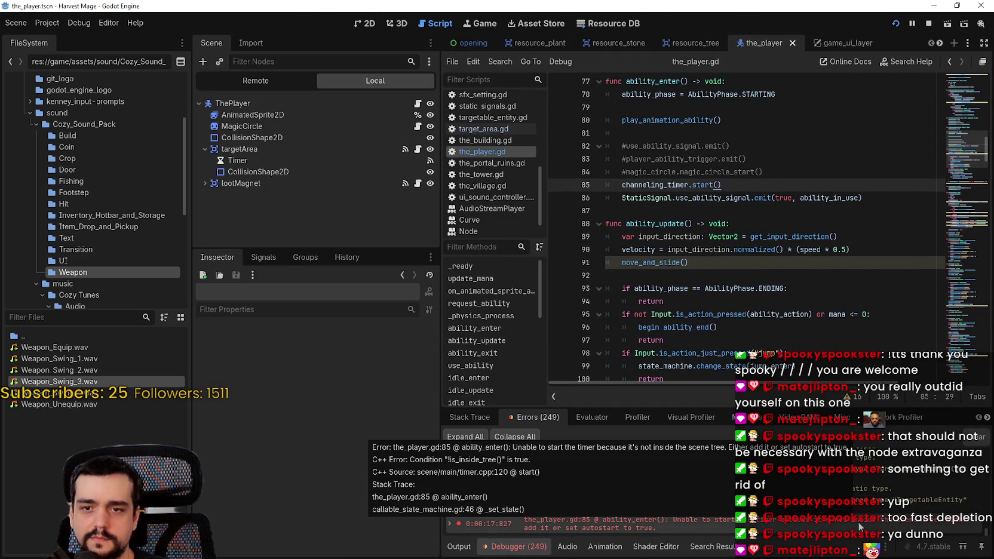
left_click_drag(722, 184, 626, 187)
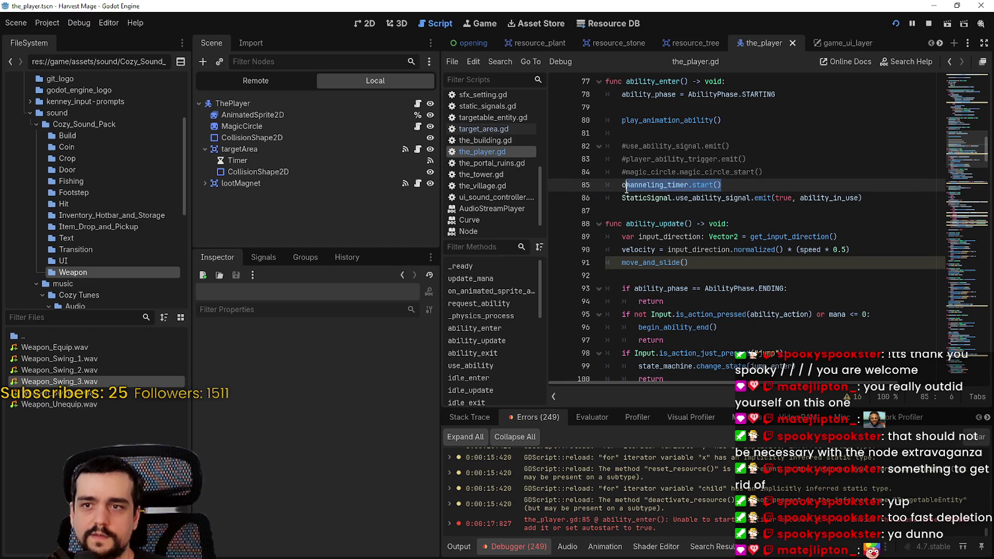
scroll(690, 204, "up", 1)
scroll(963, 93, "up", 20)
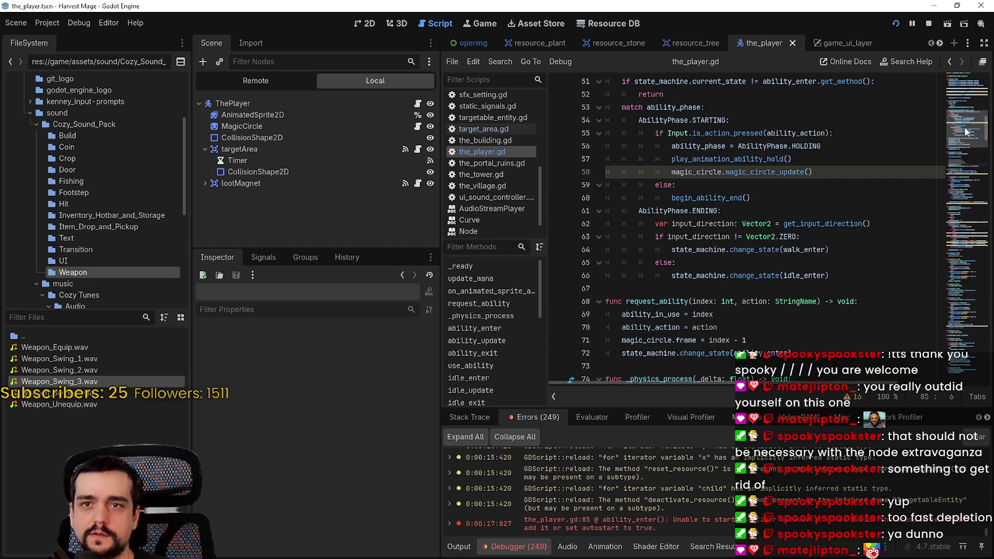
left_click_drag(963, 94, 956, 108)
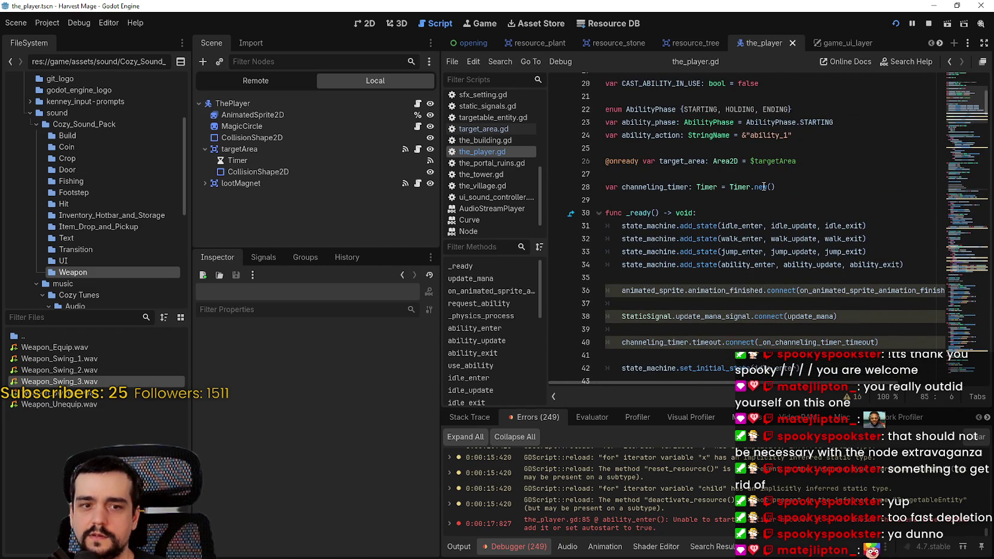
left_click(681, 187)
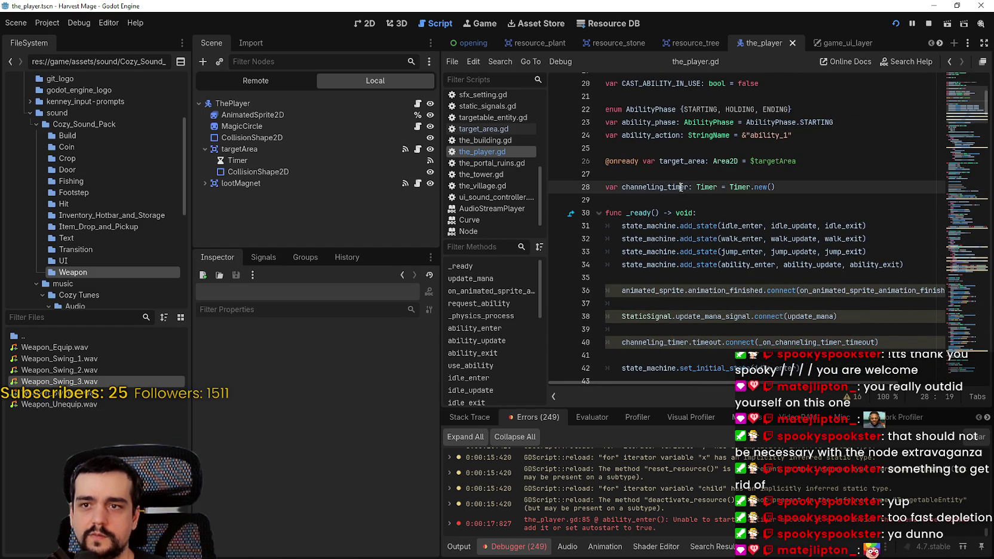
Insert add_child(channeling_timer) above the timeout connect call and save.
left_click(813, 338)
key("Up")
left_click(865, 322)
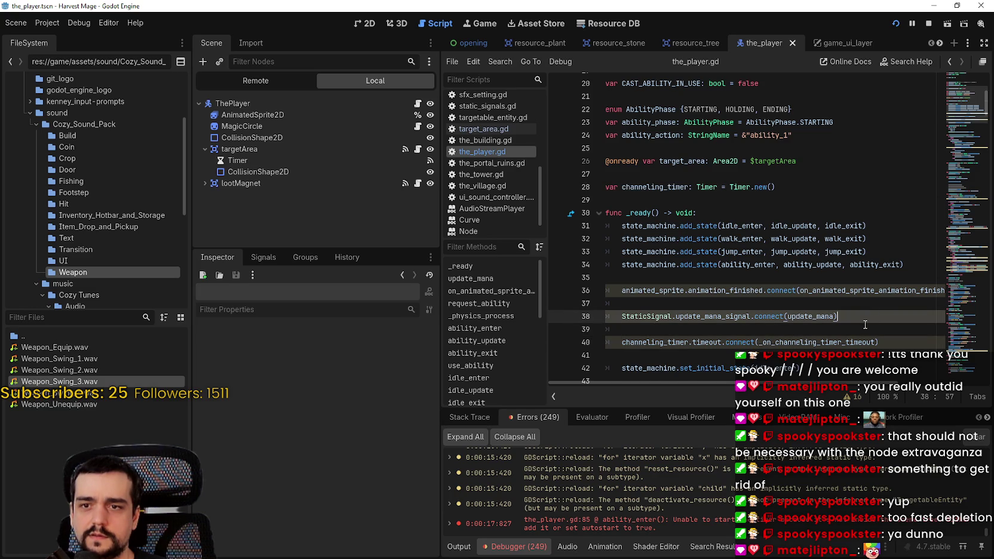
key("Return")
key("Return")
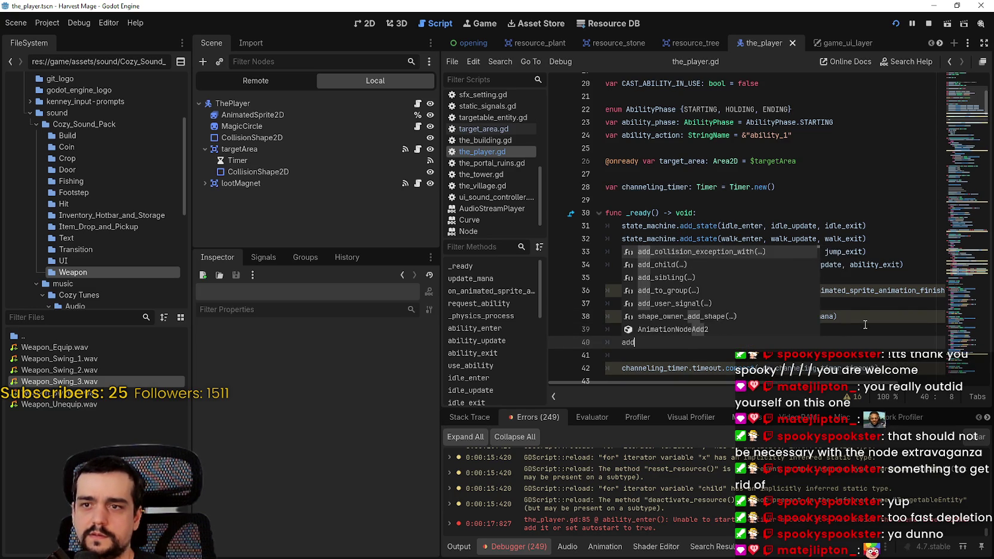
type("_child(channeling_timer")
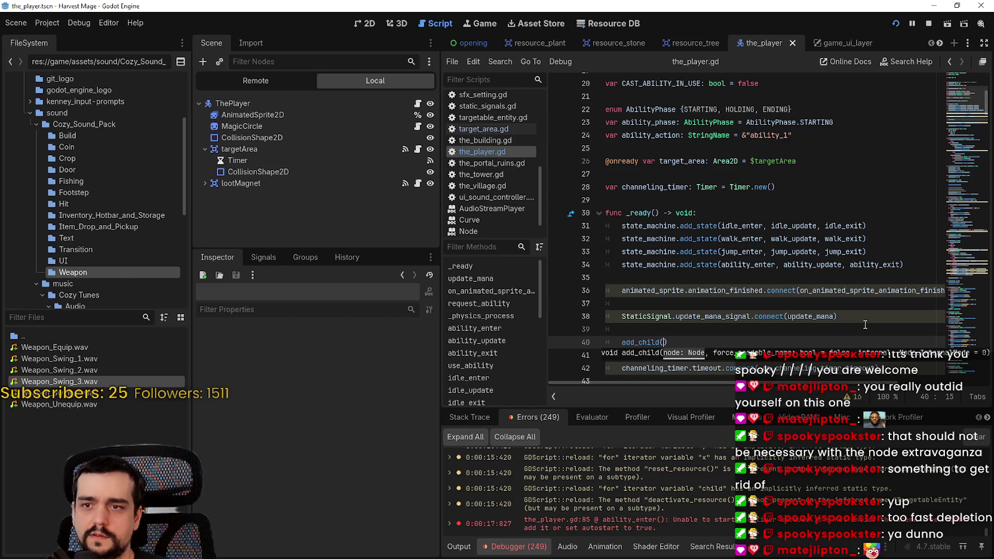
left_click(726, 329)
key("ctrl+s")
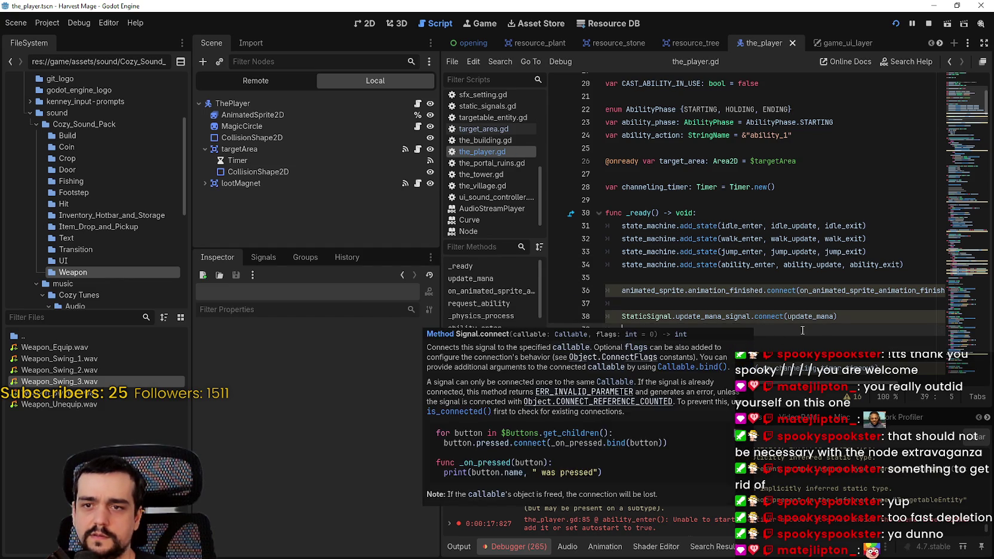
Delete the blank line below add_child, save, and review the add_child and connect lines.
left_click(843, 314)
left_click(646, 302)
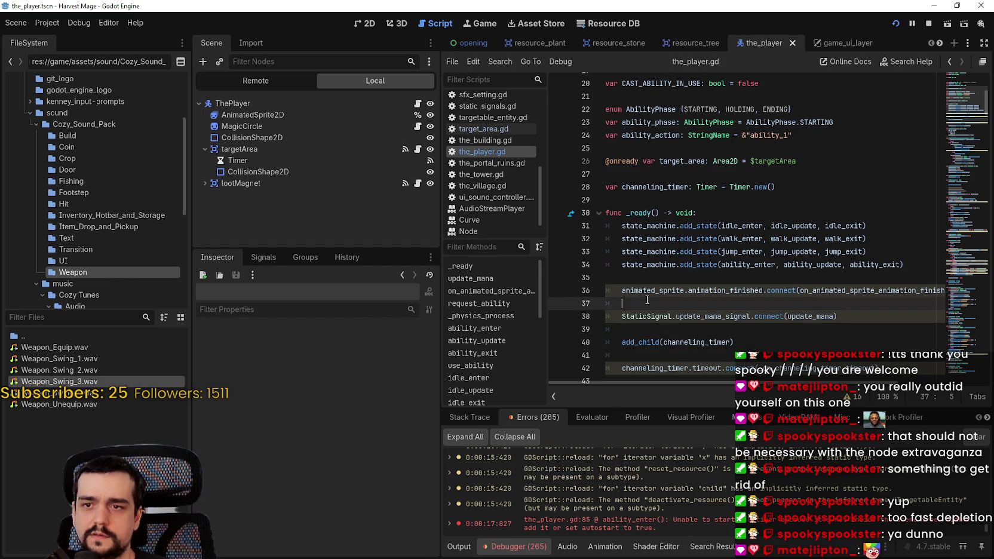
scroll(737, 343, "down", 1)
left_click(716, 316)
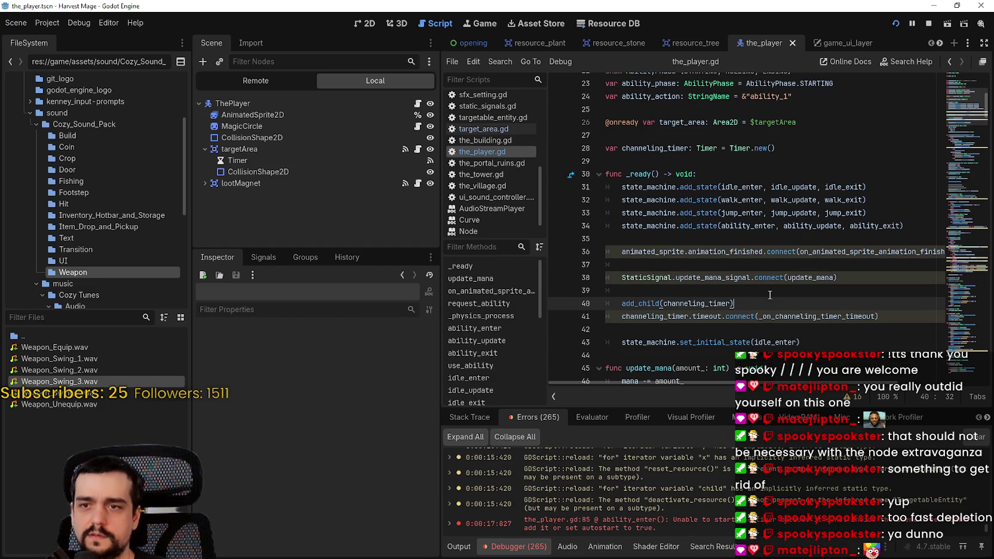
key("Delete")
key("ctrl+s")
left_click_drag(735, 305, 614, 310)
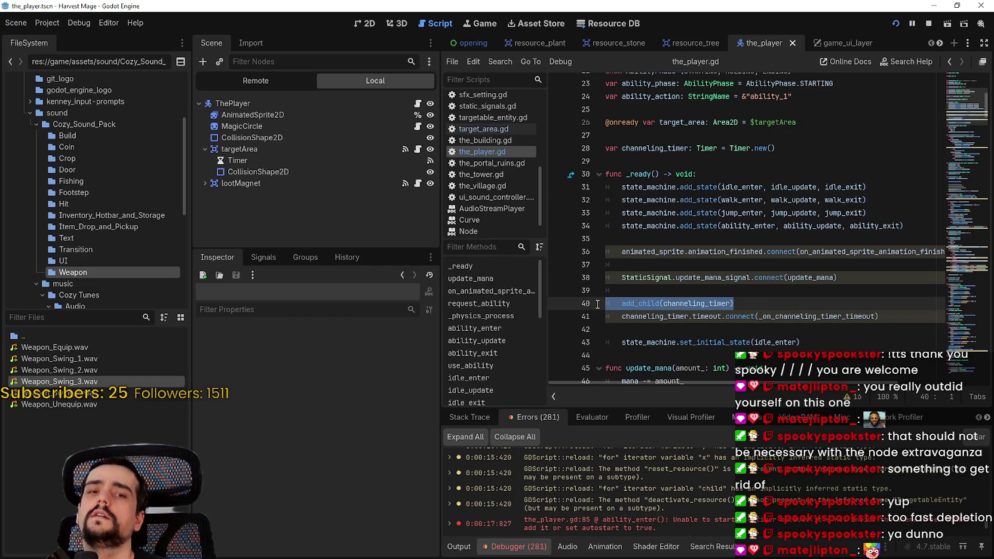
mouse_move(597, 303)
left_mouse_down()
mouse_move(593, 289)
mouse_move(611, 308)
left_mouse_up()
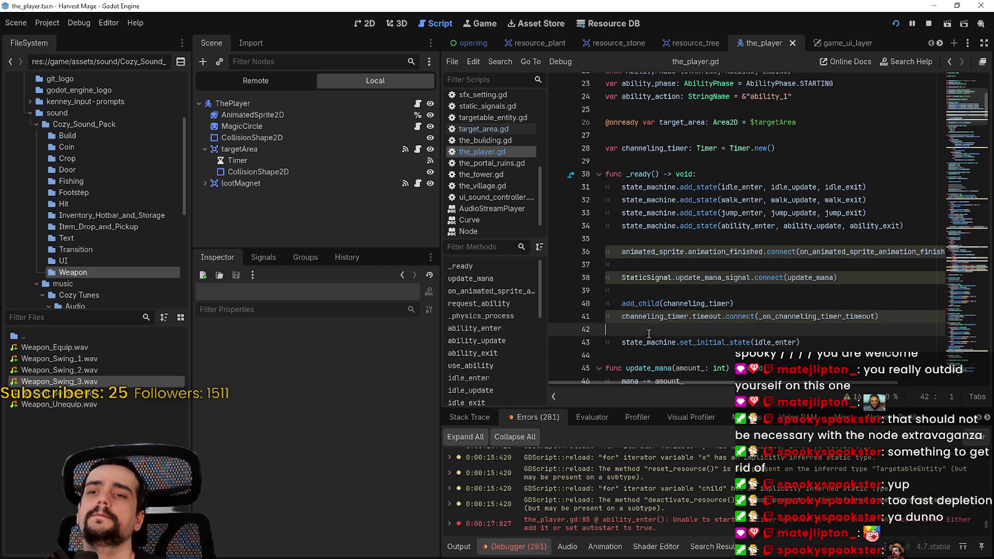
left_click_drag(649, 334, 612, 303)
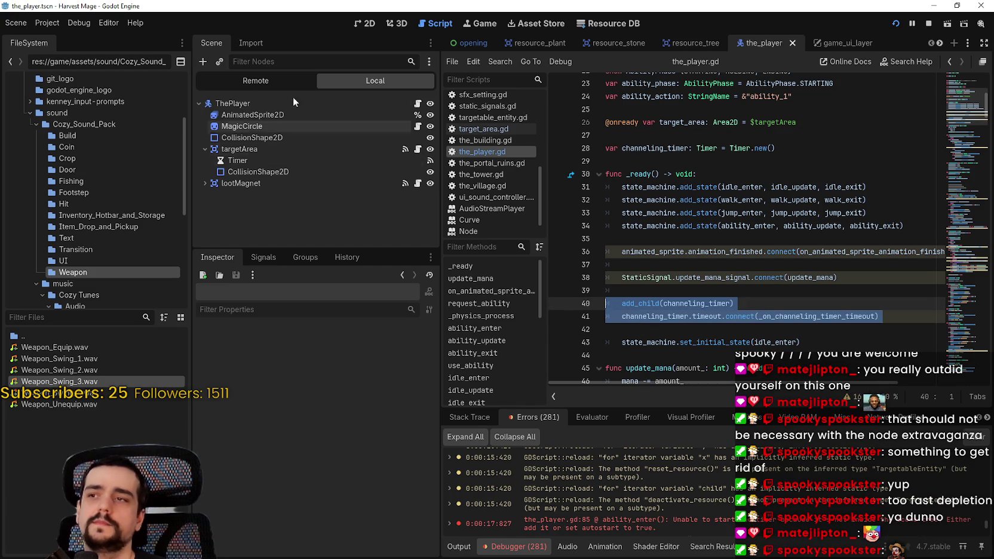
Create a Timer as ThePlayer's first child, name it ChannelingTimer, and start connecting its timeout() signal.
right_click(244, 102)
left_click(286, 127)
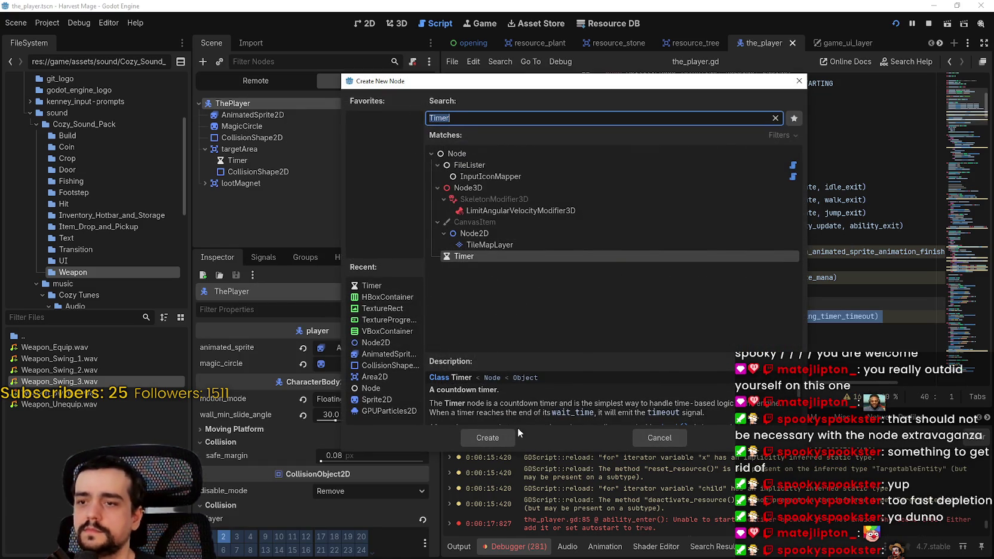
left_click(493, 439)
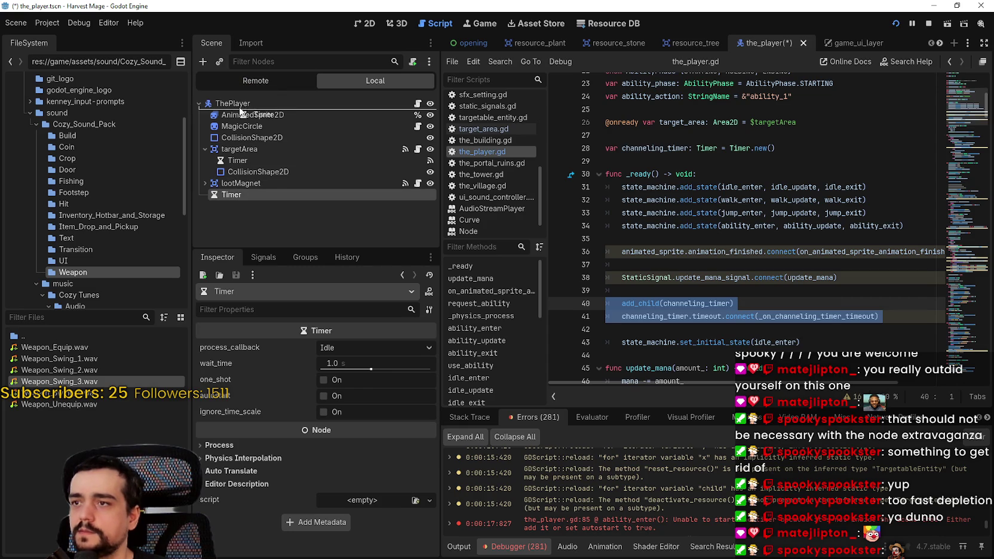
left_click_drag(241, 112, 242, 110)
type("Channeling")
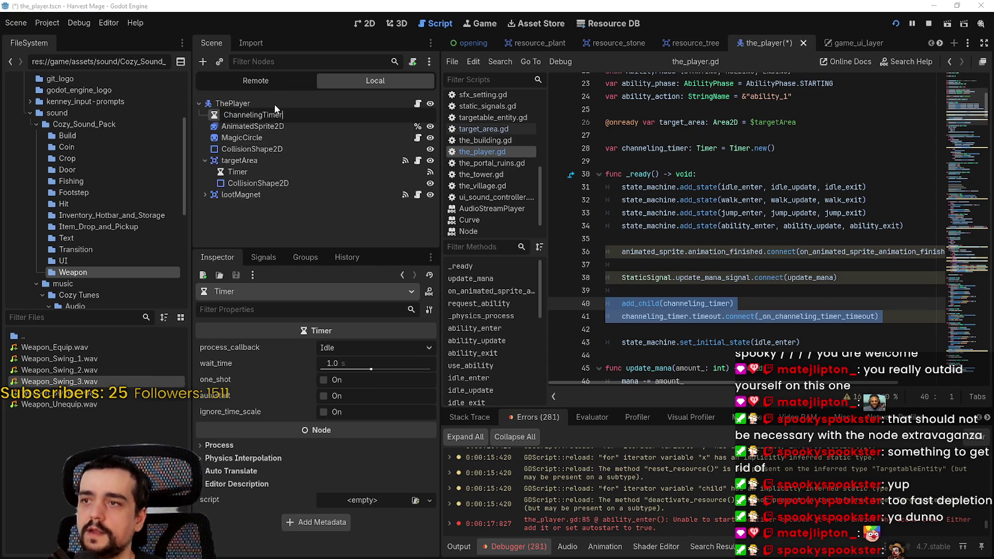
key("Return")
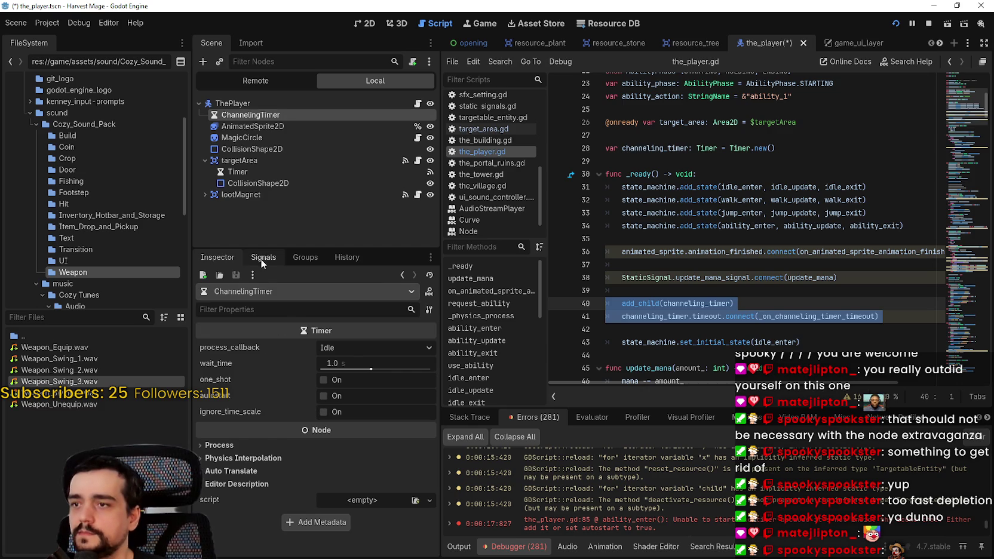
left_click(260, 259)
double_click(263, 309)
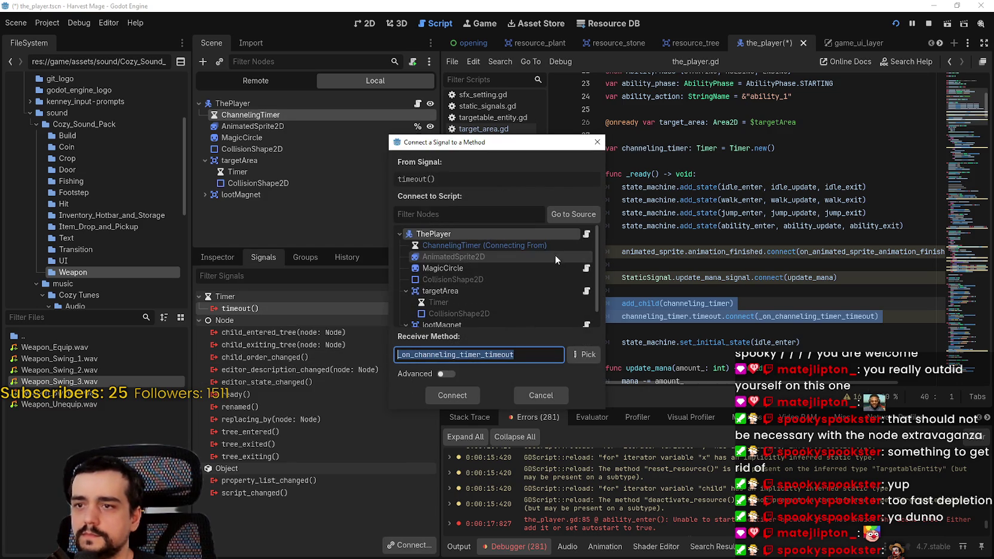
Confirm the timeout connection and delete the add_child and timeout.connect lines from _ready.
left_click(452, 395)
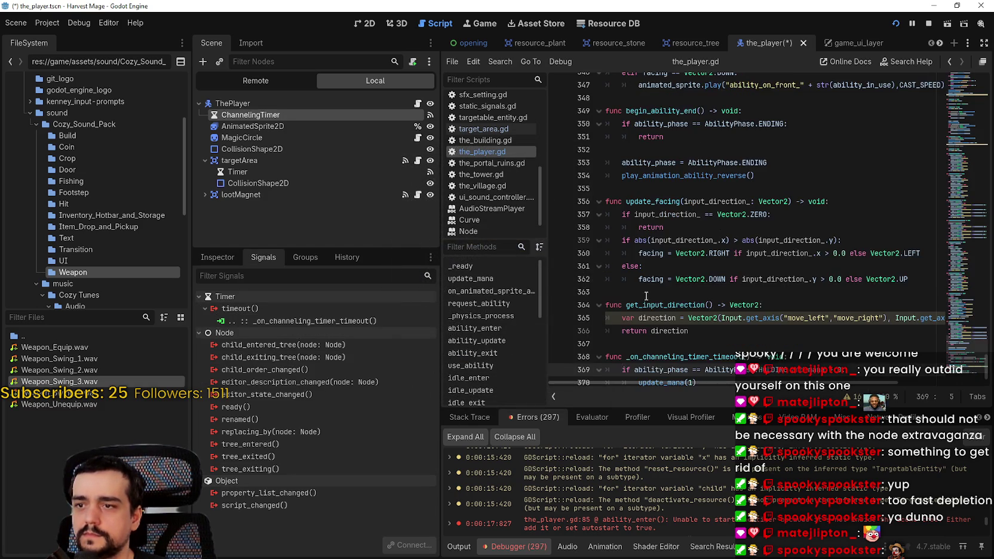
scroll(837, 238, "up", 20)
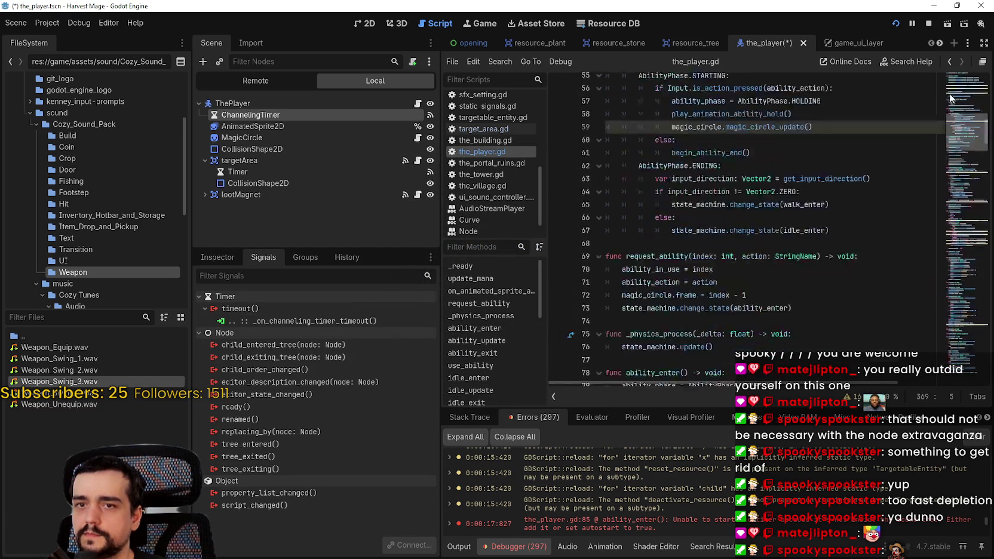
scroll(722, 260, "down", 8)
mouse_move(879, 288)
left_mouse_down()
mouse_move(583, 290)
mouse_move(584, 279)
left_mouse_up()
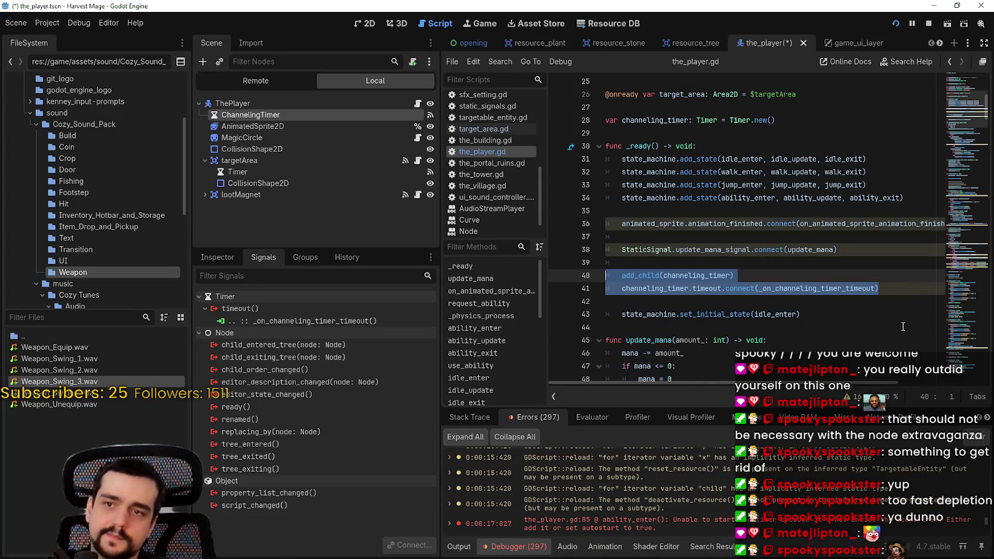
key("BackSpace")
key("BackSpace")
key("BackSpace")
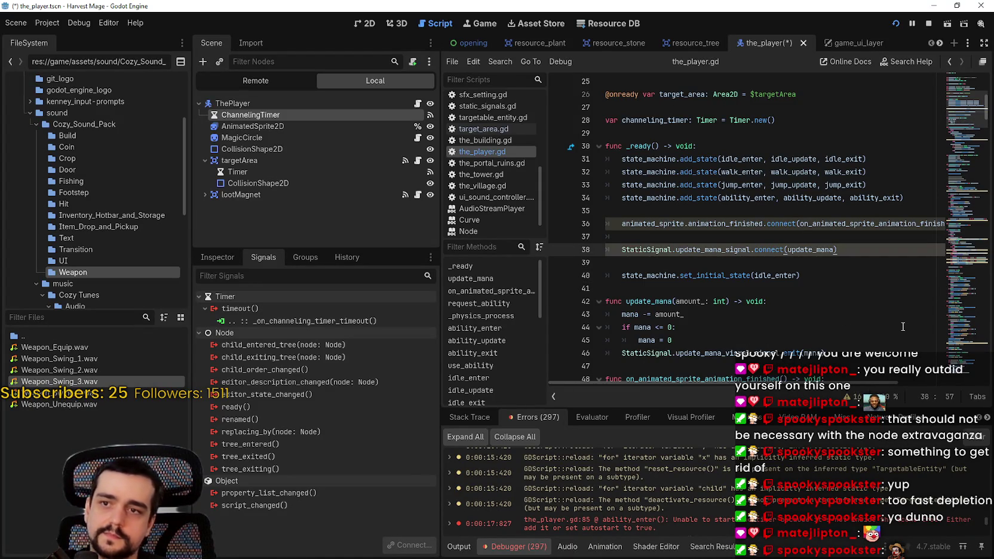
left_click(670, 264)
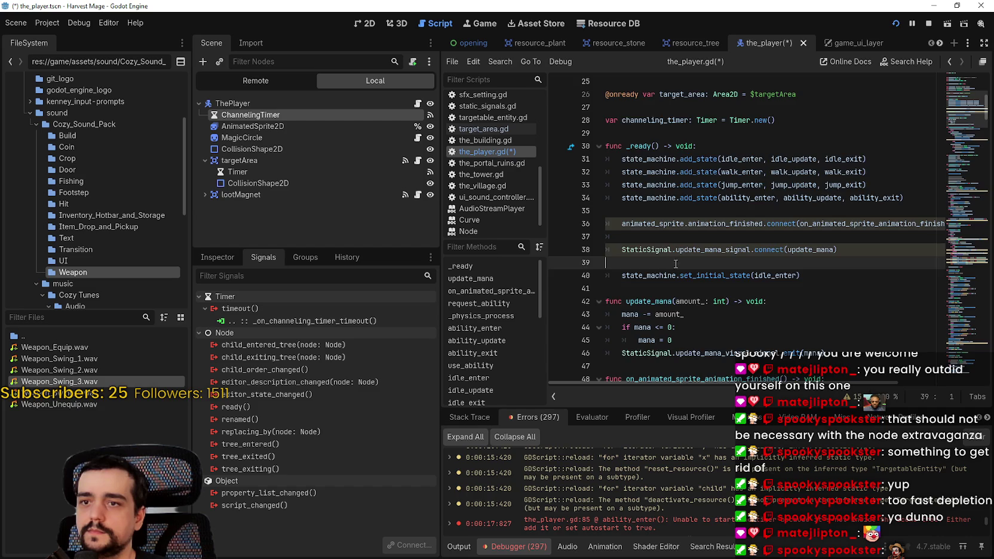
scroll(685, 267, "up", 4)
double_click(660, 276)
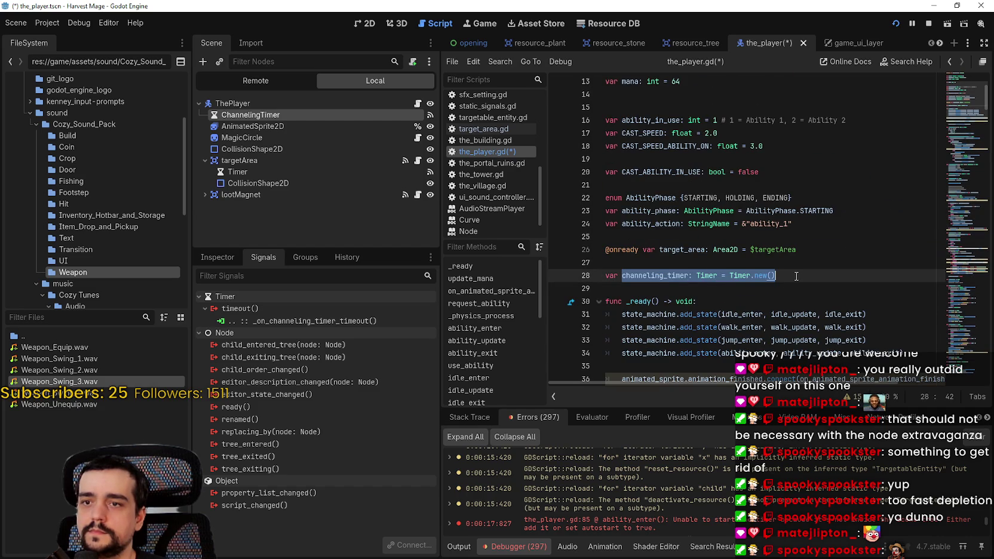
key("Return")
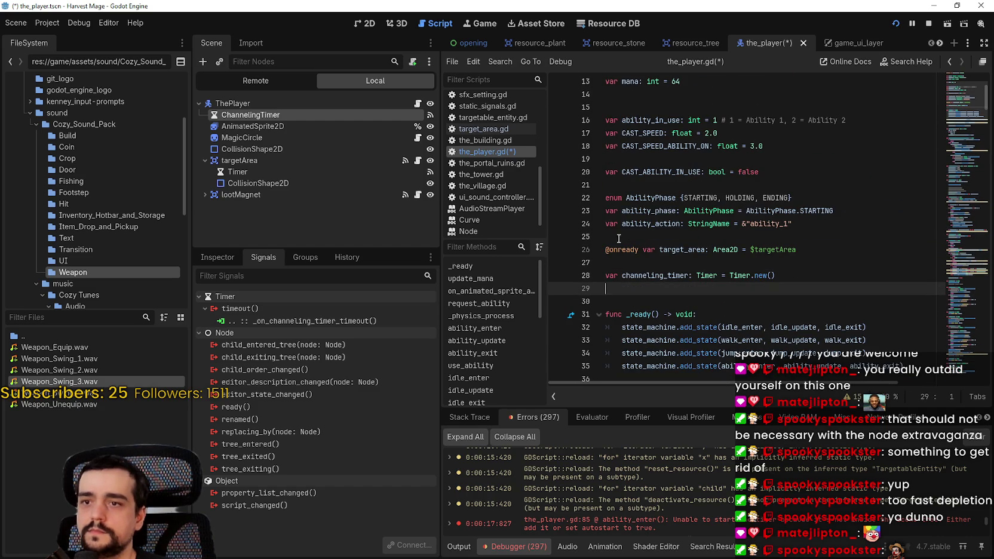
left_click_drag(283, 131, 688, 292)
left_click(652, 276)
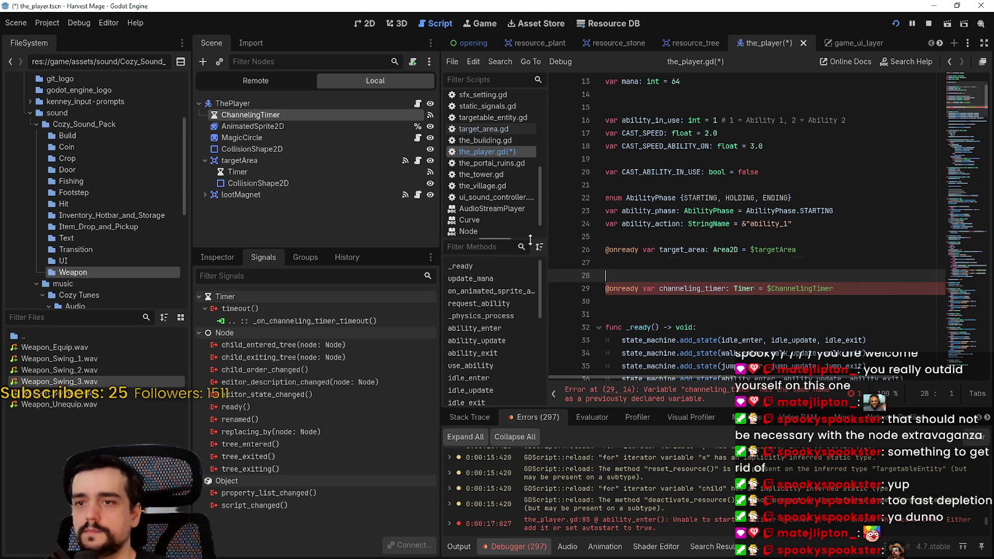
key("BackSpace")
key("BackSpace")
key("Down")
key("Down")
key("ctrl+s")
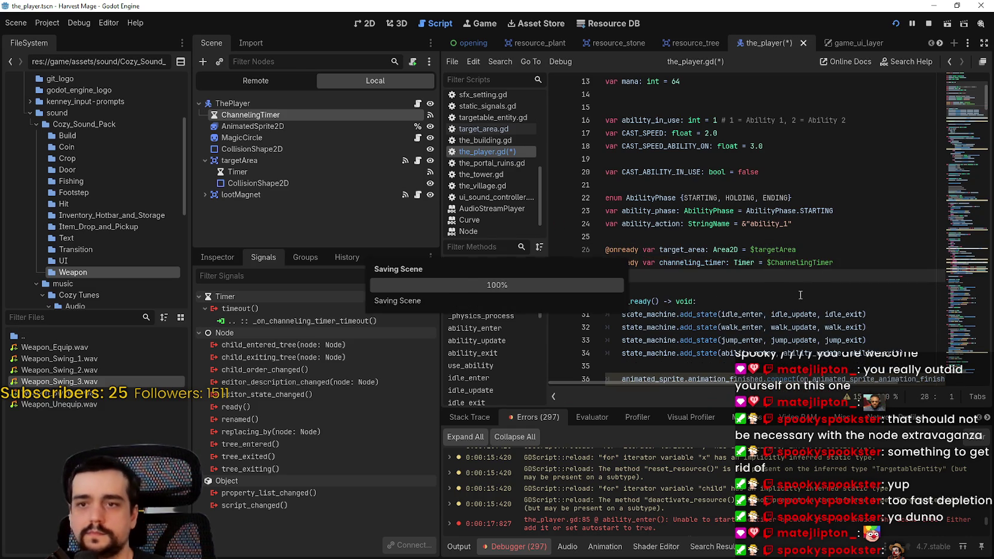
left_click(896, 24)
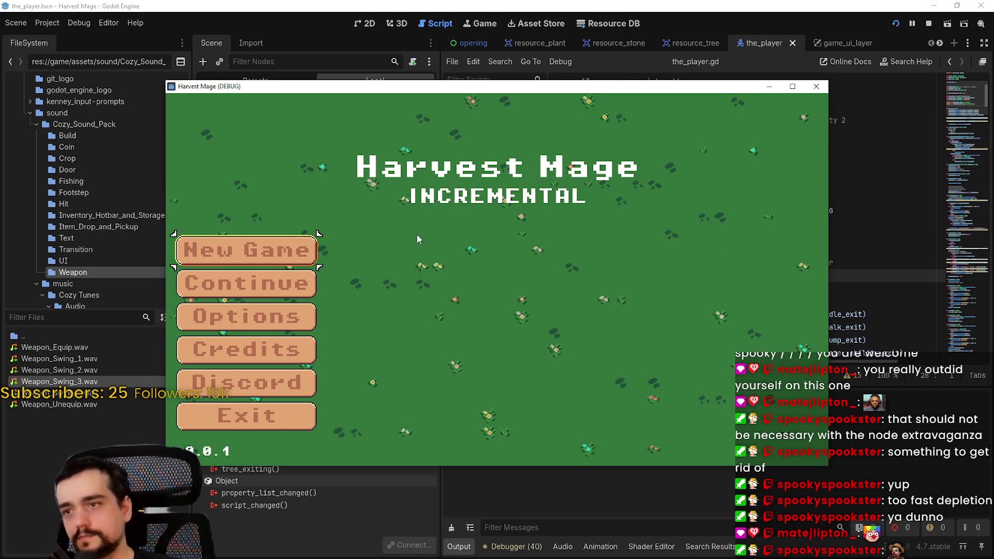
Continue the saved game, walk the mage around the village, and harvest nearby resources.
left_click(273, 295)
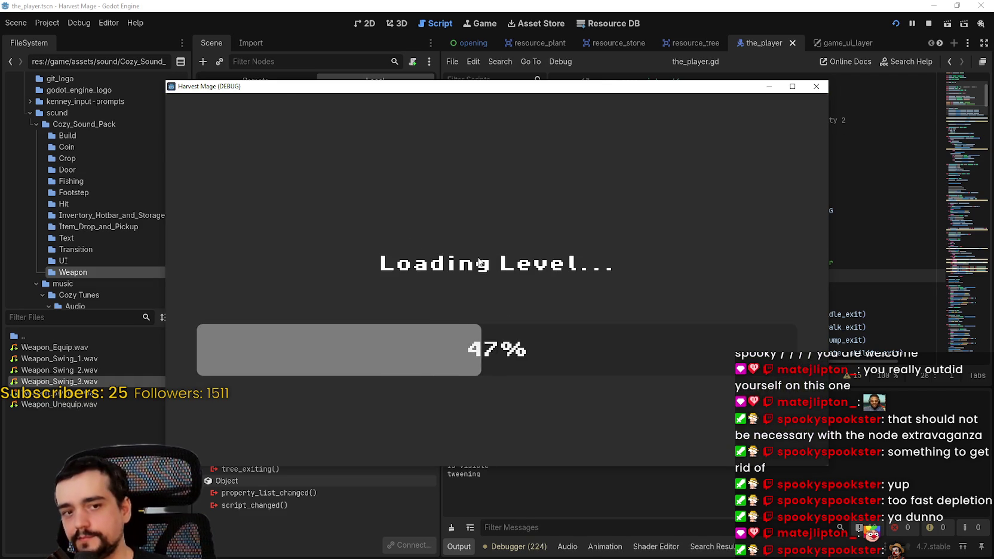
key("s")
key("a")
key("w")
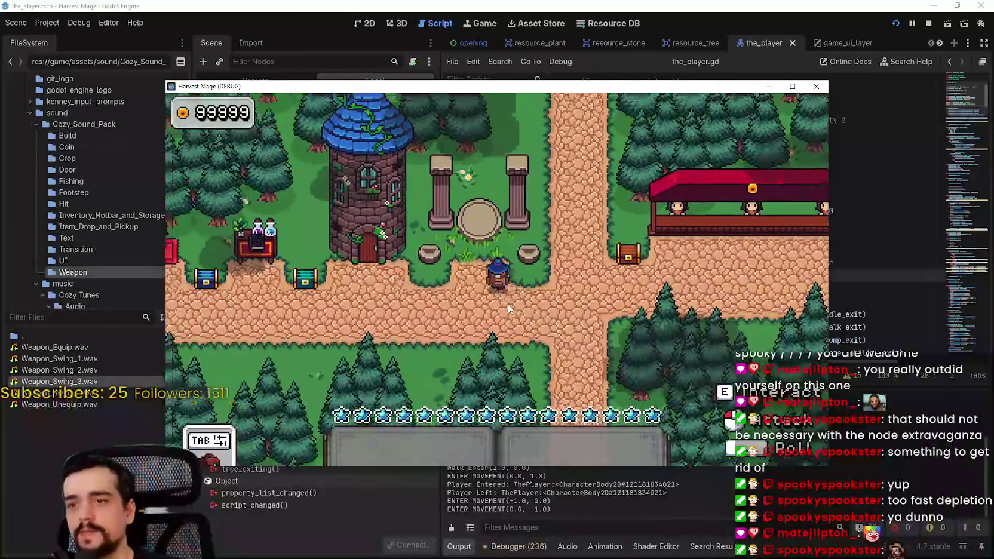
left_click(611, 311)
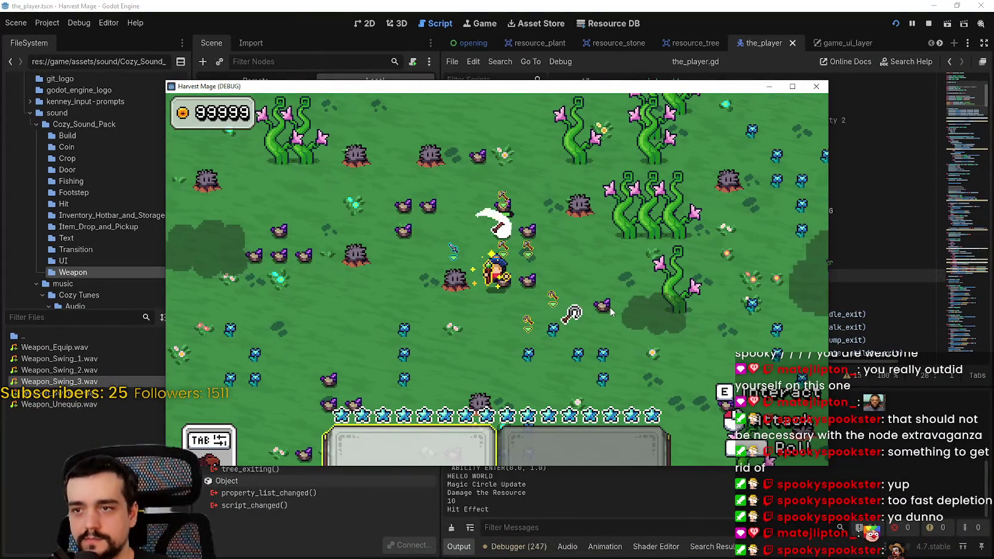
left_click(610, 308)
left_click(610, 308)
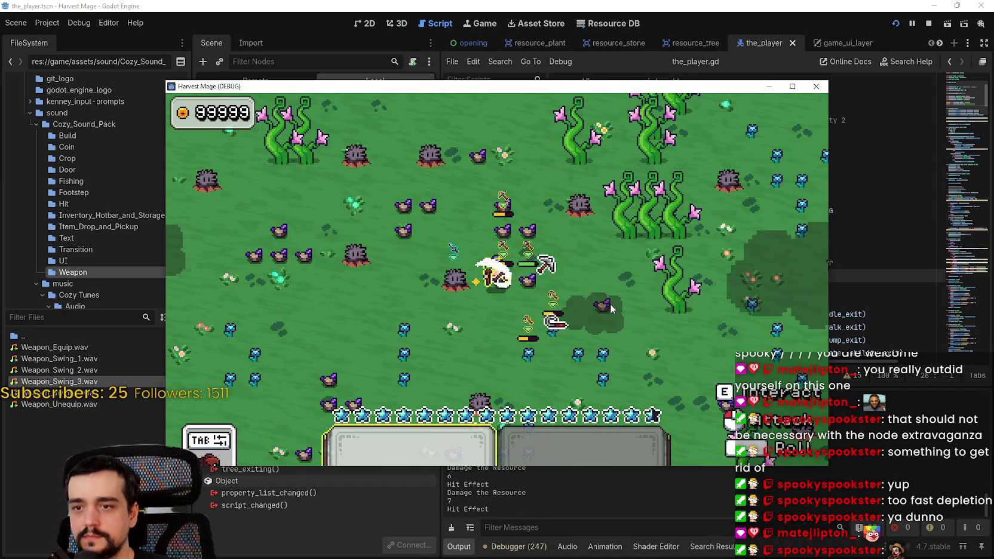
left_click(610, 303)
left_click(610, 303)
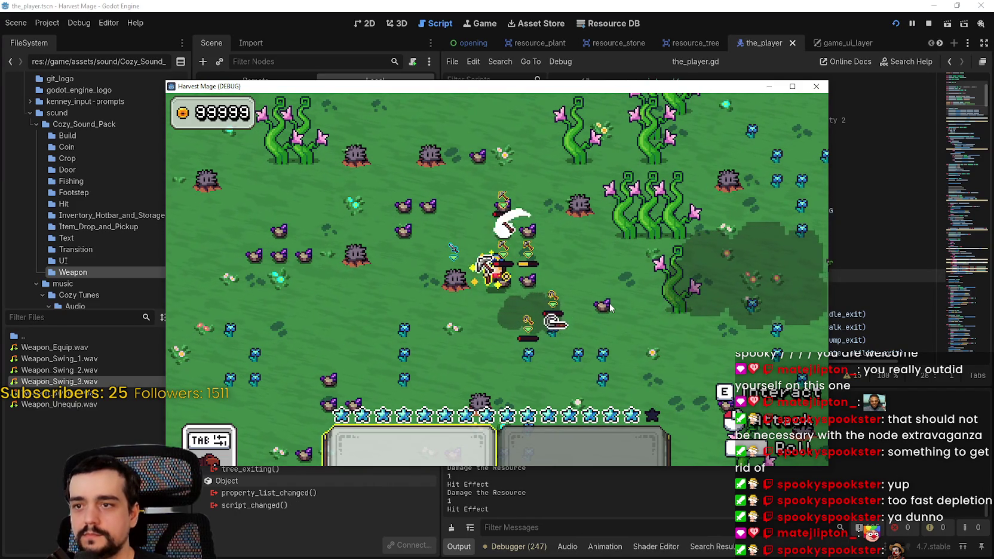
Walk around the field striking resources in every direction, then maximise the game window.
key("d")
left_click(603, 298)
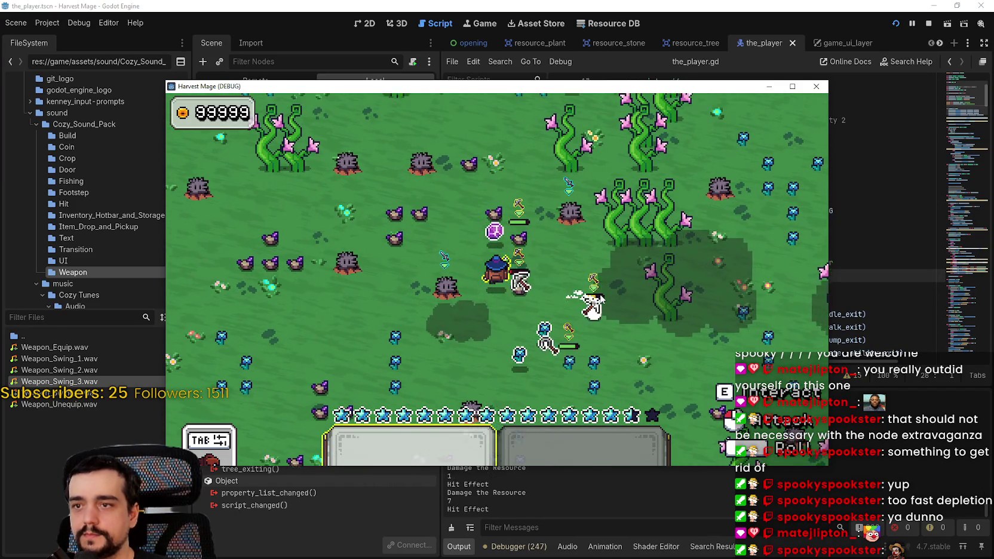
key("s")
left_click(600, 293)
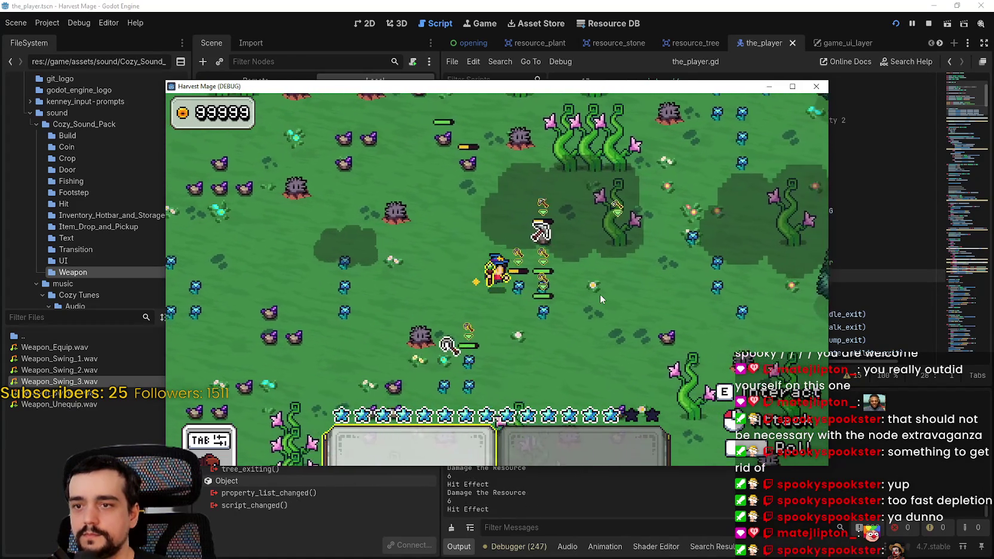
key("w")
left_click(600, 293)
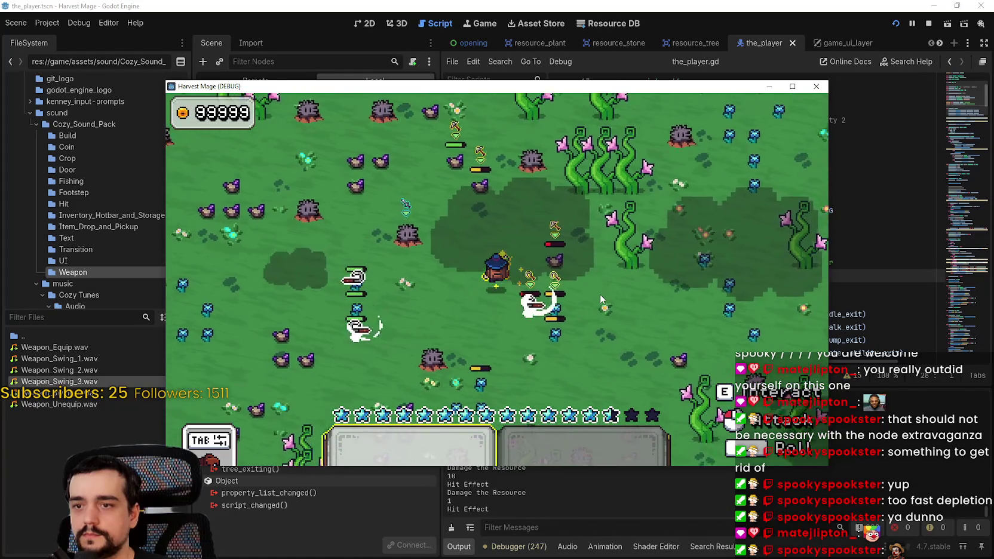
key("s")
left_click(600, 294)
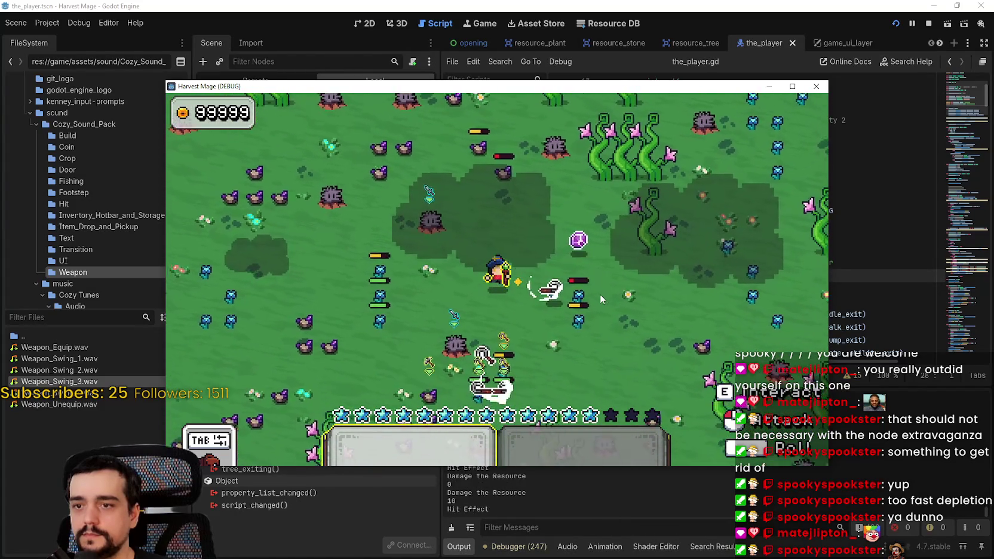
key("d")
left_click(600, 294)
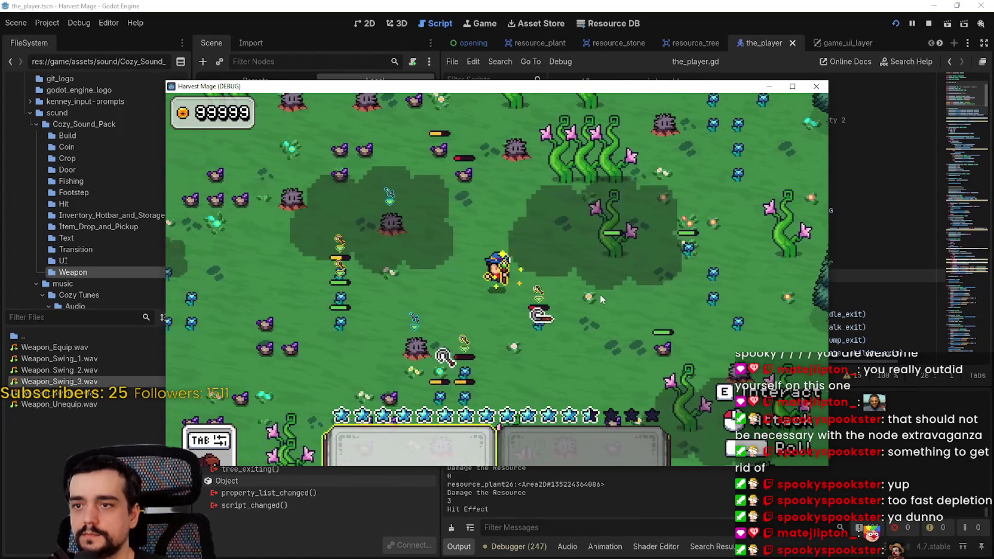
key("a")
left_click(599, 293)
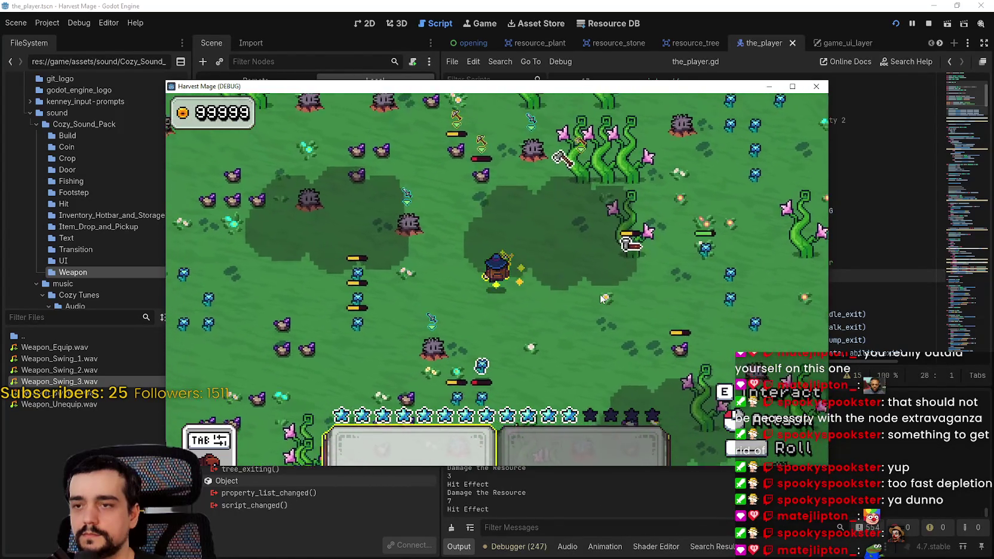
key("w")
left_click(600, 293)
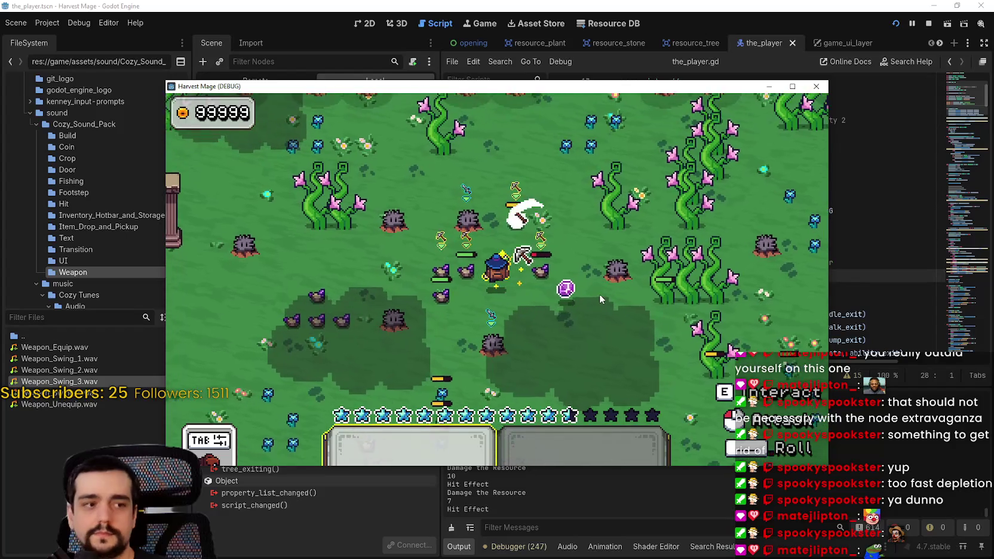
key("F8")
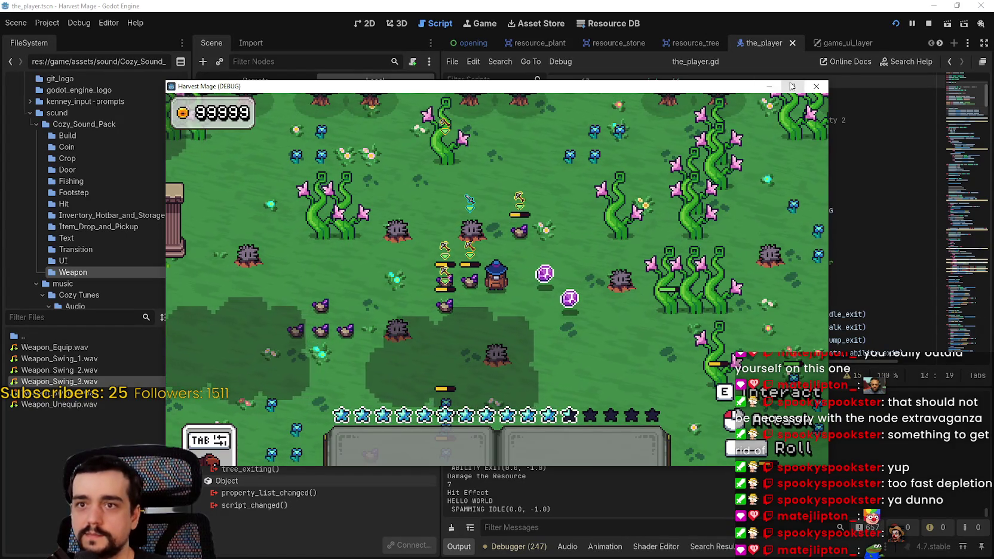
left_click(792, 86)
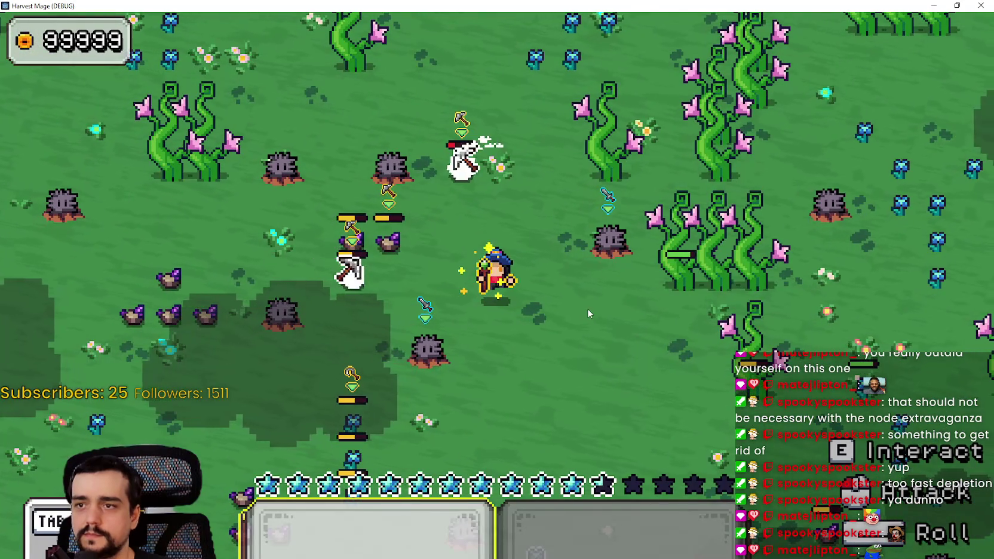
Walk the mage around the field and forest edge toward the vines.
key("a")
key("w")
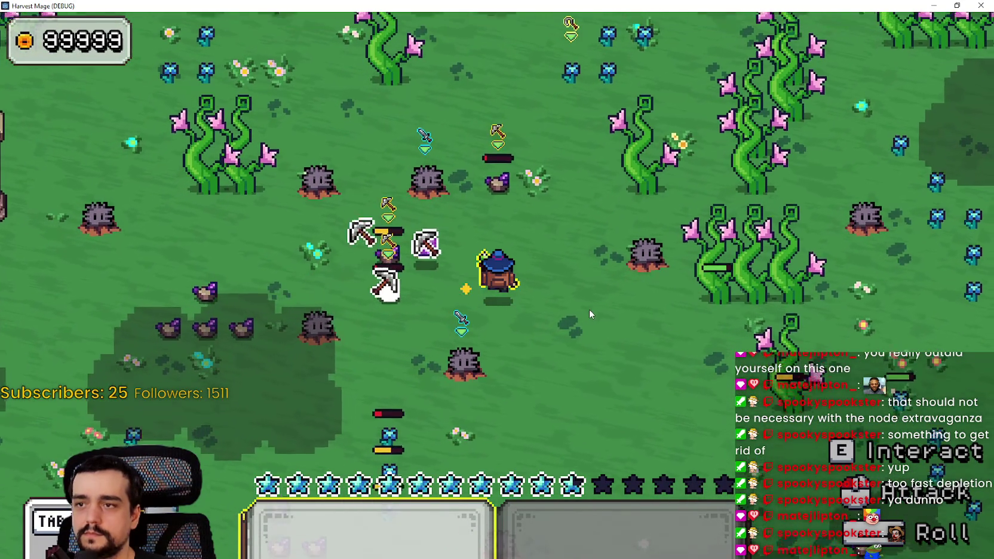
key("w")
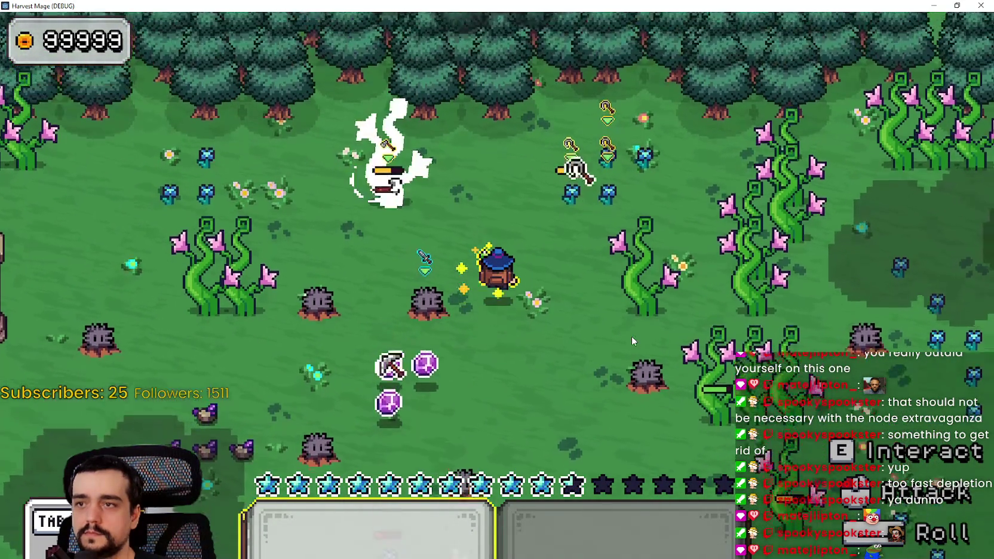
key("a")
key("s")
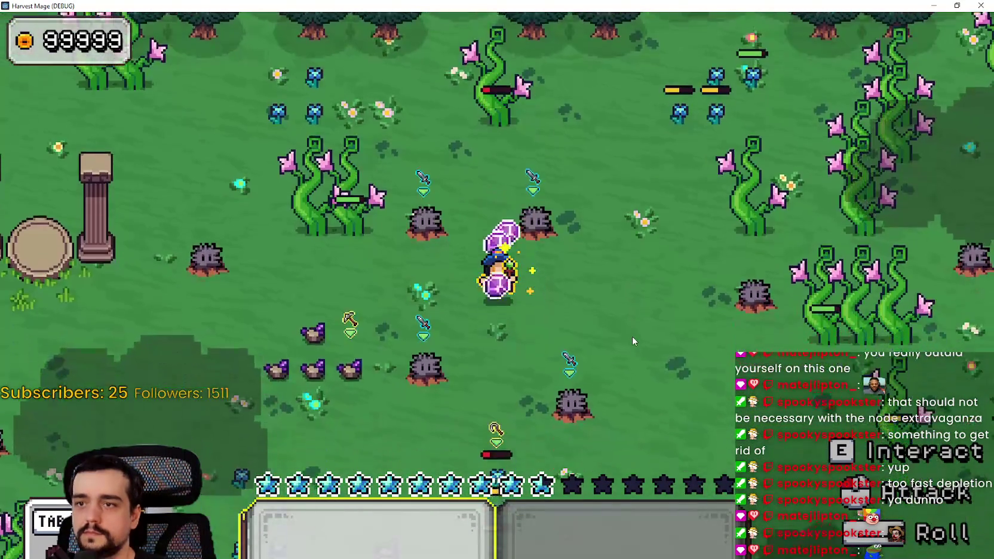
key("s")
key("d")
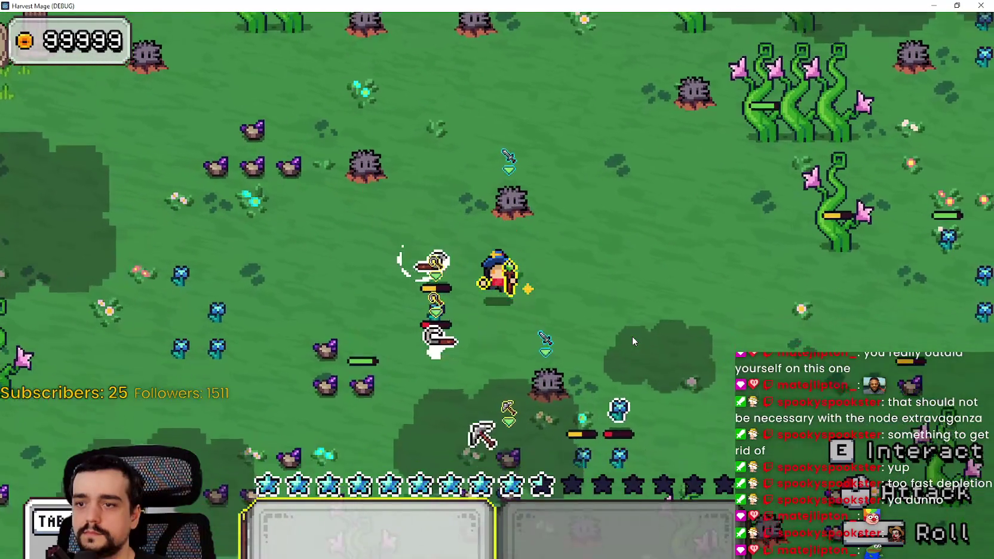
key("a")
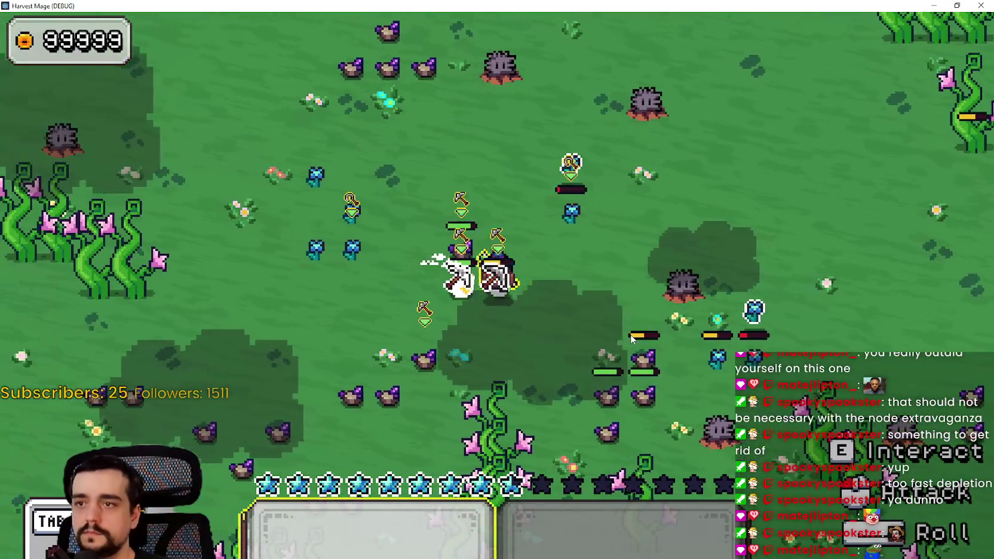
key("d")
key("s")
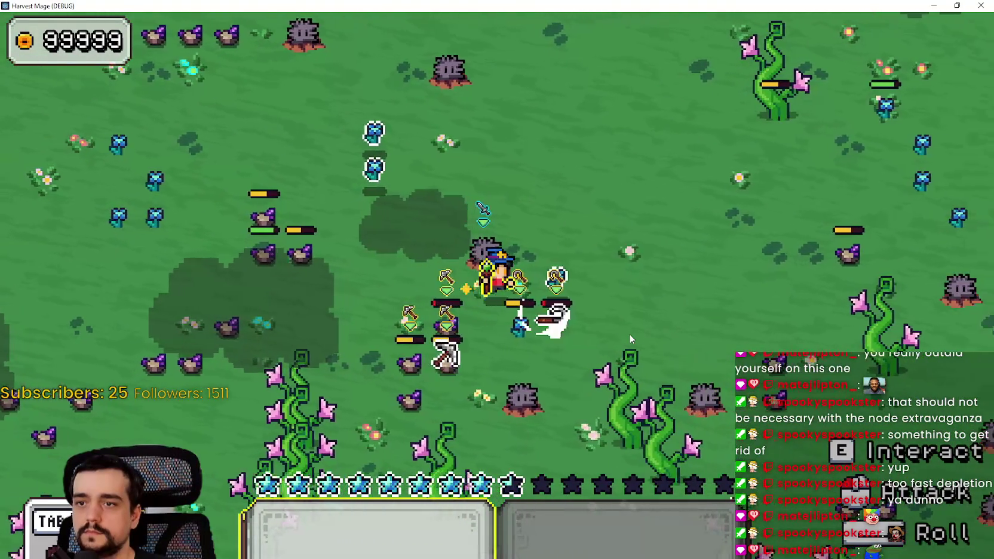
key("w")
key("a")
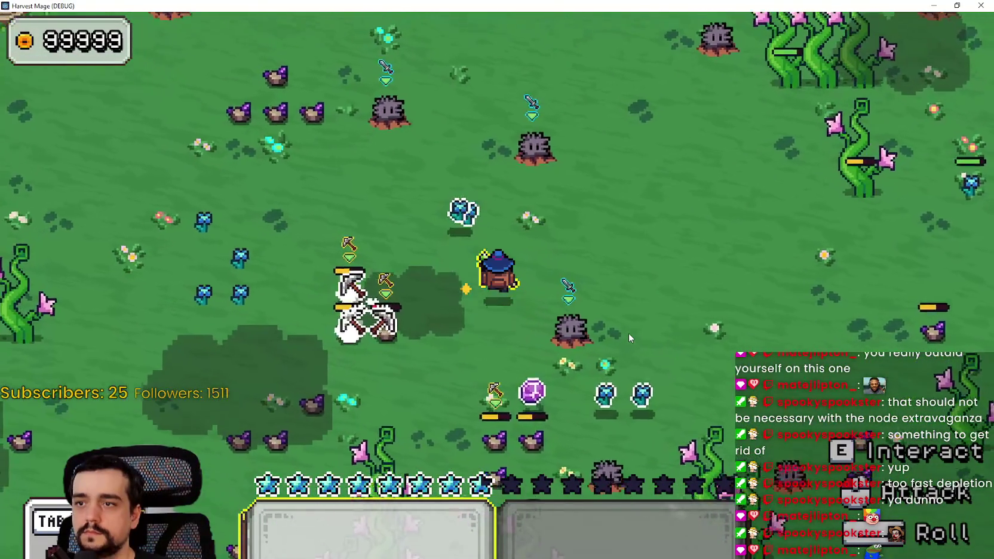
key("a")
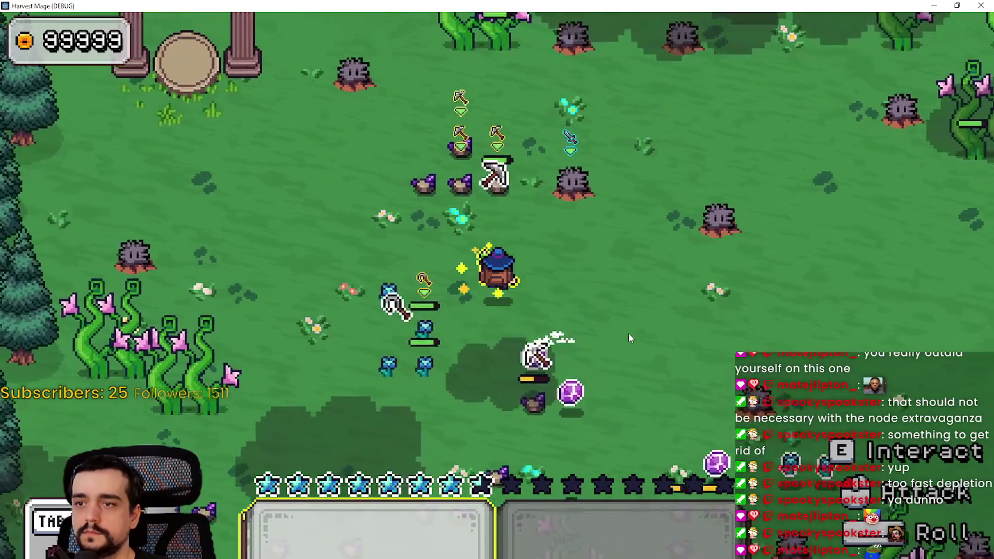
key("d")
key("s")
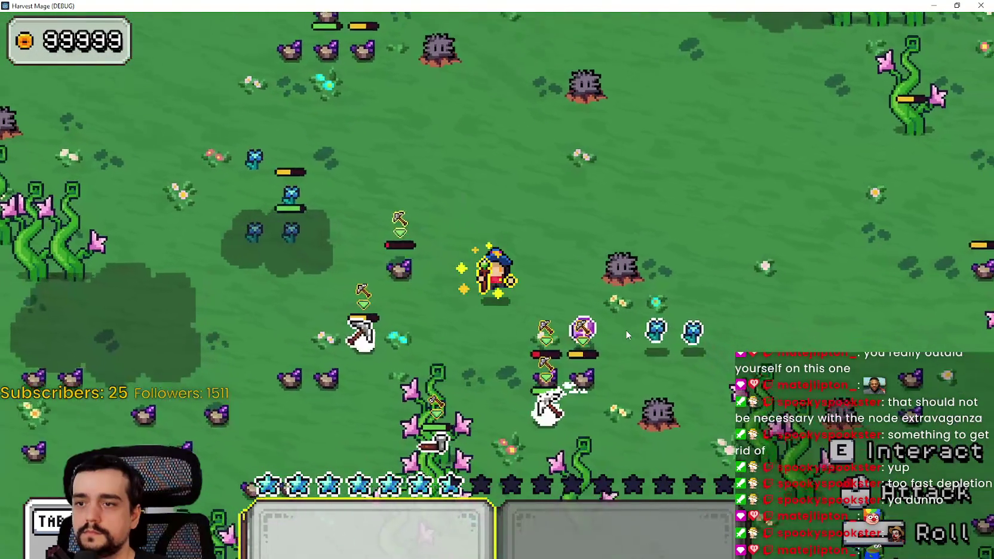
key("d")
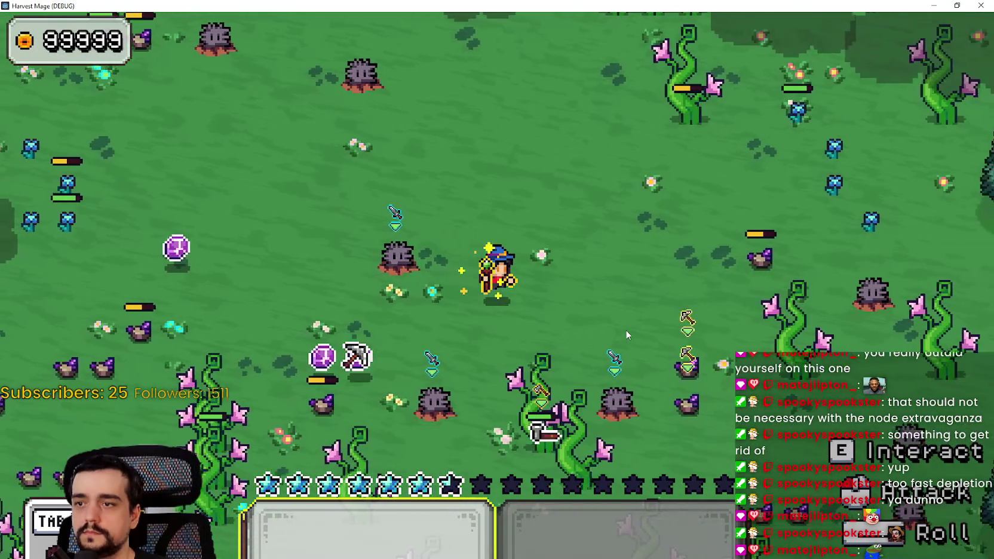
key("d")
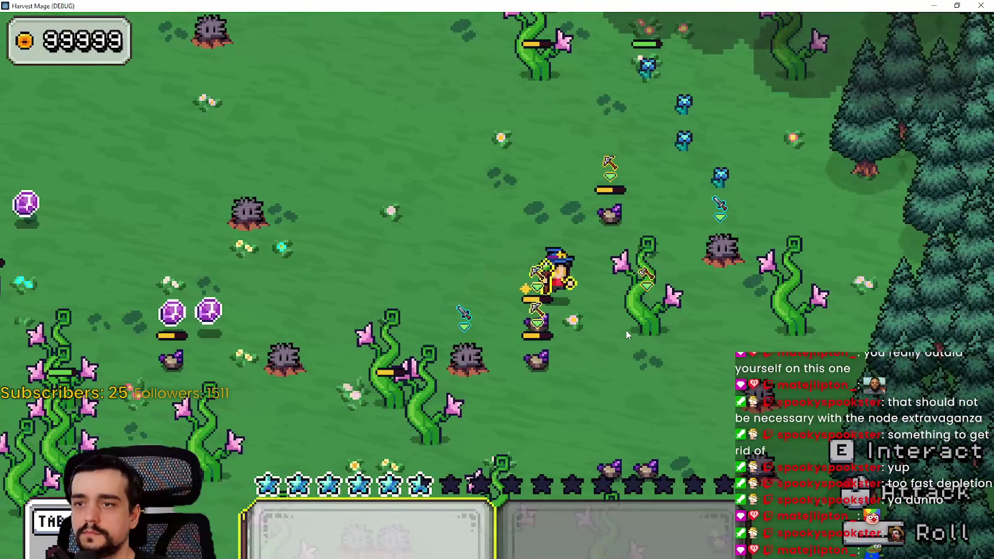
key("s")
key("w")
key("a")
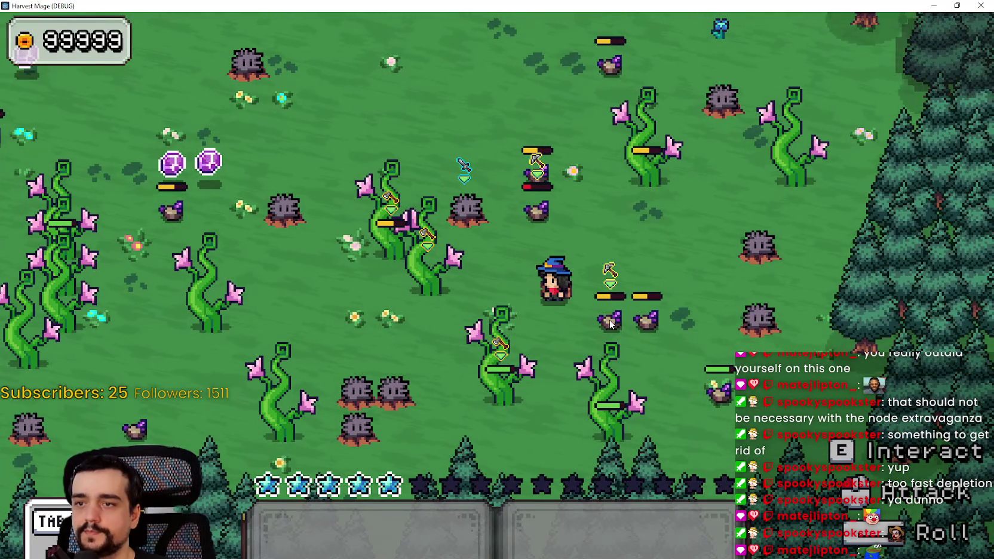
key("a")
Swing at nearby plants and nodes while moving across the clearing back to the vines.
left_click(565, 286)
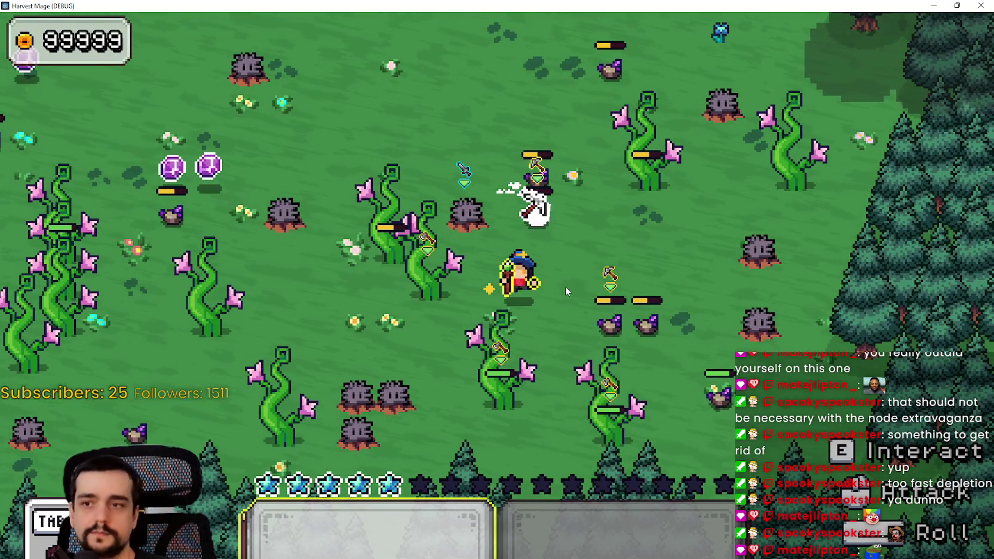
key("w")
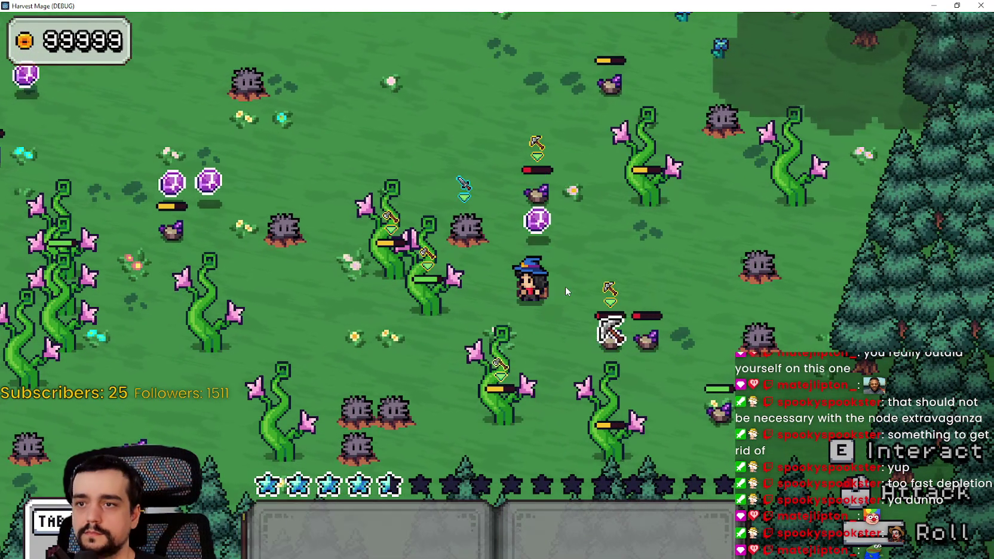
left_click(565, 286)
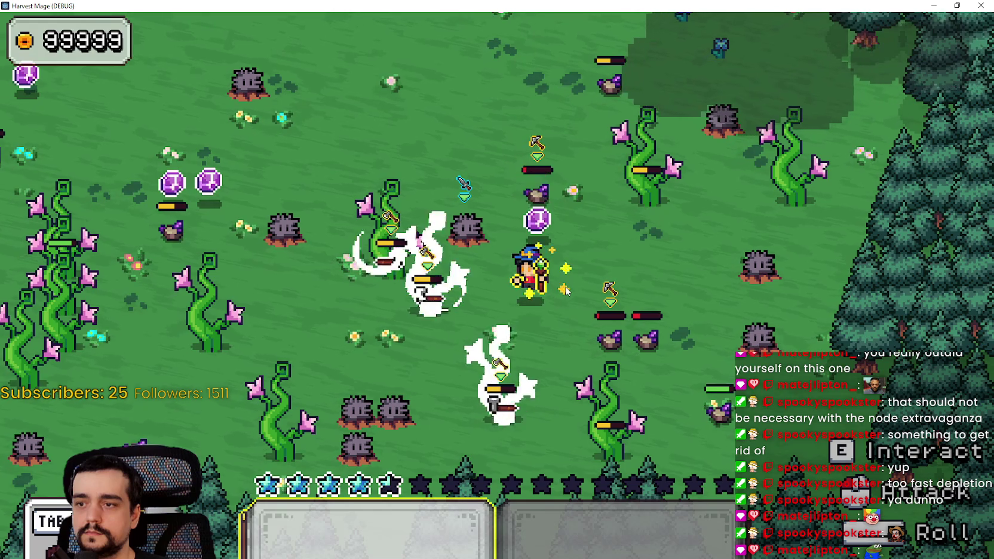
key("d")
key("s")
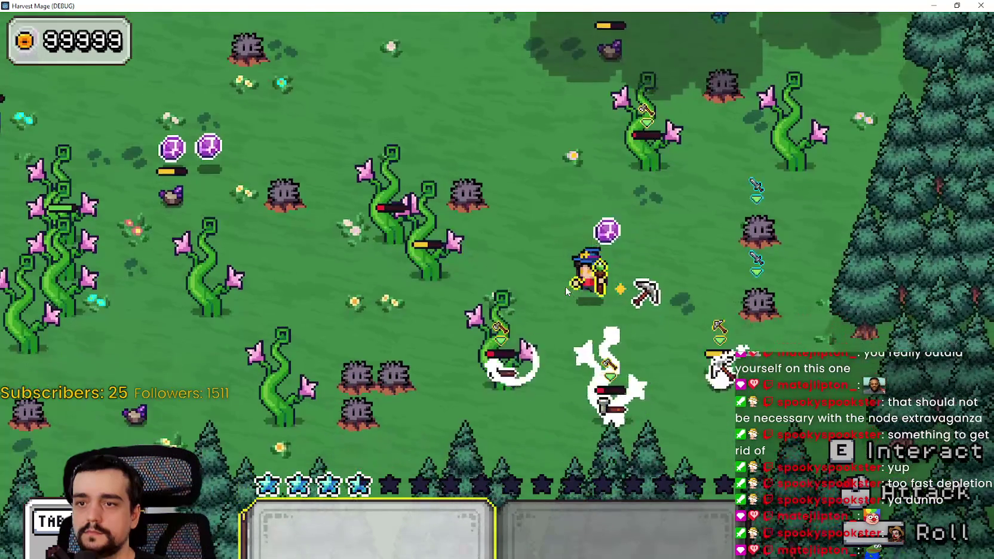
key("a")
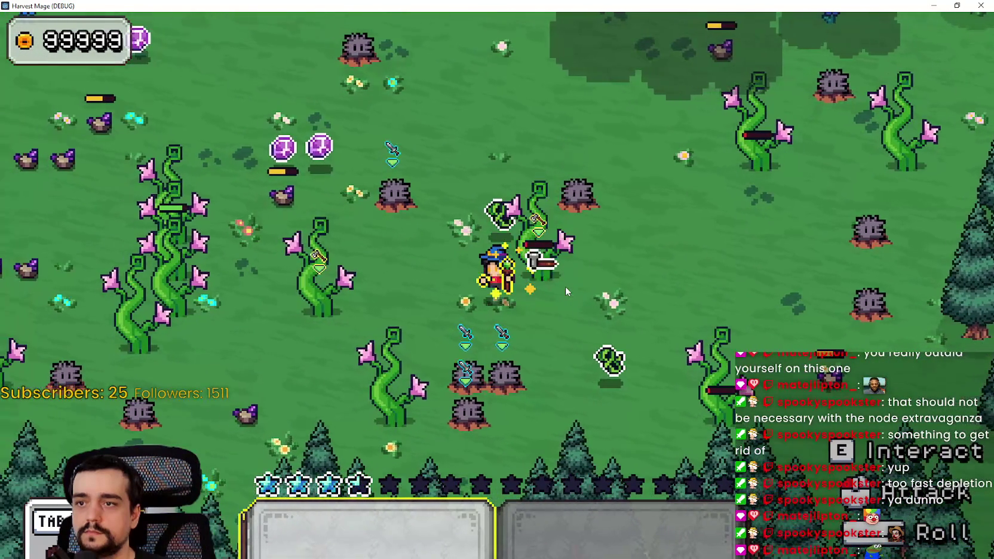
key("d")
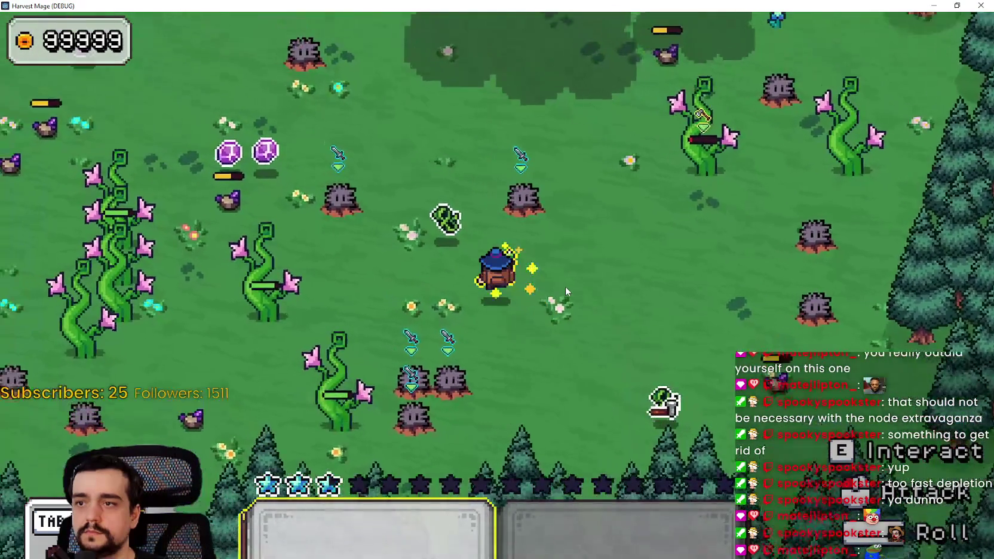
key("a")
key("s")
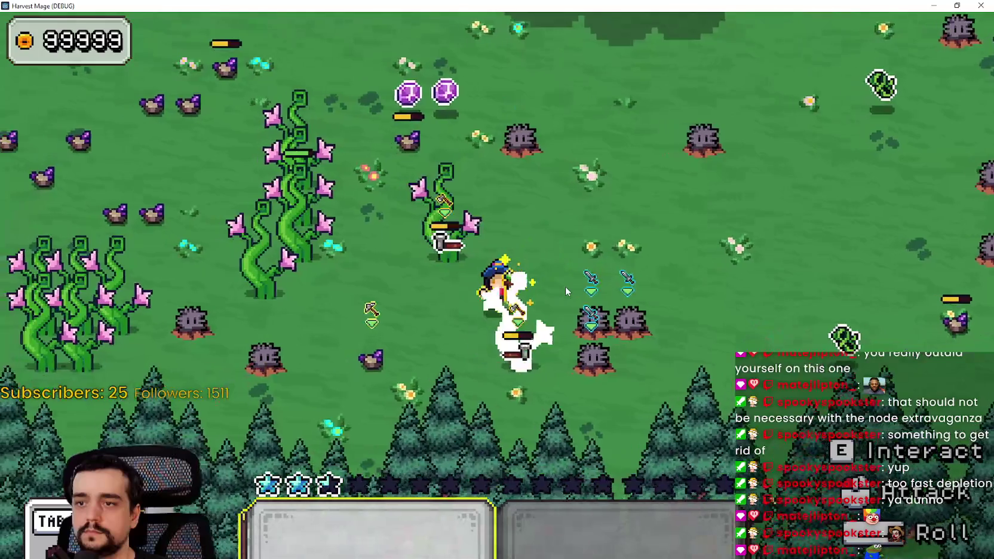
key("d")
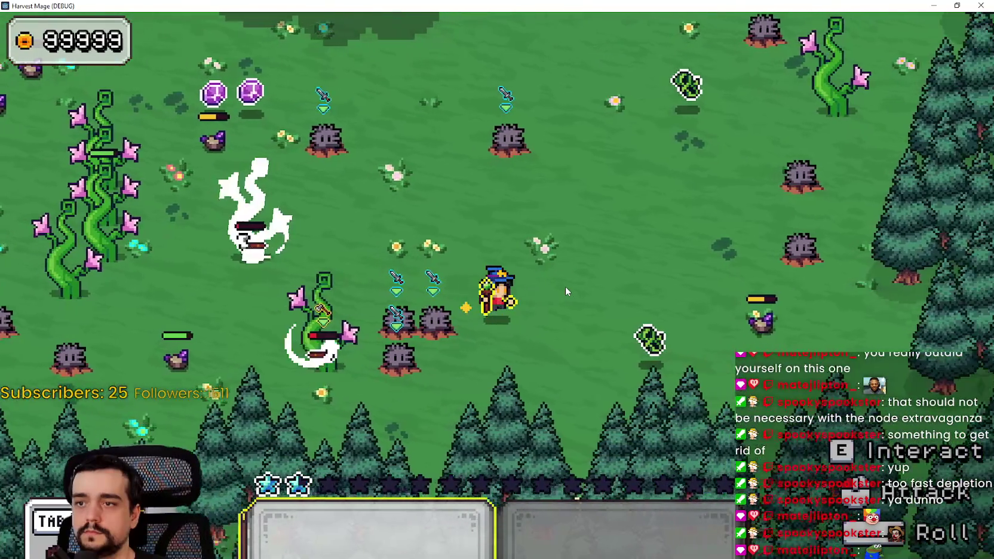
key("d")
key("a")
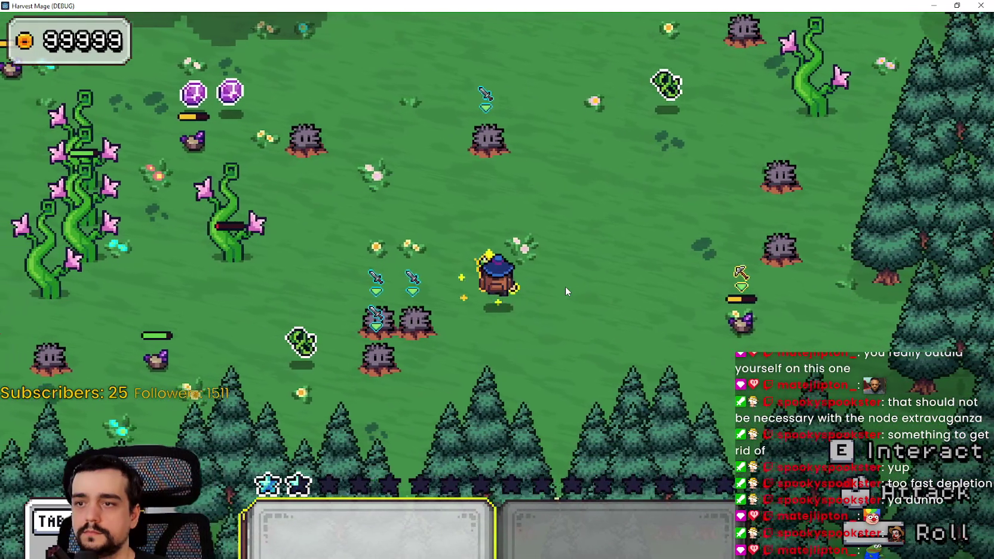
key("a")
key("s")
key("a")
key("w")
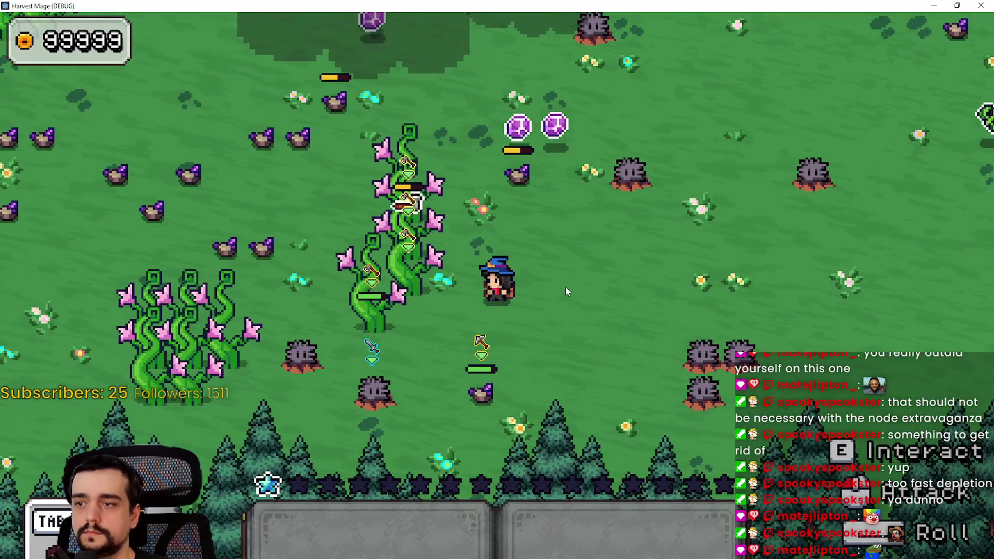
Equip the staff from slot 1 and channel spells at the vines and an enemy.
key("1")
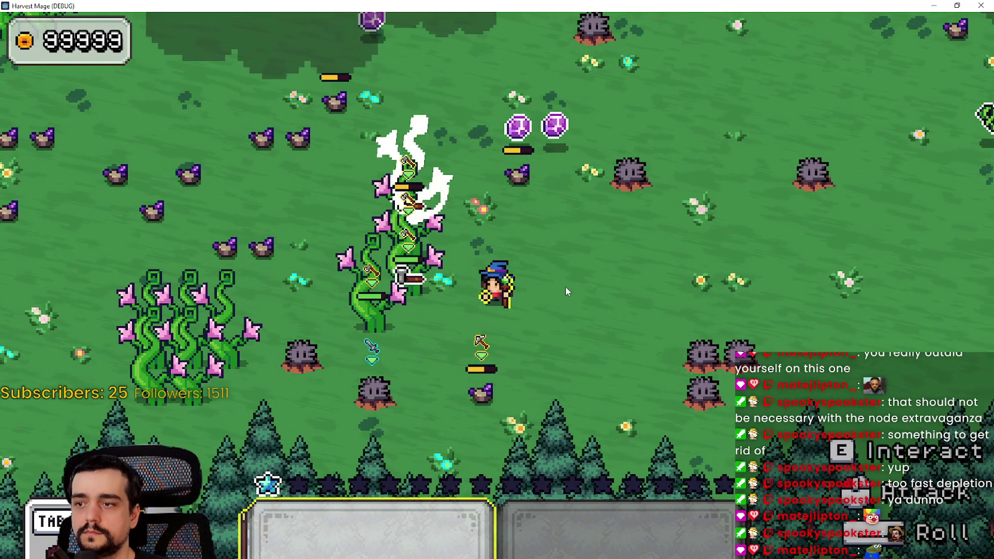
left_click(565, 286)
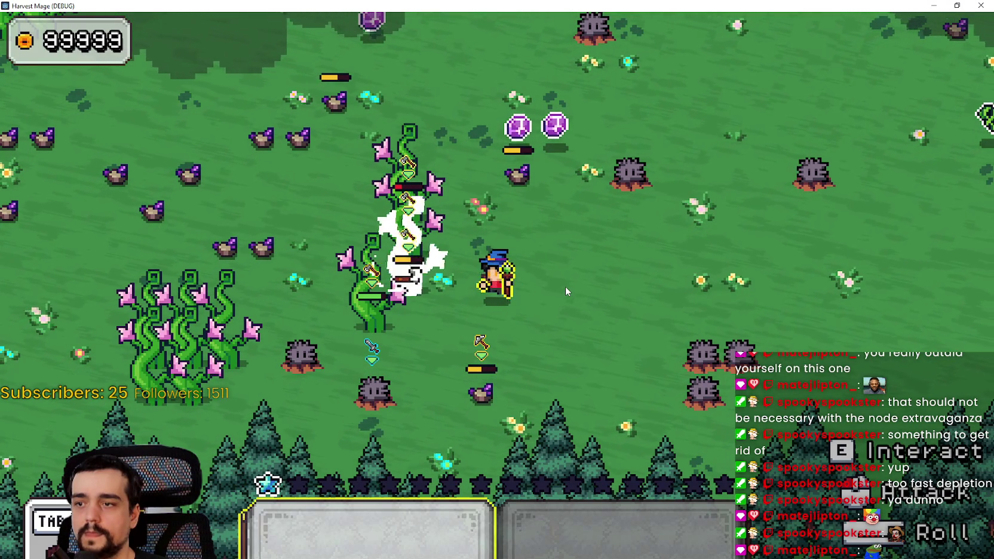
left_click(565, 287)
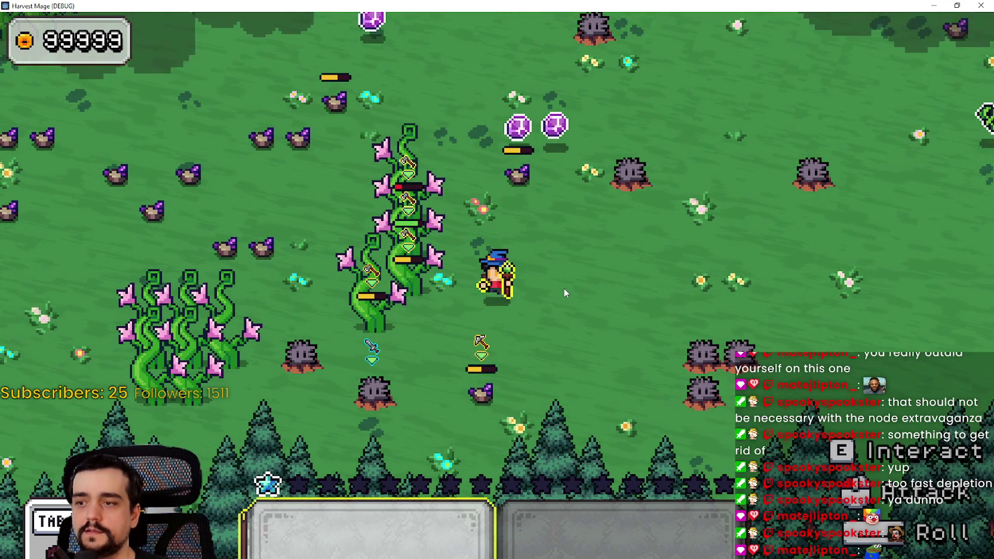
left_click(564, 289)
left_click(564, 289)
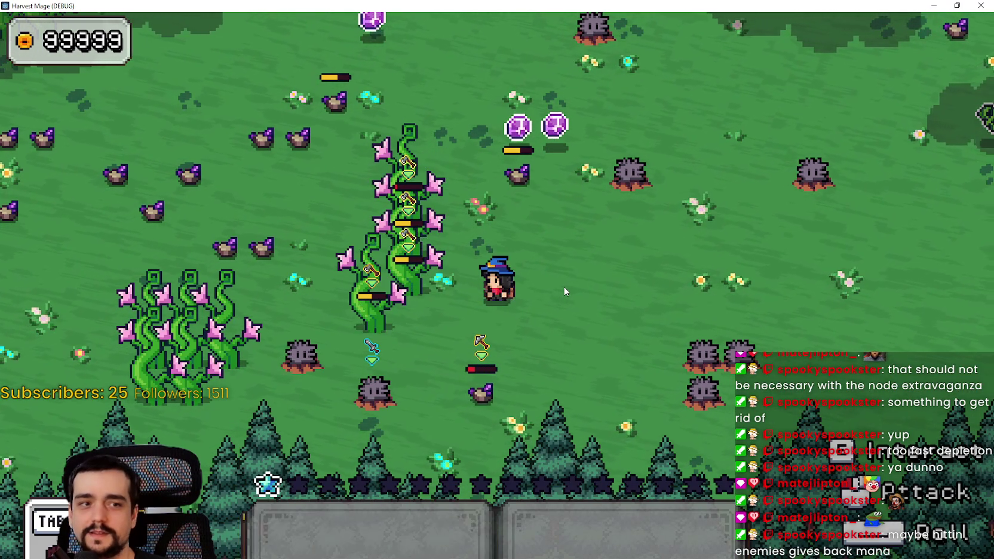
left_click(564, 288)
left_click(564, 289)
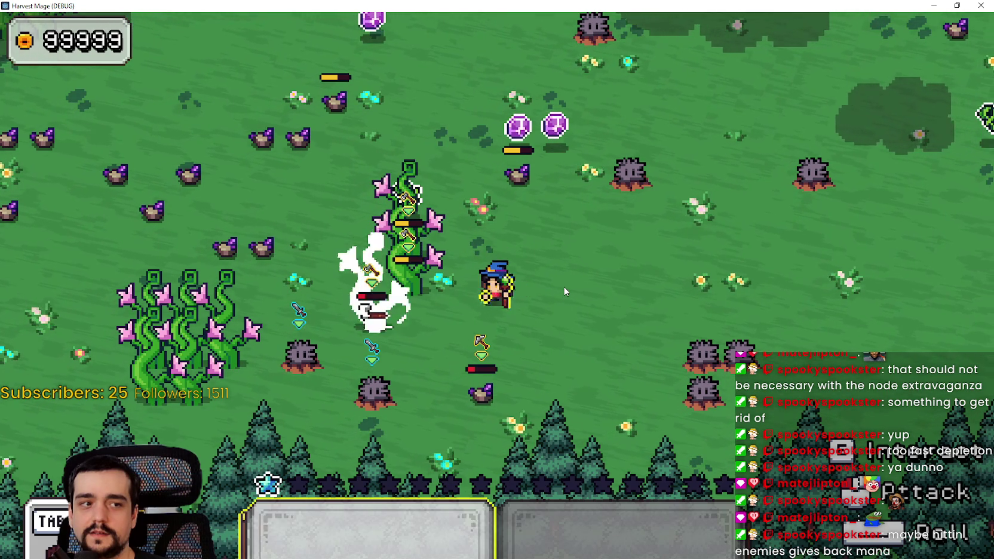
left_click(566, 291)
left_click(565, 291)
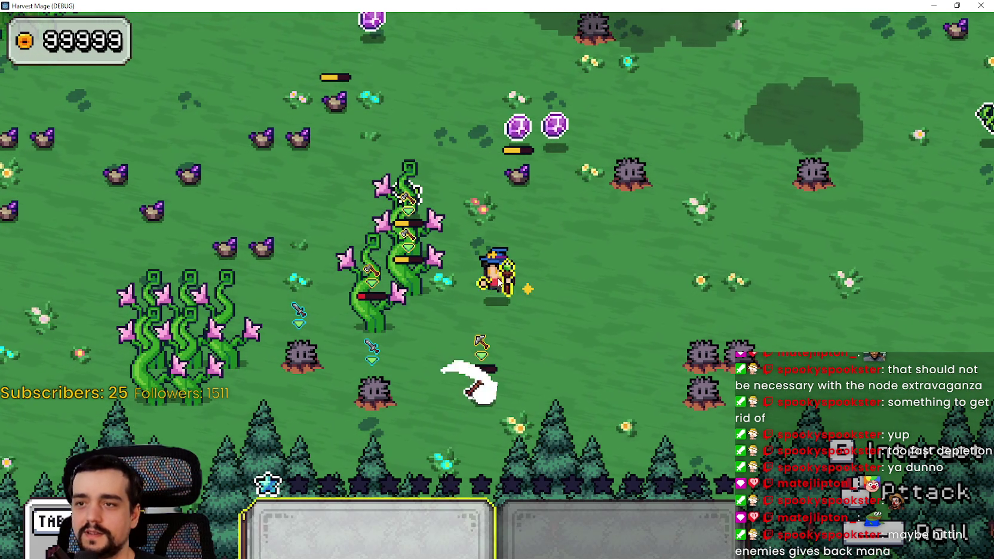
left_click(543, 295)
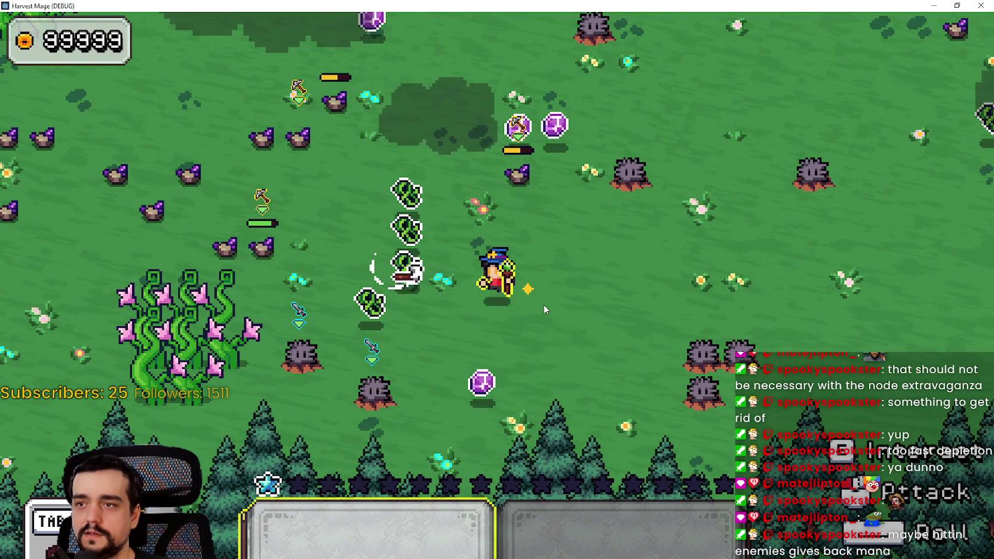
Walk the wizard around the field and back toward the beanstalk vines.
key("w")
key("a")
key("s")
key("d")
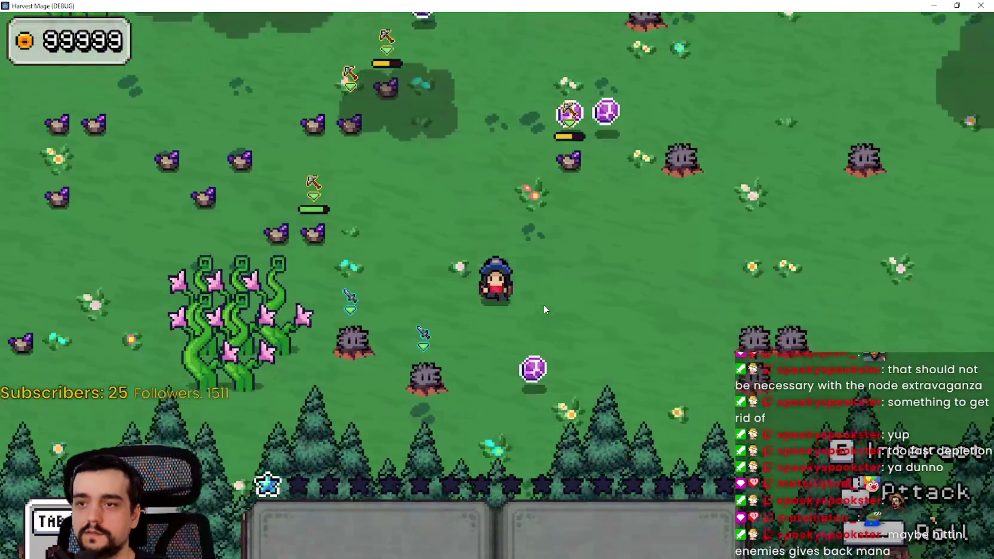
key("w")
key("s")
key("a")
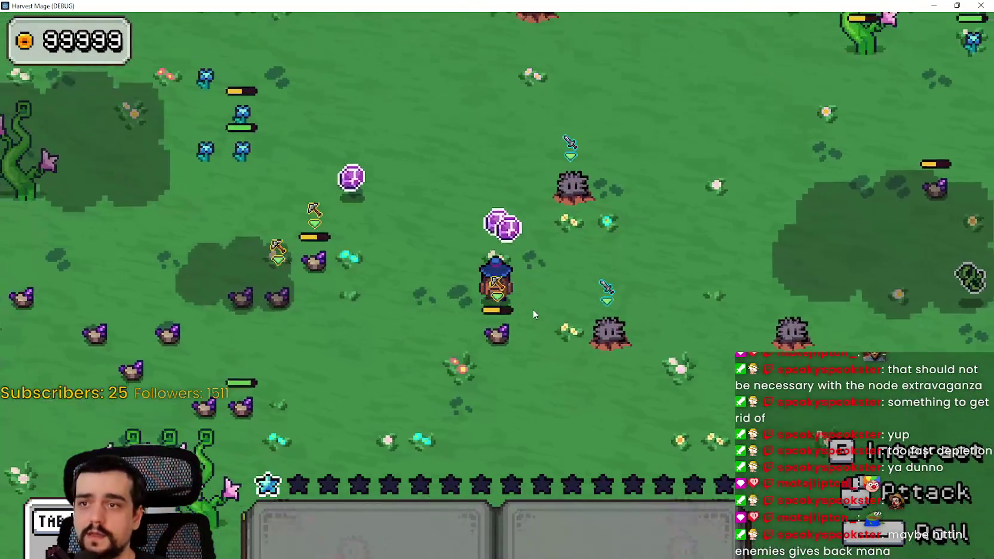
key("d")
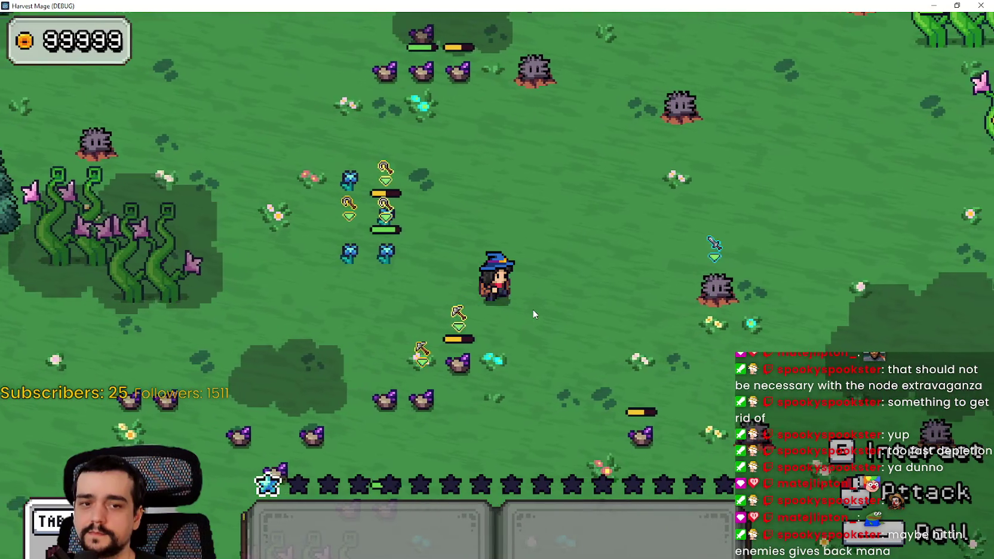
key("w")
key("d")
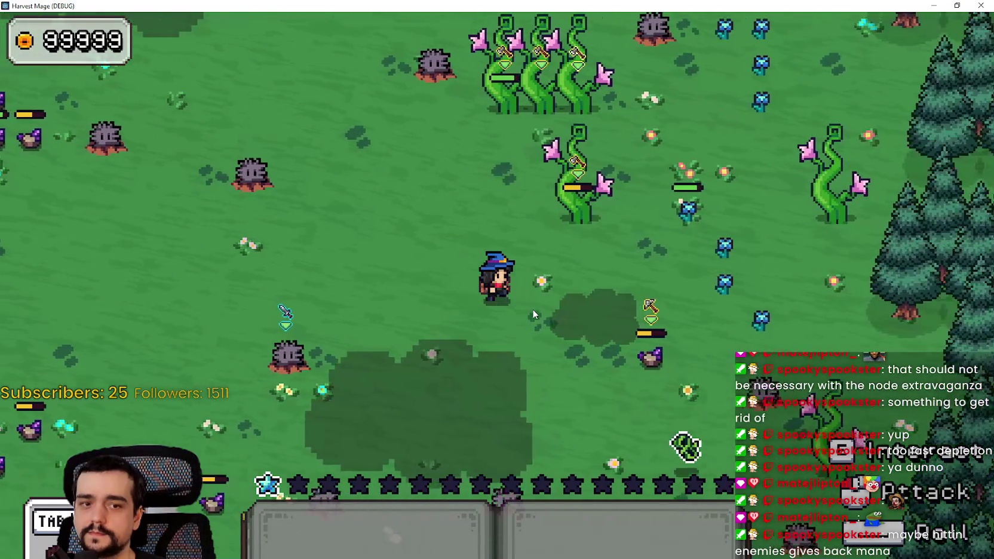
key("s")
key("s")
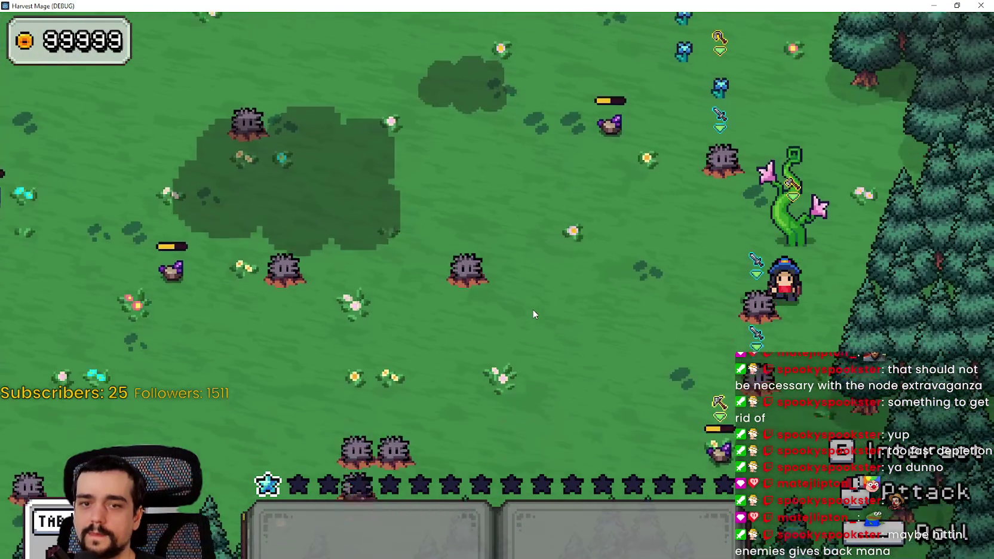
key("a")
key("w")
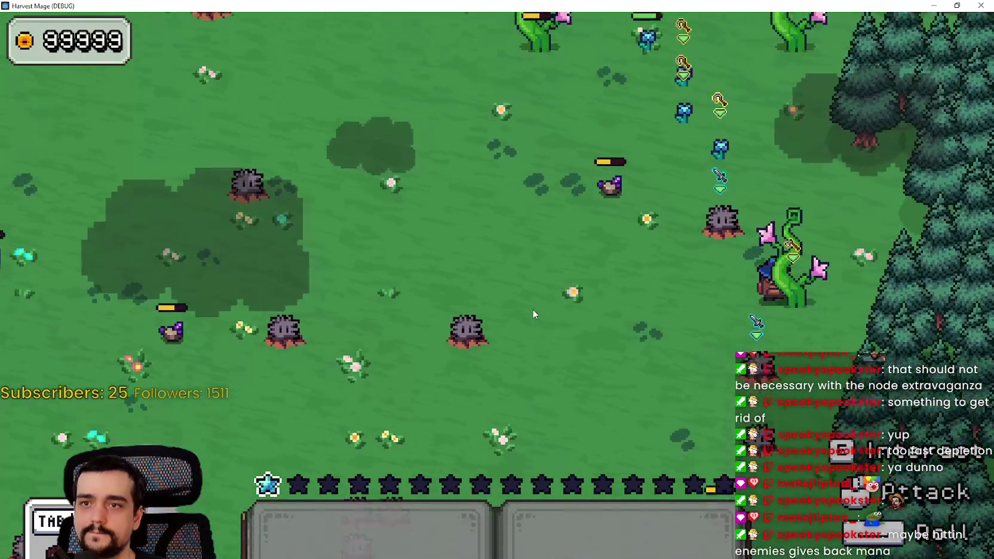
key("a")
key("w")
key("d")
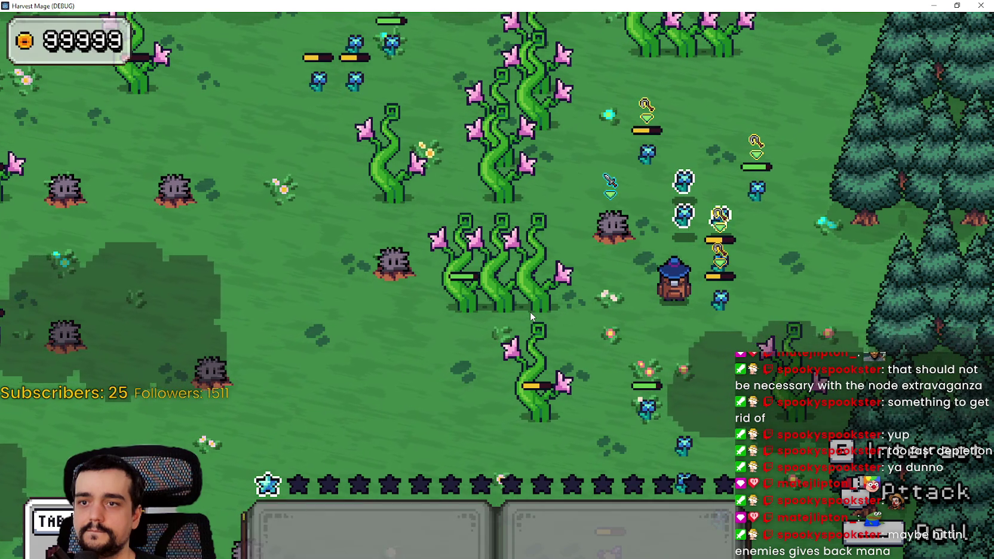
Walk the wizard north and right among the plants, swinging the weapon.
key("w")
key("s")
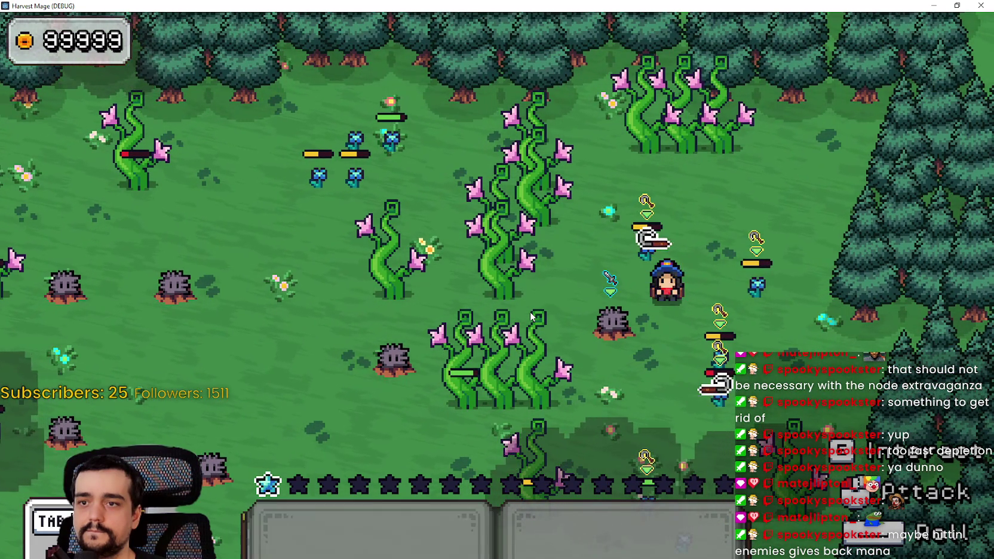
key("d")
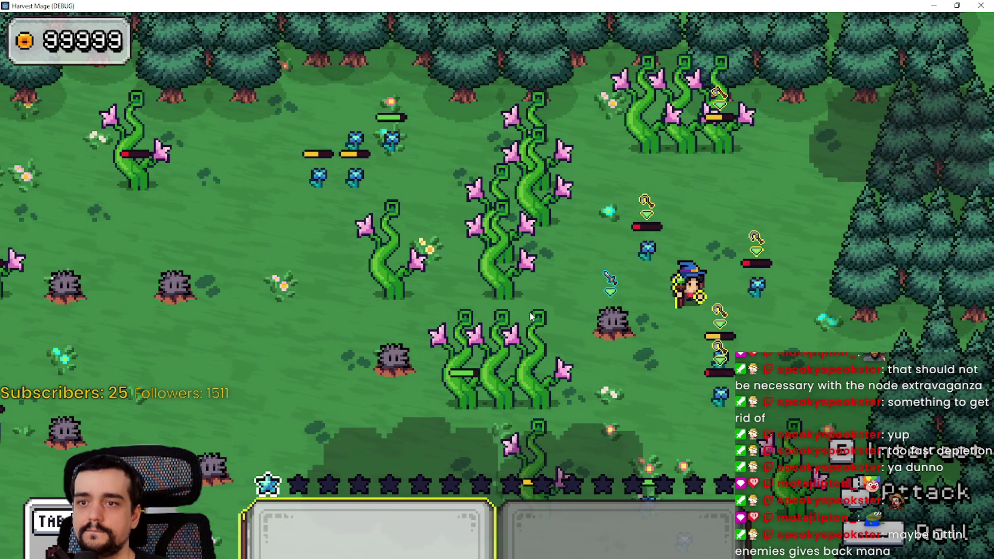
key("w")
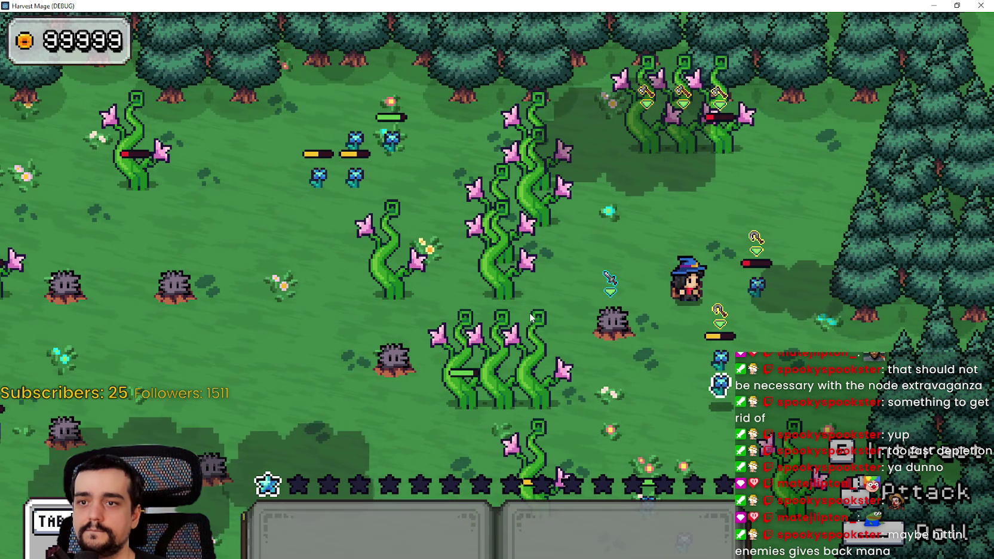
key("s")
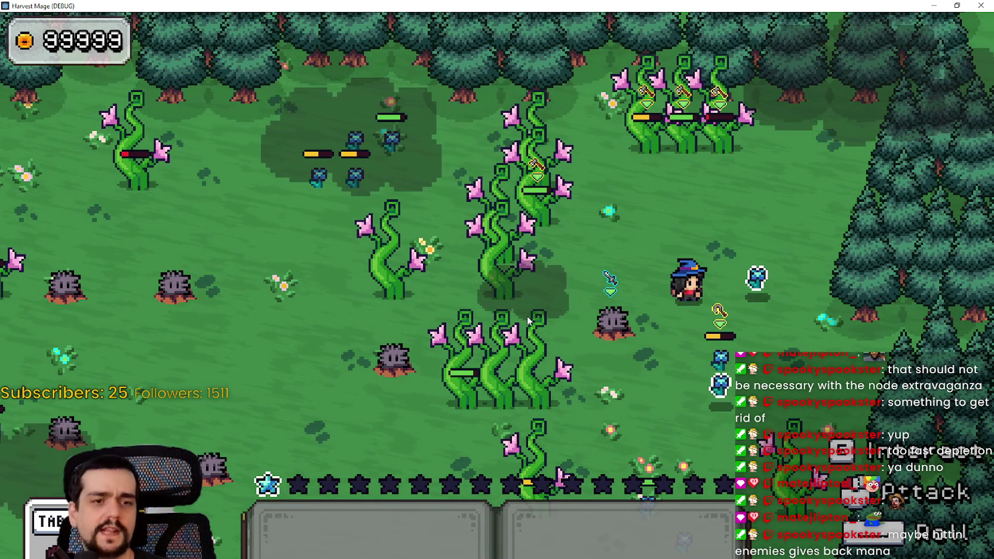
key("s")
key("w")
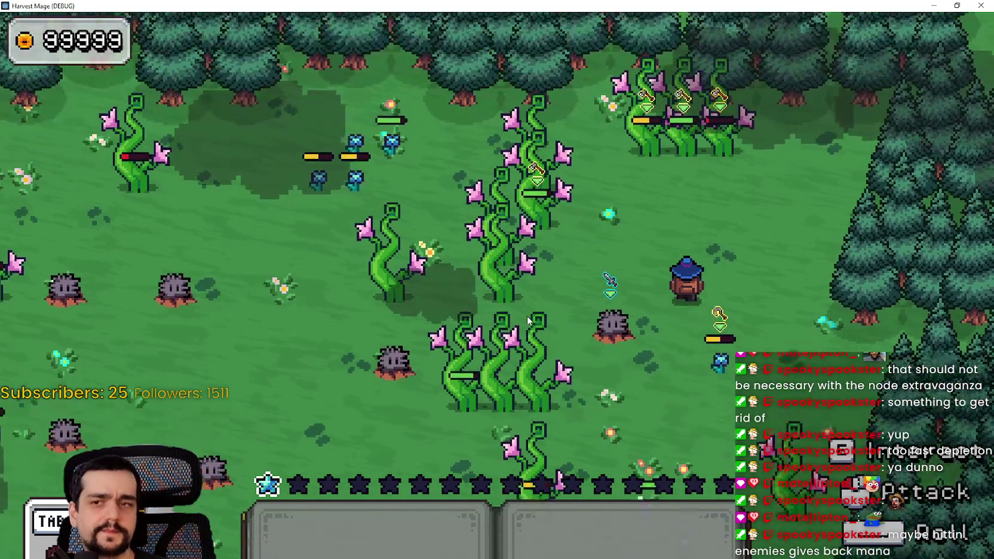
Keep walking down and attacking, then restore the game window to a smaller size.
key("s")
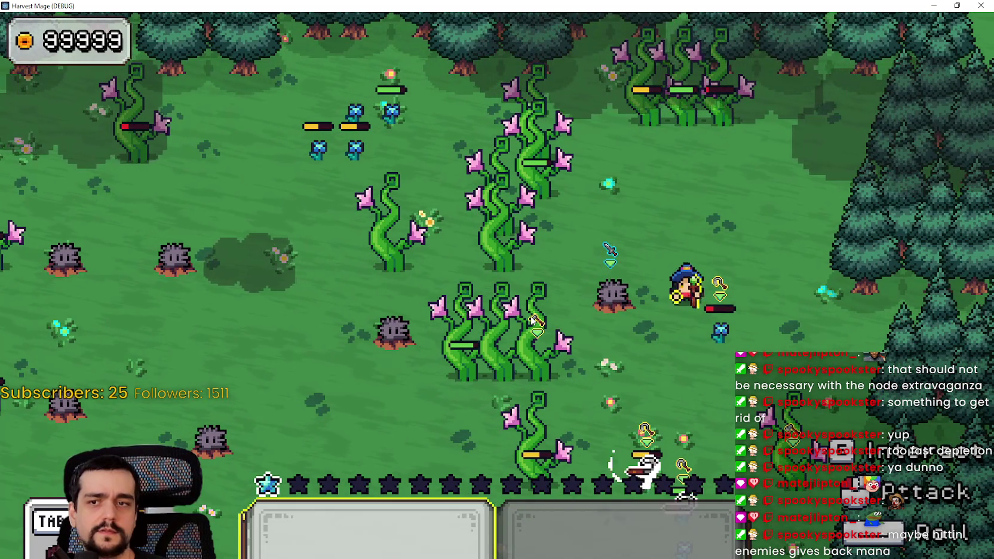
key("s")
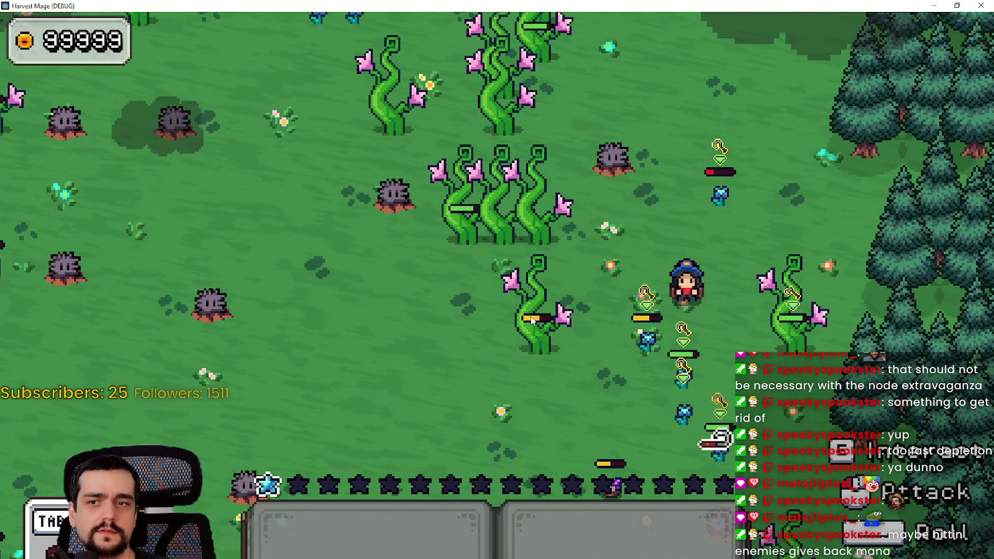
key("s")
key("s")
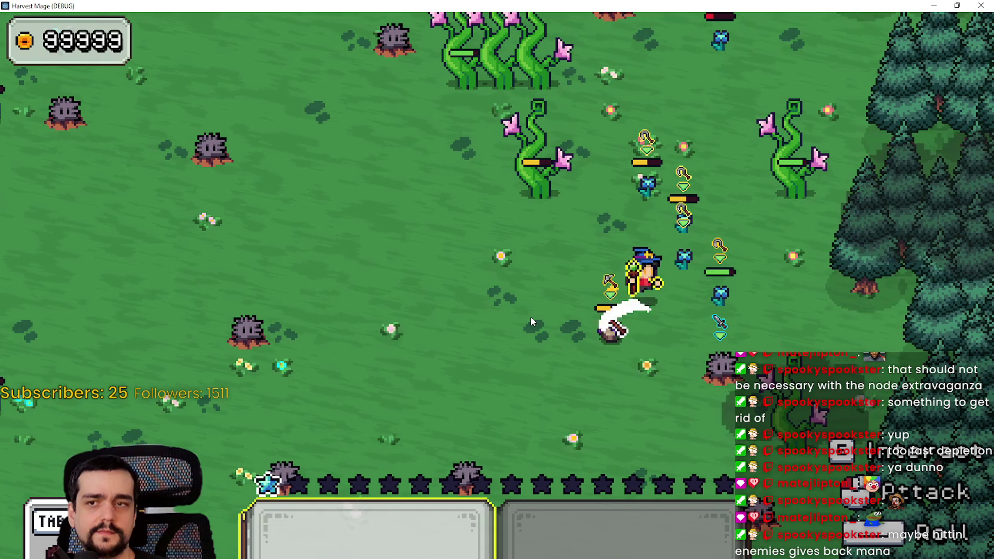
key("s")
key("d")
key("a")
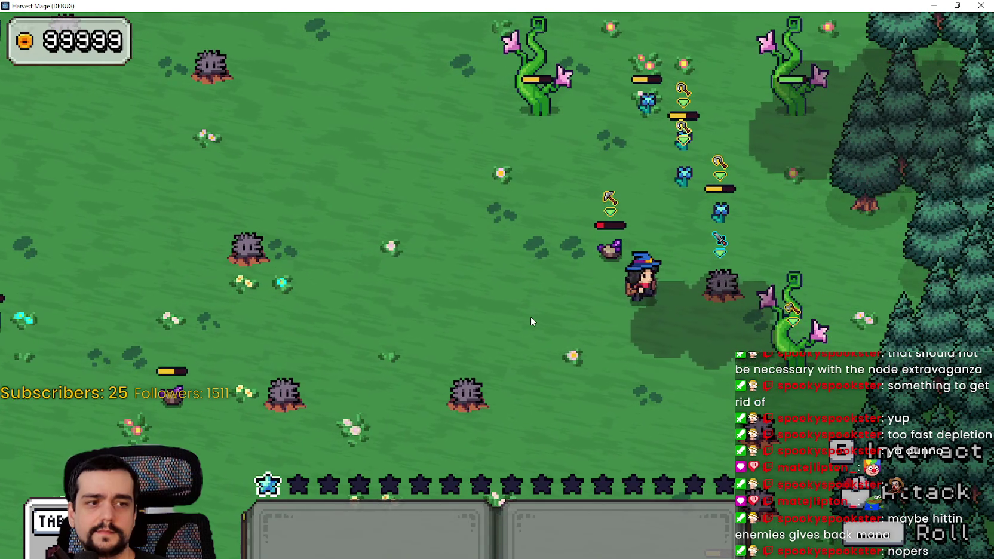
key("w")
key("s")
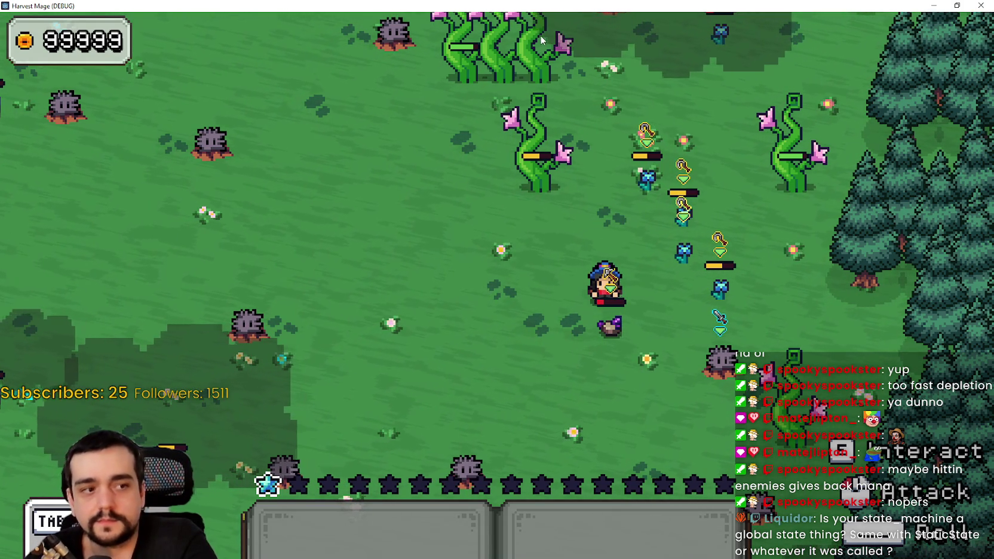
left_click(957, 5)
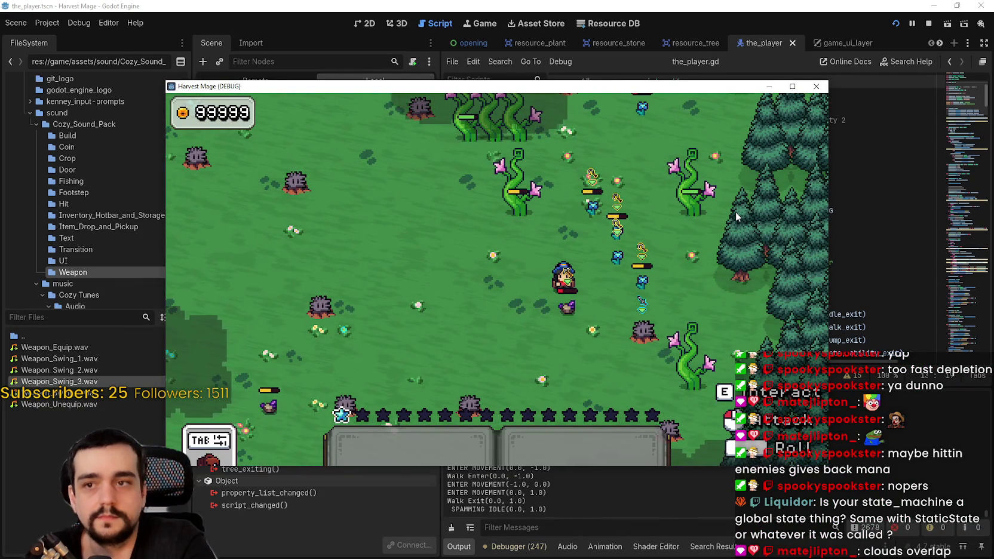
Stop the debug game and widen the script editor at the channeling_timer declaration.
left_click(922, 25)
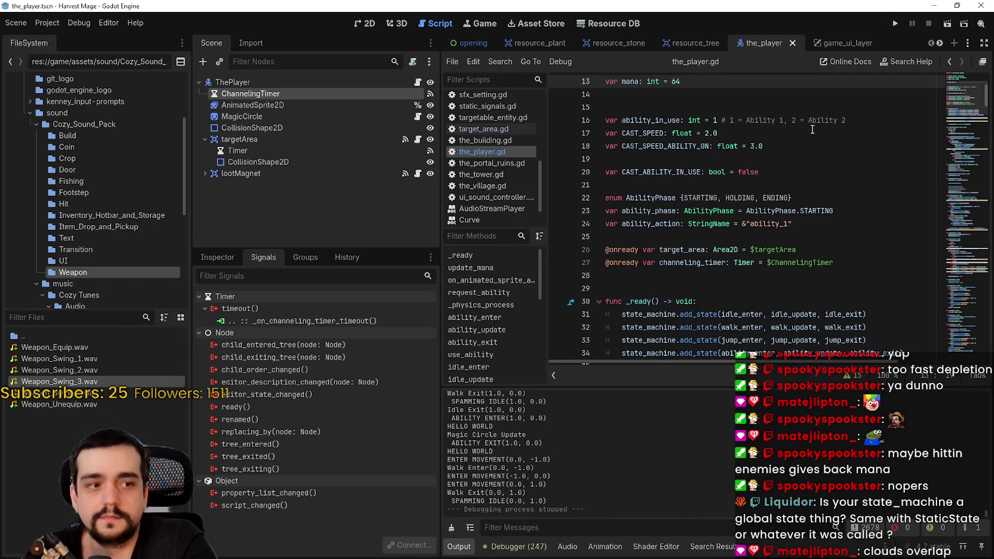
left_click(762, 261)
left_click_drag(440, 253, 381, 253)
left_click(696, 198)
Review the top of the_player.gd around lines 14 to 29.
scroll(696, 228, "up", 2)
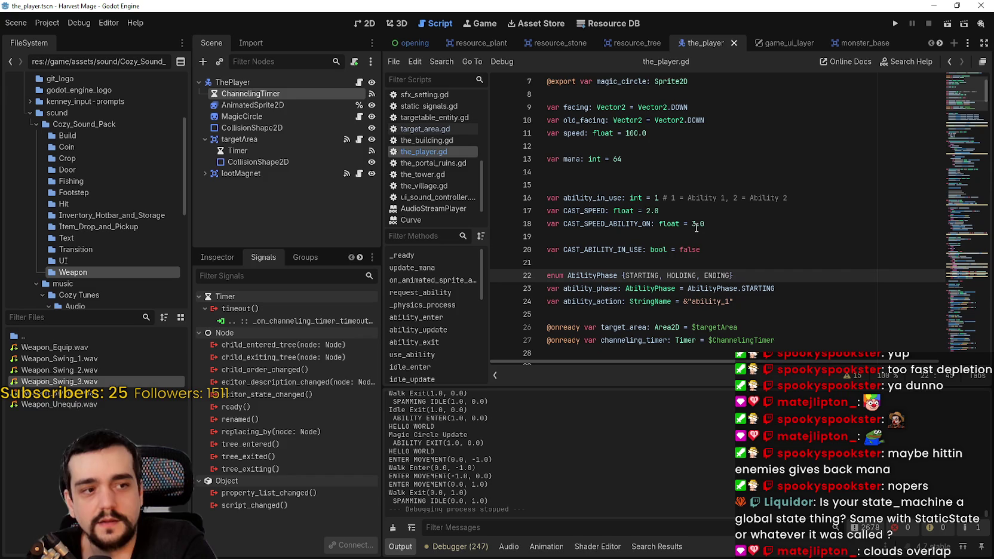
left_click(675, 171)
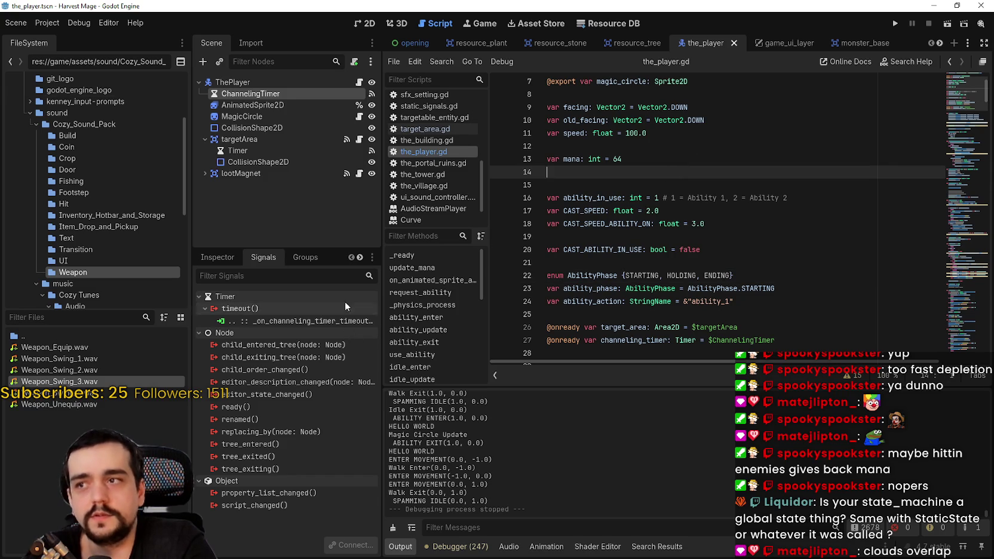
left_click(621, 263)
scroll(622, 251, "down", 5)
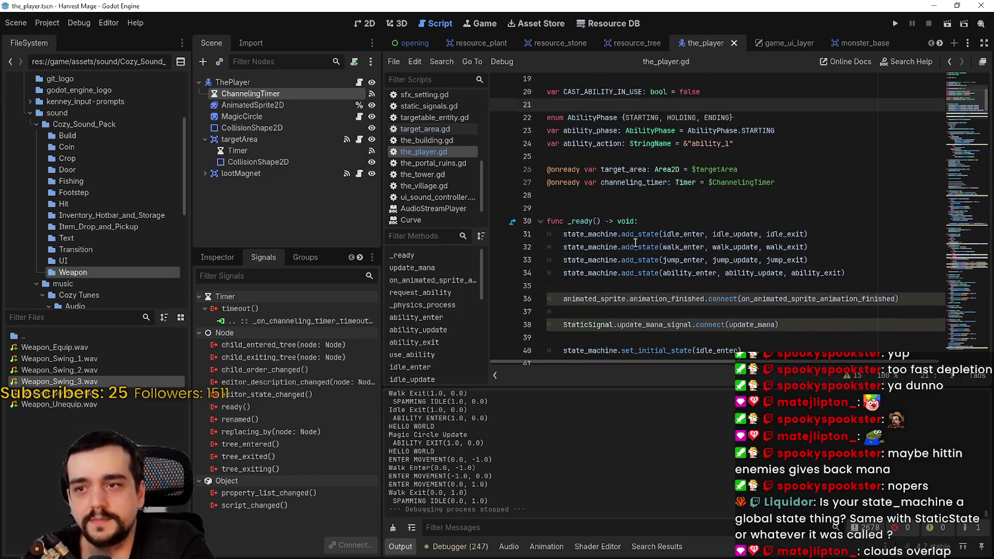
left_click(604, 173)
key("Up")
key("Up")
key("Up")
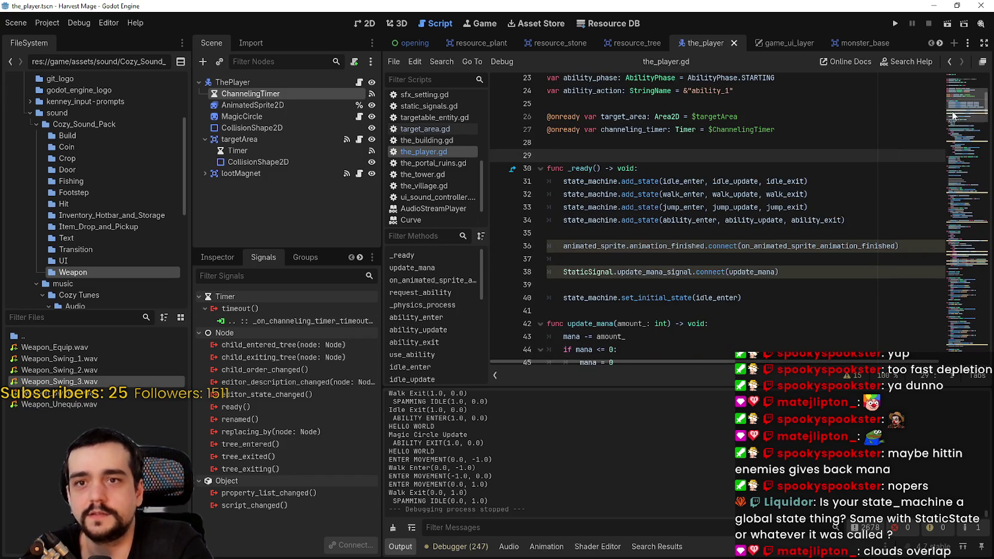
scroll(961, 98, "up", 7)
Jump to around line 105, shrink the output panel, and read down to line 162.
mouse_move(960, 98)
left_mouse_down()
mouse_move(942, 141)
mouse_move(944, 180)
left_mouse_up()
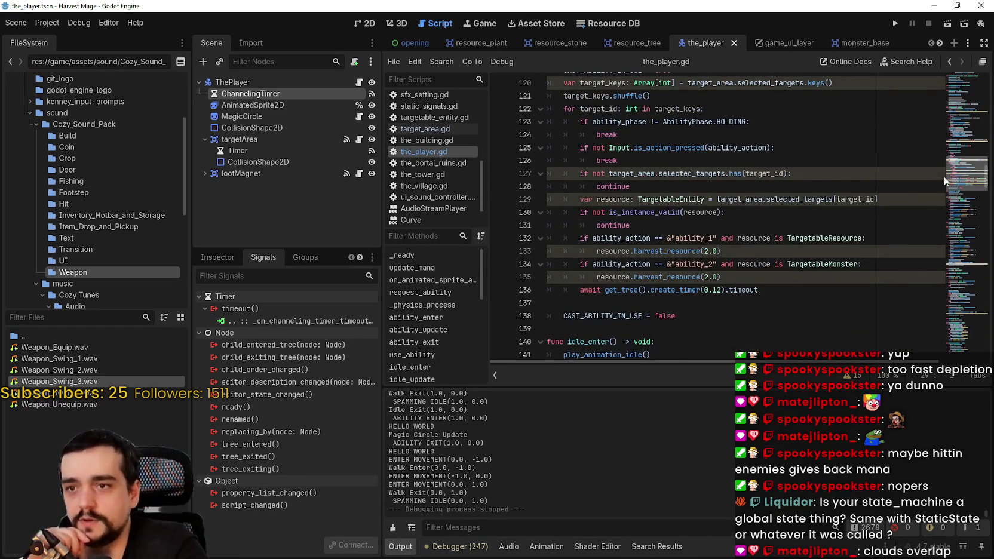
scroll(849, 273, "down", 5)
left_click_drag(804, 389, 803, 465)
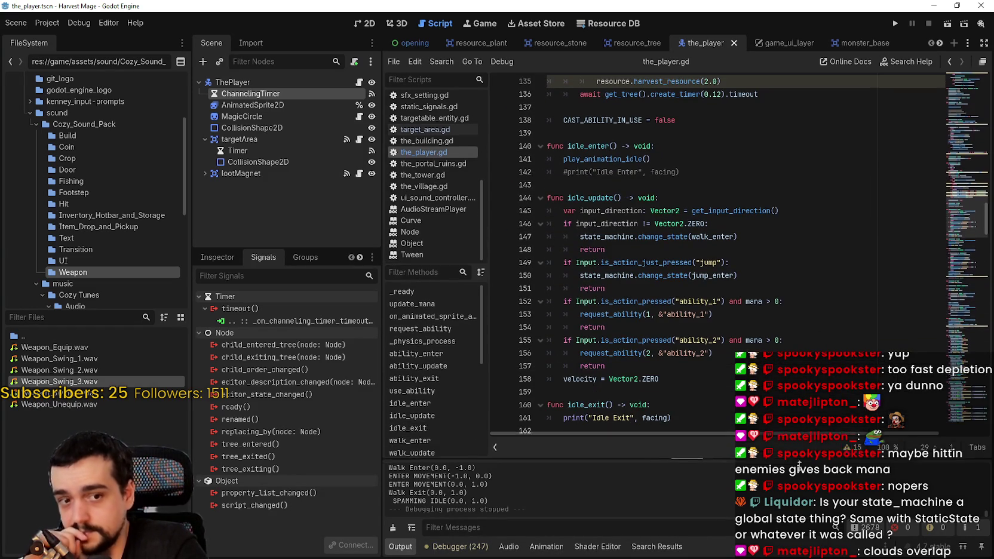
scroll(633, 393, "down", 5)
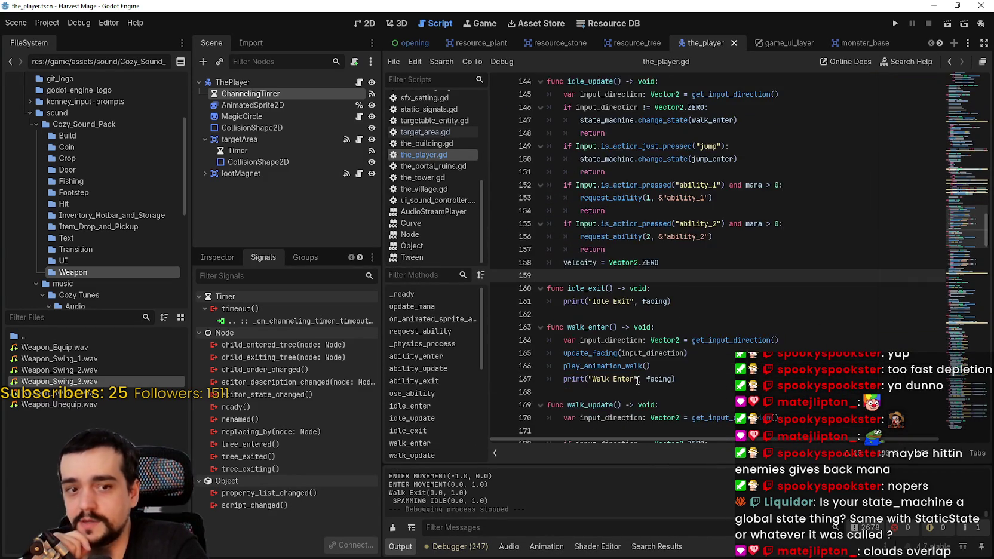
left_click(664, 240)
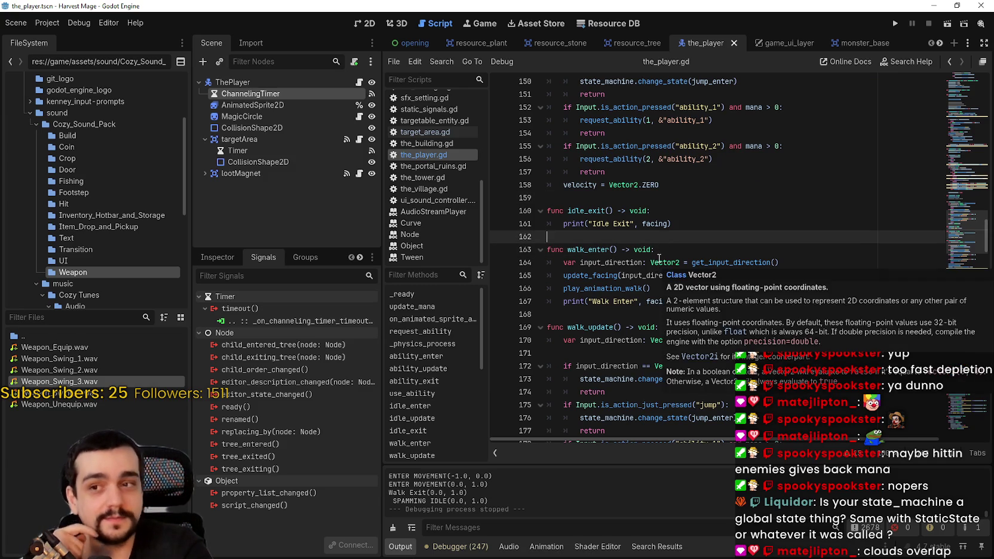
Scroll further down through the script to line 202 in jump_enter.
scroll(633, 258, "up", 2)
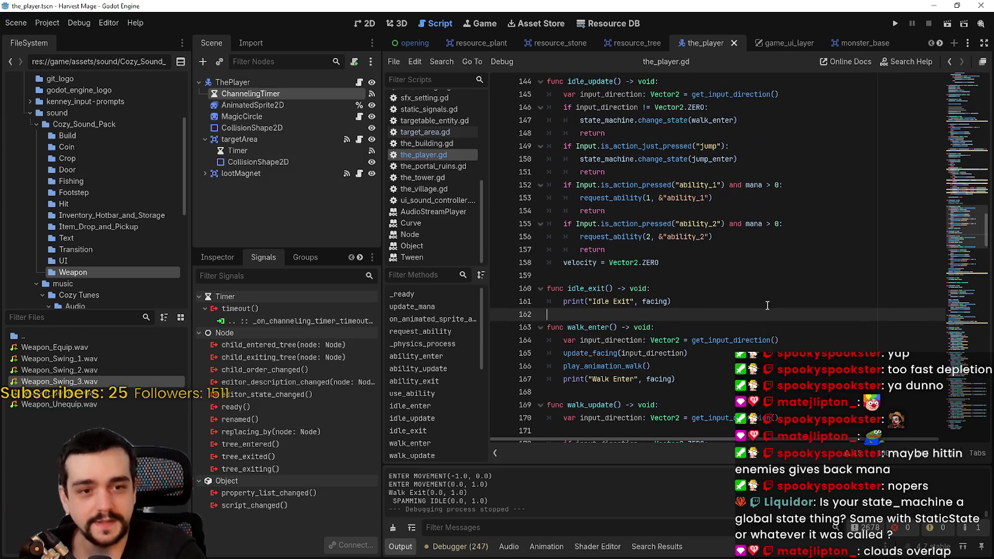
scroll(767, 307, "down", 3)
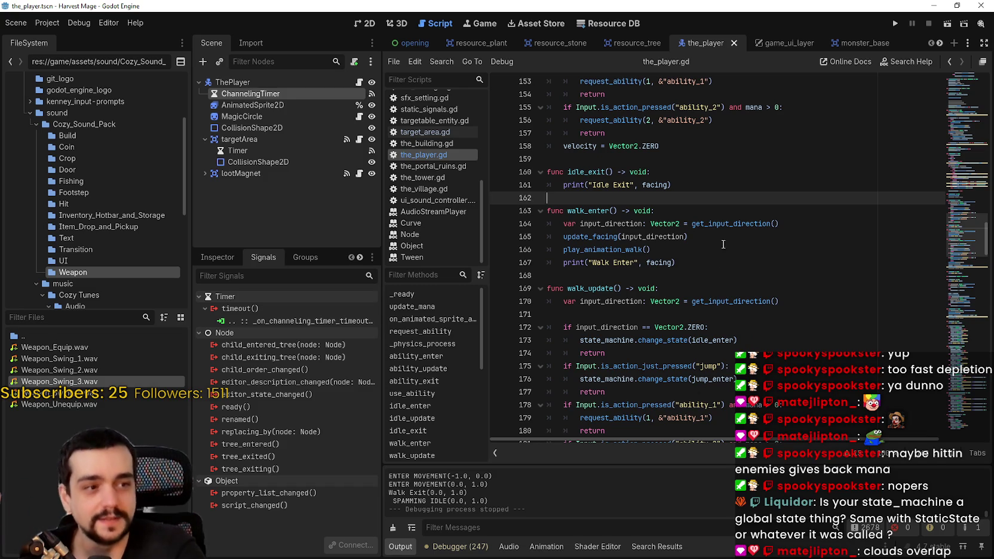
scroll(689, 249, "down", 3)
scroll(689, 249, "down", 6)
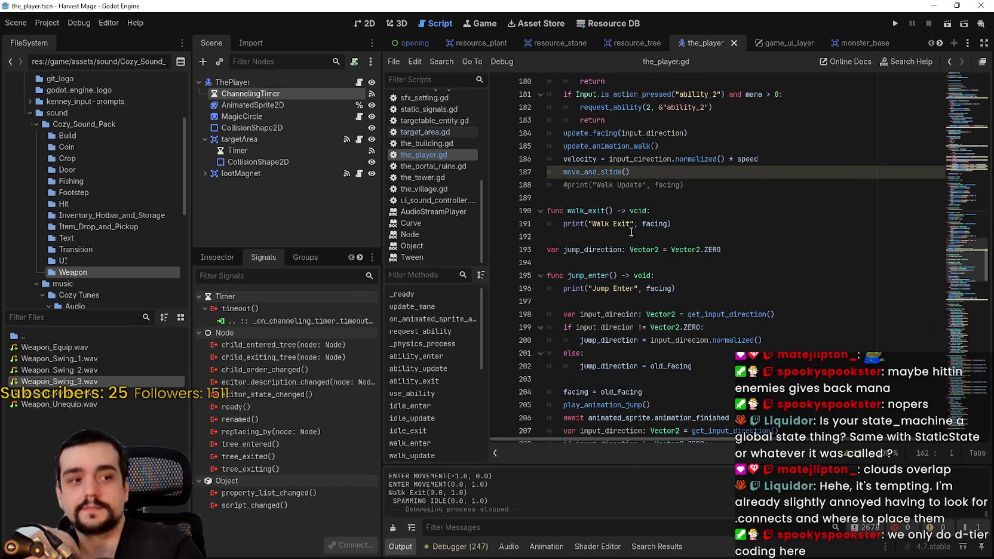
scroll(625, 246, "down", 3)
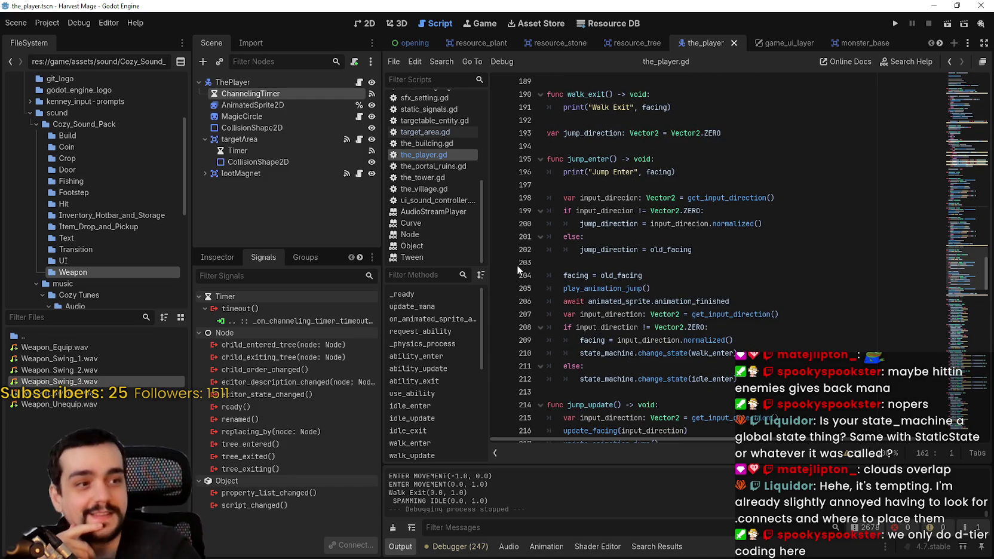
left_click(631, 250)
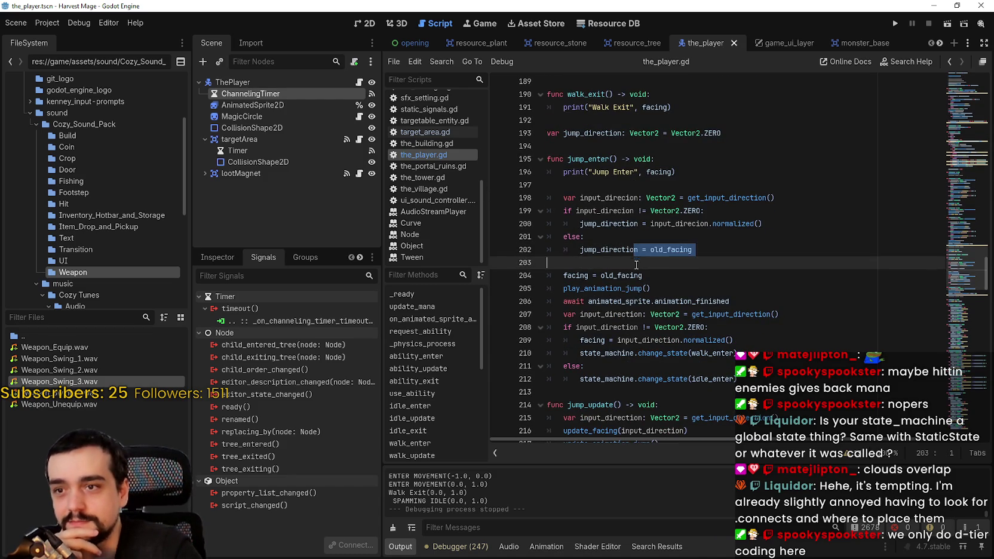
scroll(630, 251, "down", 8)
mouse_move(953, 315)
left_mouse_down()
mouse_move(959, 119)
mouse_move(974, 400)
left_mouse_up()
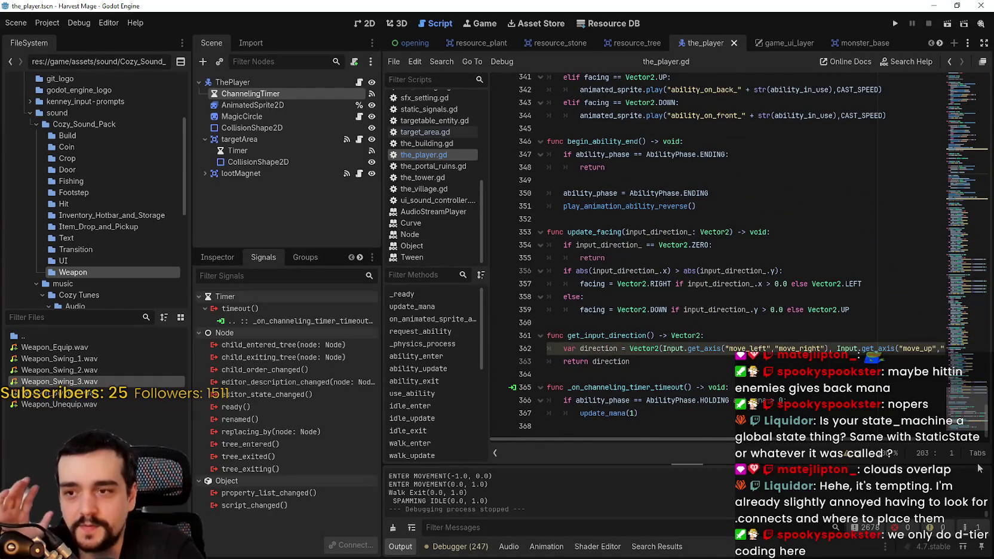
scroll(737, 462, "right", 2)
scroll(677, 433, "left", 5)
mouse_move(968, 428)
left_mouse_down()
mouse_move(938, 303)
mouse_move(935, 220)
mouse_move(958, 84)
mouse_move(972, 360)
mouse_move(957, 261)
left_mouse_up()
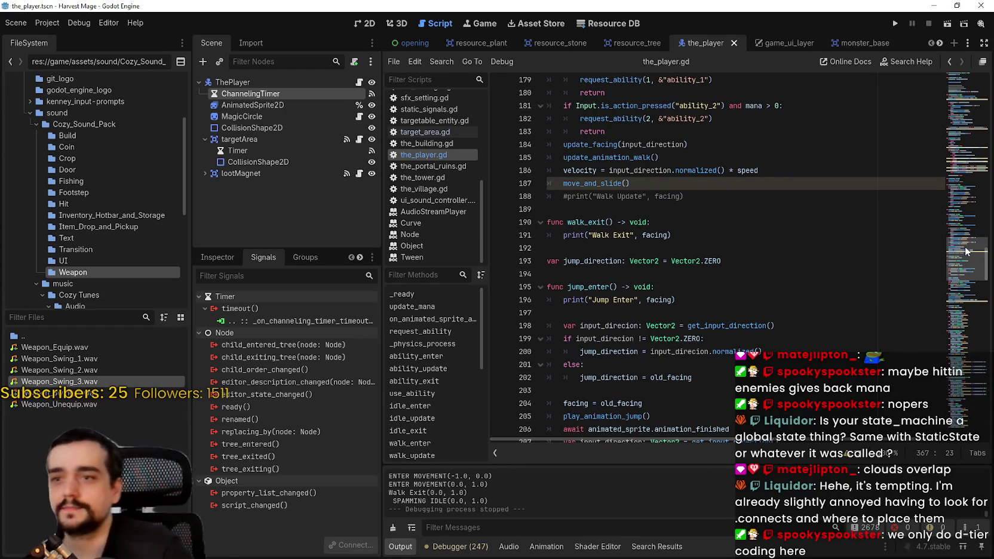
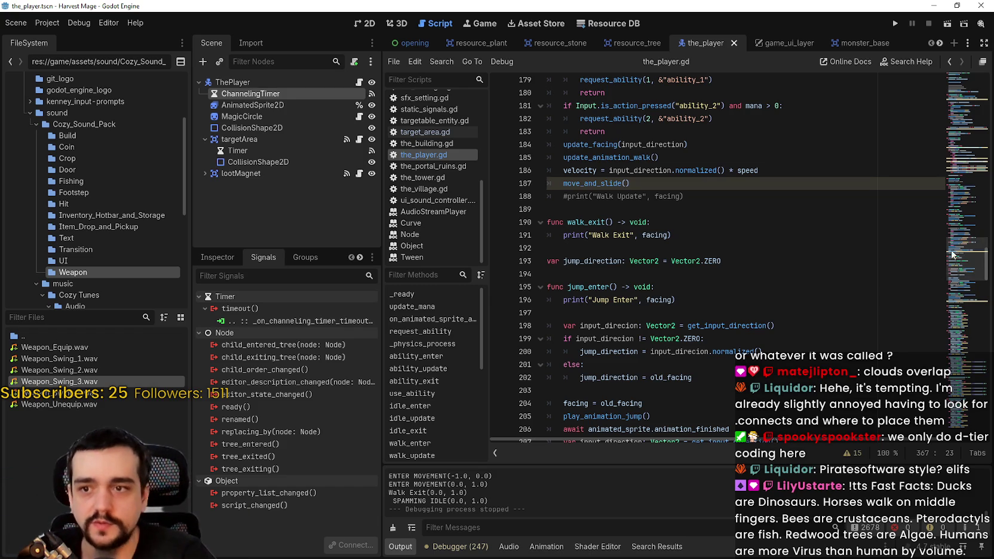
Select the update_mana function in the player script.
left_click(690, 390)
left_click(960, 153)
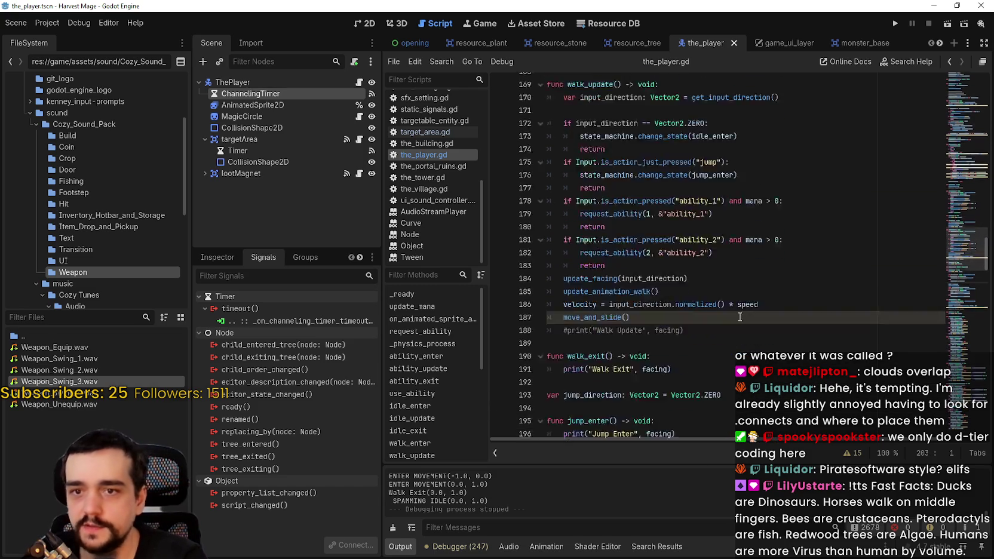
mouse_move(960, 152)
left_mouse_down()
mouse_move(960, 94)
mouse_move(953, 423)
mouse_move(934, 150)
mouse_move(953, 99)
left_mouse_up()
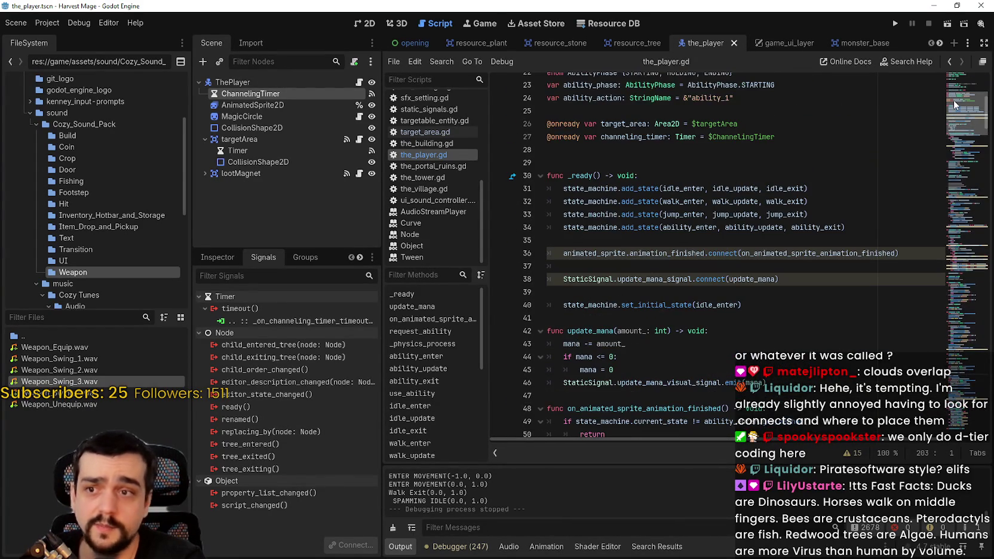
mouse_move(767, 382)
left_mouse_down()
mouse_move(687, 375)
mouse_move(534, 332)
left_mouse_up()
scroll(734, 332, "down", 2)
left_click_drag(794, 306, 529, 266)
left_click_drag(767, 304, 541, 262)
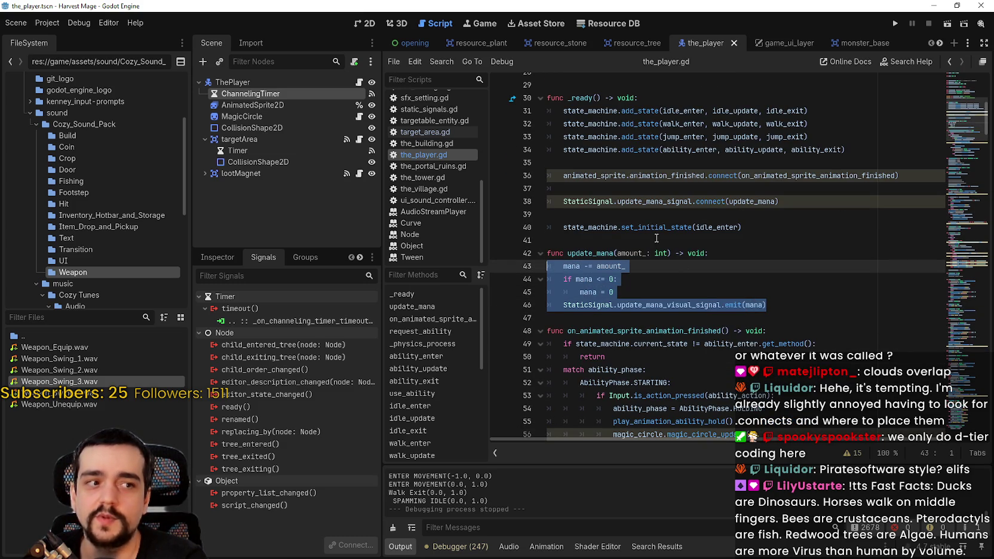
double_click(607, 253)
mouse_move(615, 253)
left_mouse_down()
mouse_move(657, 286)
mouse_move(794, 307)
mouse_move(561, 265)
mouse_move(546, 253)
left_mouse_up()
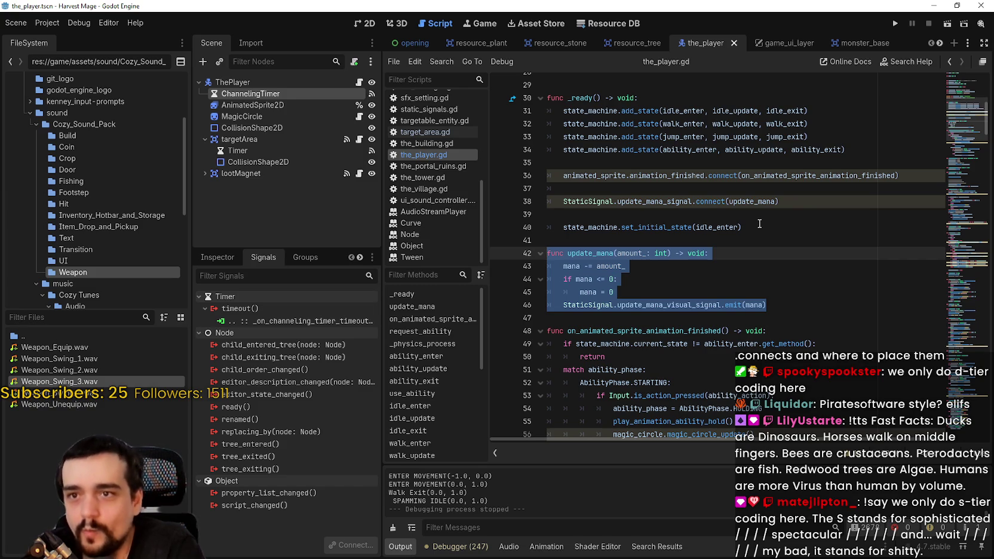
Look up the CallableStateMachine definition, then return to the player script.
scroll(690, 253, "up", 3)
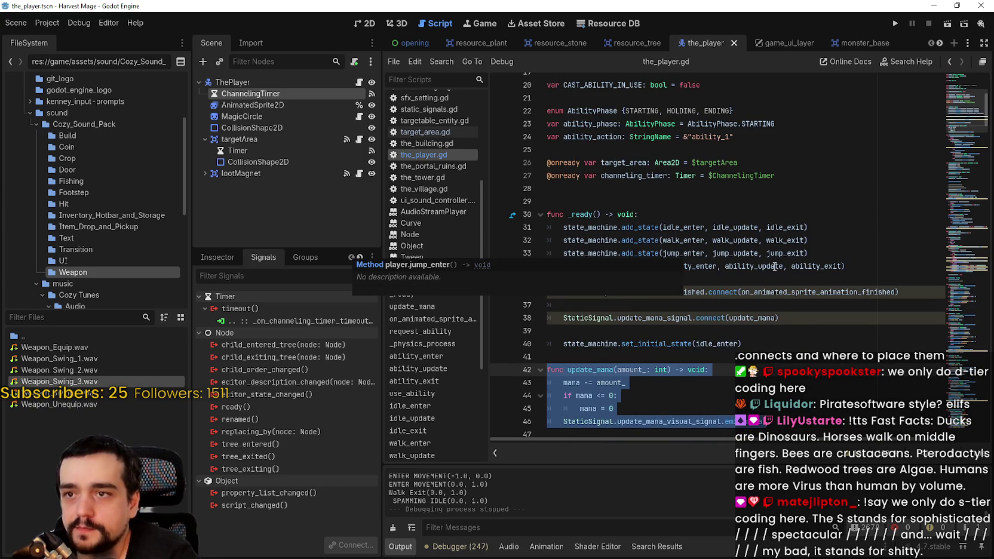
scroll(795, 300, "up", 2)
scroll(795, 300, "up", 2)
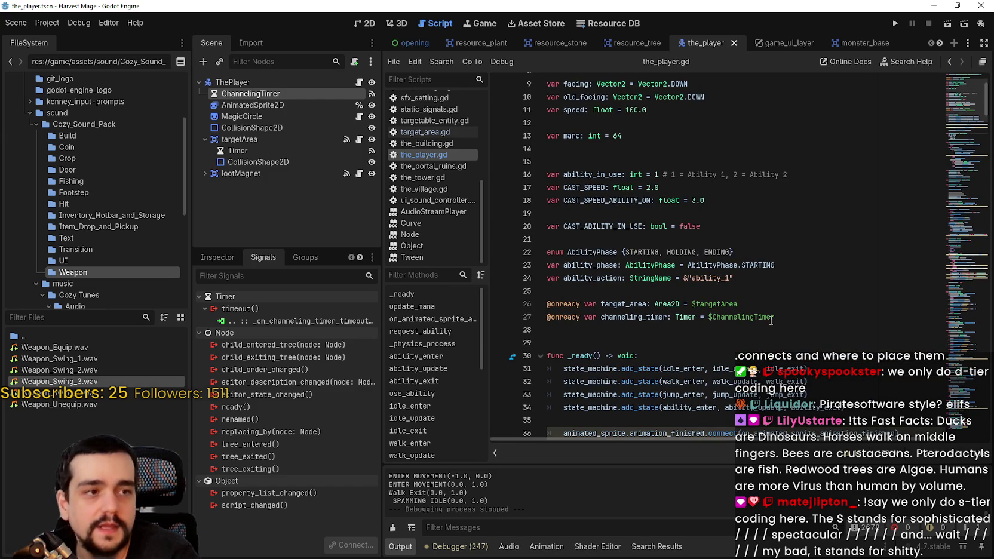
scroll(767, 315, "up", 2)
left_click(716, 252)
scroll(720, 263, "up", 1)
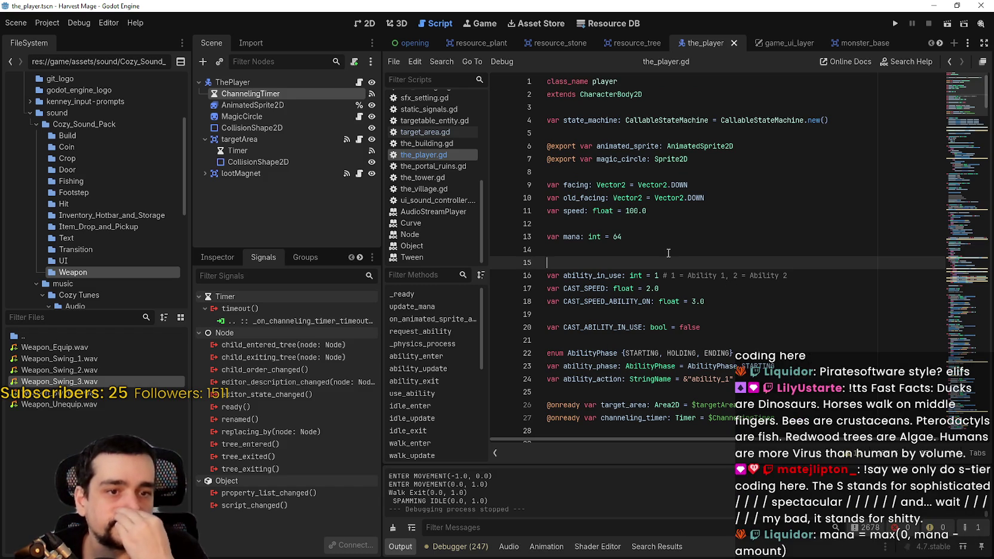
right_click(693, 122)
left_click(740, 287)
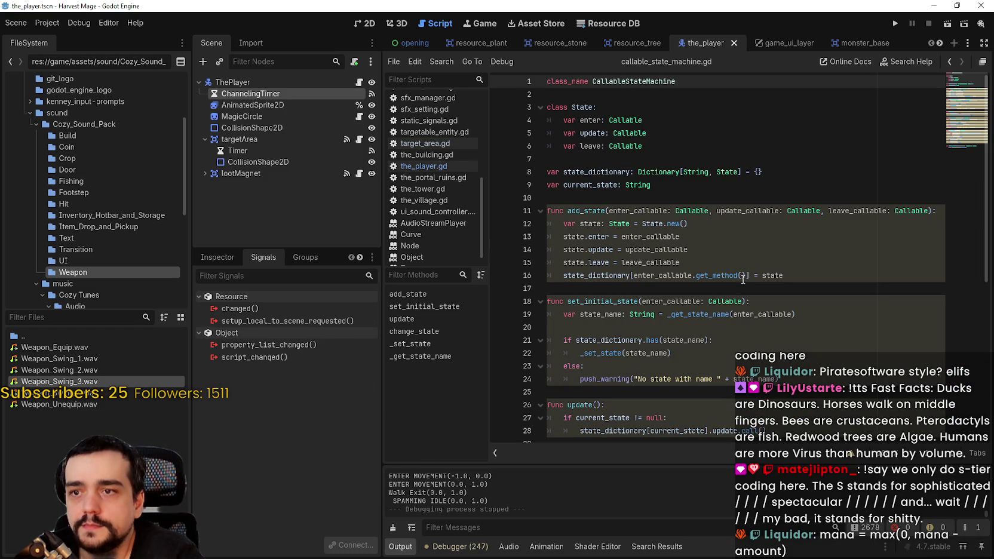
scroll(744, 279, "down", 7)
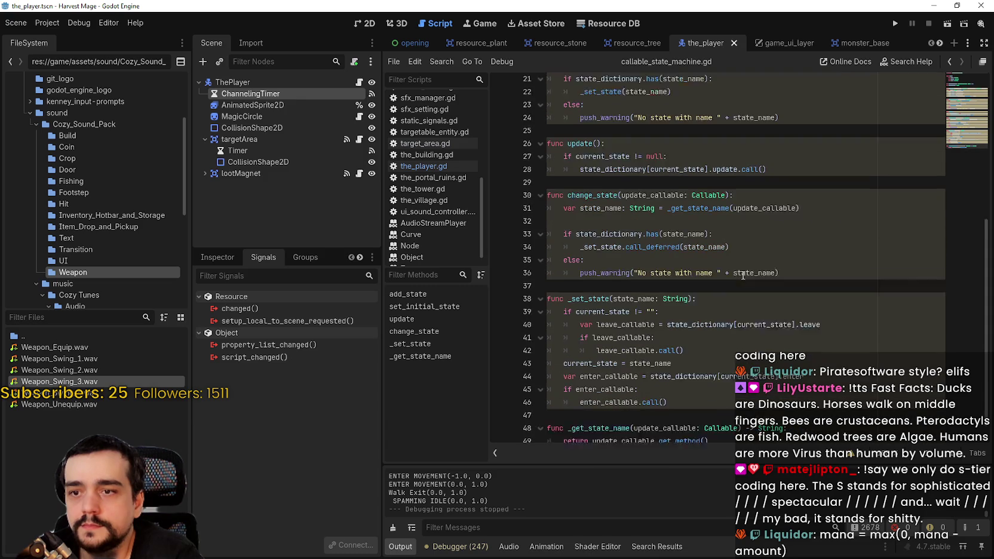
scroll(743, 276, "up", 7)
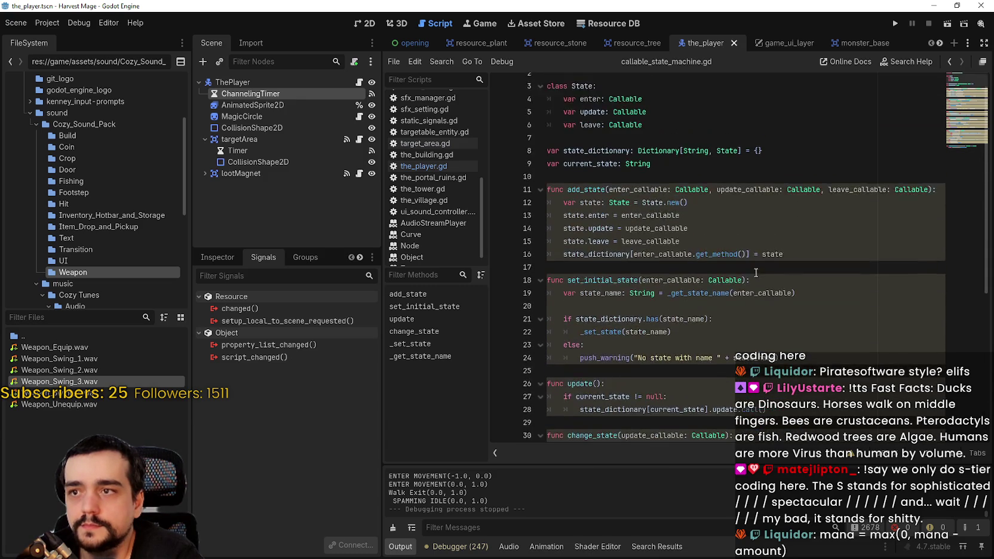
left_click(434, 167)
Add the line mana = max(0, mana - amount_) inside update_mana.
left_click(693, 251)
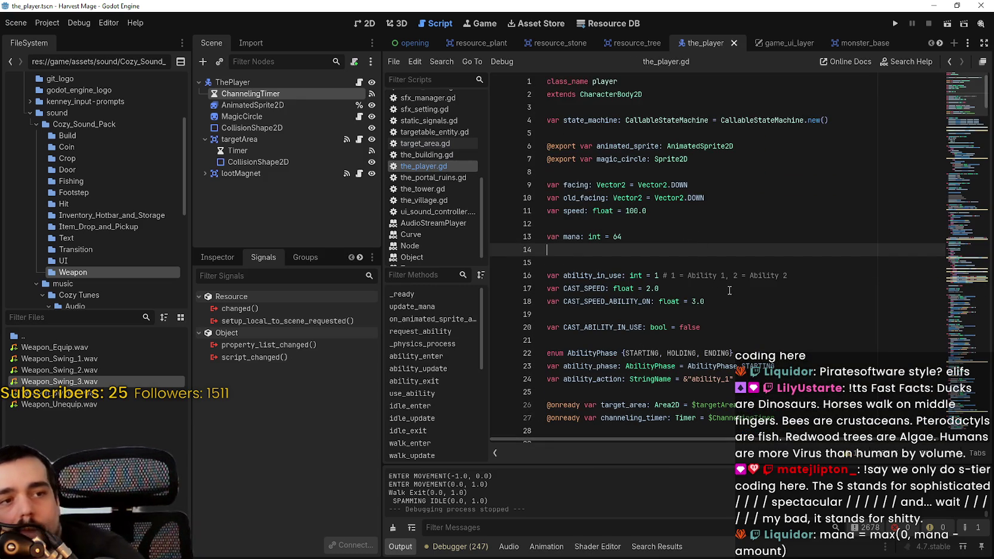
scroll(676, 290, "down", 10)
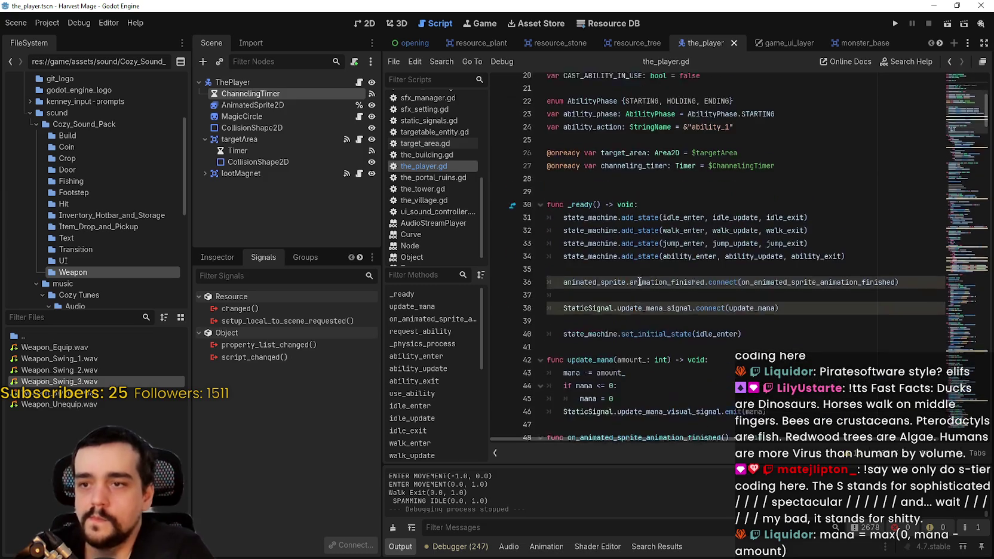
scroll(639, 281, "down", 1)
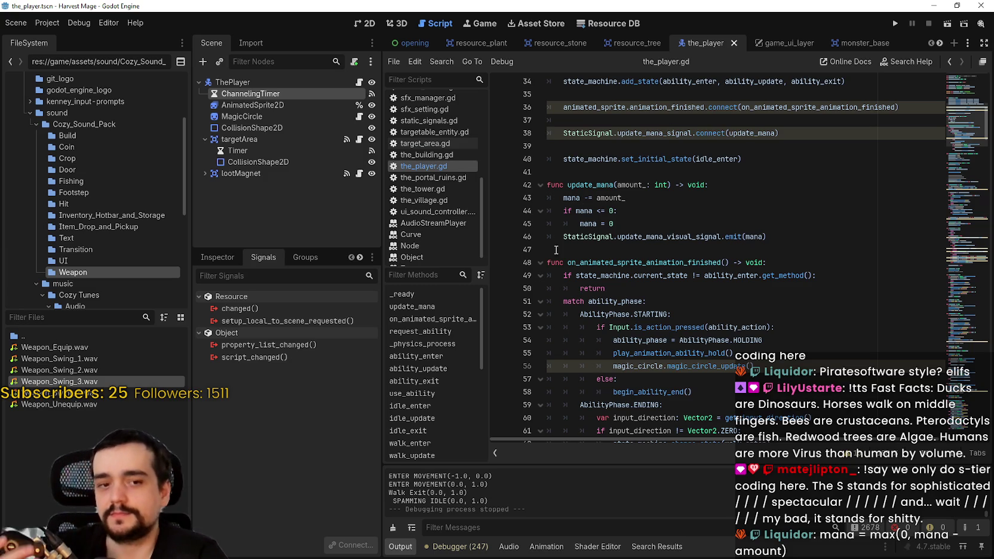
left_click(646, 226)
key("Return")
key("BackSpace")
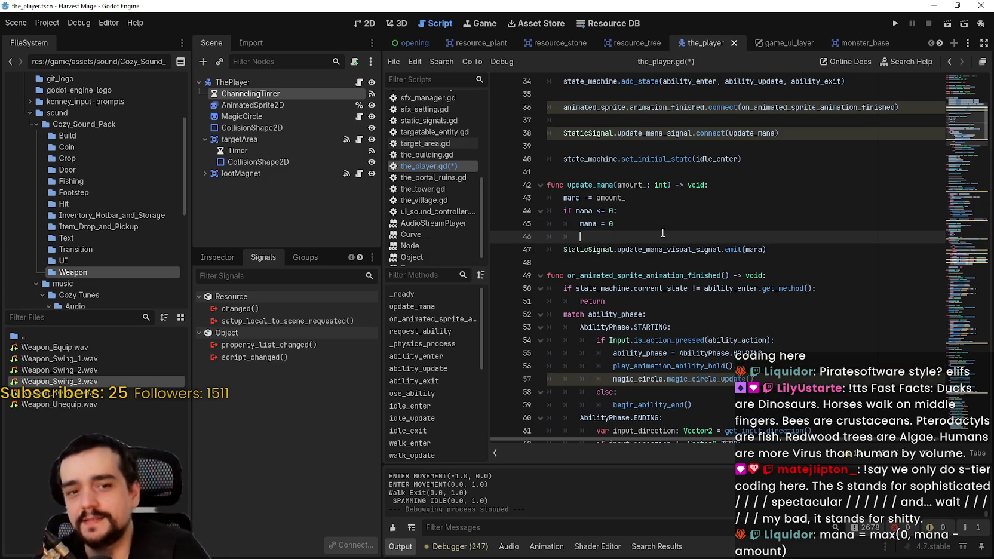
type("mana = max(")
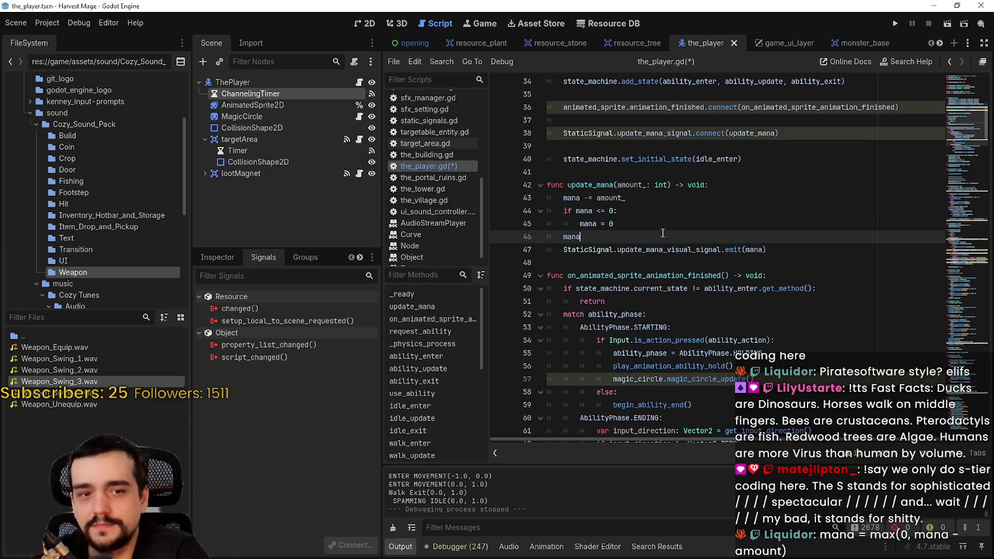
type("0,")
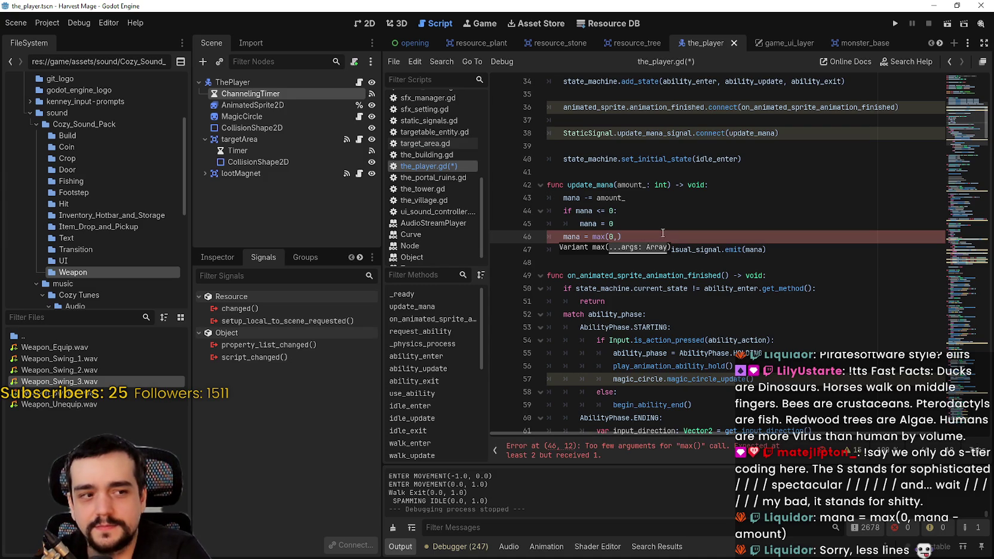
type(" mana -")
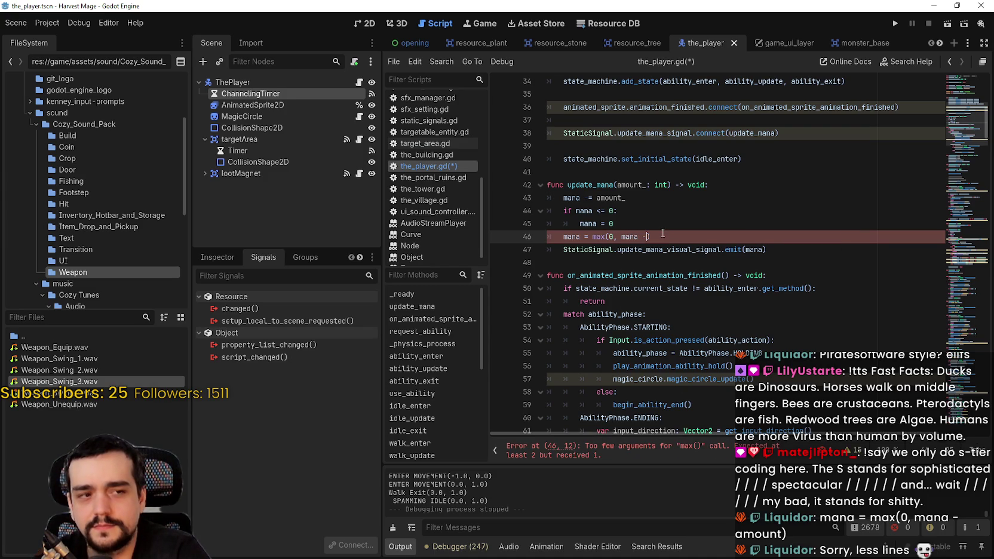
type(" amount")
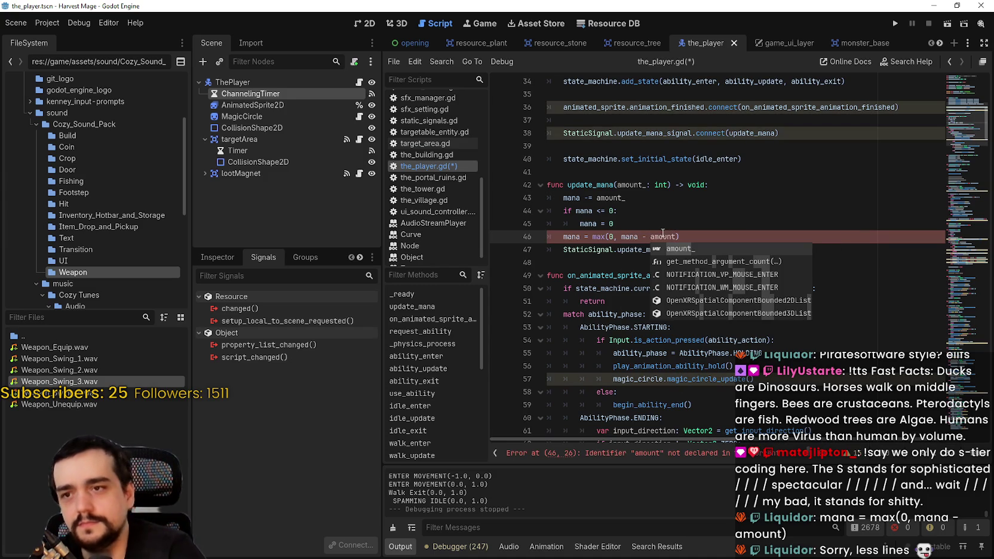
key("Return")
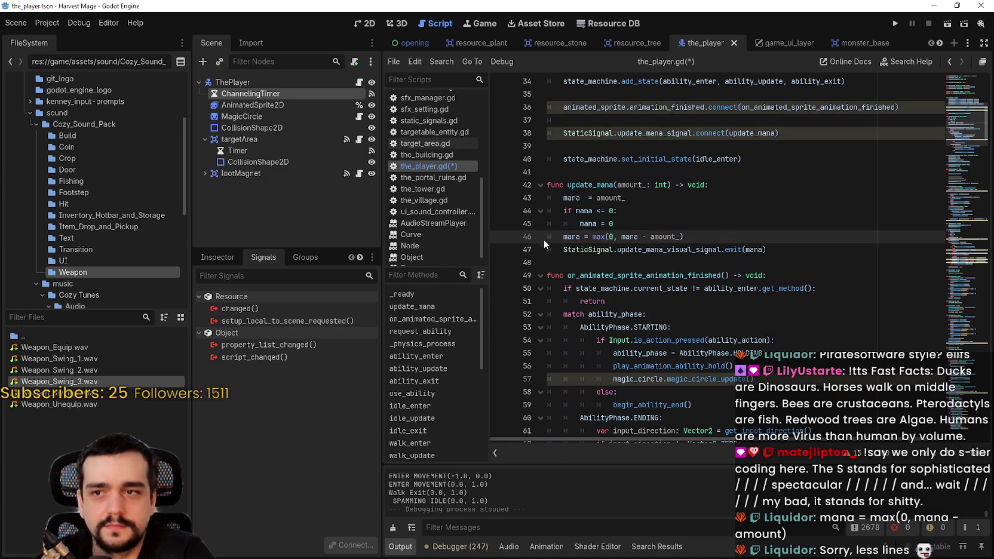
Comment out the three old subtract-and-check lines with # and save the script.
left_click(551, 223)
key("Right")
type("#")
key("Up")
key("Left")
type("#")
key("Up")
key("Left")
type("#")
left_click(570, 225)
key("ctrl+s")
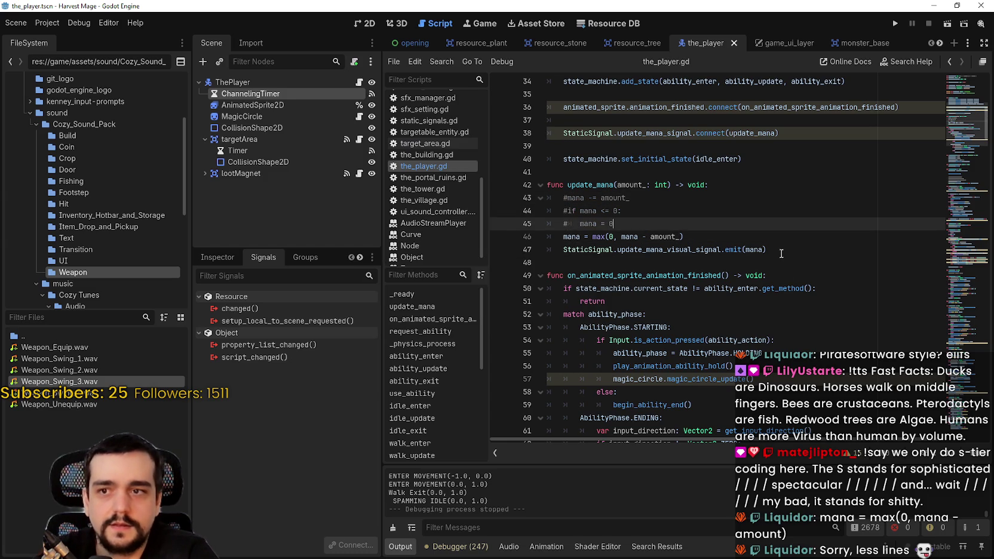
Check the max documentation popup below update_mana, then dismiss it.
left_click(777, 250)
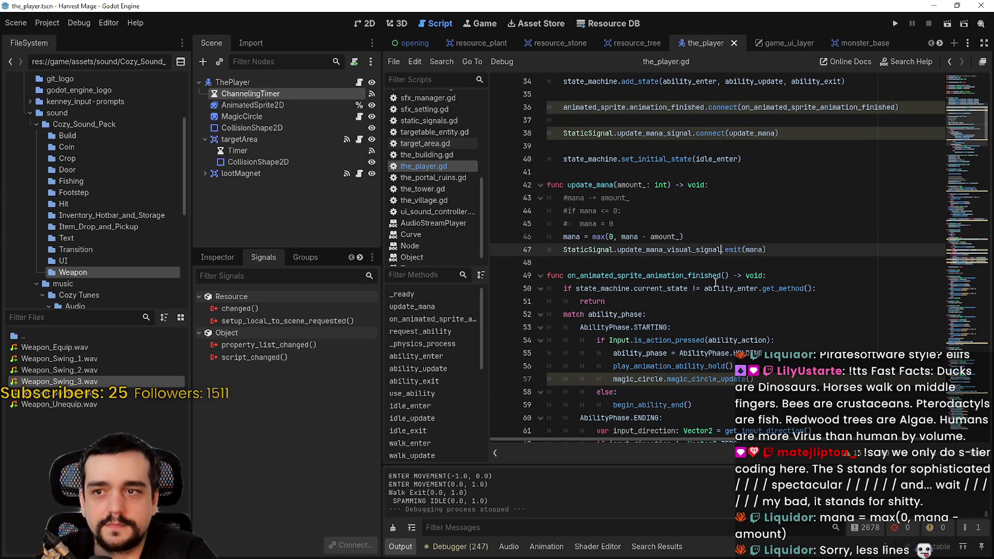
left_click(619, 267)
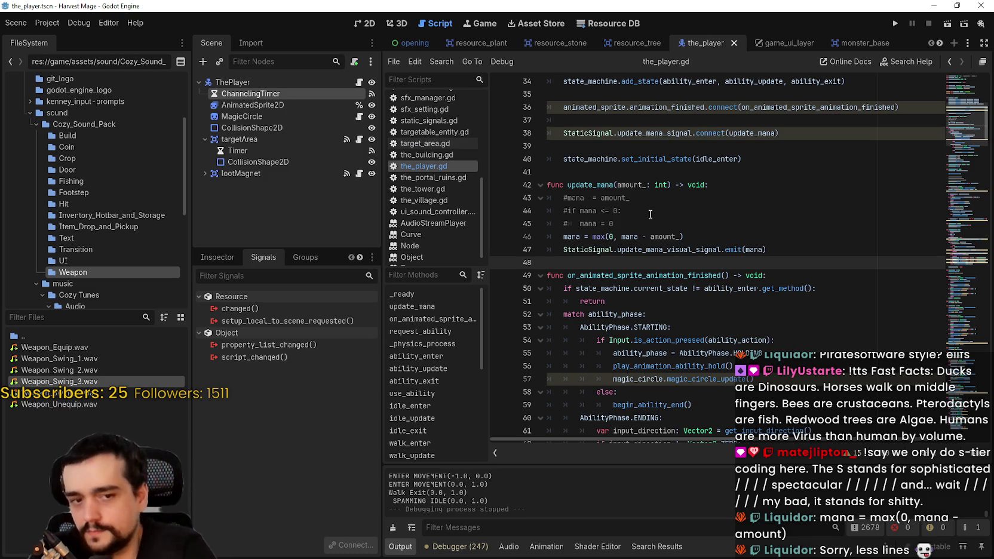
mouse_move(604, 240)
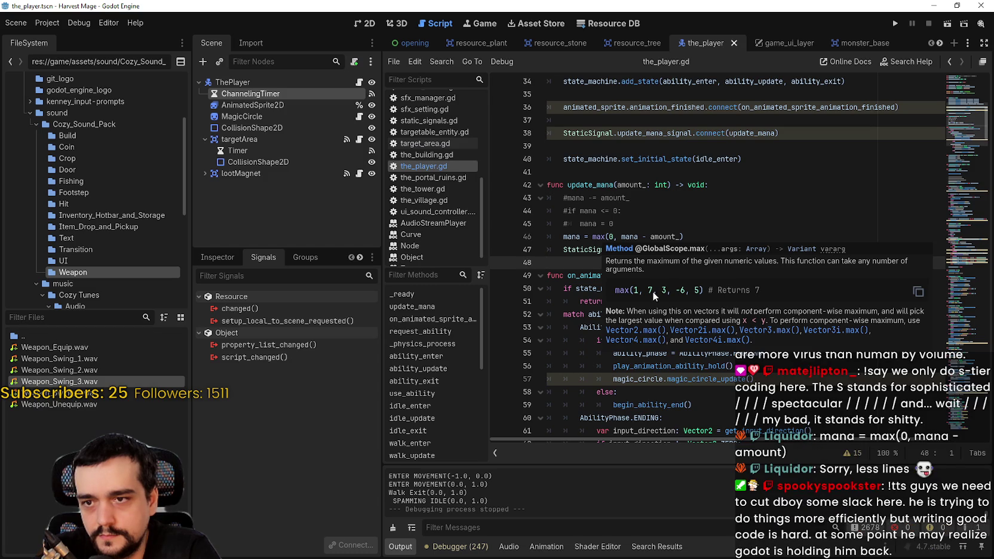
left_click(657, 224)
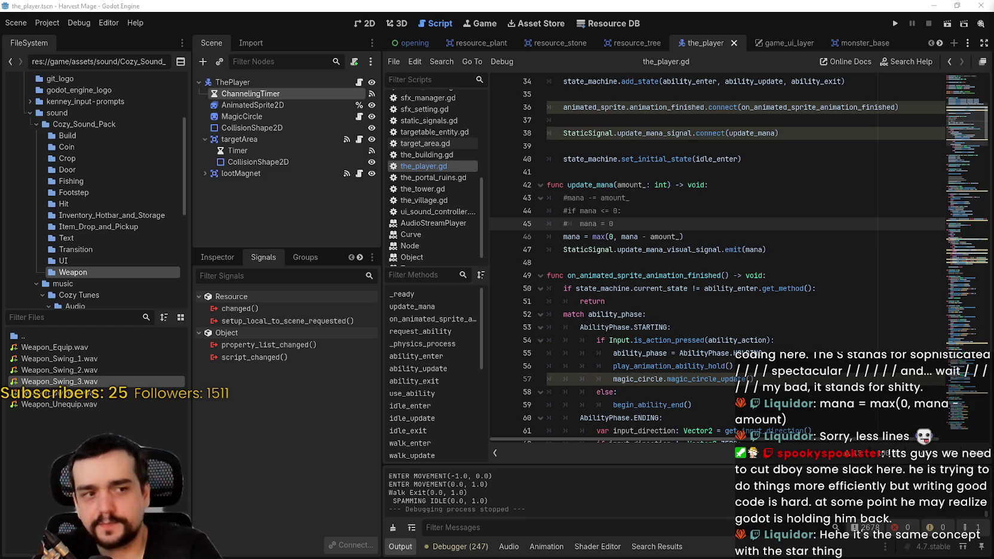
Scroll down through the animation-finished handler toward the script's end.
left_click(695, 263)
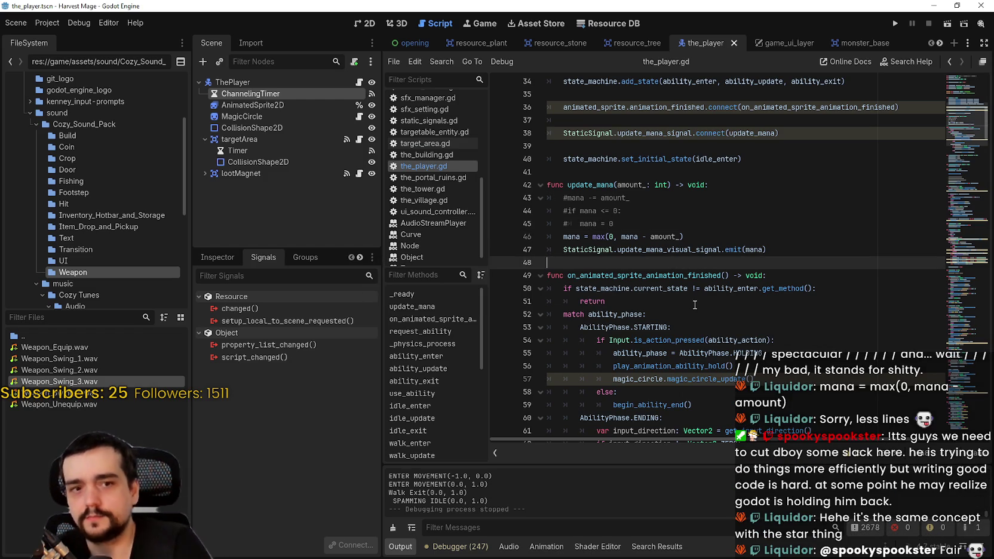
scroll(695, 305, "down", 3)
left_click(666, 237)
left_click(715, 251)
left_click(728, 275)
scroll(715, 257, "down", 2)
mouse_move(715, 257)
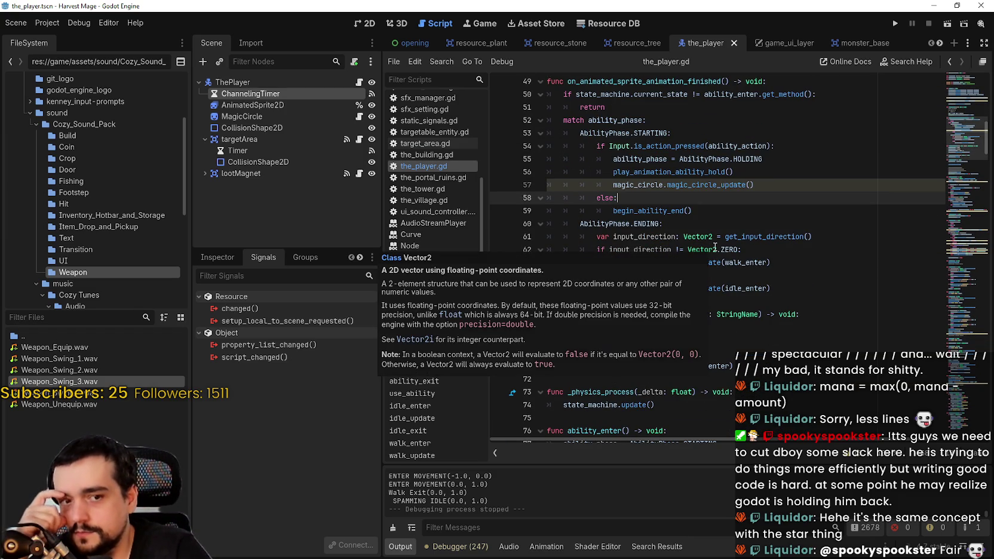
scroll(741, 262, "down", 3)
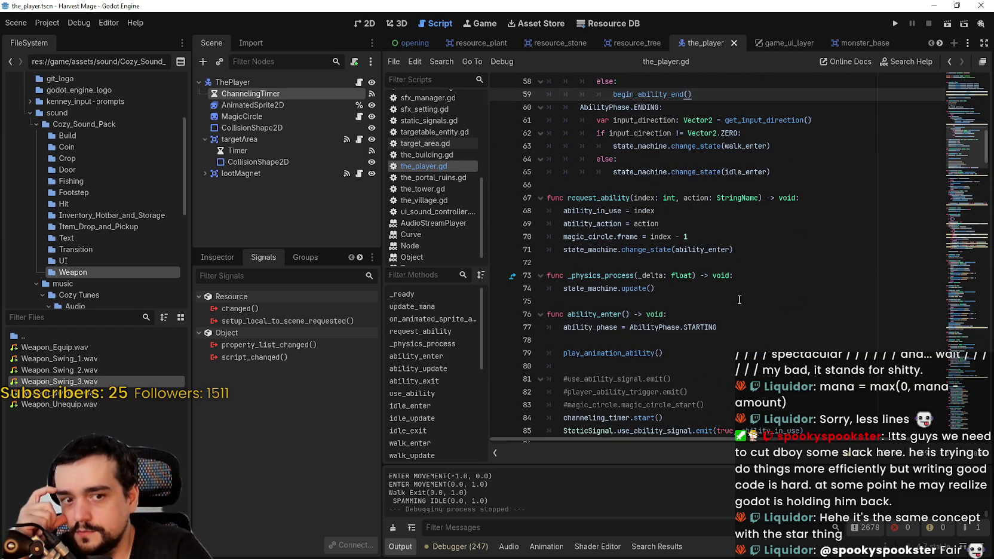
left_click(742, 263)
Continue past ability_enter to _on_channeling_timer_timeout, which calls update_mana(1).
scroll(743, 275, "down", 2)
left_click(746, 288)
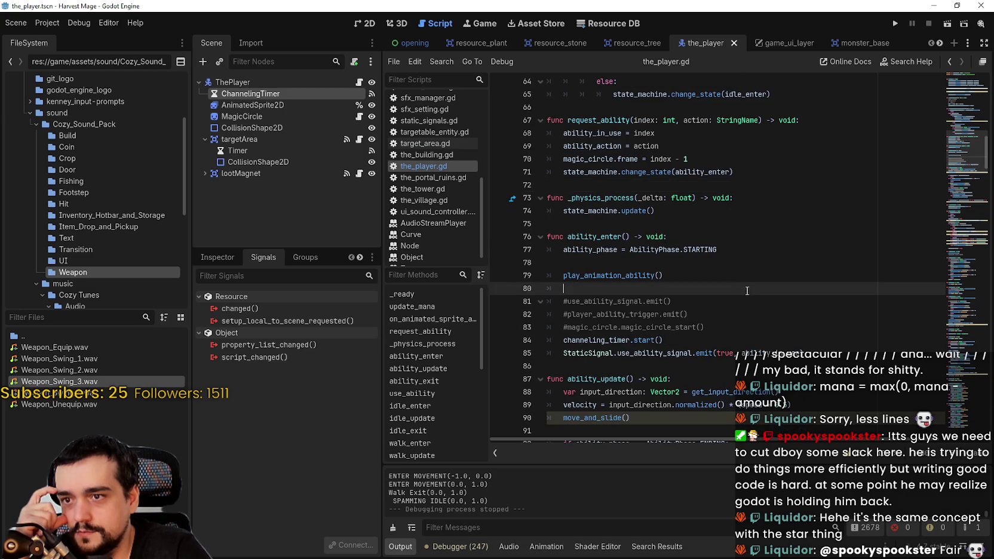
scroll(745, 289, "down", 2)
scroll(745, 288, "up", 3)
scroll(740, 285, "down", 1)
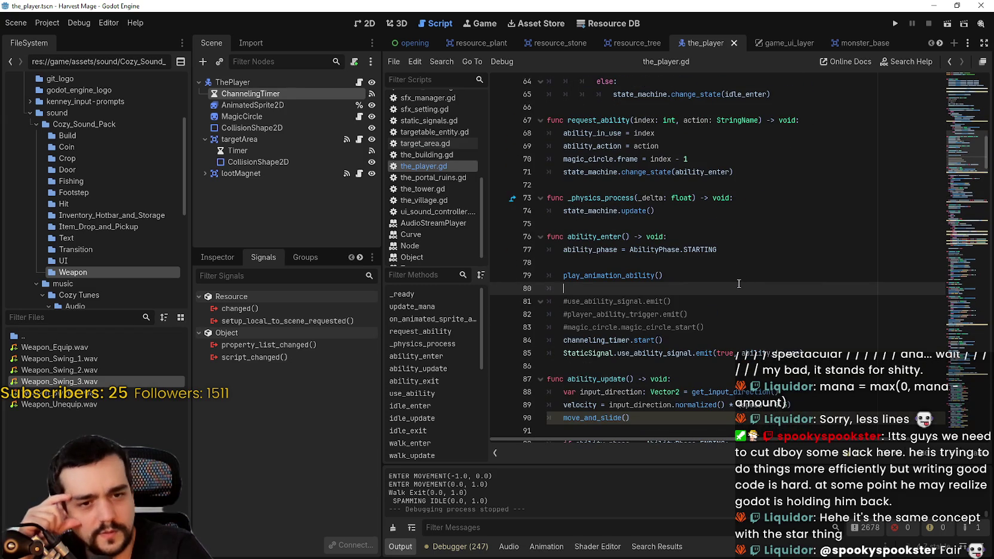
scroll(739, 282, "down", 3)
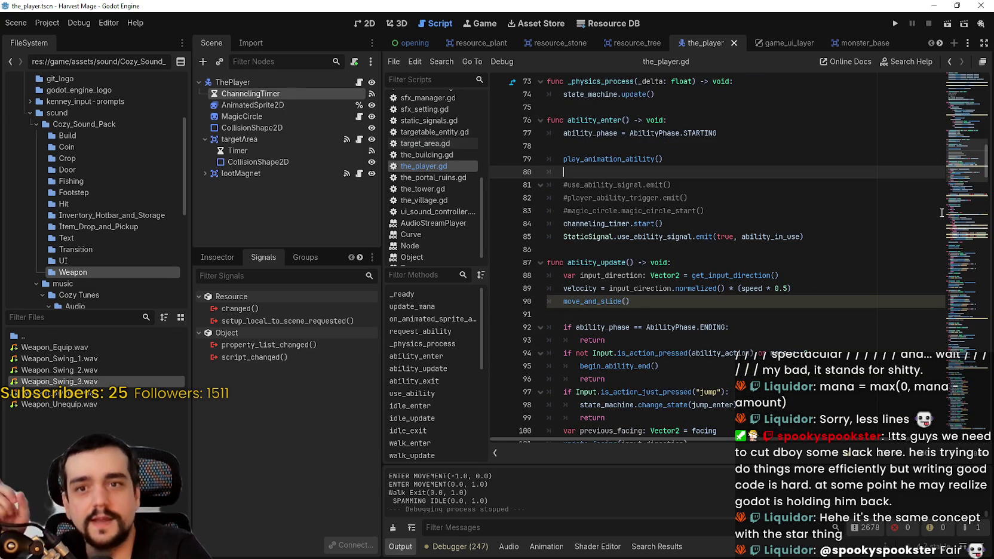
mouse_move(959, 177)
left_mouse_down()
mouse_move(968, 136)
mouse_move(961, 436)
left_mouse_up()
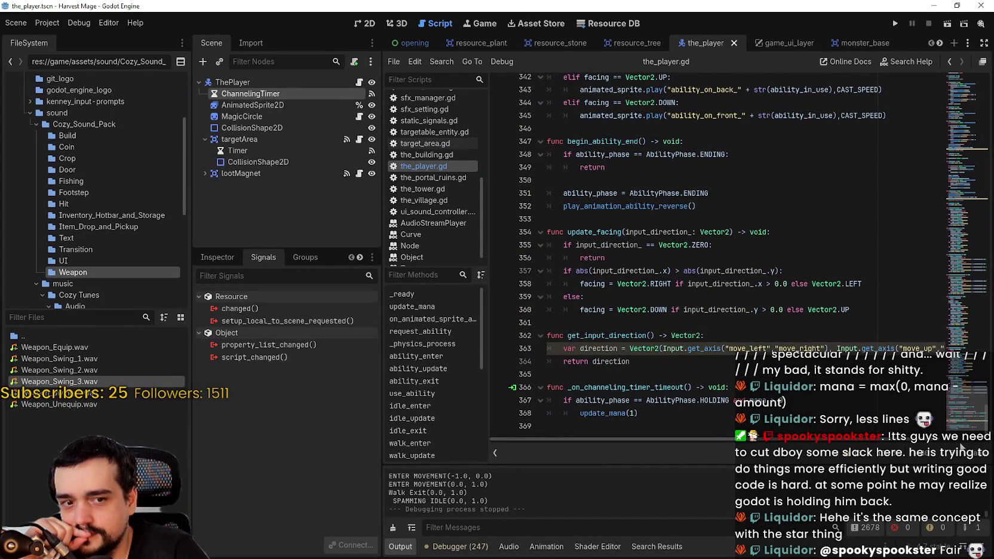
Jump from _ready to the ability_enter definition with Lookup Symbol.
left_click_drag(638, 413, 574, 415)
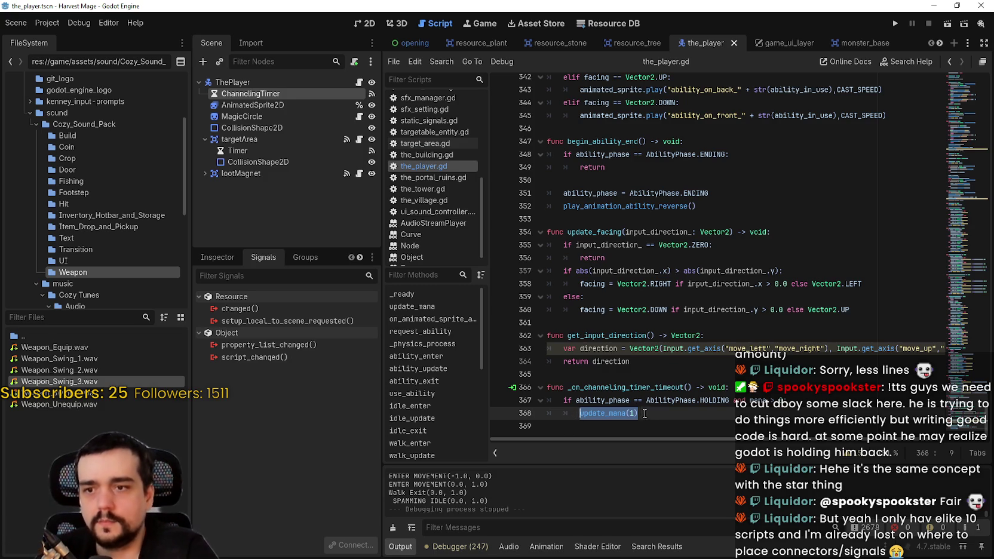
left_click_drag(963, 396, 958, 95)
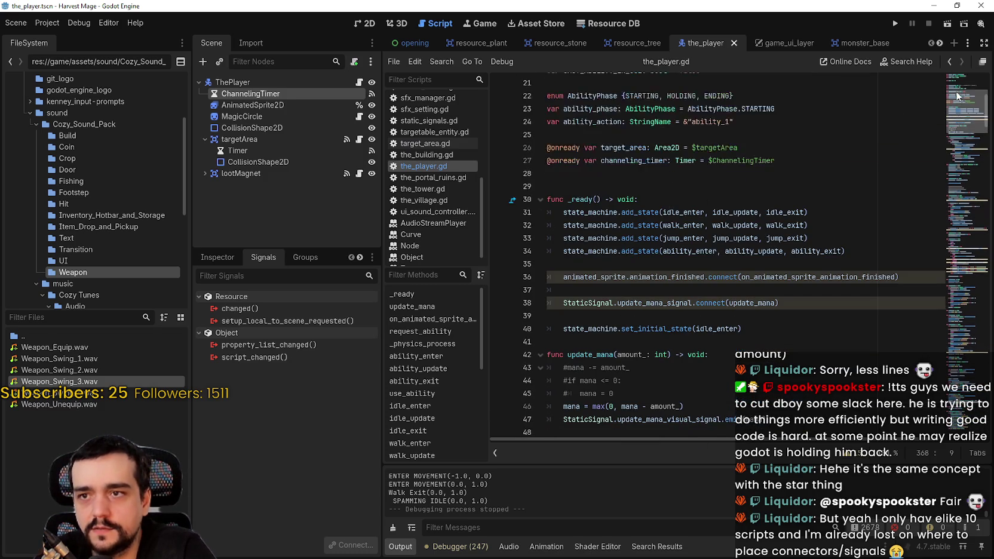
right_click(684, 251)
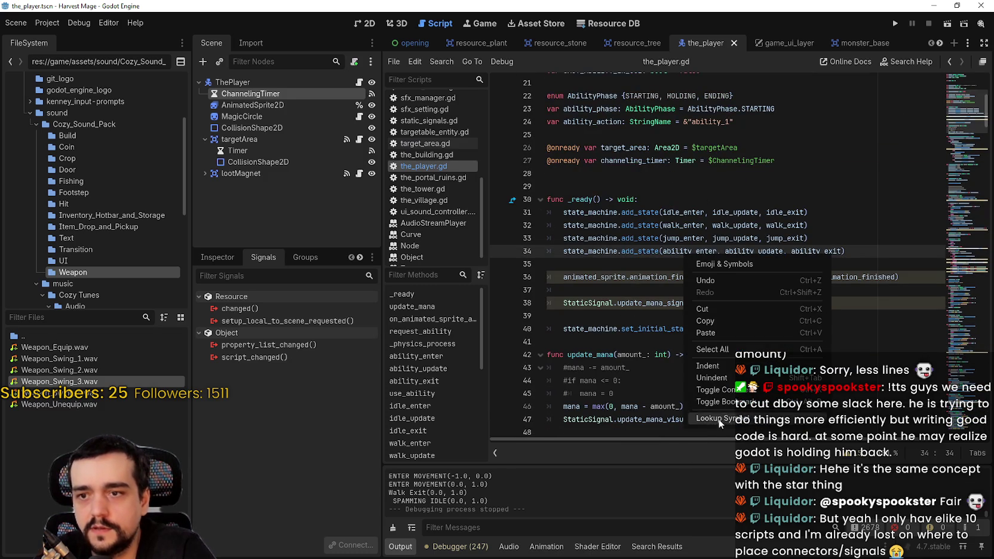
left_click(716, 420)
Show the ChannelingTimer's signals, with timeout() connected to _on_channeling_timer_timeout.
mouse_move(709, 378)
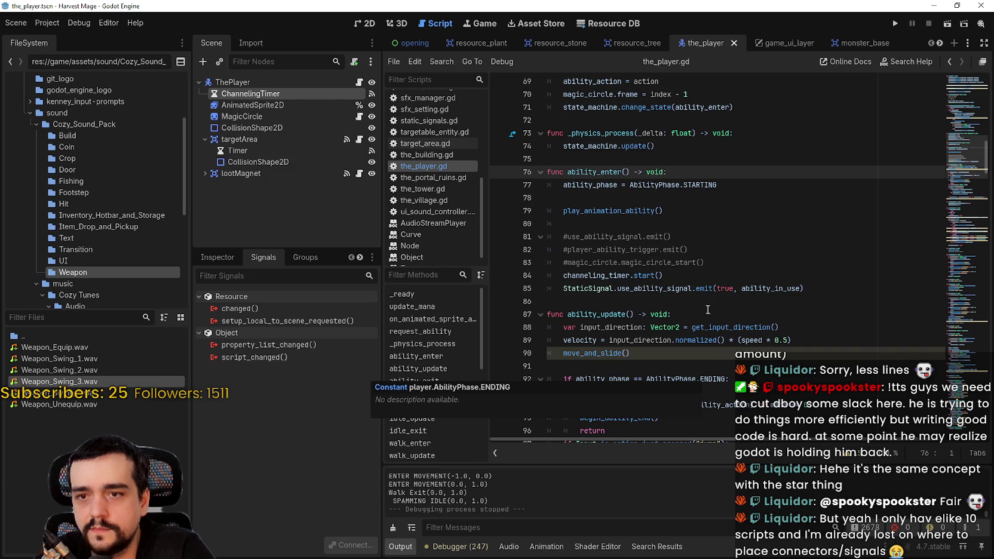
mouse_move(613, 276)
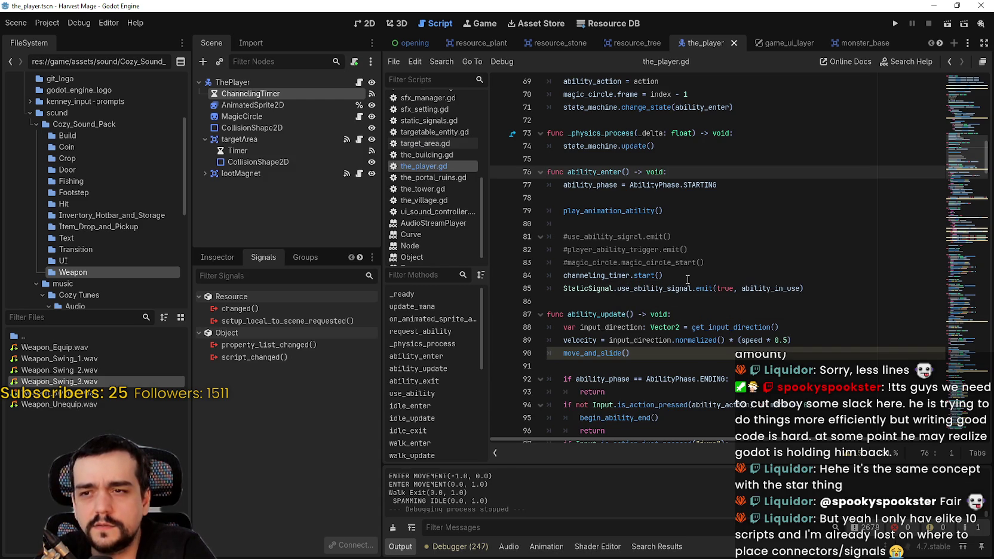
mouse_move(688, 283)
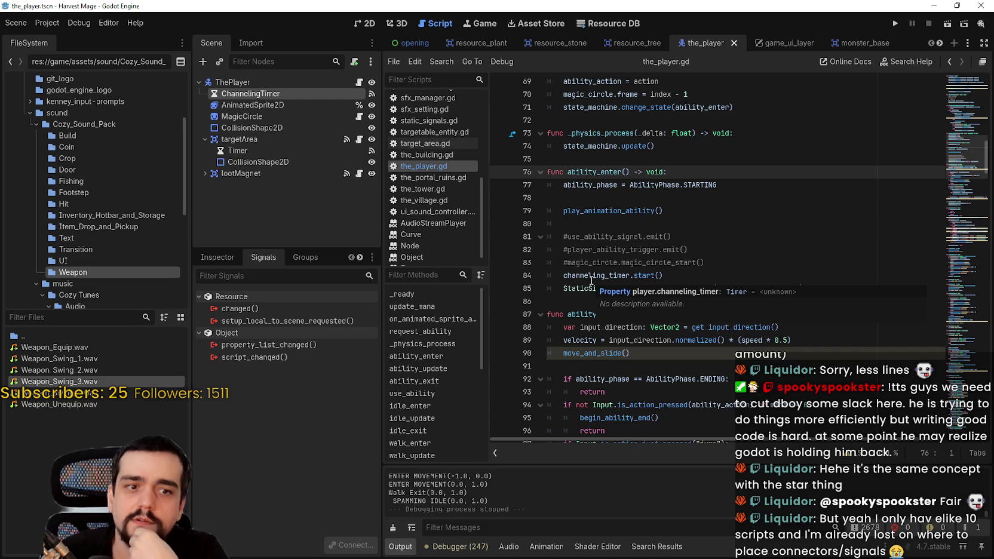
left_click(258, 95)
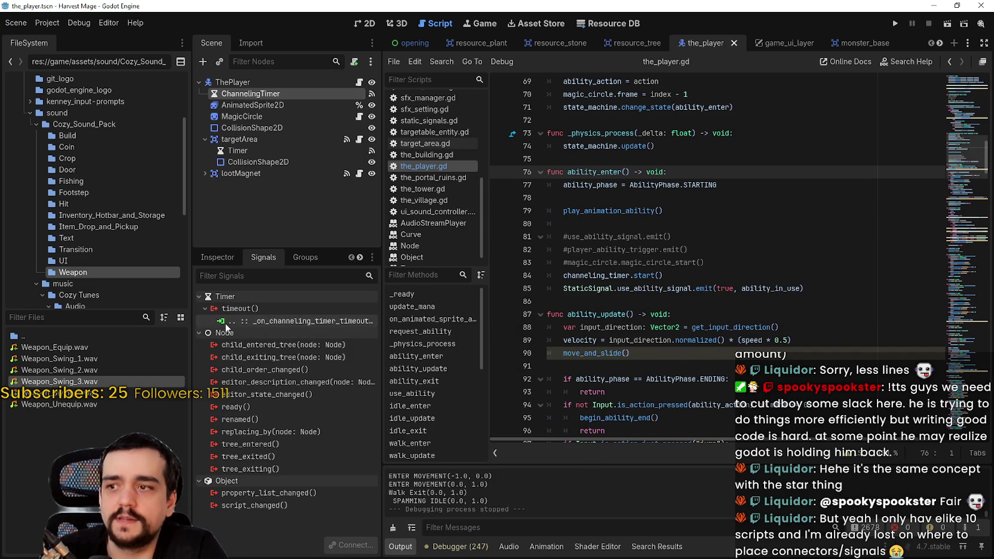
Set the ChannelingTimer's process callback to Physics and save the scene.
left_click_drag(665, 275, 564, 275)
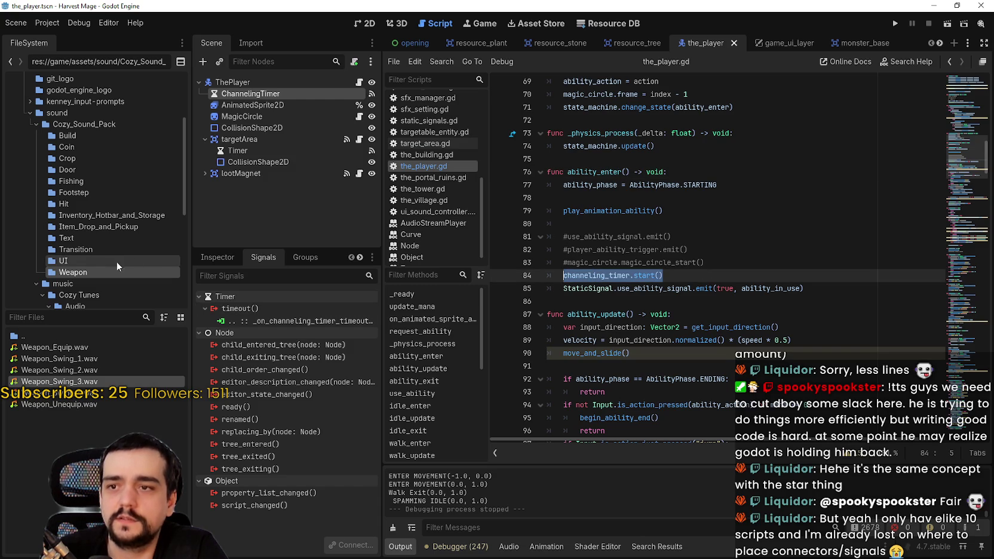
left_click(212, 253)
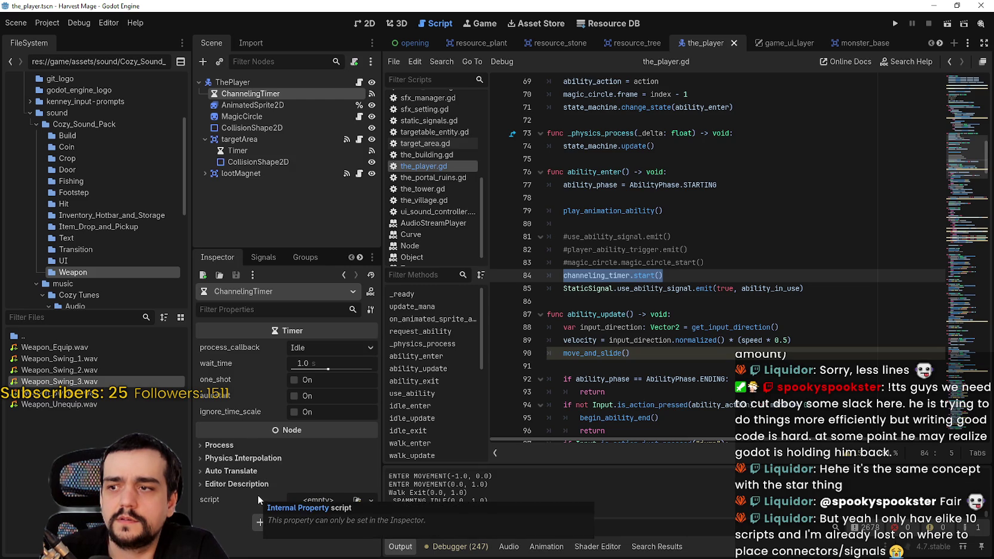
left_click(327, 346)
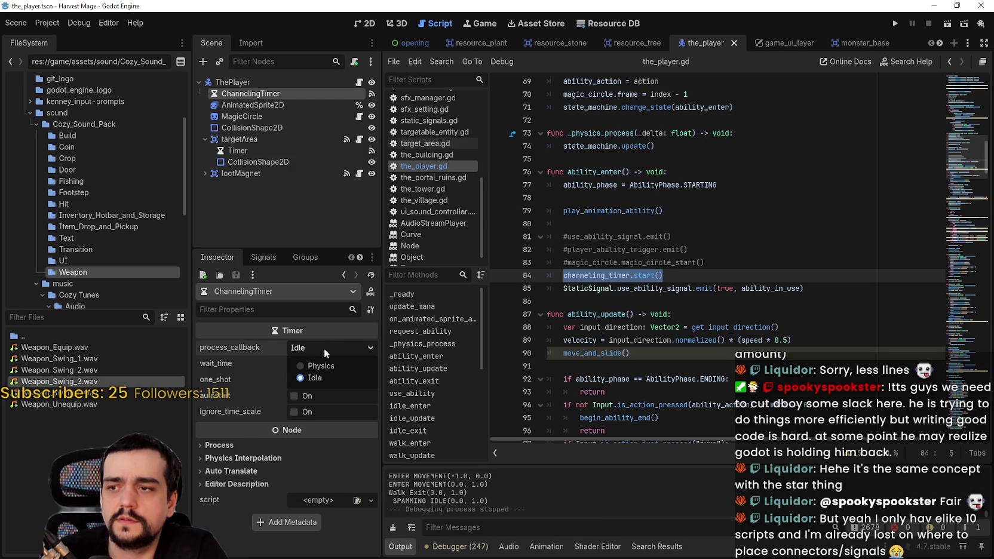
left_click(324, 369)
key("ctrl+s")
Return to the channeling_timer.start() line in ability_enter.
left_click(680, 288)
key("Up")
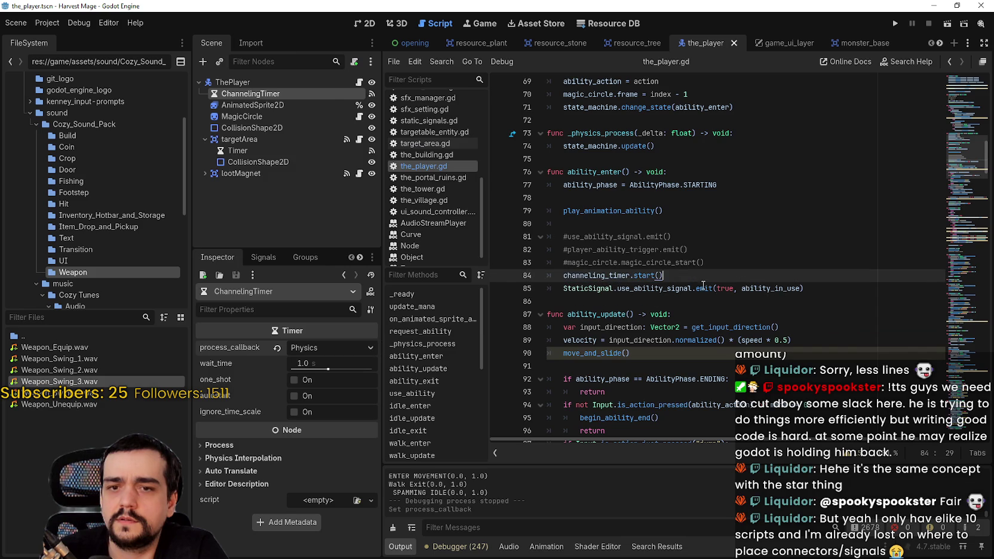
mouse_move(703, 287)
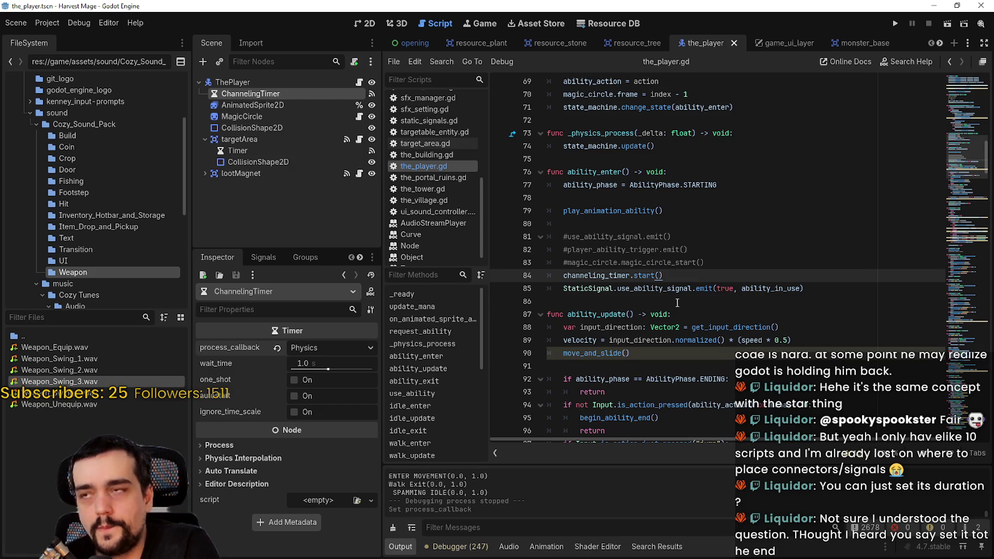
Try and undo a blank line after channeling_timer.start(), then go to the magic_circle comment line.
key("Return")
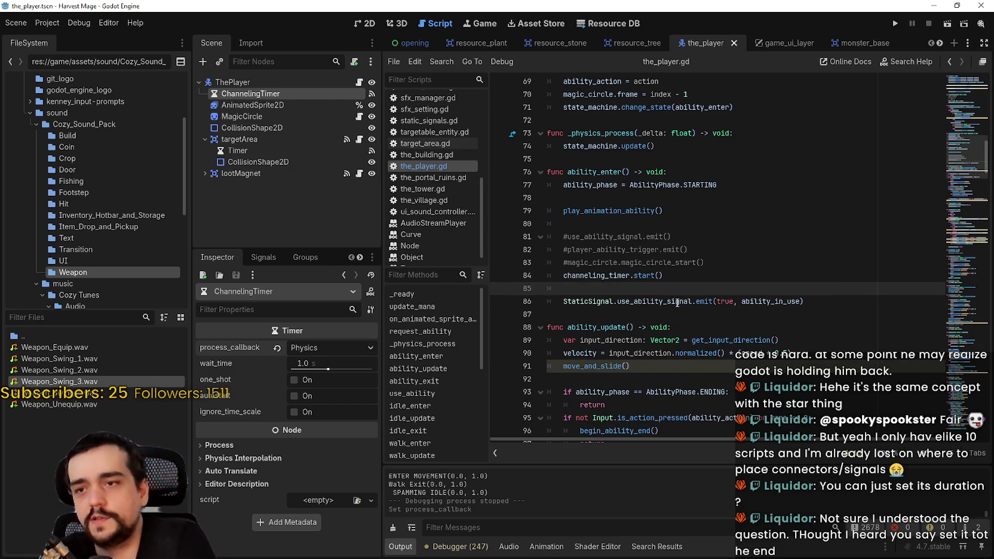
key("BackSpace")
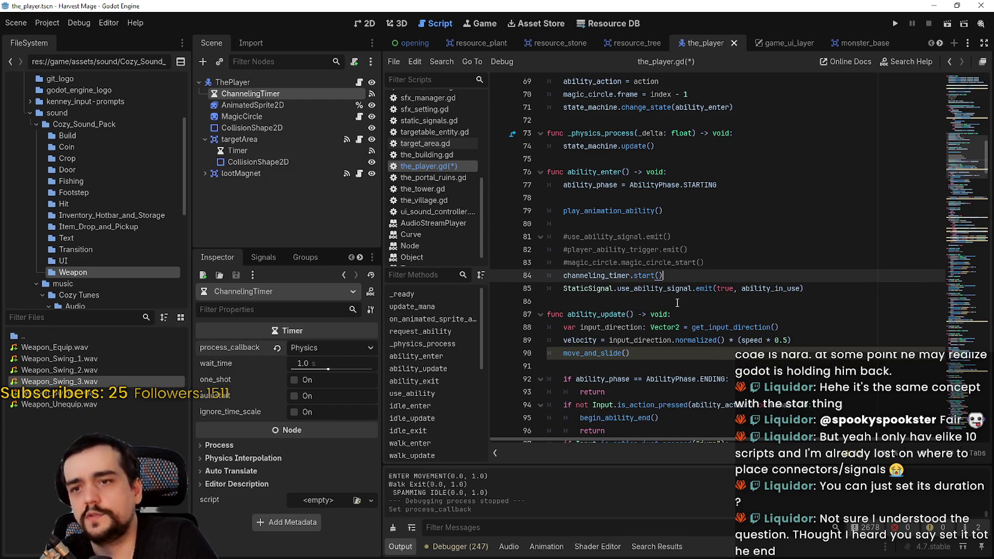
key("Return")
key("BackSpace")
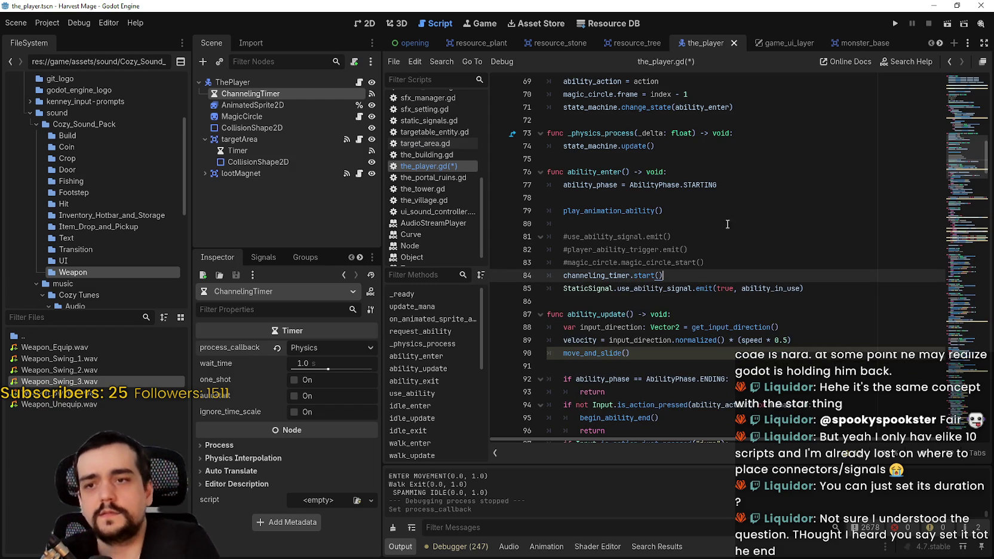
left_click(719, 251)
left_click(730, 261)
Add update_mana(1) above channeling_timer.start(), save, and run the project.
key("Return")
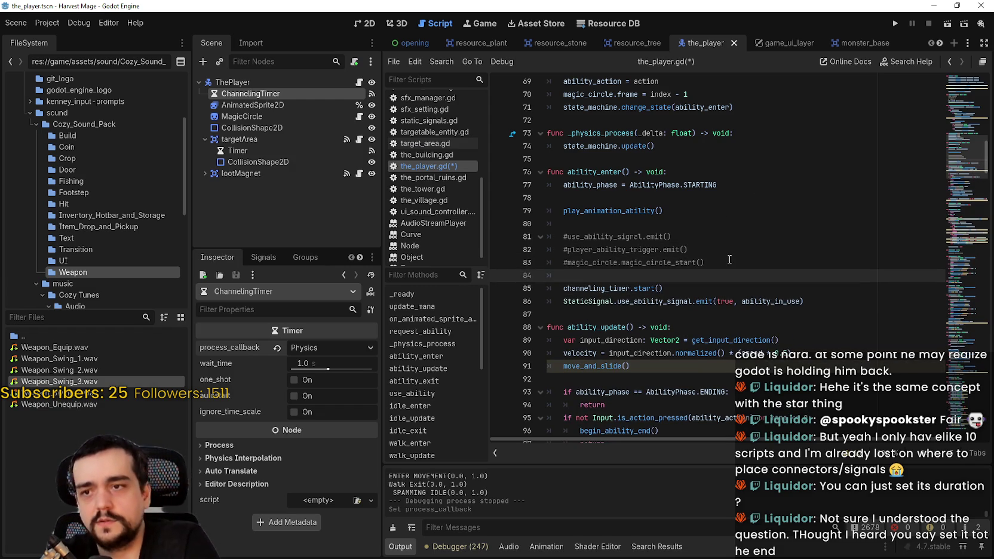
type("mana")
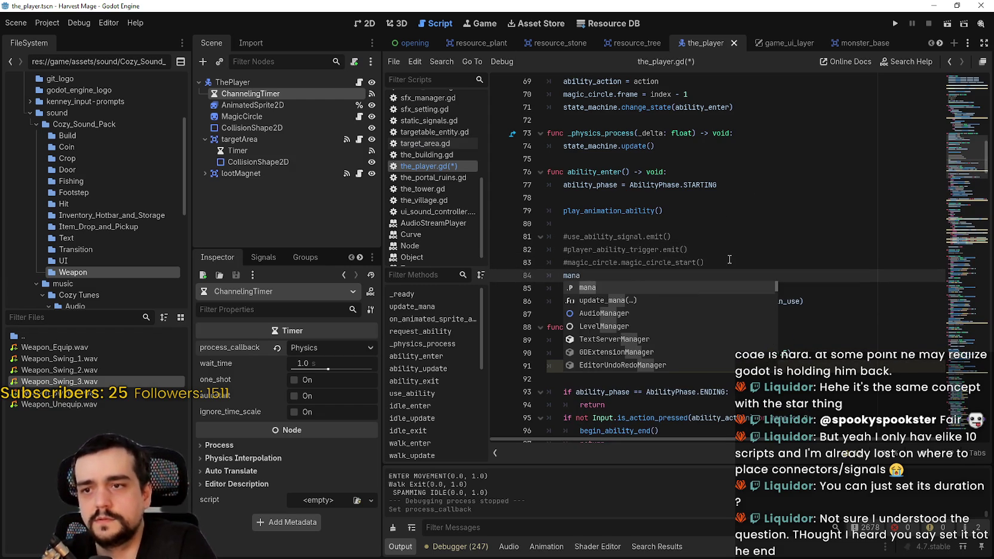
key("Down")
key("Return")
type("1")
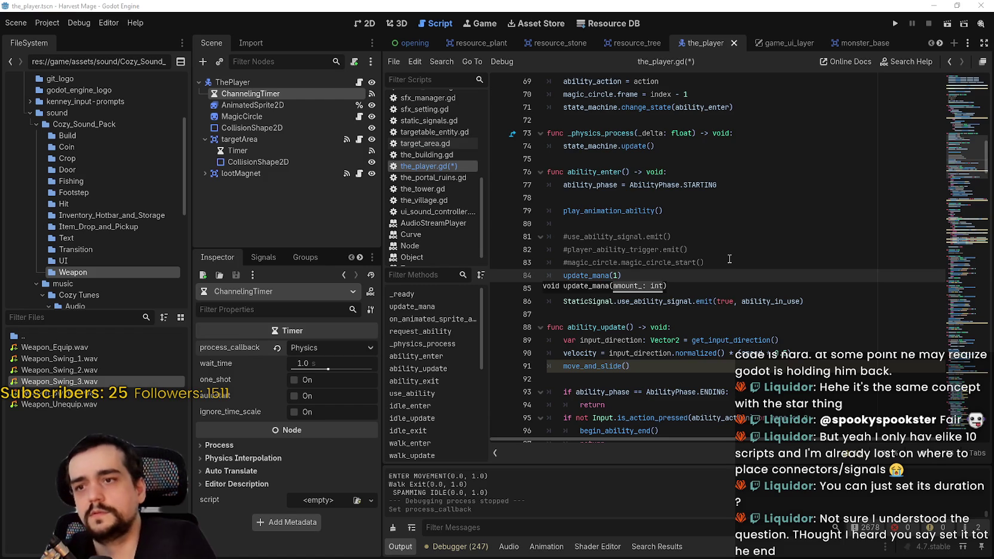
left_click(730, 261)
key("ctrl+s")
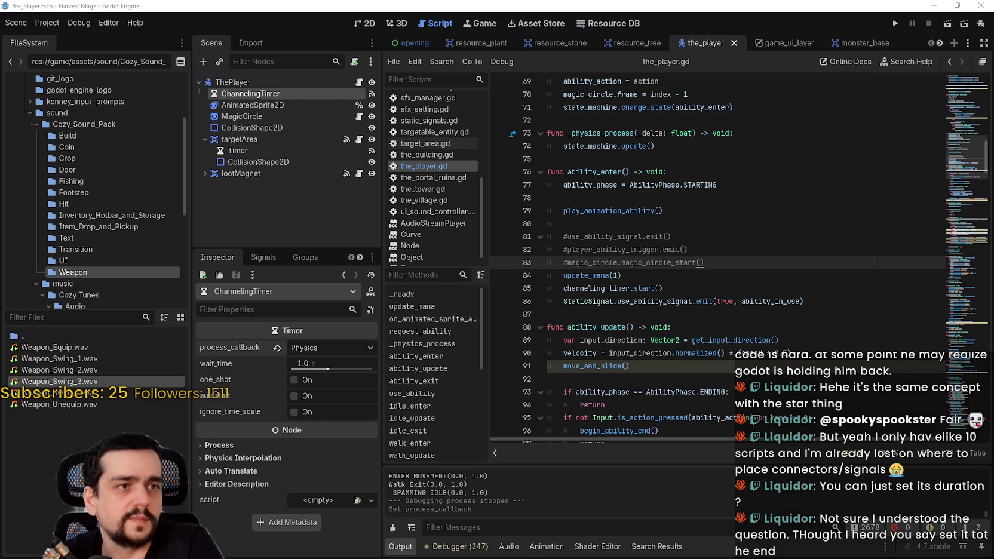
key("Down")
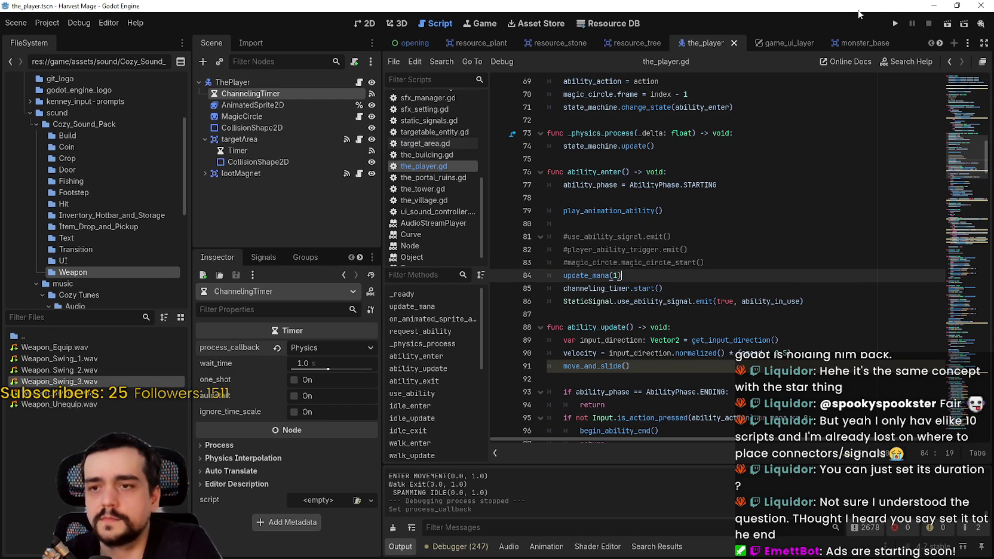
left_click(895, 24)
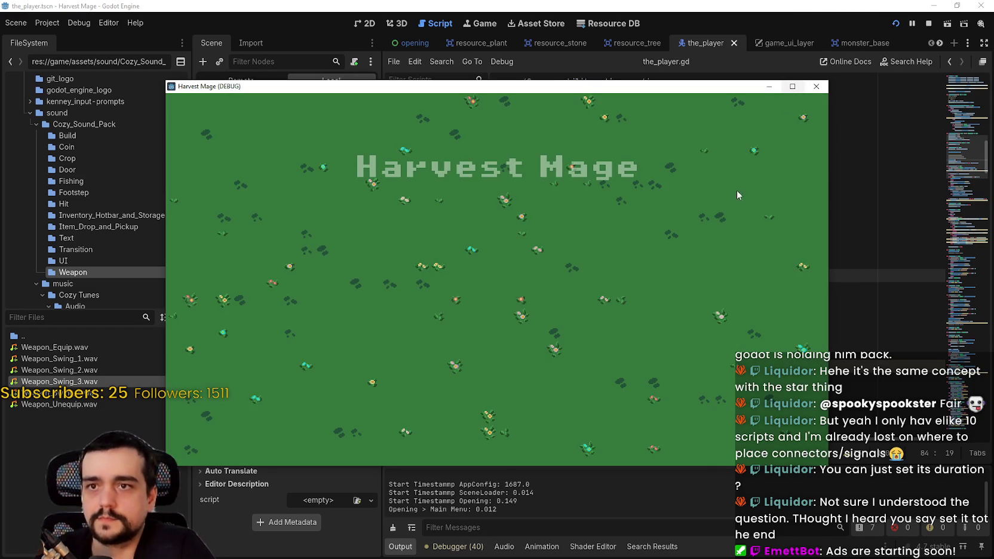
Start a New Game from the Harvest Mage title menu and maximize the game window.
left_click(251, 250)
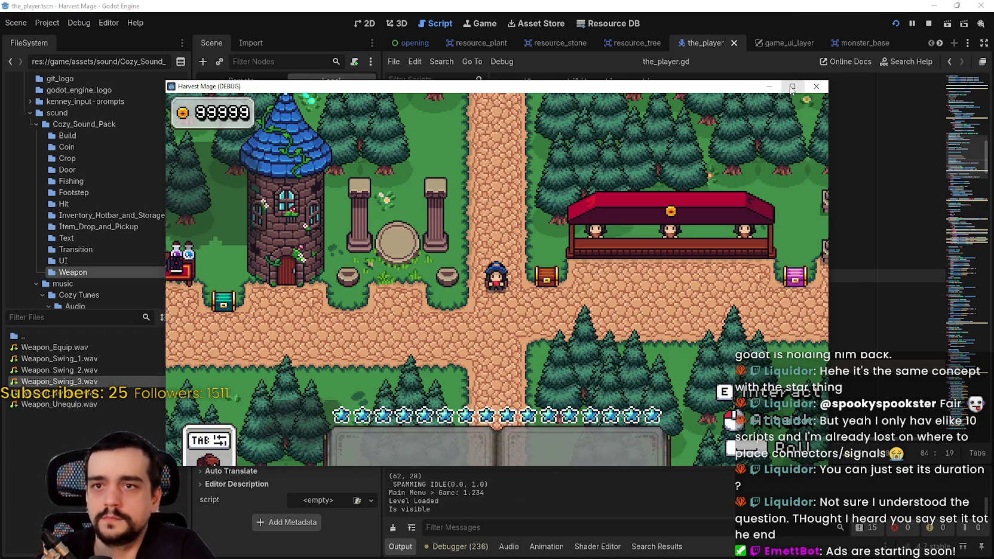
left_click(793, 86)
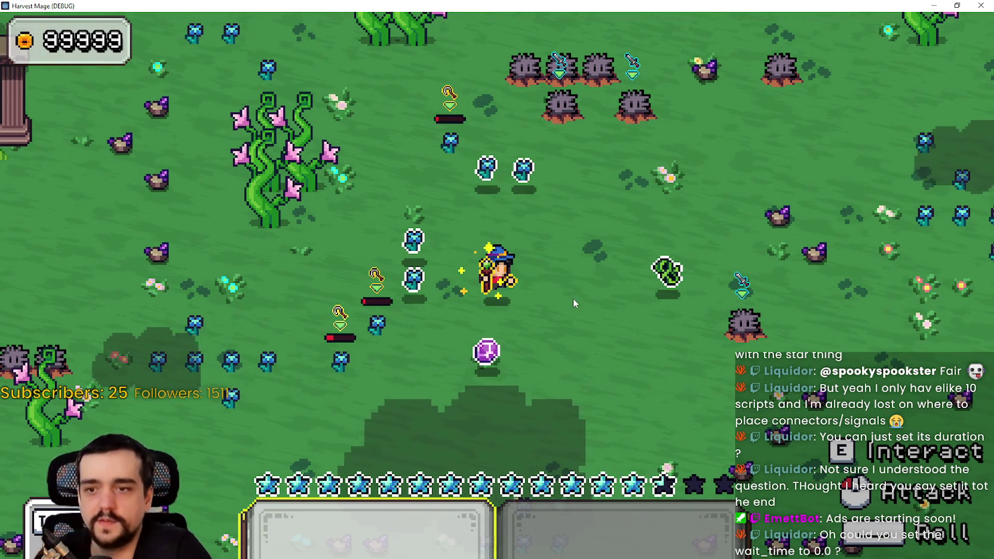
Walk the mage around the flower field in every direction with WASD, passing through the crops.
key("s")
key("a")
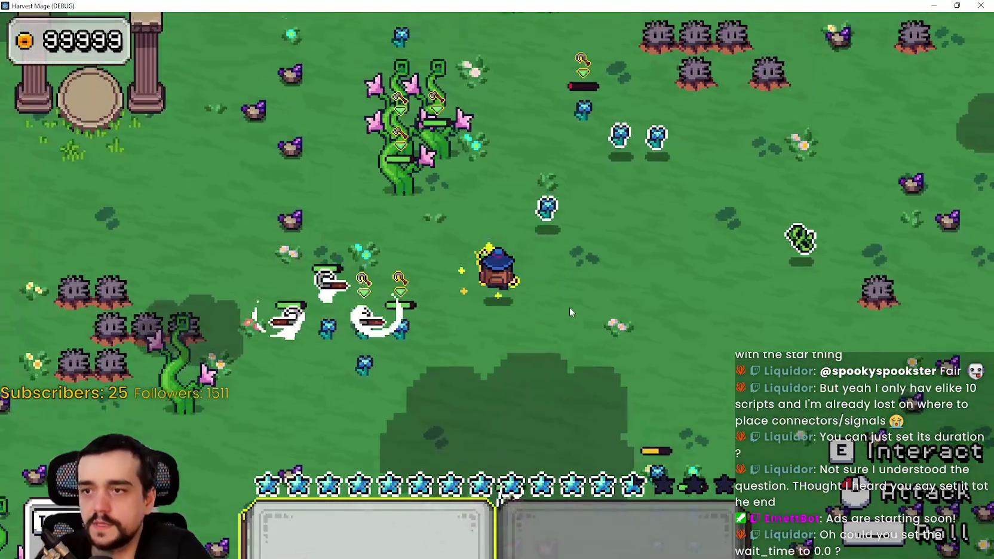
key("w")
key("d")
key("s")
key("d")
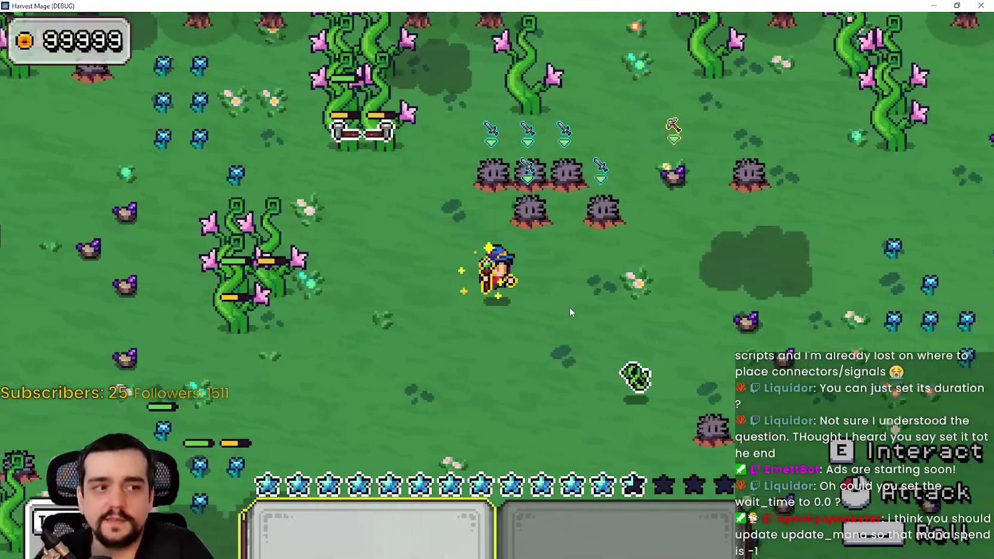
key("a")
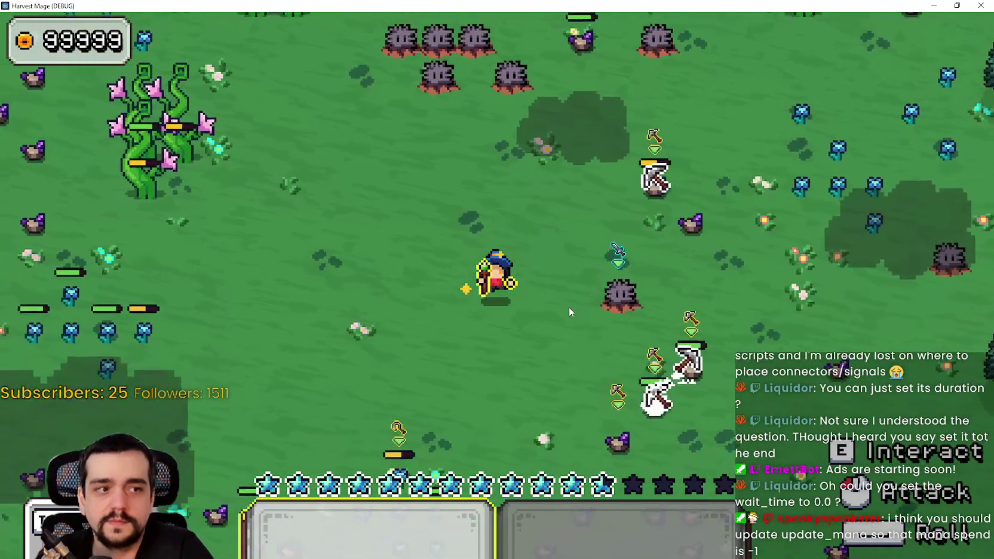
key("s")
key("d")
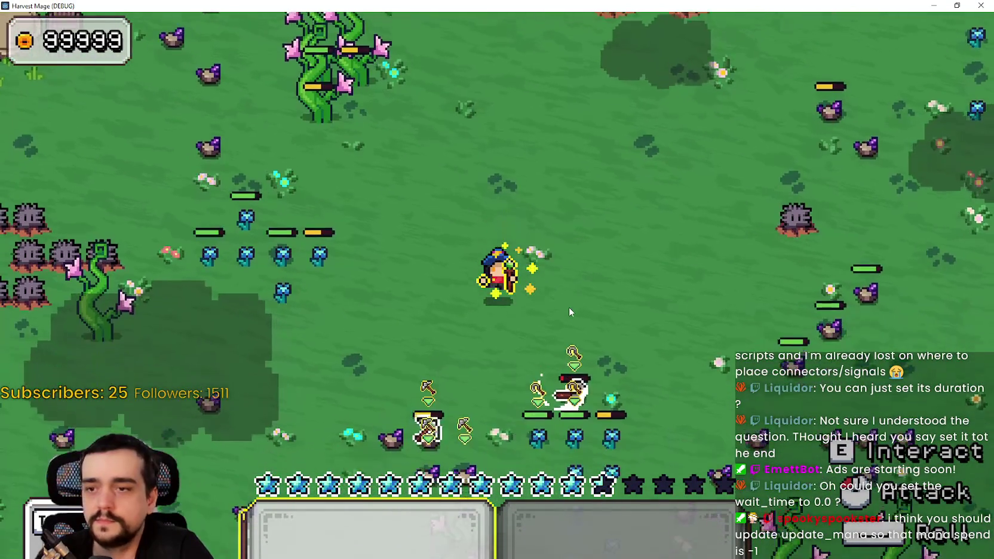
key("d")
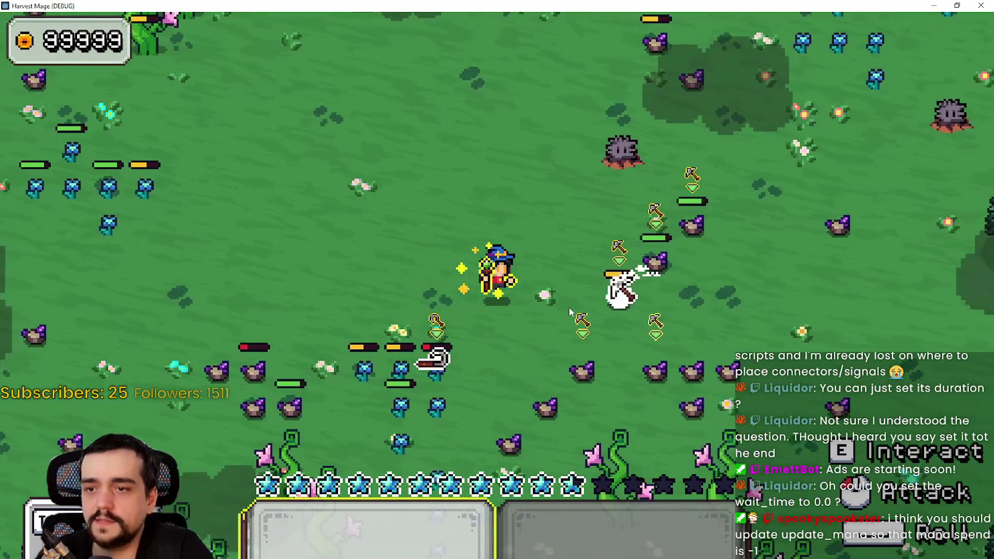
key("d")
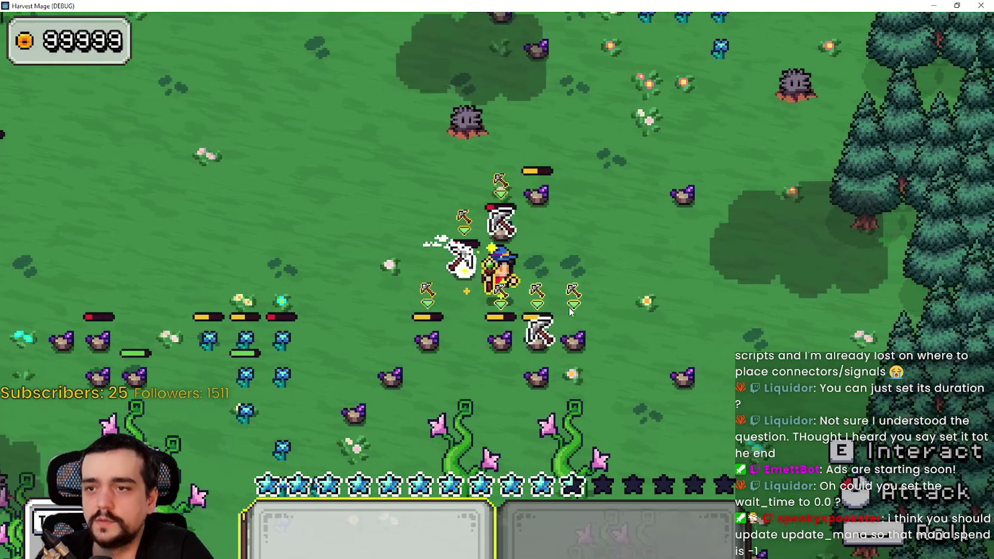
key("a")
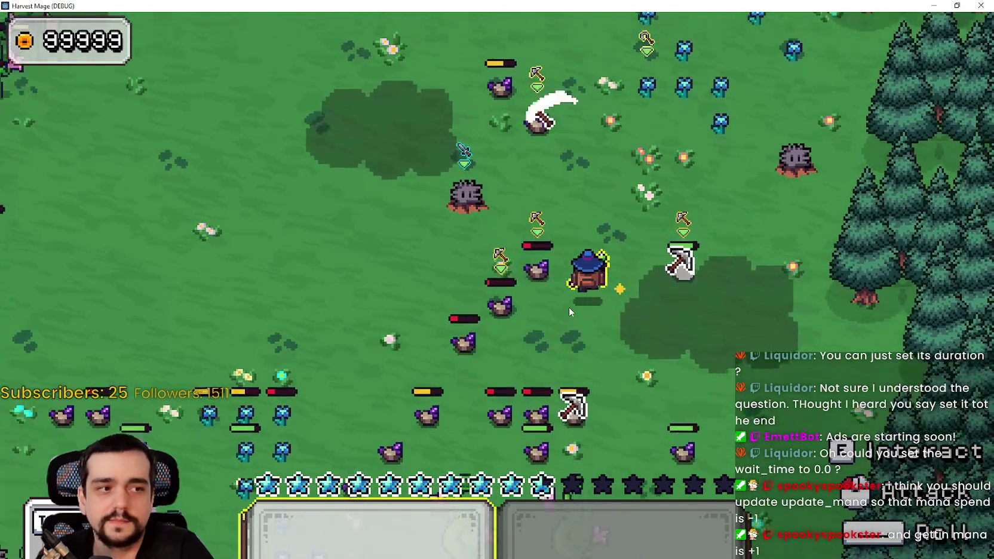
key("s")
key("a")
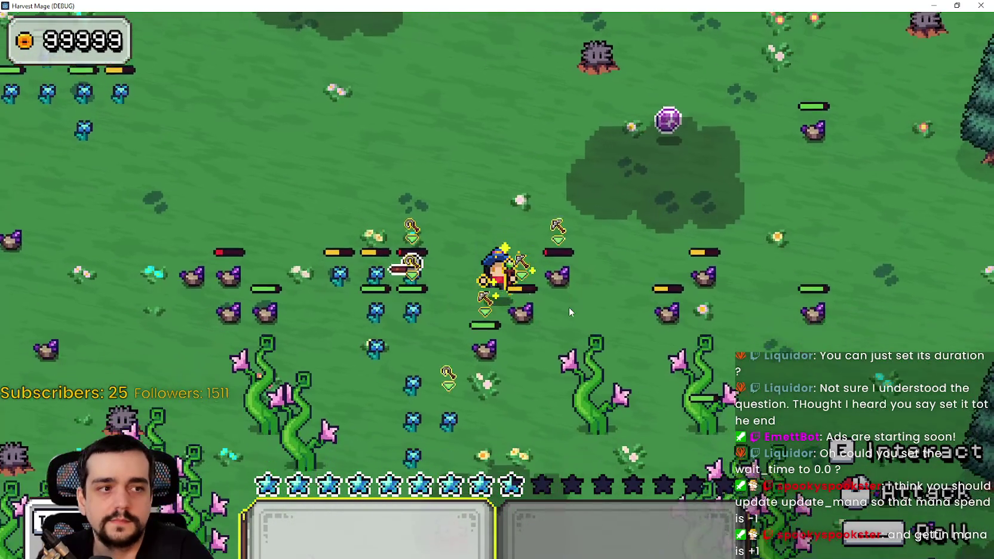
key("d")
key("w")
Harvest the crops near the mage, then walk up the field toward the rocks.
key("a")
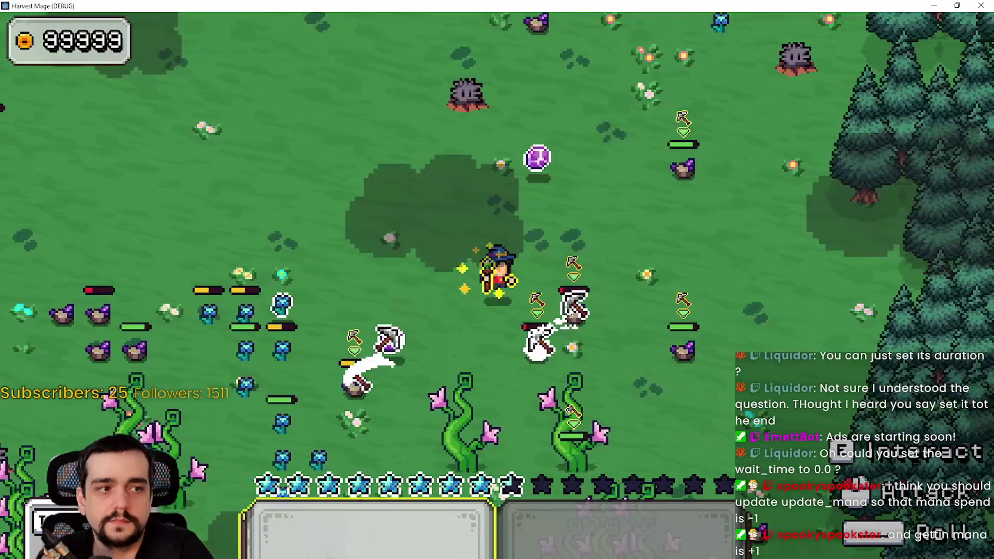
key("d")
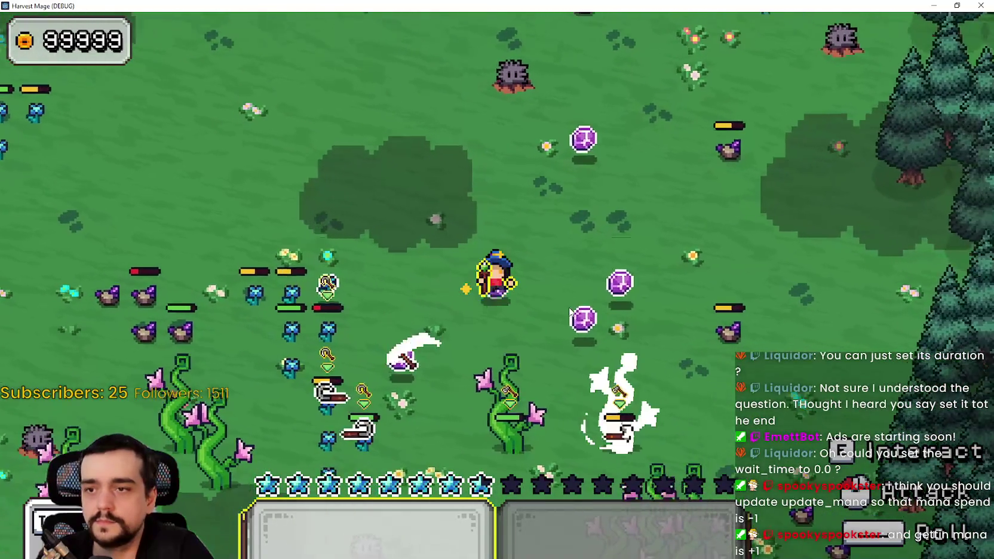
key("w")
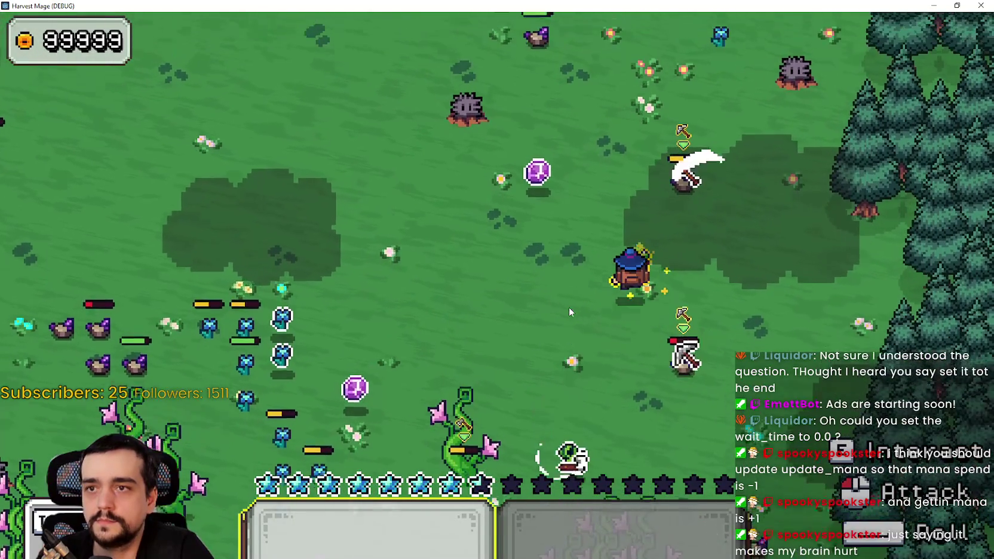
key("a")
key("w")
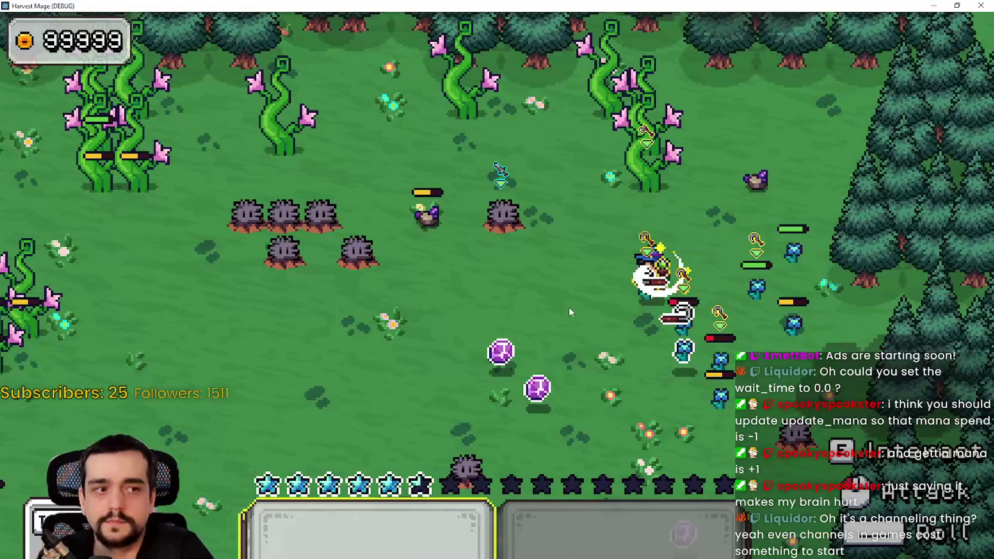
key("a")
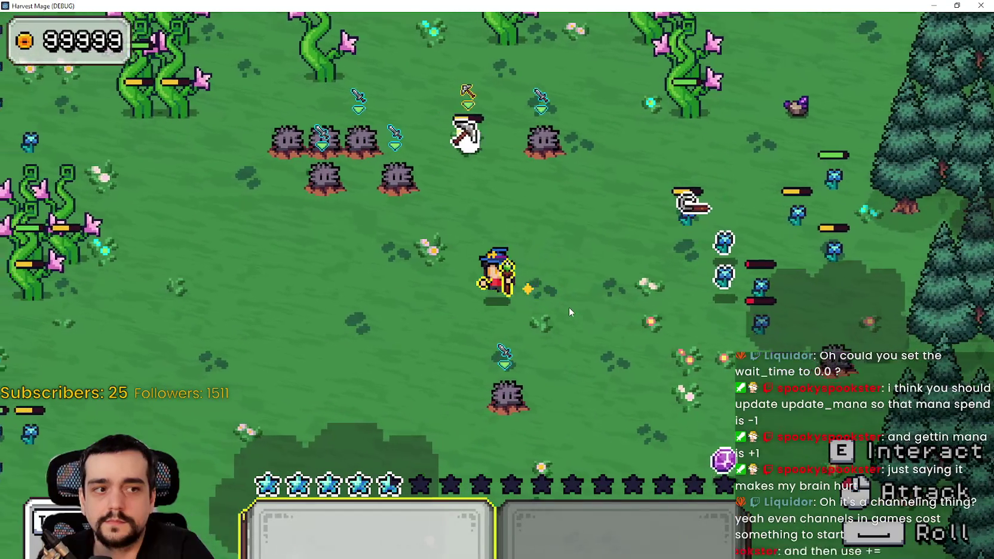
key("w")
key("w")
key("a")
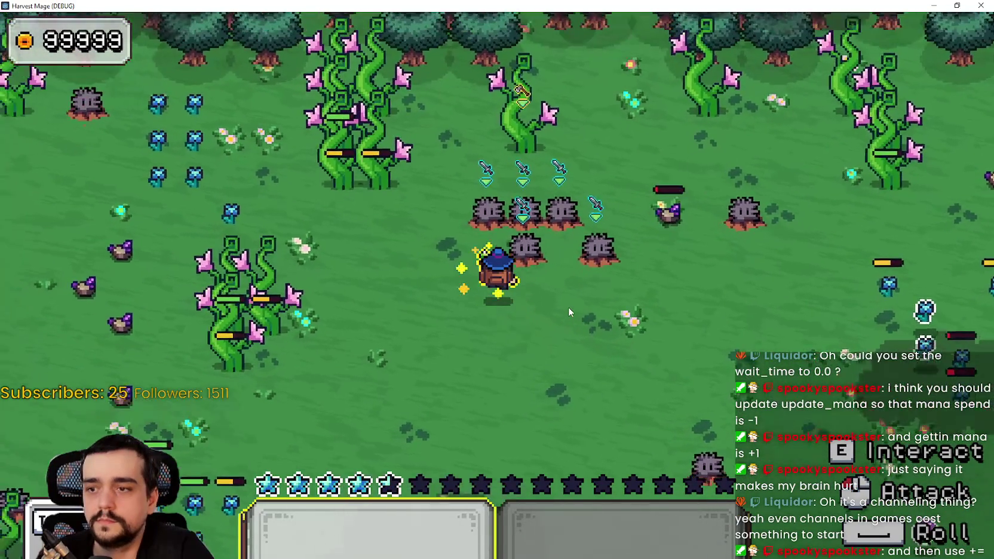
key("w")
Channel the harvest ability around the plants, spending mana stars as the mage moves.
key("a")
key("s")
key("a")
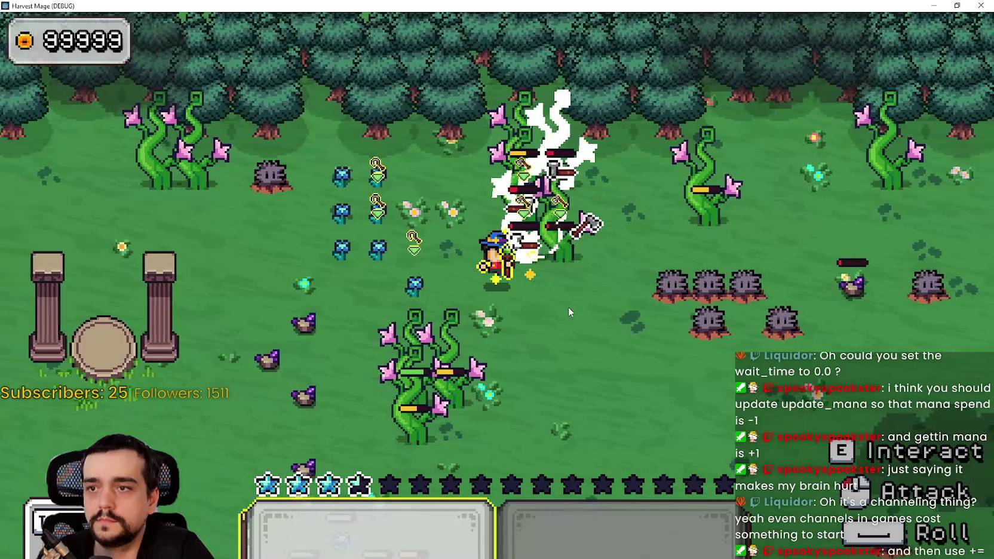
key("d")
key("w")
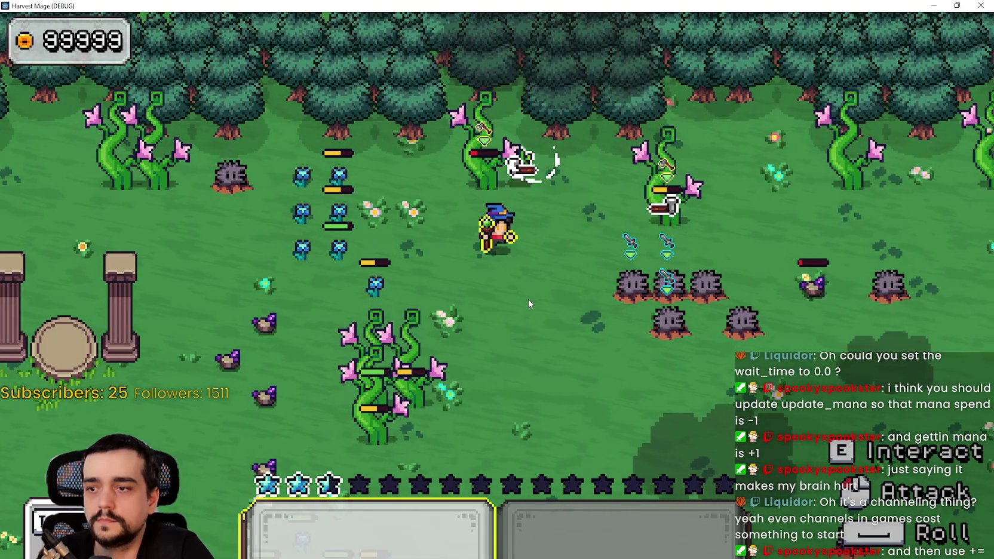
key("w")
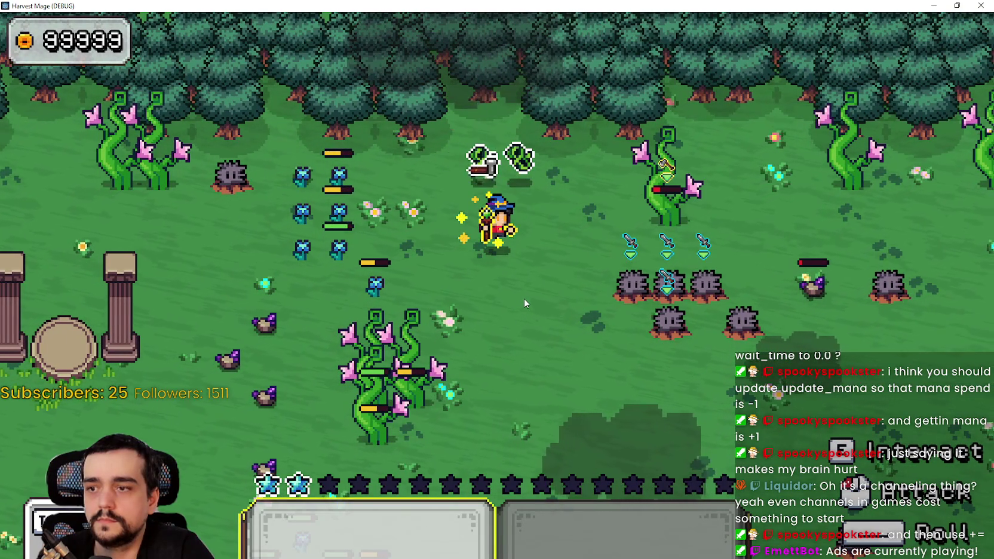
key("a")
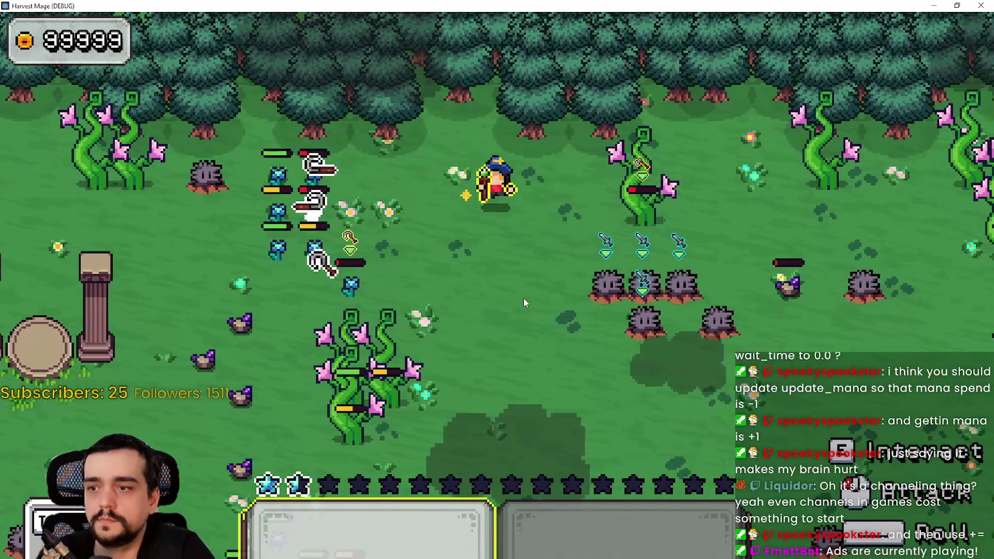
key("a")
key("w")
key("s")
key("d")
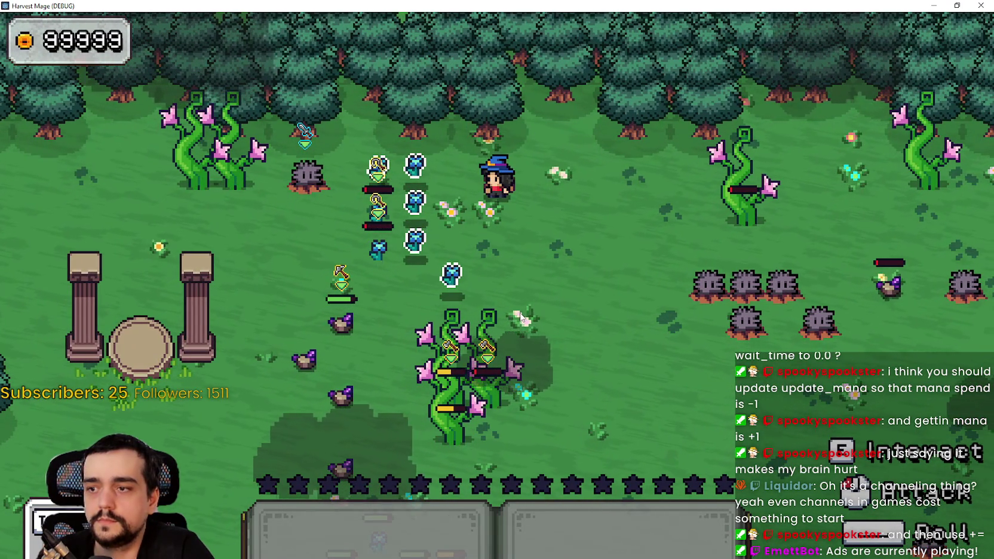
Walk to the pillars, take the portal to town and return to the flower field.
key("s")
key("a")
key("d")
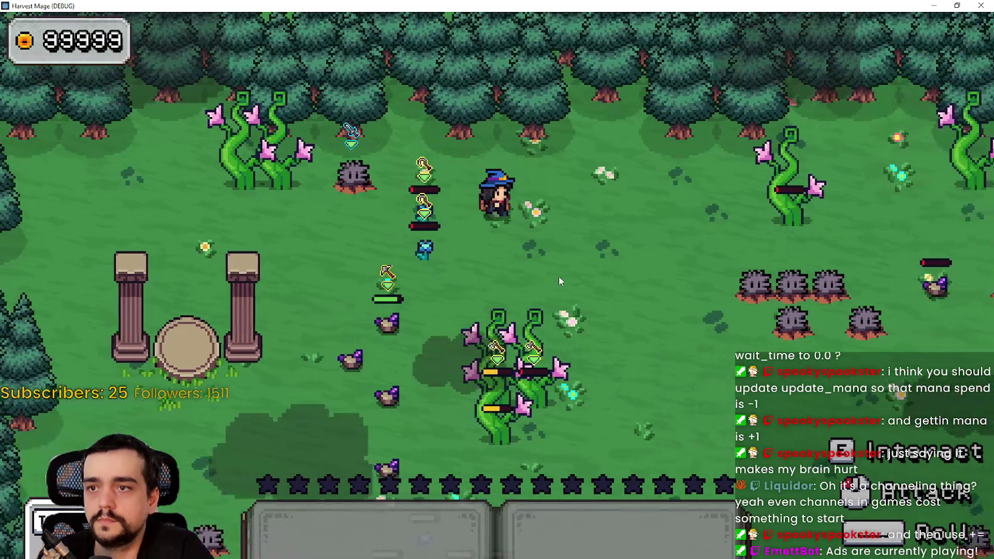
key("s")
key("a")
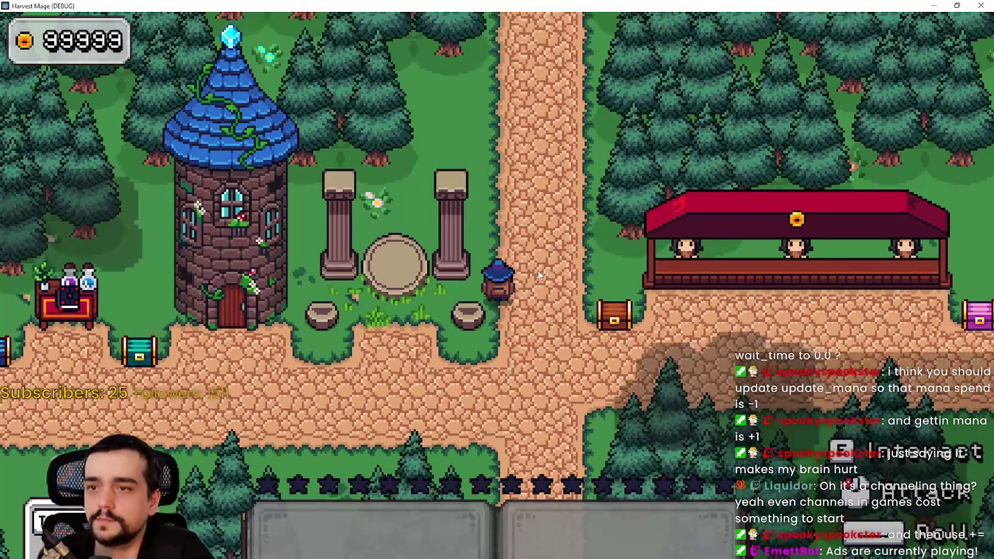
key("s")
Attack the crops around the mage while walking right, then close the running game.
left_click(540, 299)
key("a")
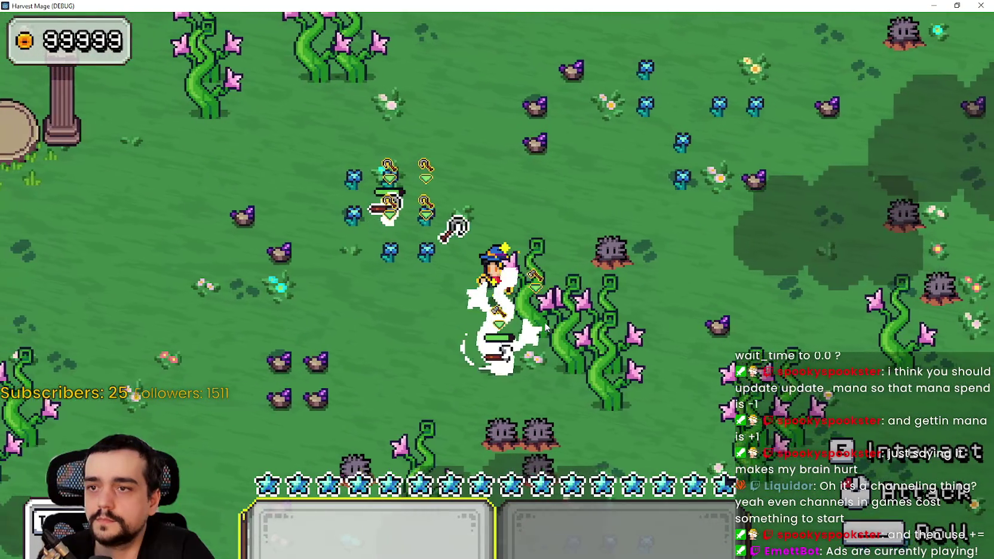
key("d")
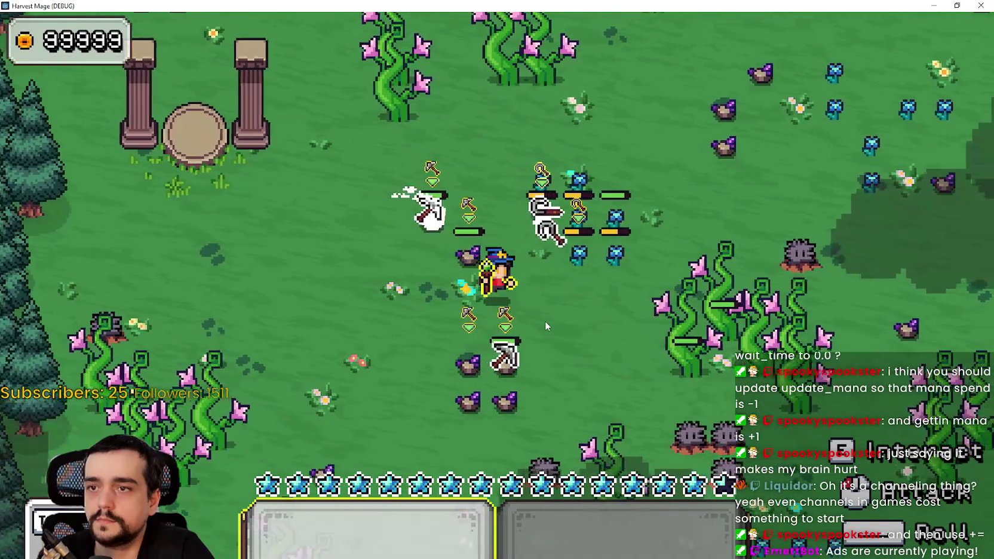
left_click(546, 321)
key("d")
left_click(546, 321)
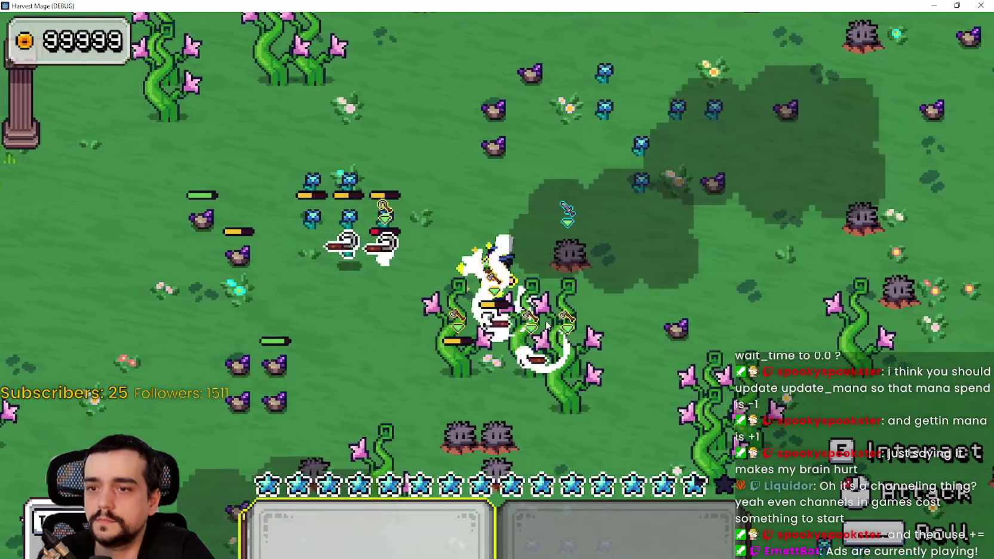
left_click(546, 318)
key("w")
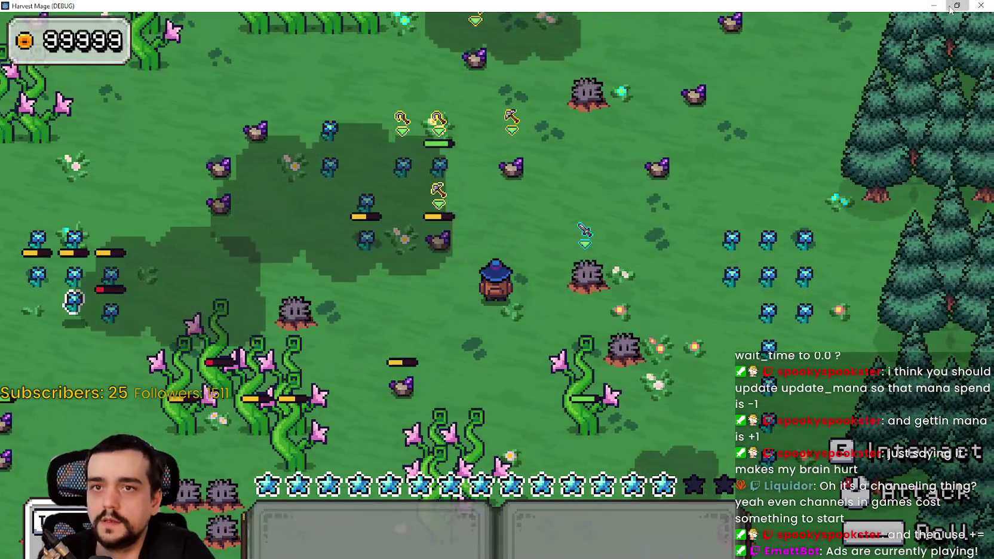
left_click(956, 6)
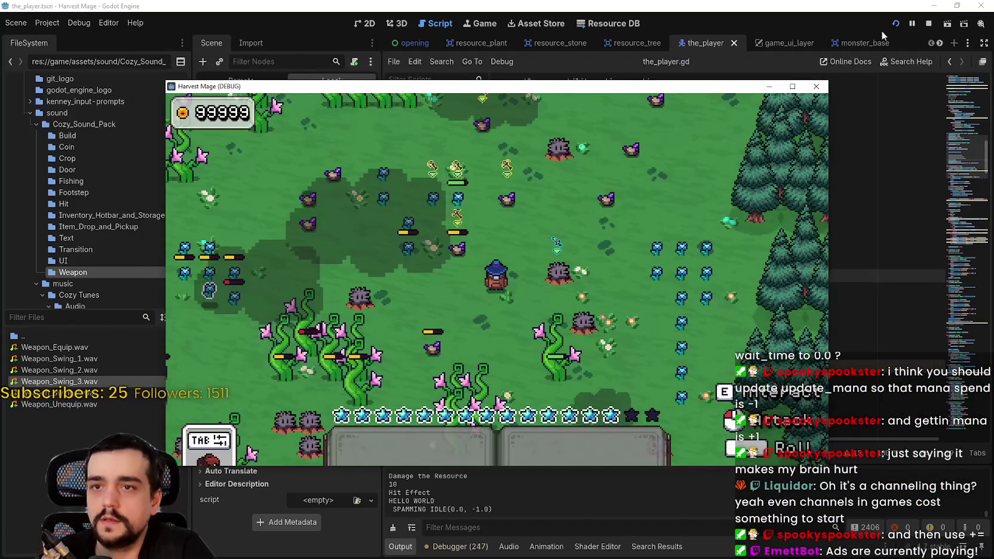
left_click(822, 78)
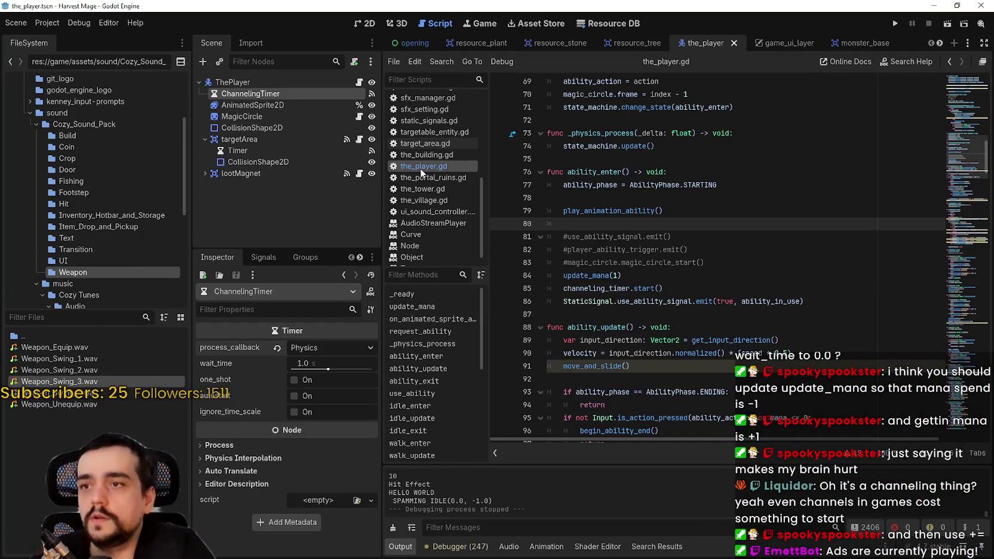
Change the starting mana in the_player.gd from 64 to 12 and save the script.
scroll(862, 207, "up", 20)
left_click(661, 249)
left_click(659, 237)
key("BackSpace")
key("BackSpace")
type("3")
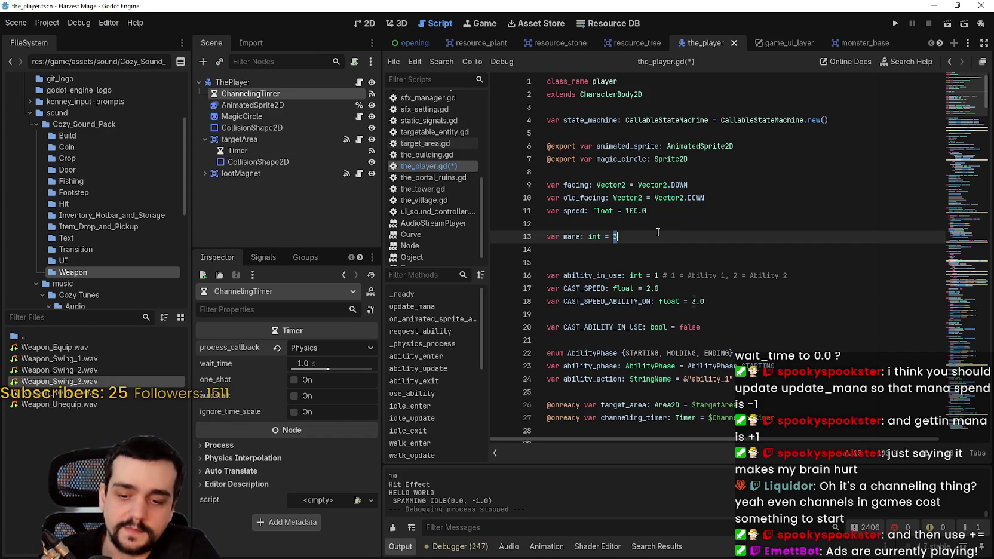
type("12")
key("ctrl+s")
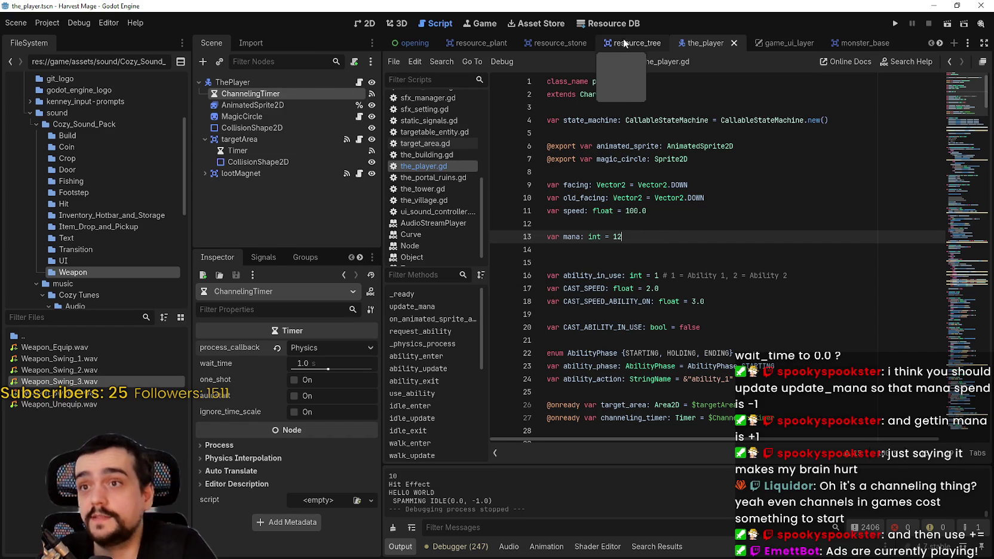
Scroll the scene tabs and switch to the game_ui_layer scene.
left_click(940, 42)
left_click(940, 42)
left_click(940, 42)
left_click(556, 43)
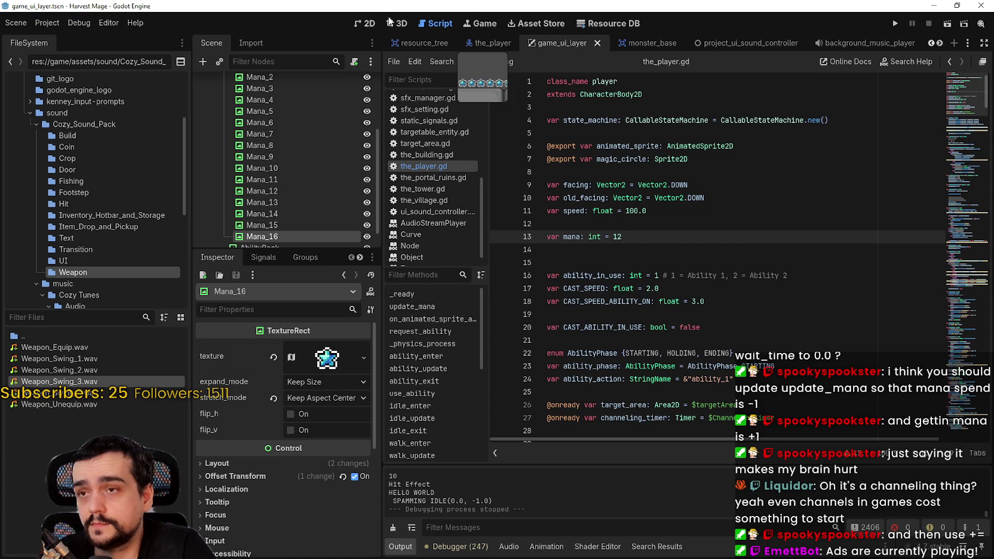
In the 2D view, hide the mana stars Mana_16 down to Mana_4 with their eye icons.
left_click(364, 23)
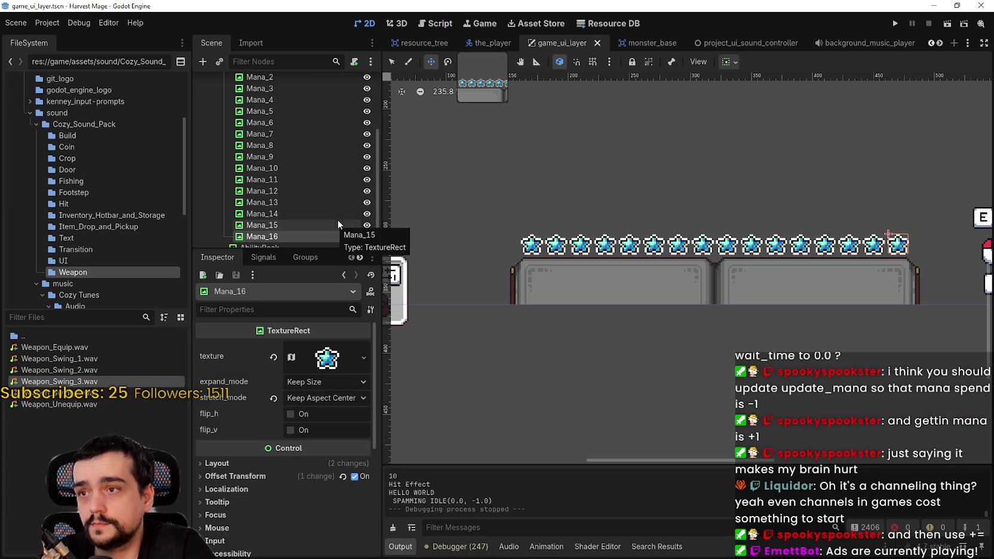
scroll(338, 220, "down", 1)
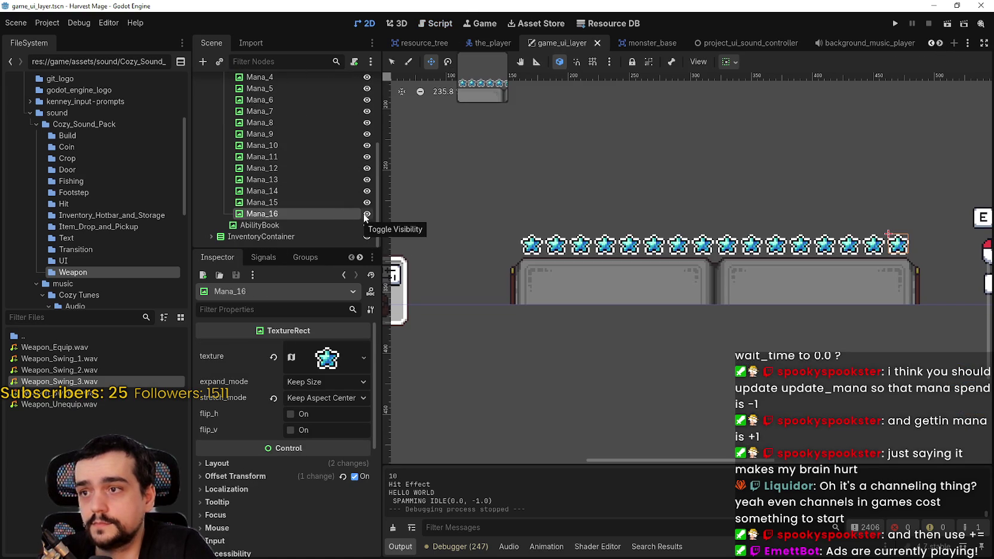
left_click(367, 214)
left_click(367, 202)
left_click(367, 191)
left_click(367, 180)
left_click(366, 168)
left_click(367, 157)
left_click(367, 146)
left_click(367, 134)
left_click(367, 123)
scroll(359, 156, "up", 1)
left_click(370, 131)
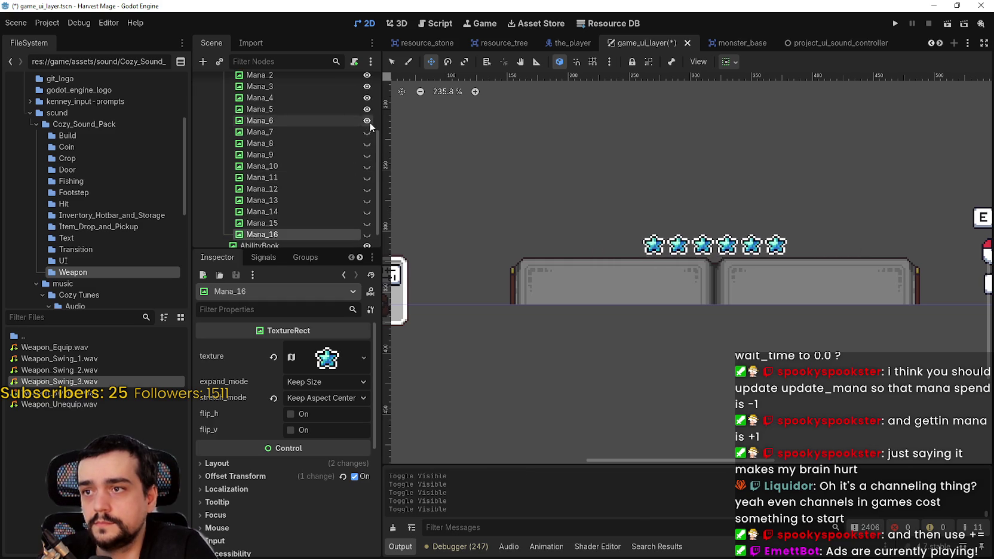
left_click(369, 122)
scroll(364, 144, "up", 1)
scroll(360, 154, "up", 1)
left_click(367, 151)
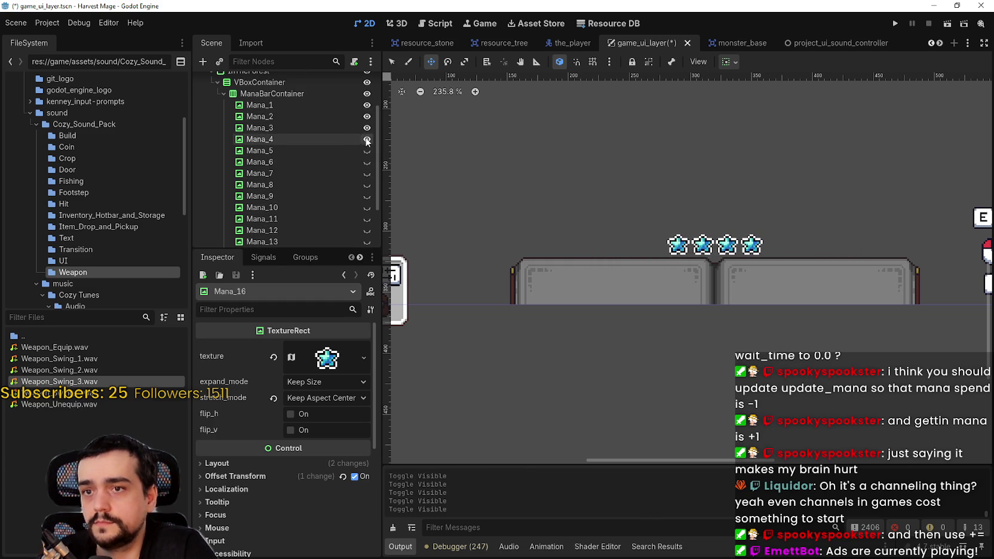
left_click(367, 140)
Save the UI scene and open GameUI's script at update_mana_bar.
key("ctrl+s")
scroll(359, 143, "up", 3)
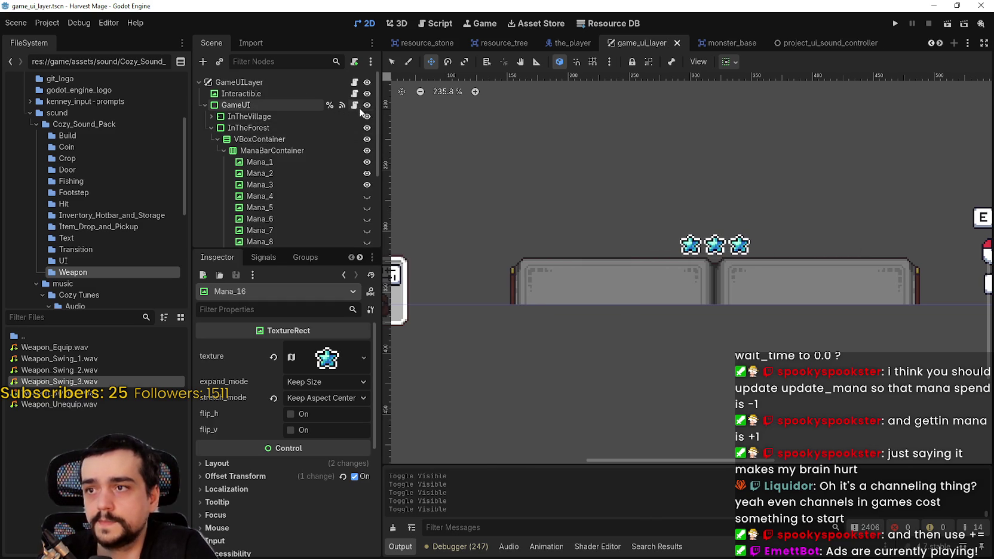
left_click(354, 105)
left_click(680, 314)
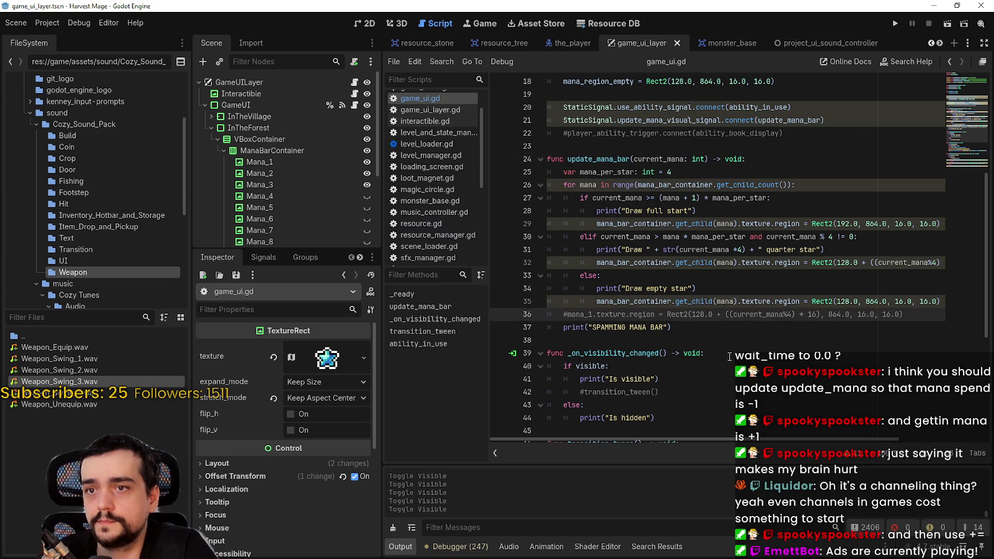
Review the update_mana_bar loop's range expression, else branch and SPAMMING MANA BAR print.
scroll(730, 359, "up", 3)
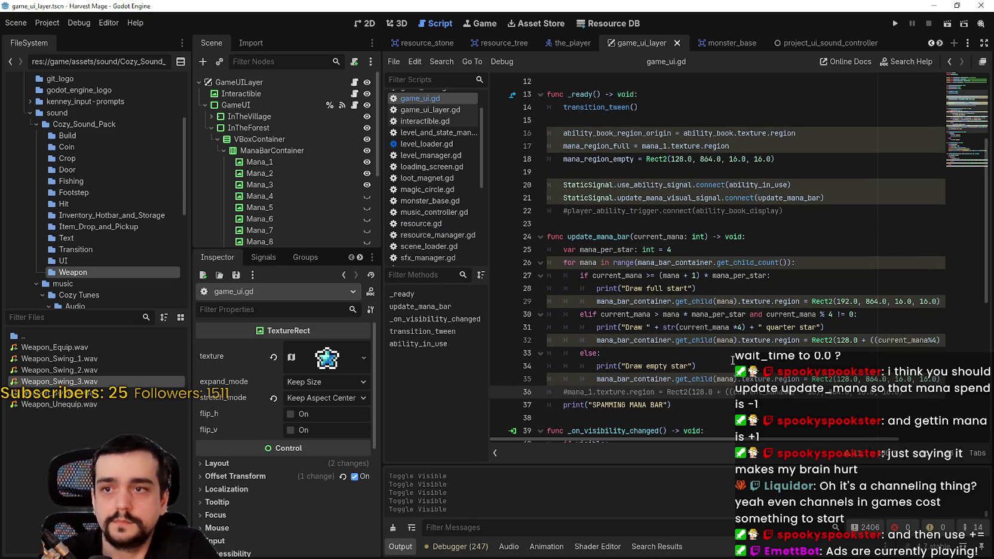
double_click(633, 258)
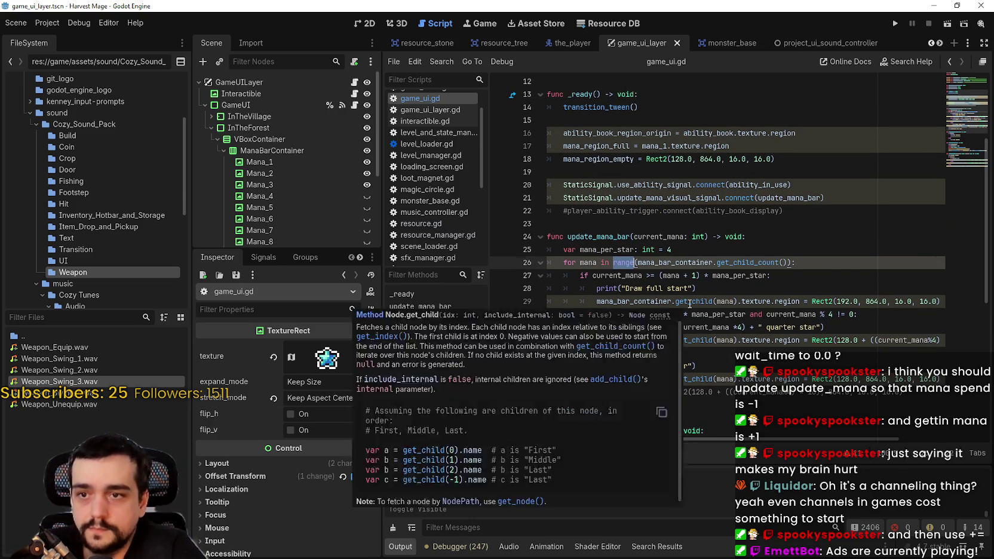
scroll(748, 335, "down", 1)
left_click(743, 320)
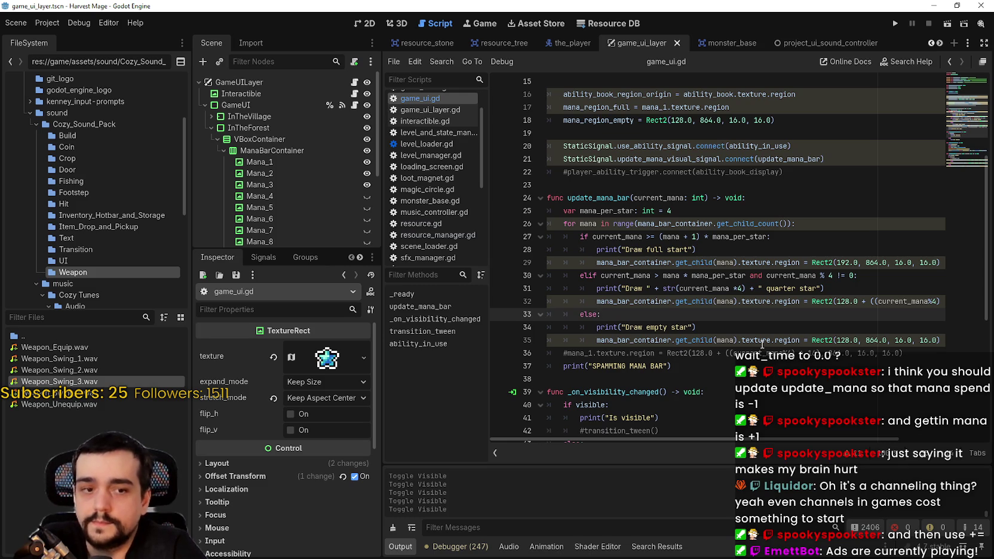
left_click(747, 368)
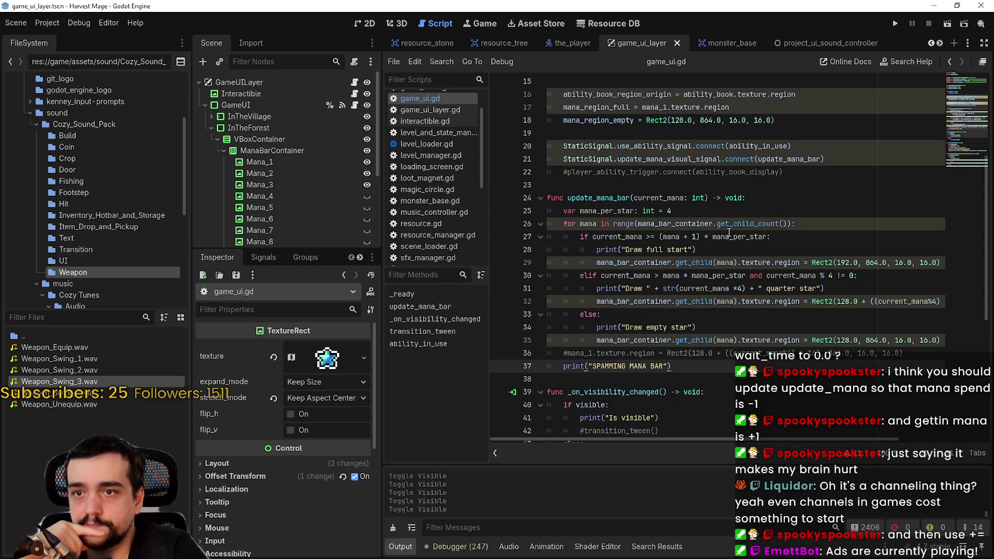
left_click_drag(791, 223, 601, 224)
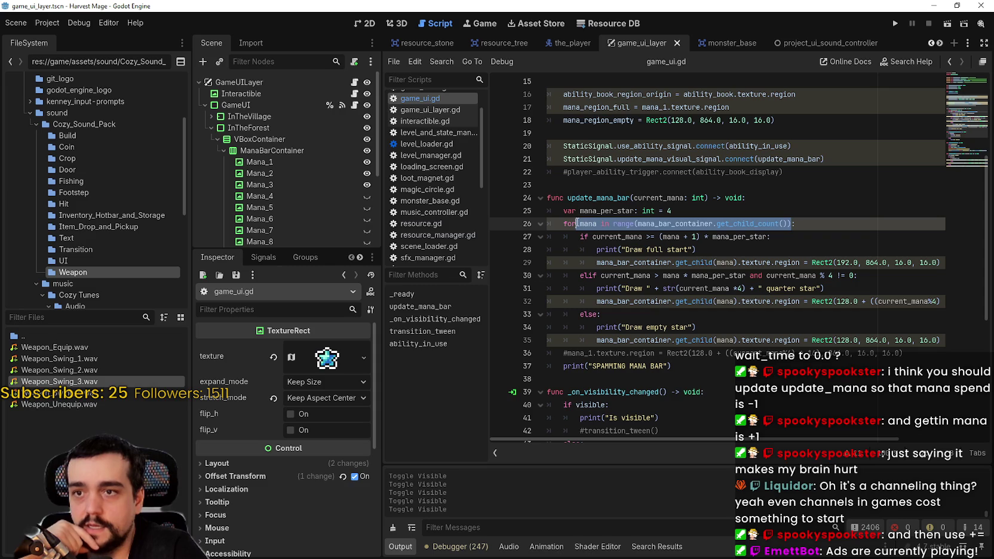
left_click(598, 223)
scroll(332, 198, "down", 3)
Drag the Scene dock splitter down to list Mana_1–Mana_16, then review the update_mana_bar function.
left_click_drag(300, 255, 298, 377)
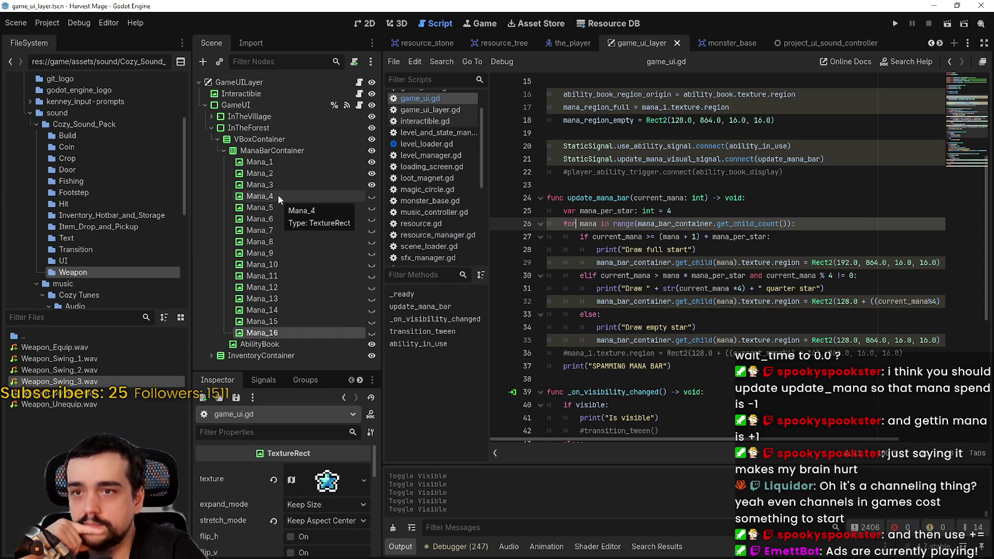
left_click(807, 220)
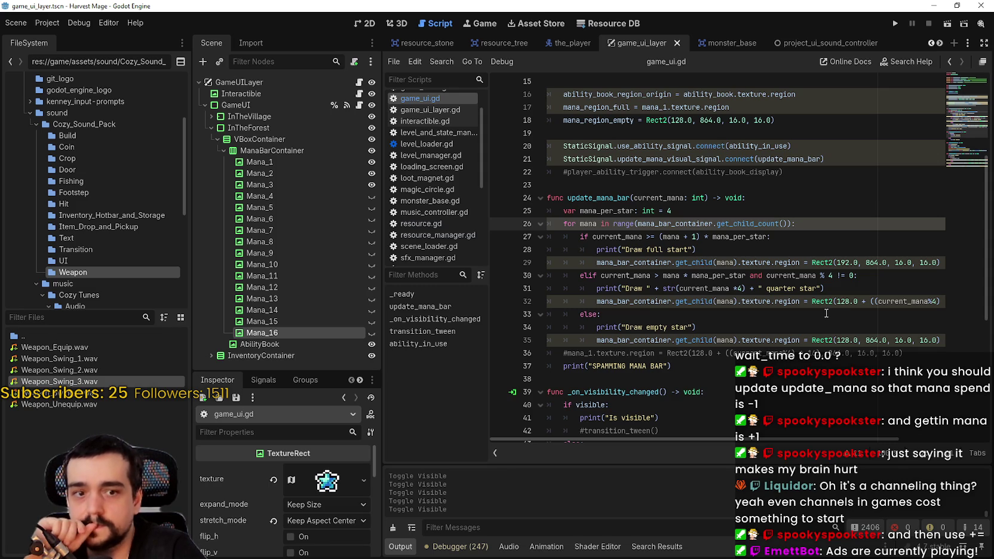
scroll(725, 313, "up", 2)
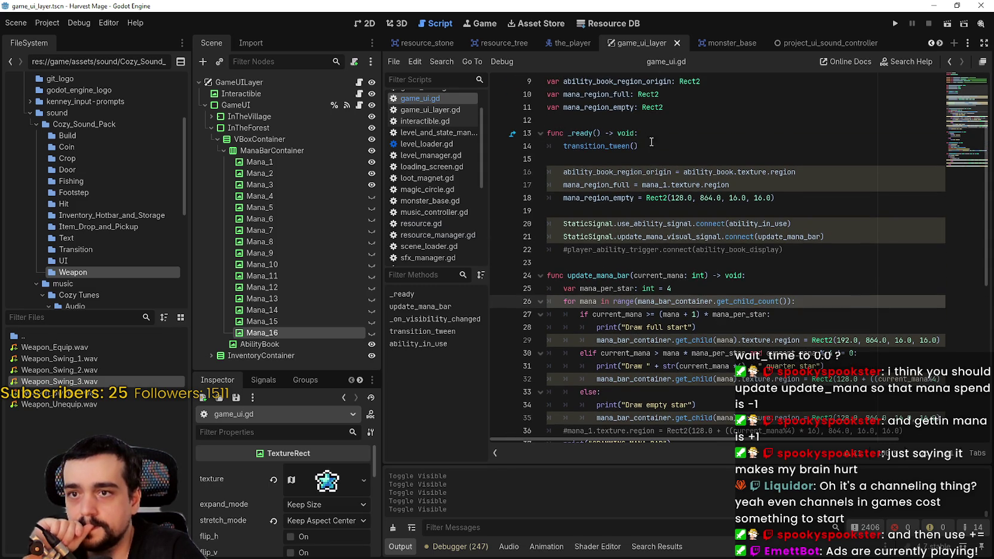
left_click(650, 141)
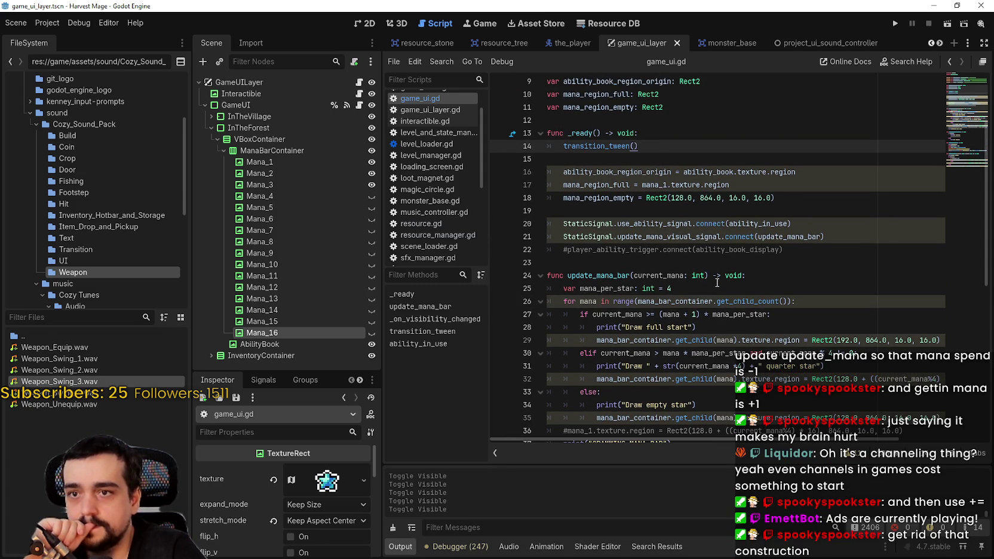
scroll(720, 279, "down", 2)
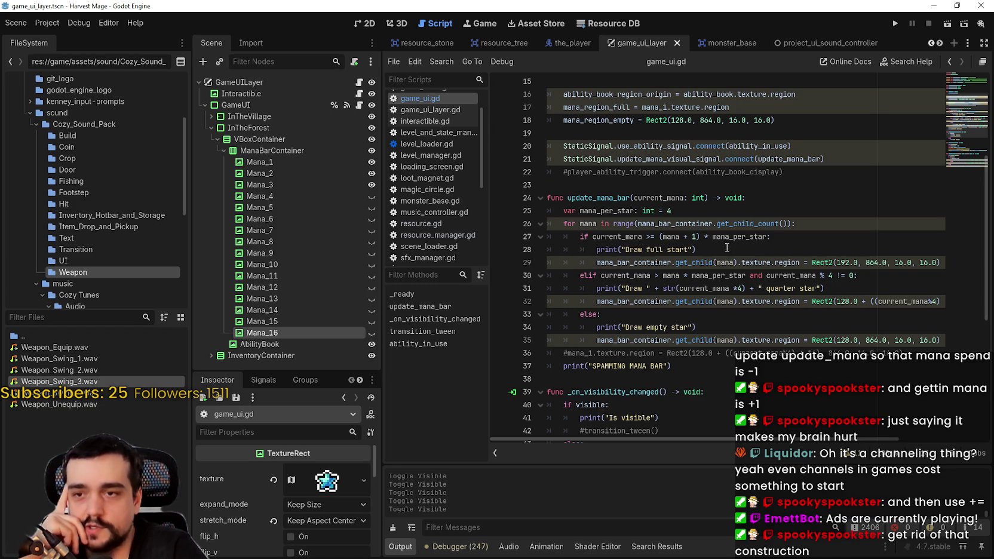
left_click_drag(676, 363, 534, 201)
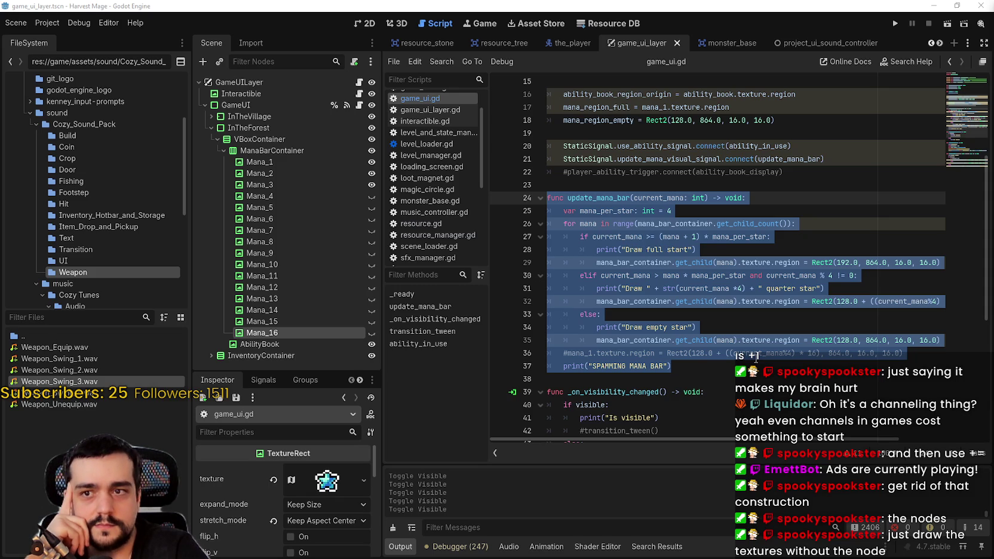
left_click(756, 357)
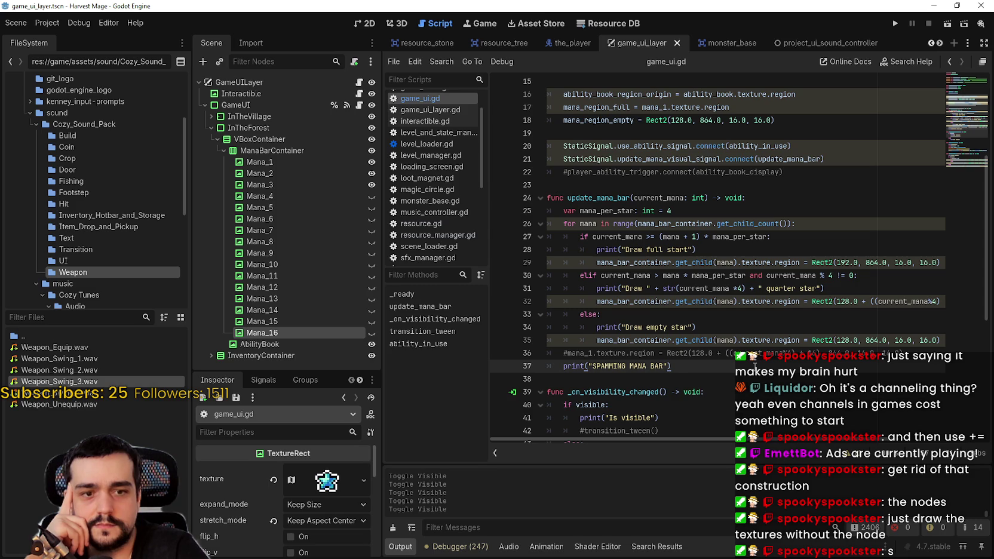
Set a breakpoint on line 29's full-star texture assignment and select Mana_3 in the Scene tree.
left_click(499, 263)
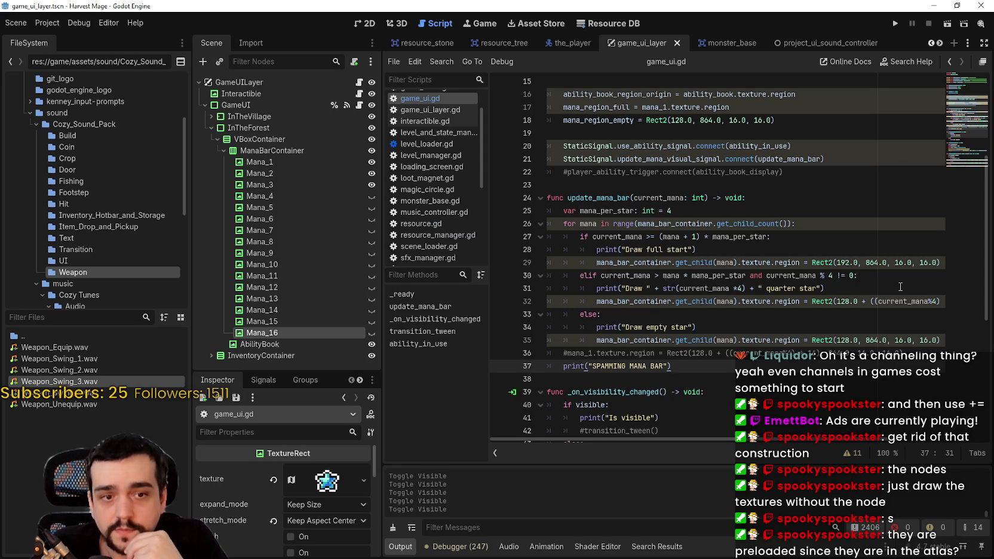
left_click(274, 181)
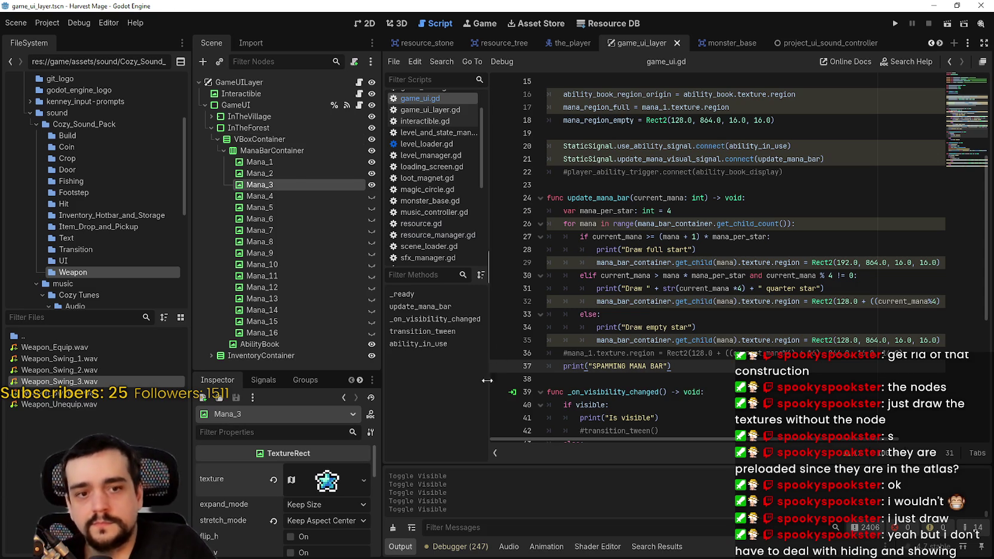
left_click(650, 315)
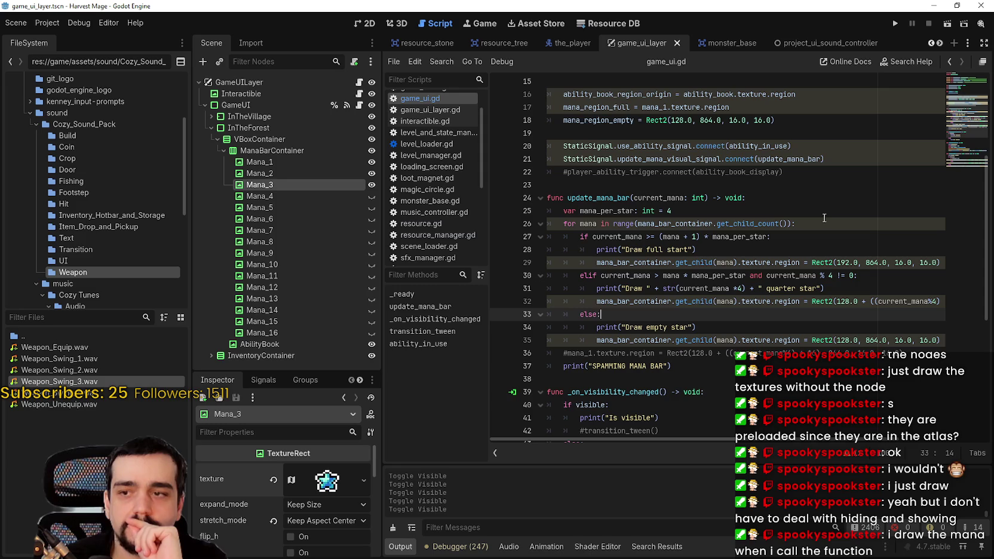
Hide Mana_3, Mana_2 and Mana_1 with their eye icons.
left_click(368, 185)
left_click(371, 173)
left_click(371, 162)
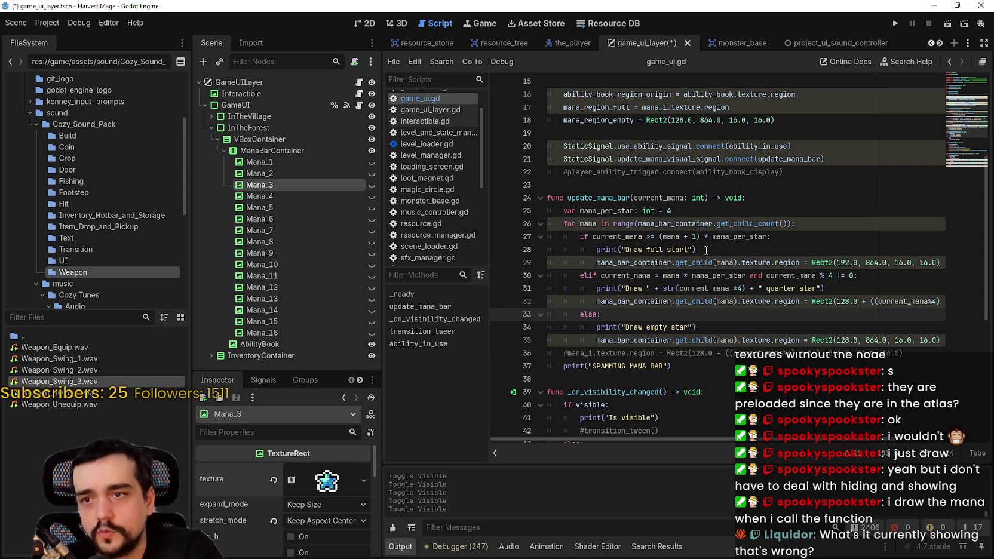
Review the full-star condition on line 27 of update_mana_bar.
left_click(725, 252)
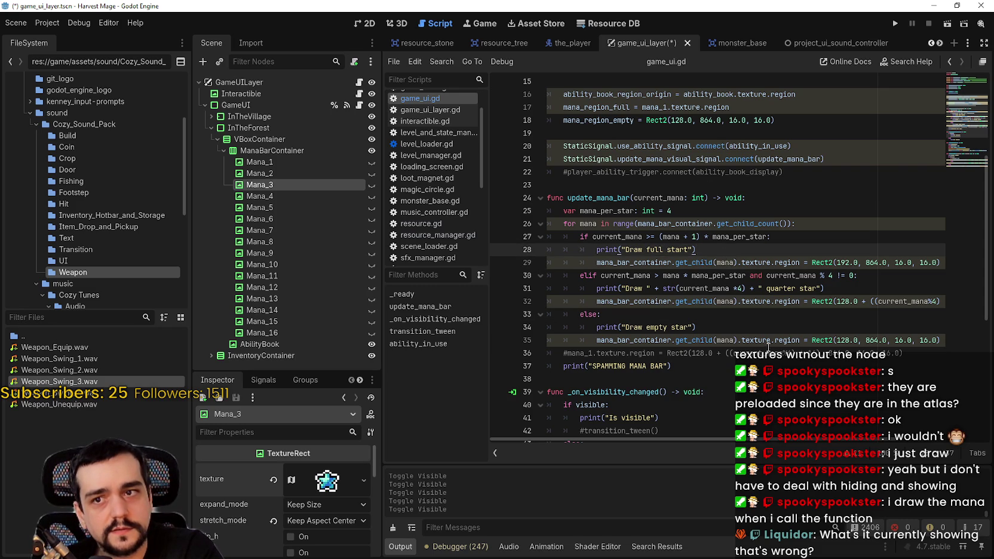
left_click_drag(769, 236, 592, 237)
left_click(711, 251)
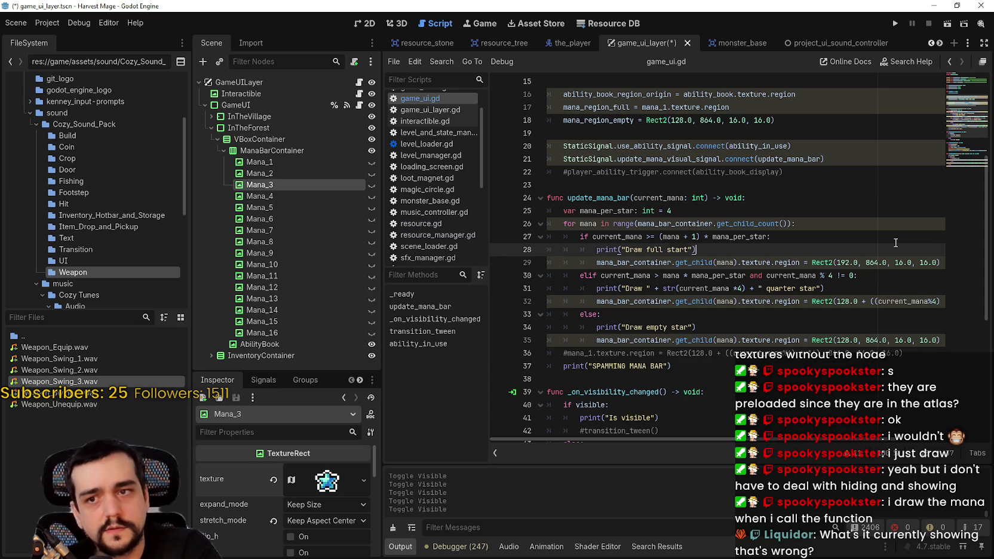
Add an 'if mana_bar_container.get_child(mana).visible:' check below the full-star texture assignment.
key("Return")
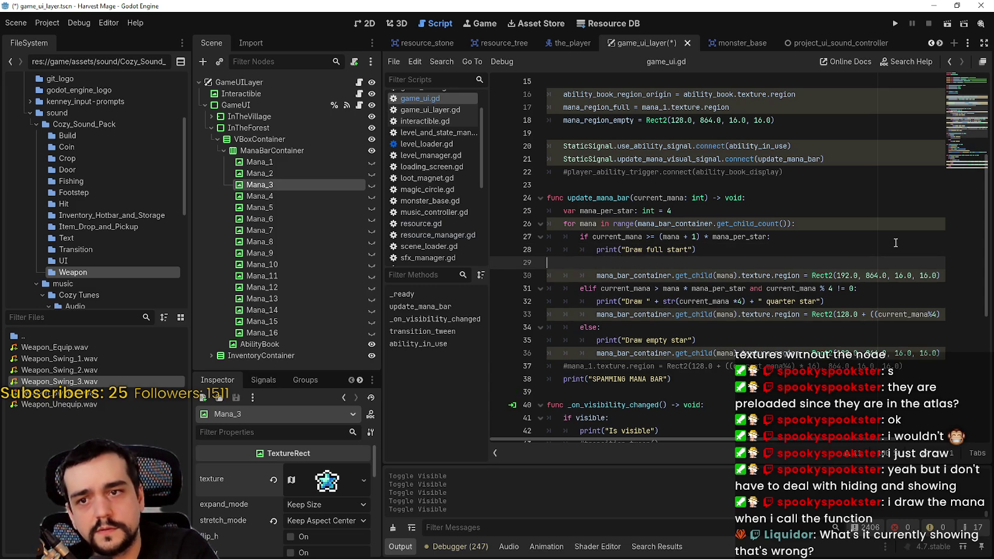
key("BackSpace")
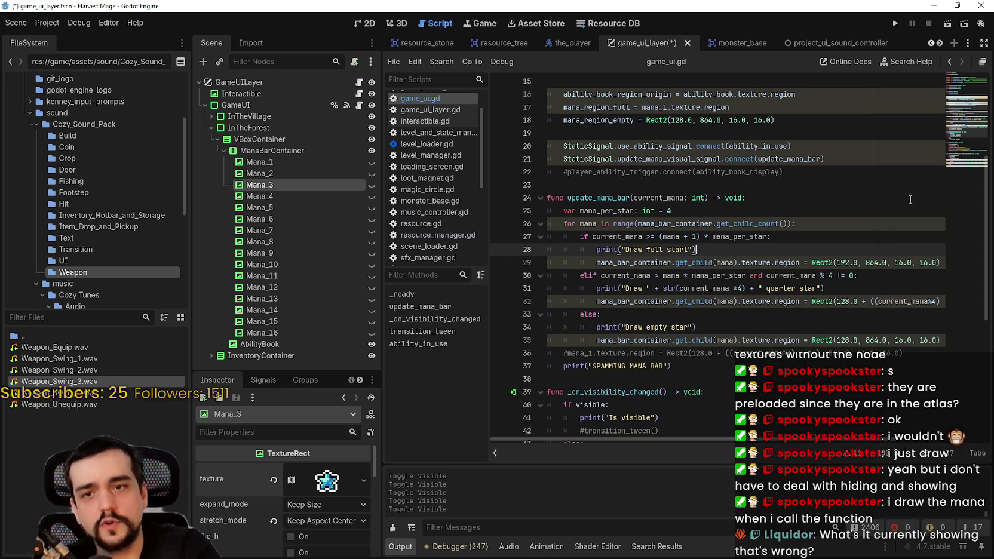
left_click(940, 263)
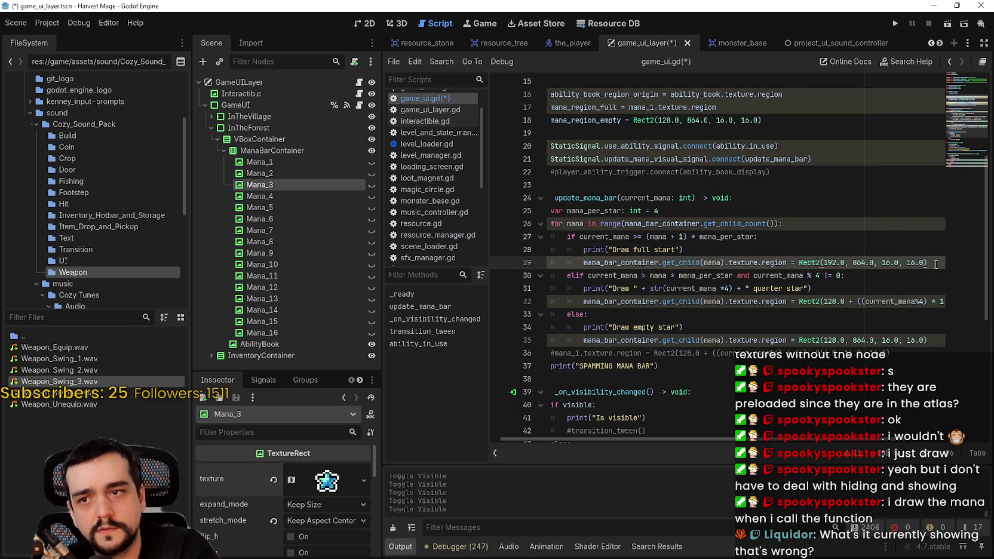
key("Return")
type("if")
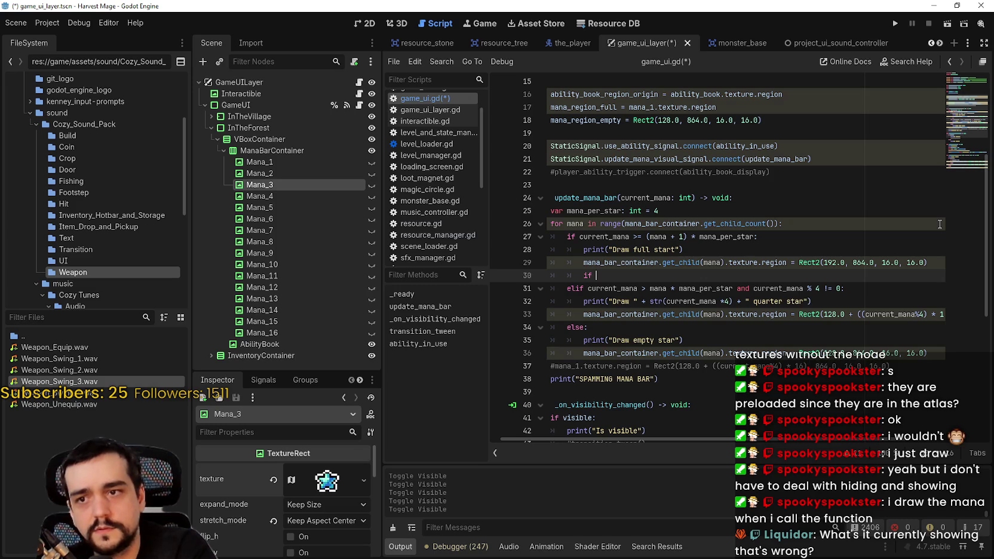
type(" mana")
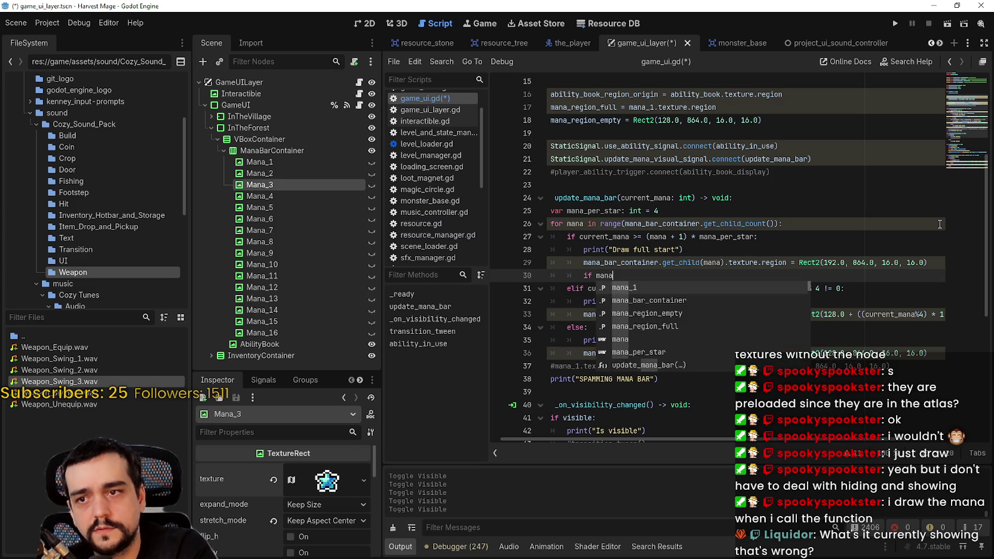
key("Down")
key("Return")
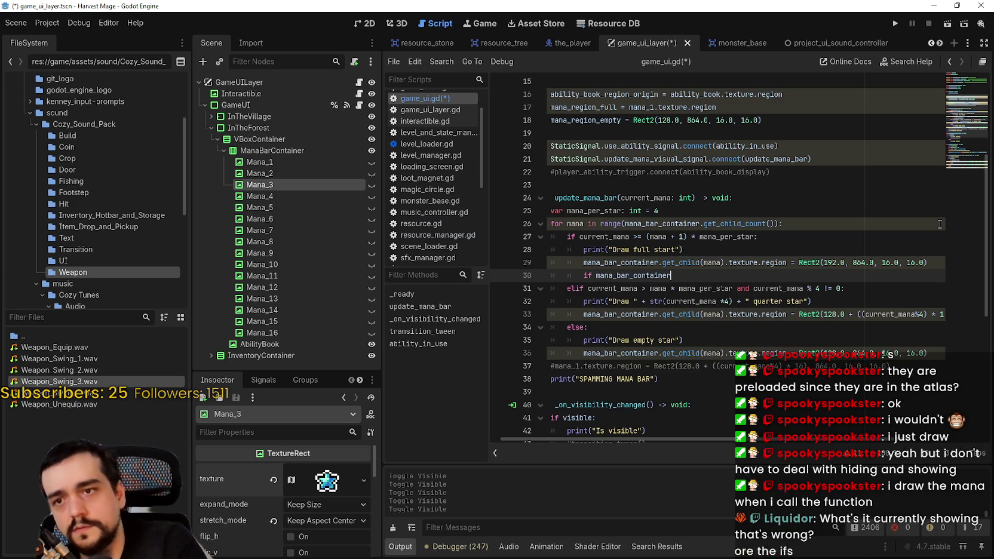
left_click_drag(583, 262, 725, 262)
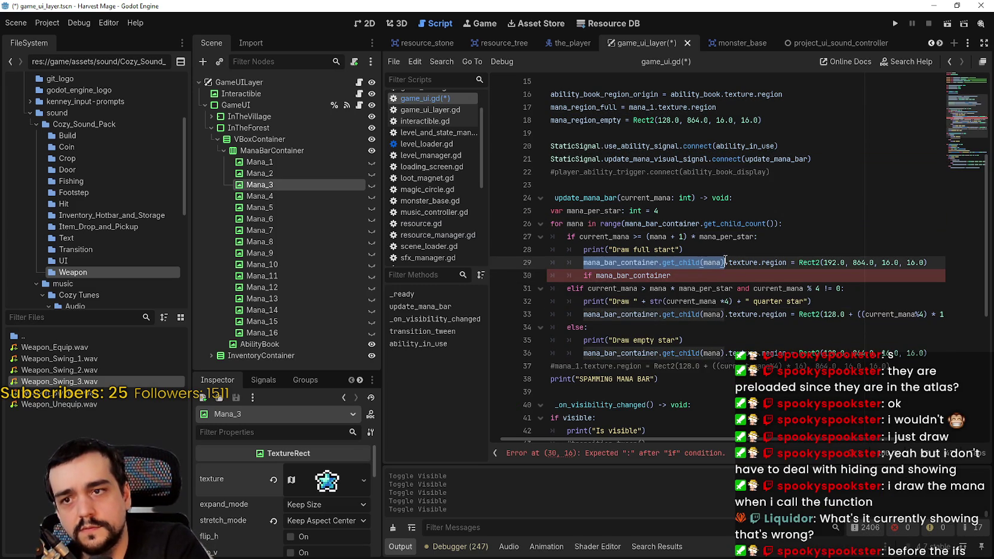
key("ctrl+c")
double_click(657, 276)
key("ctrl+v")
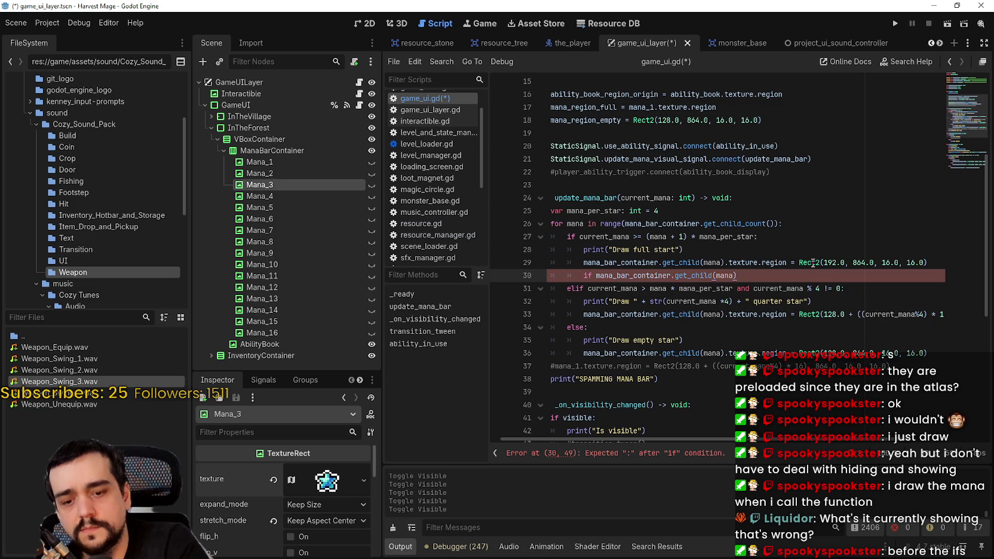
type(".visi")
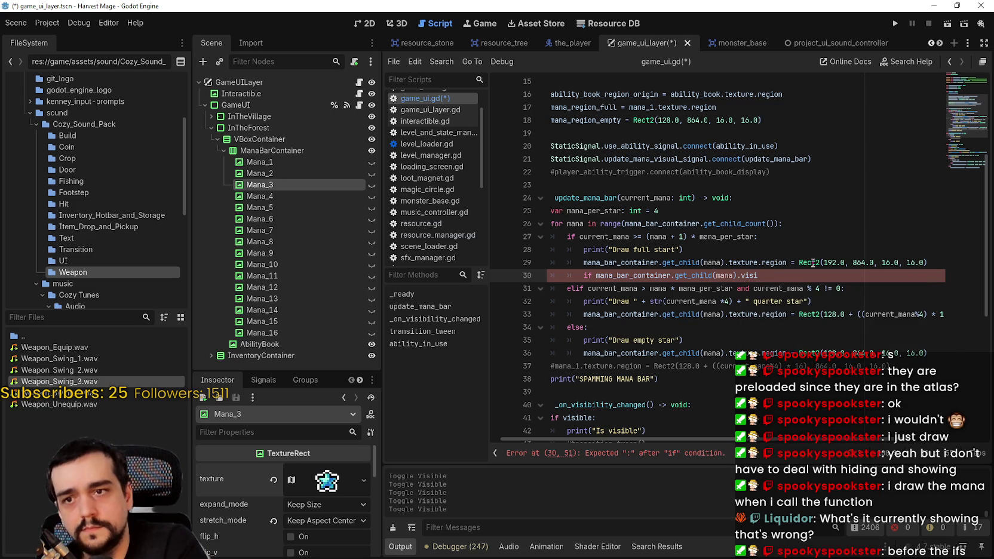
type("ble:")
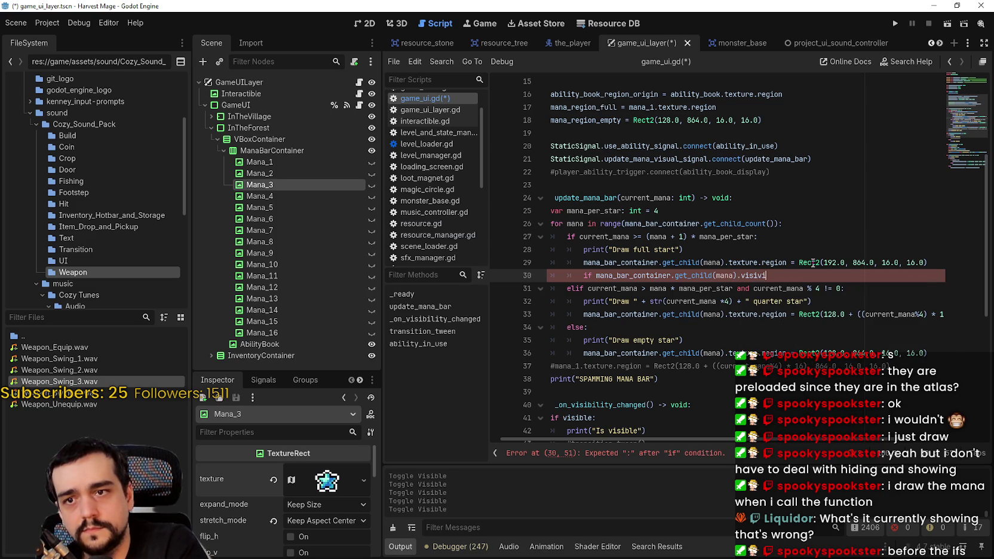
key("Return")
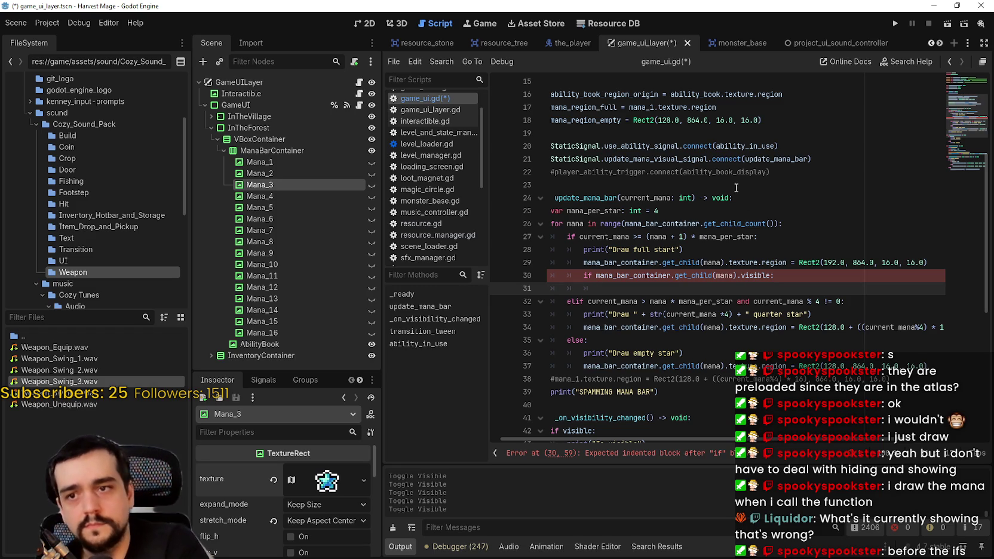
Put 'mana_bar_container.get_child(mana).show()' in the body of that check.
left_click_drag(595, 275, 742, 276)
key("ctrl+c")
left_click(740, 288)
key("ctrl+v")
type(".show(")
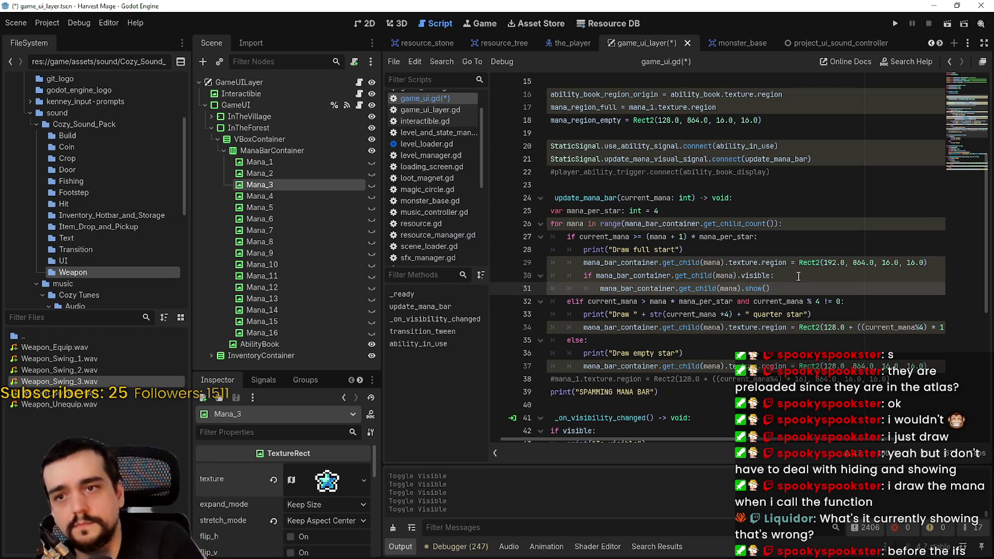
Invert the check to 'if !…visible:', remove the stray space, and save game_ui.gd.
left_click(798, 275)
key("Left")
key("ctrl+shift+Left")
type("visible")
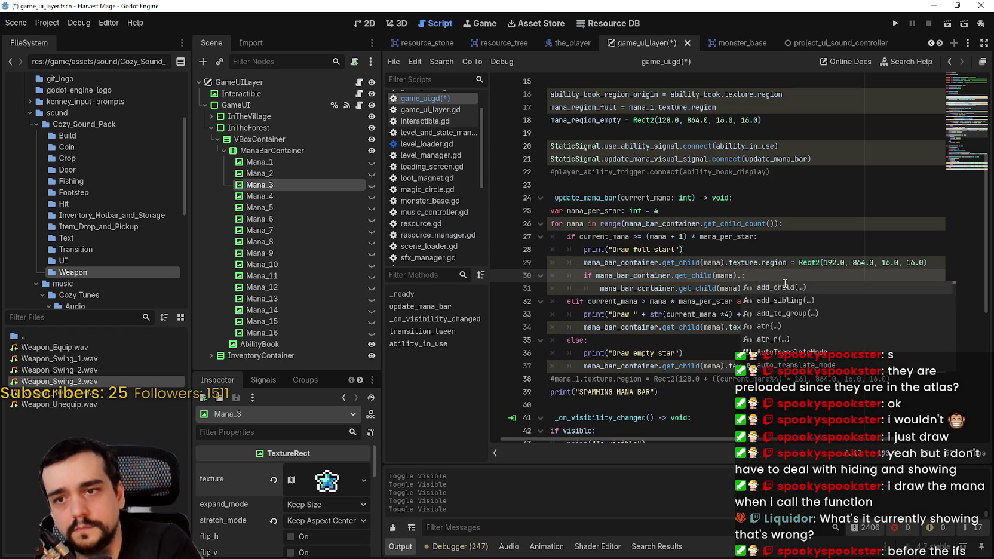
key("BackSpace")
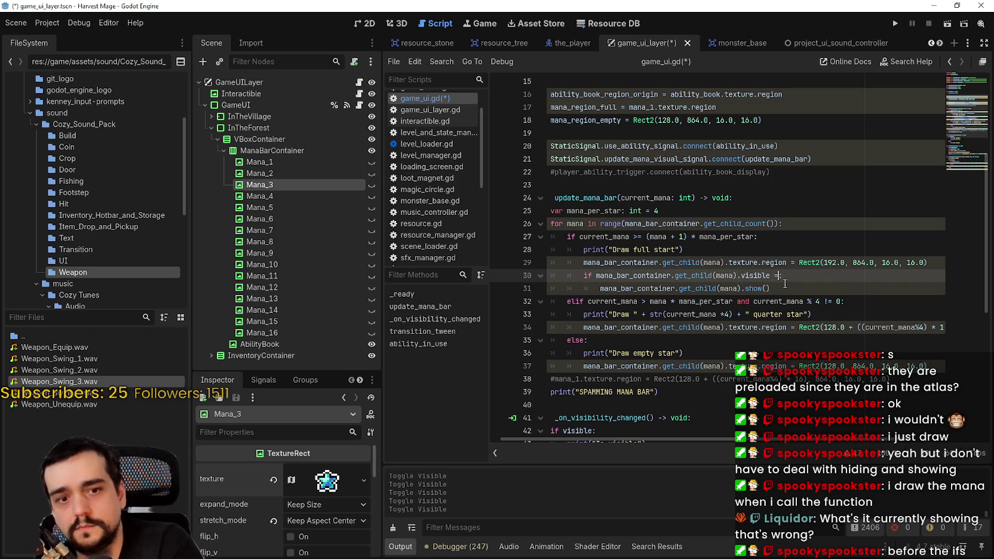
left_click(593, 275)
type("!")
left_click(817, 288)
key("ctrl+s")
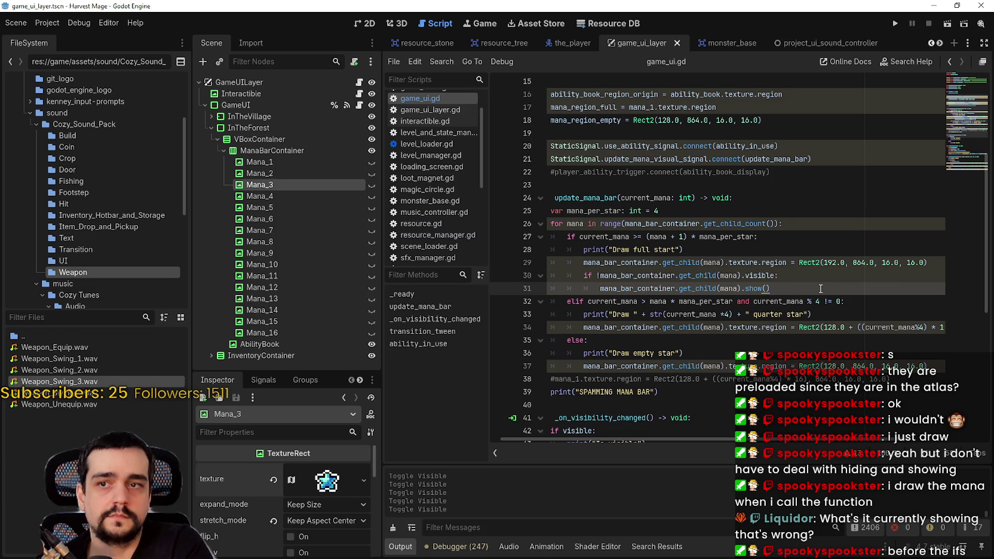
left_click_drag(784, 289, 513, 281)
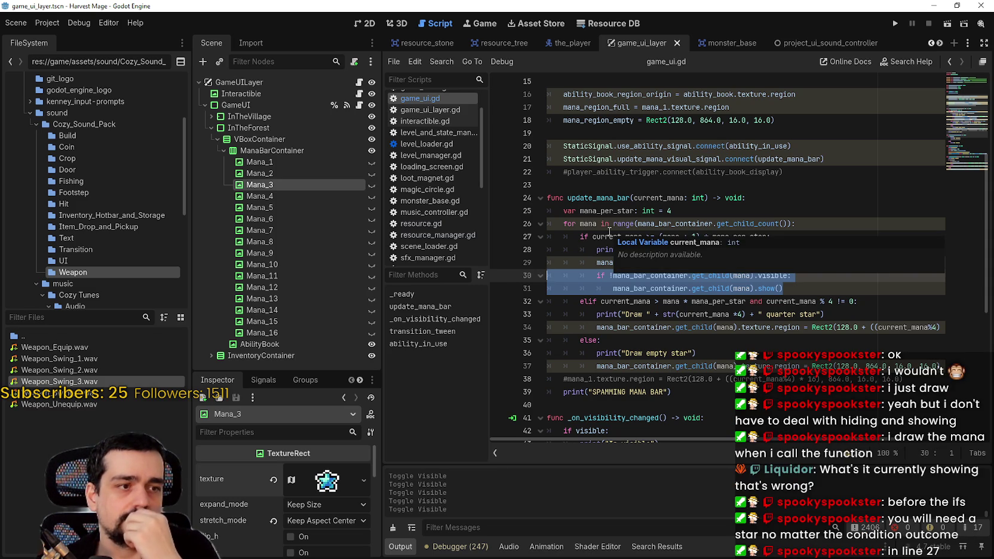
left_click(574, 237)
left_click_drag(785, 236, 540, 234)
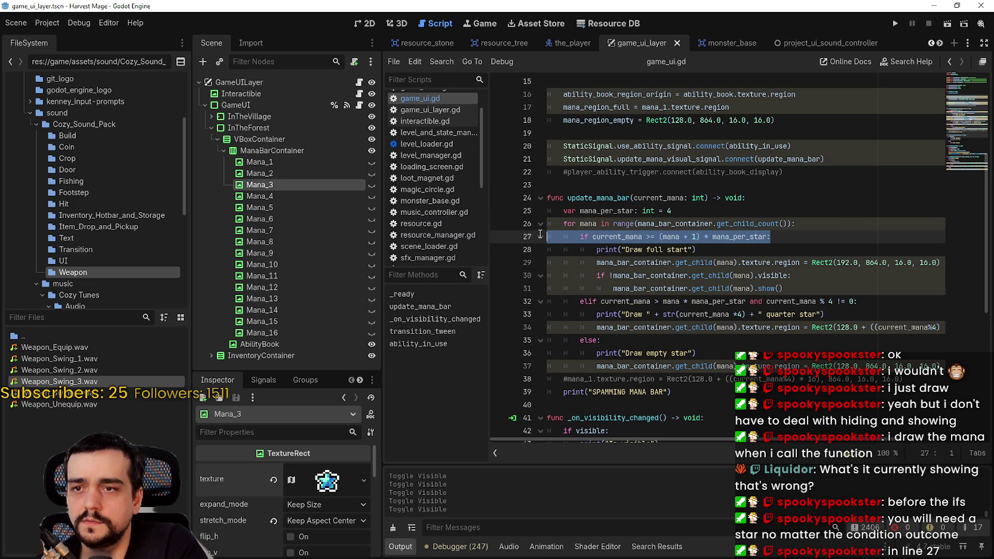
left_click_drag(784, 289, 552, 280)
left_click_drag(782, 236, 577, 234)
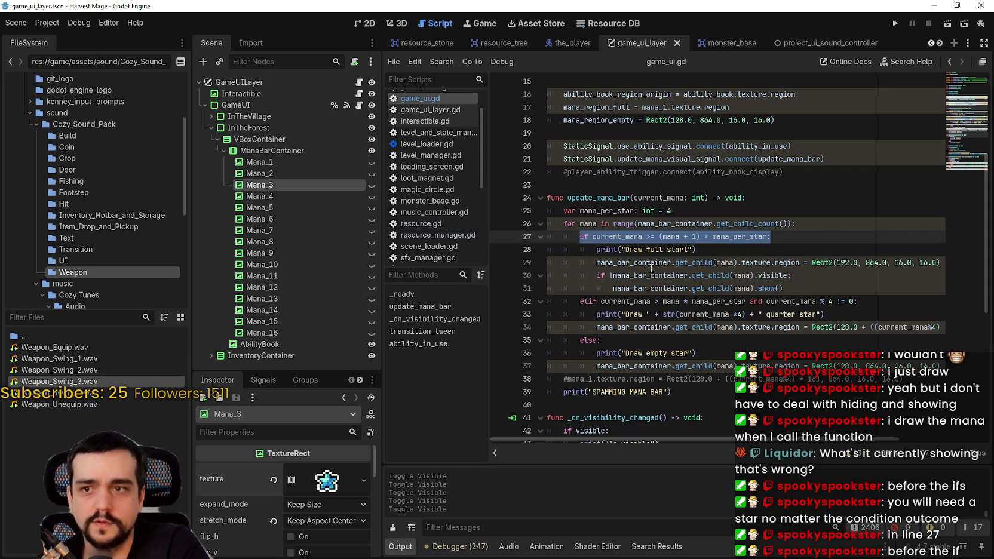
left_click_drag(784, 289, 549, 276)
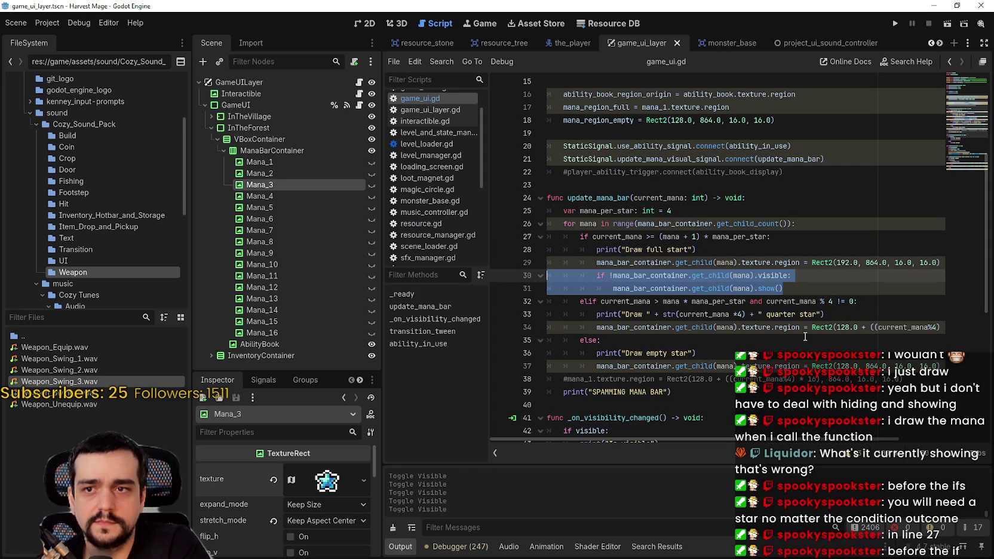
left_click_drag(831, 226, 546, 225)
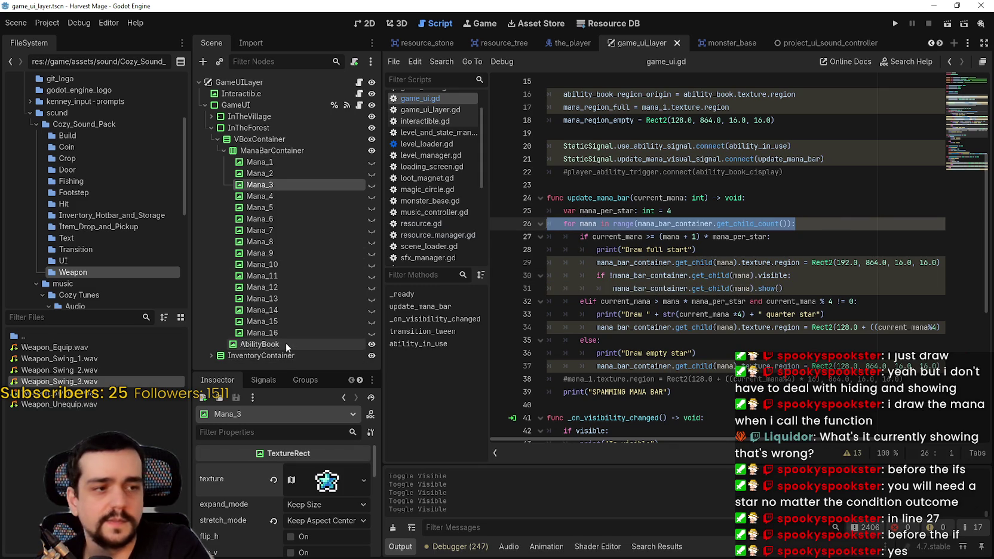
left_click(812, 285)
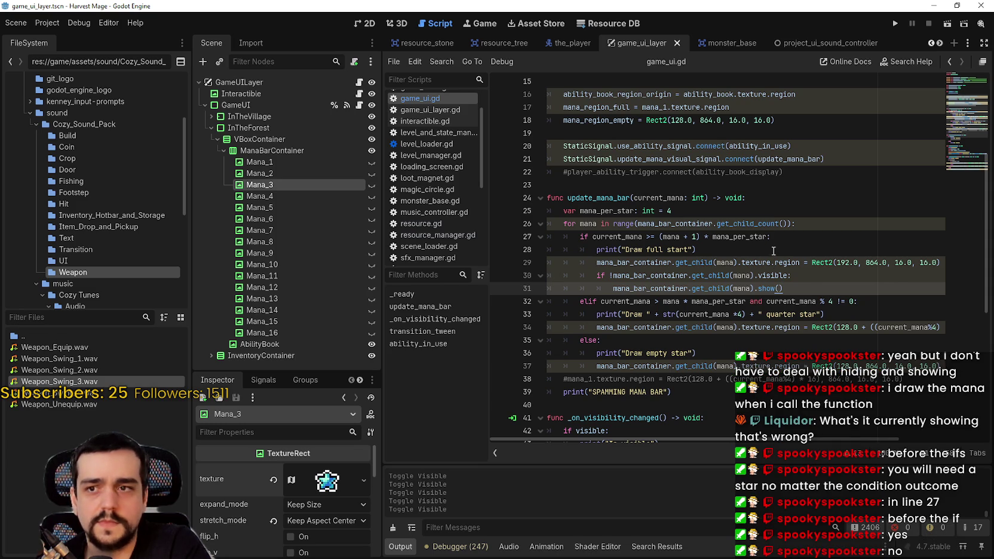
left_click(666, 214)
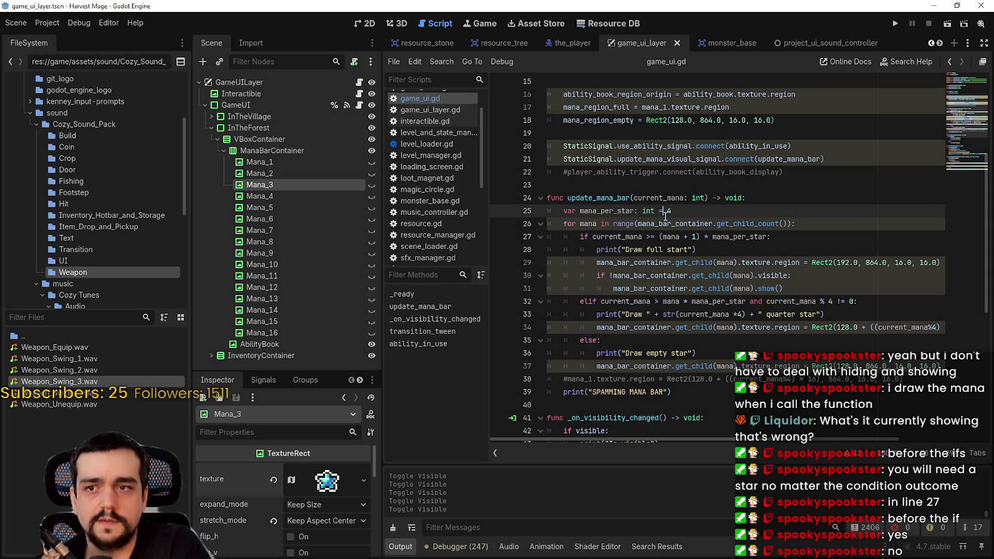
left_click(664, 225)
left_click_drag(801, 289, 476, 280)
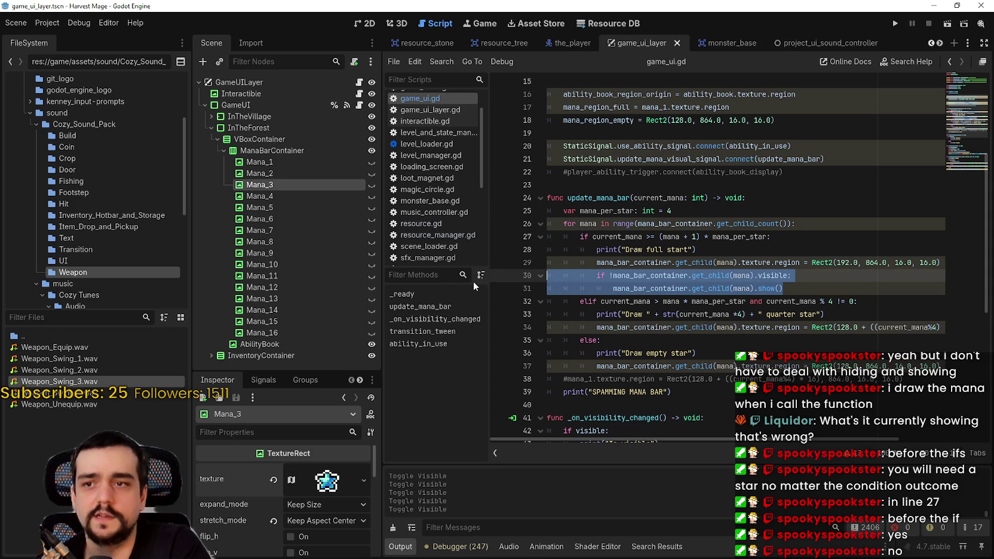
key("BackSpace")
key("BackSpace")
left_click(795, 224)
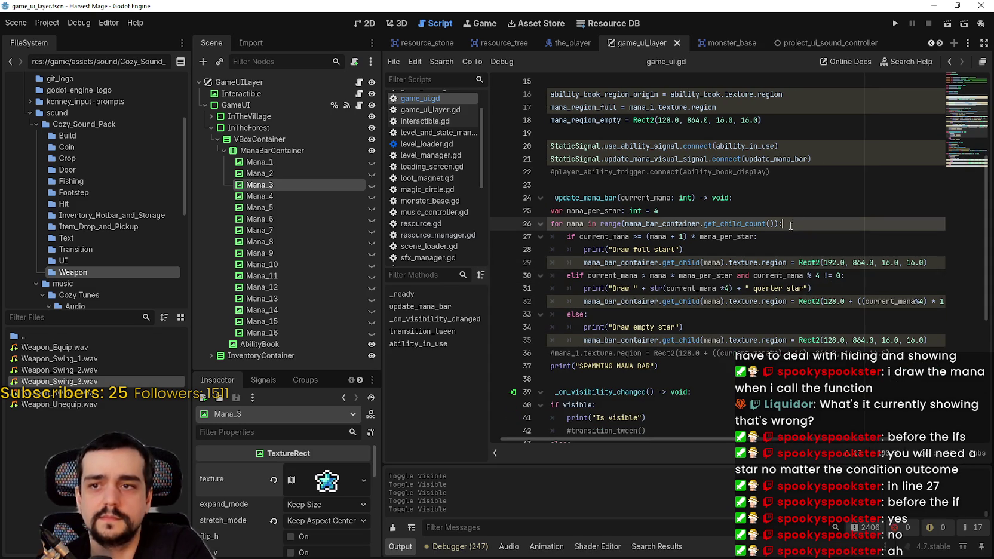
key("Return")
left_click(495, 229, "shift")
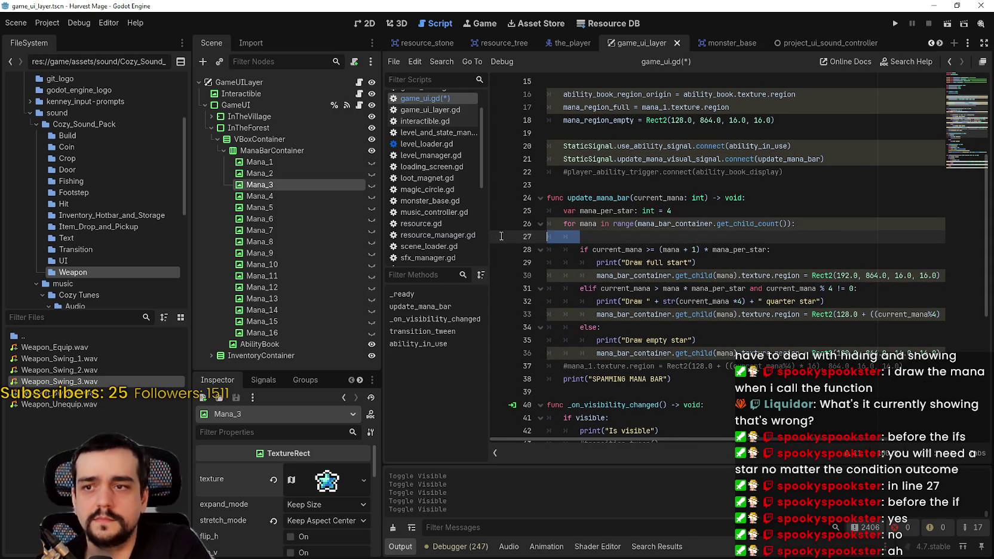
key("ctrl+v")
left_click_drag(816, 254, 548, 236)
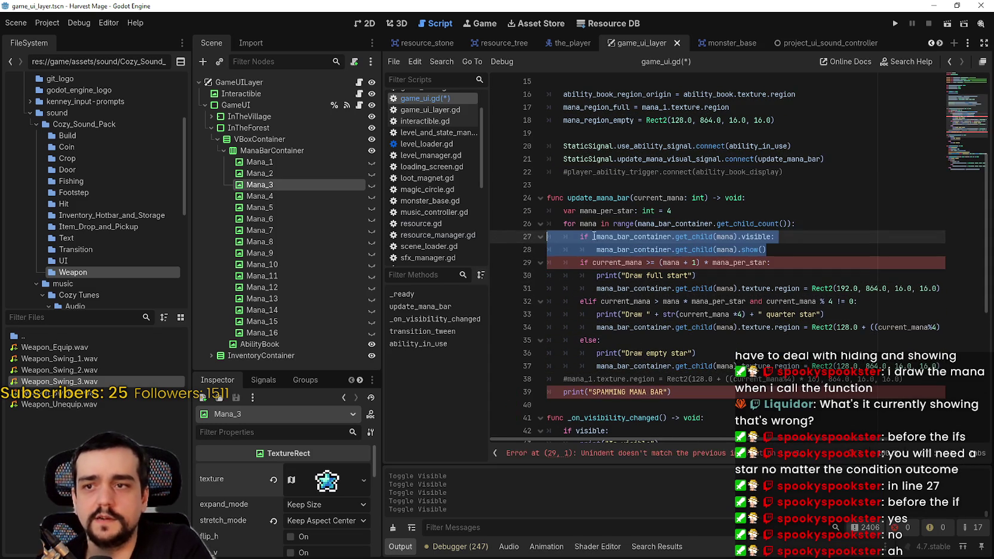
key("shift+Tab")
left_click(657, 236)
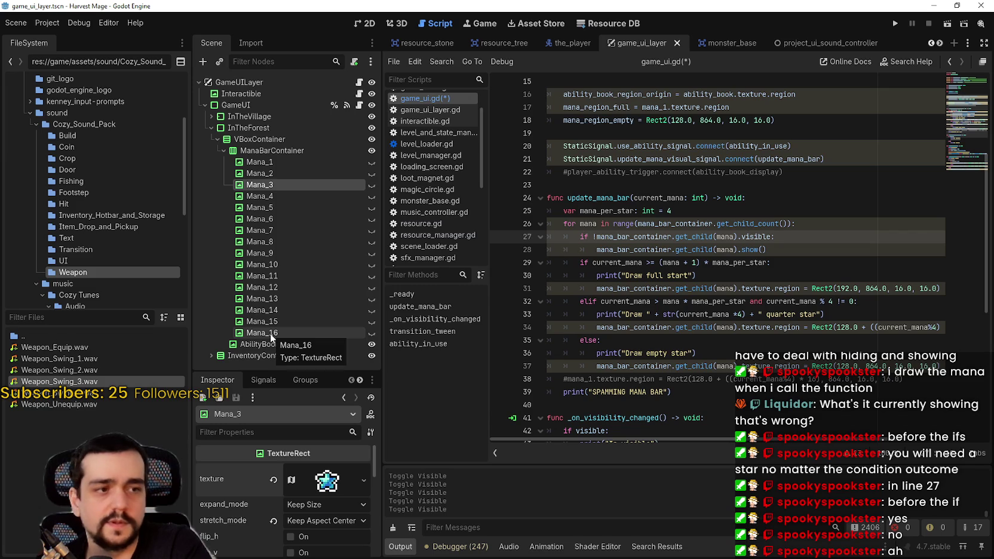
mouse_move(646, 211)
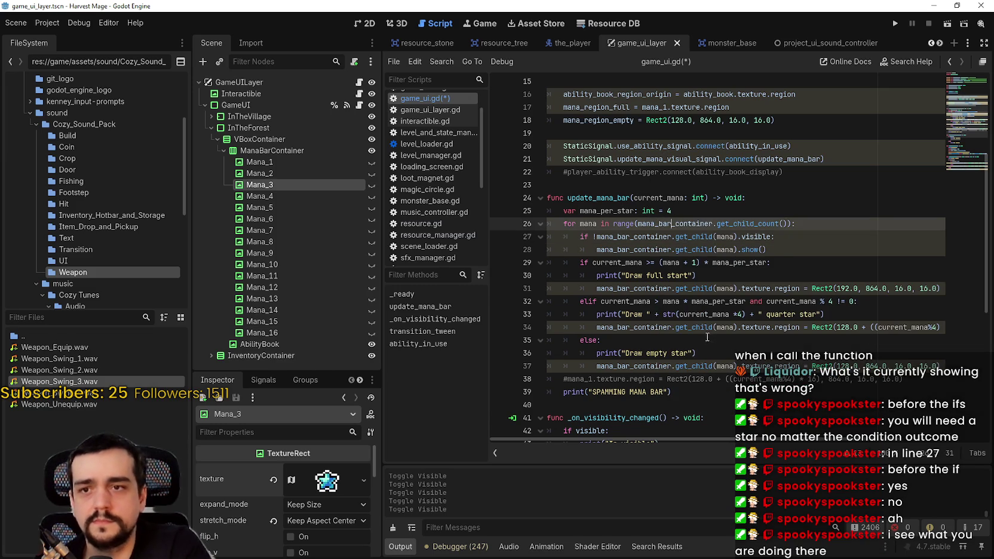
key("shift+Down")
key("alt+Down")
key("alt+Down")
key("alt+Down")
key("Tab")
key("ctrl+s")
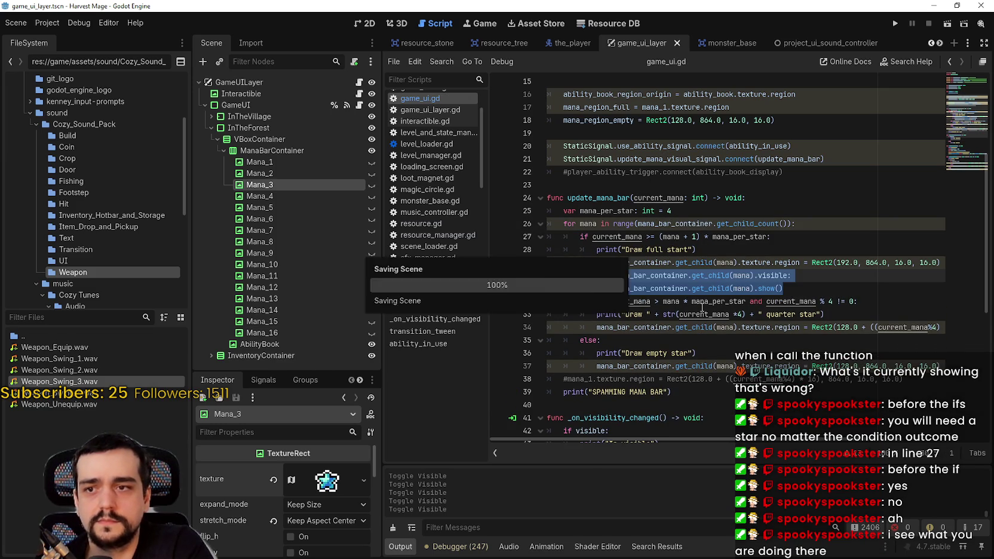
left_click(795, 279)
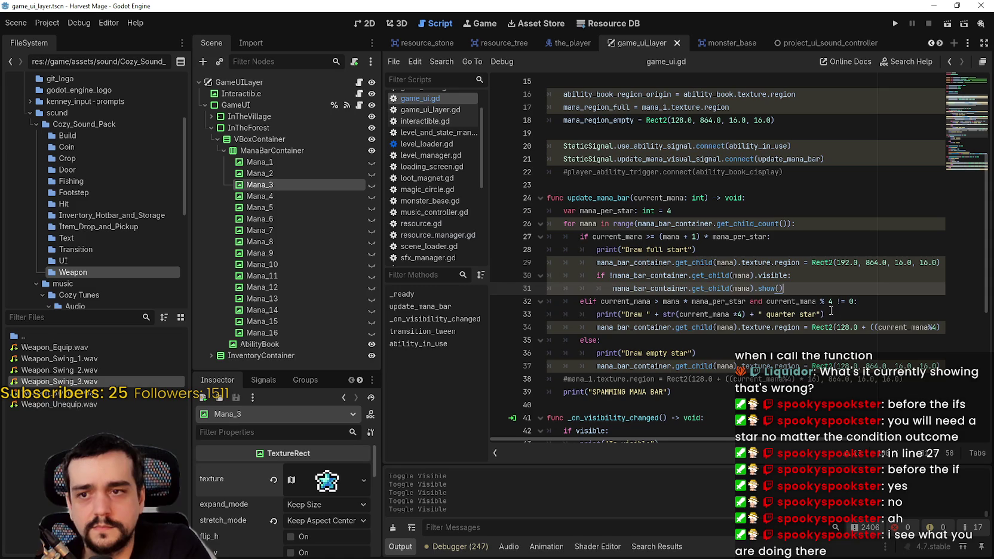
Run Harvest Mage, start a new game and walk the player south to test the mana bar.
key("Down")
key("Down")
key("Down")
left_click(895, 23)
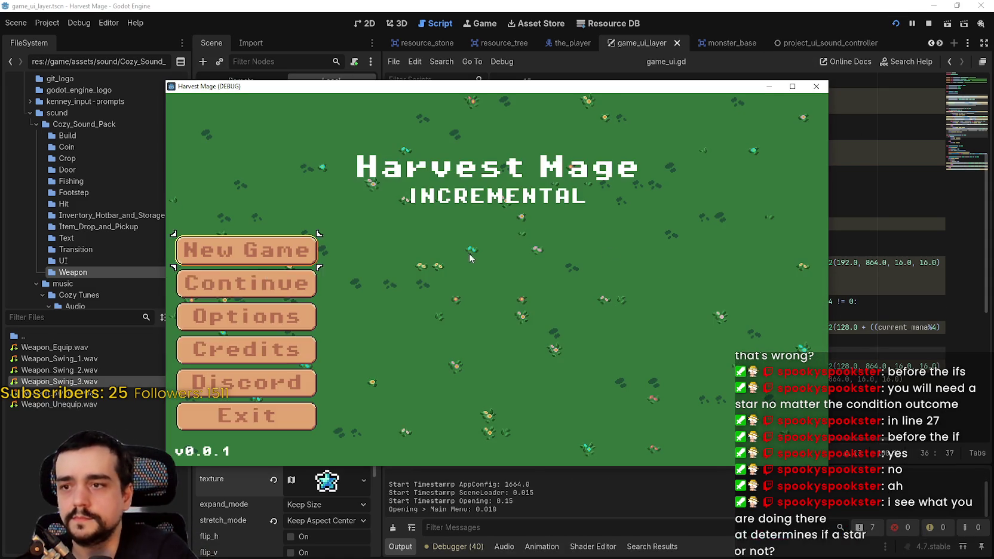
left_click(243, 249)
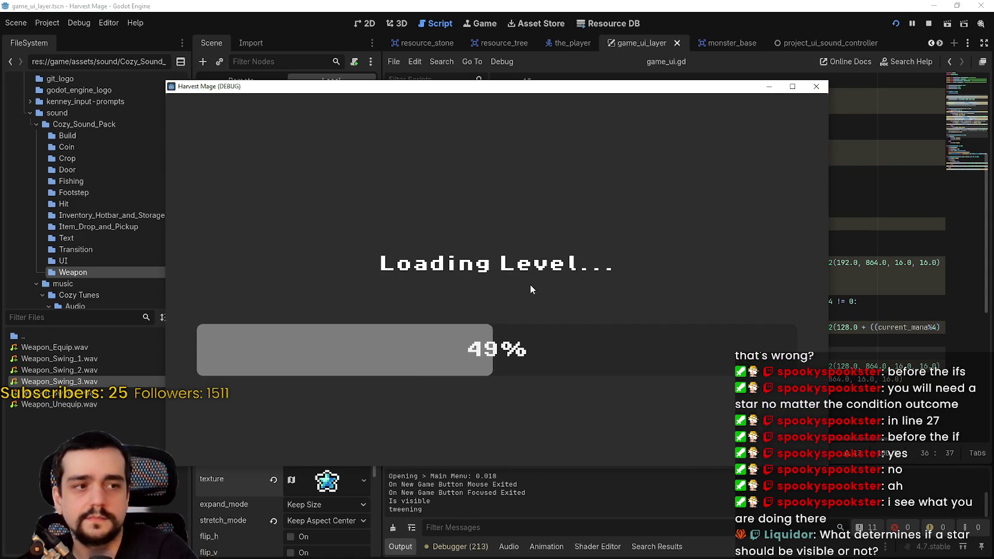
key("s")
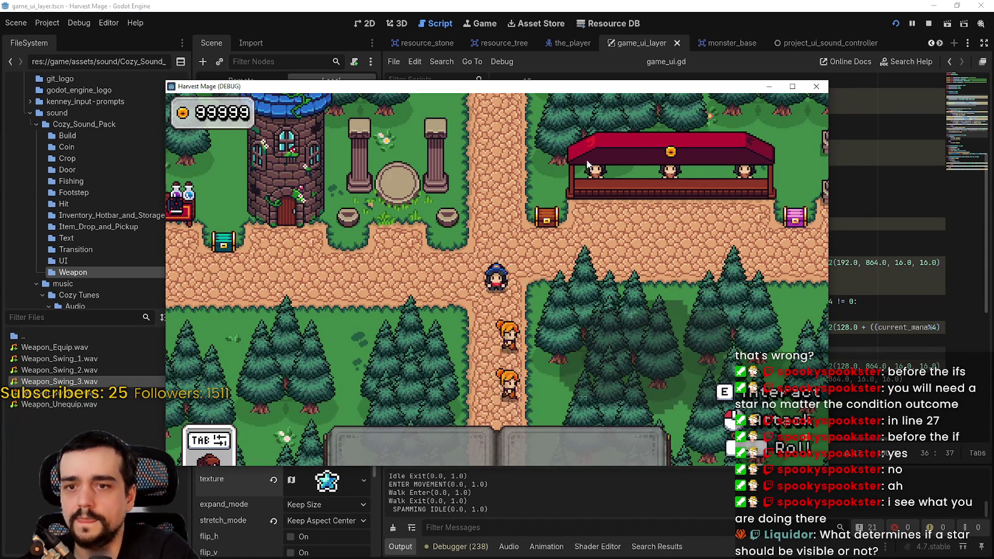
Return to the editor and inspect the mana loop index and current_mana condition in game_ui.gd.
key("F8")
double_click(741, 288)
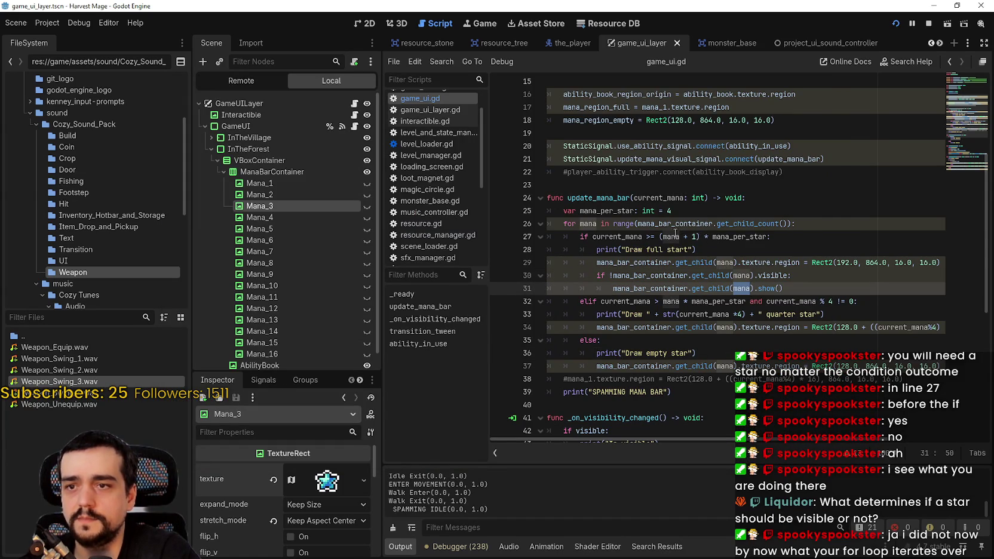
double_click(617, 236)
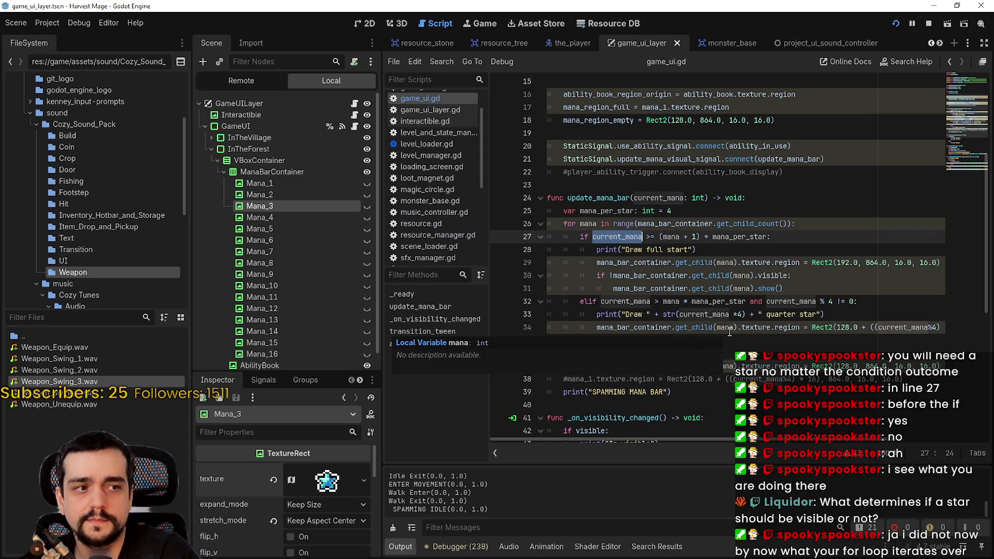
Leave update_mana_bar in game_ui.gd and bring up the the_player scene with ThePlayer's nodes.
double_click(628, 199)
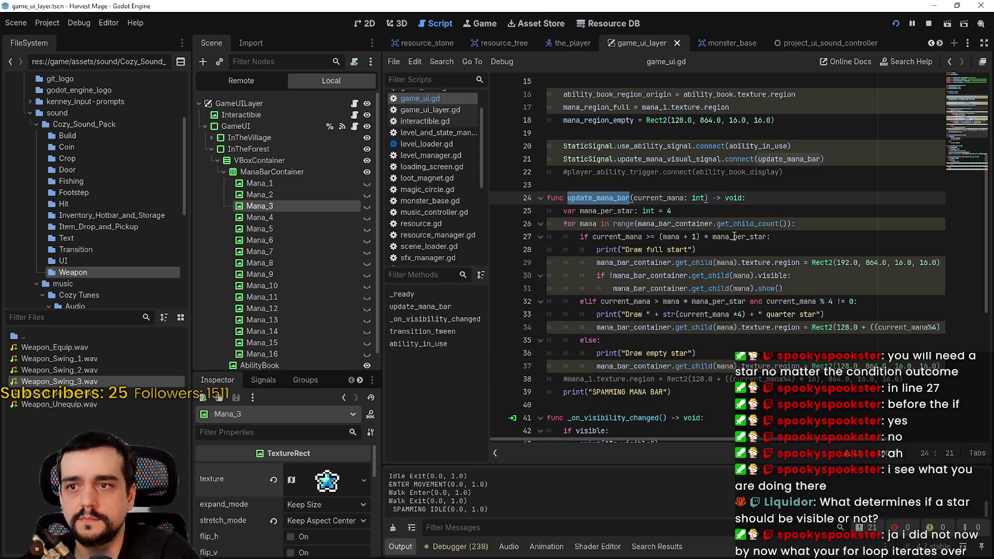
left_click(614, 197)
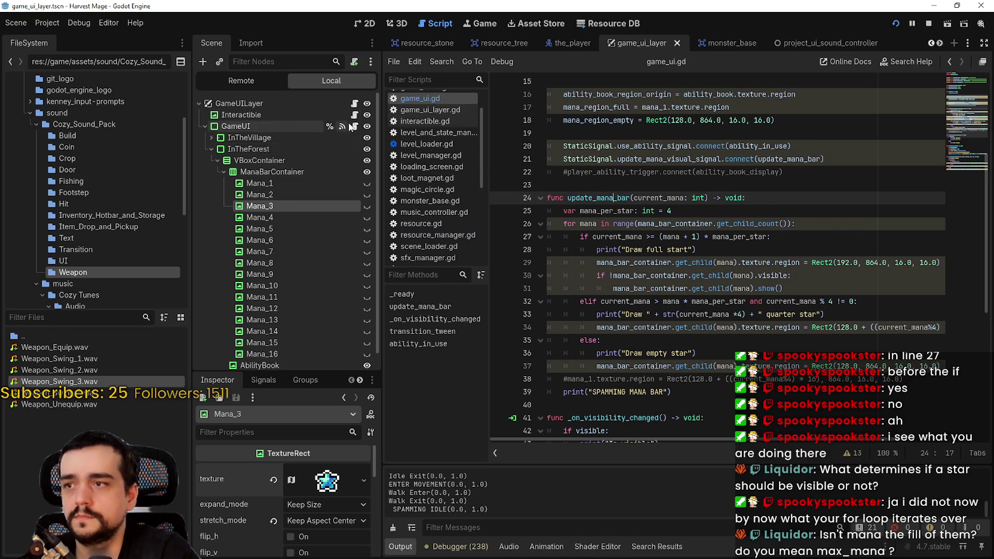
type("st")
left_click(576, 43)
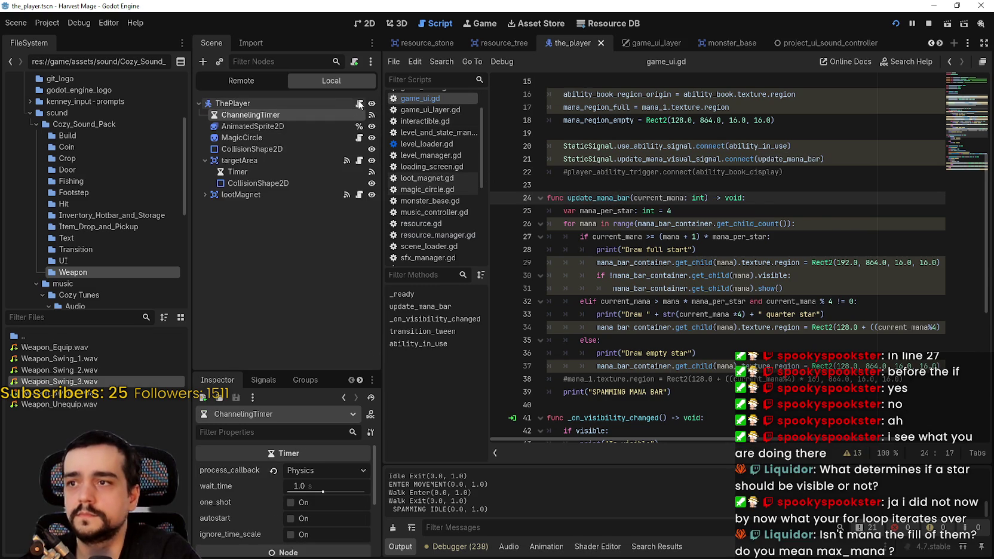
Open the_player.gd and add an update_mana call after set_initial_state at the end of _ready.
left_click(359, 103)
scroll(942, 171, "down", 8)
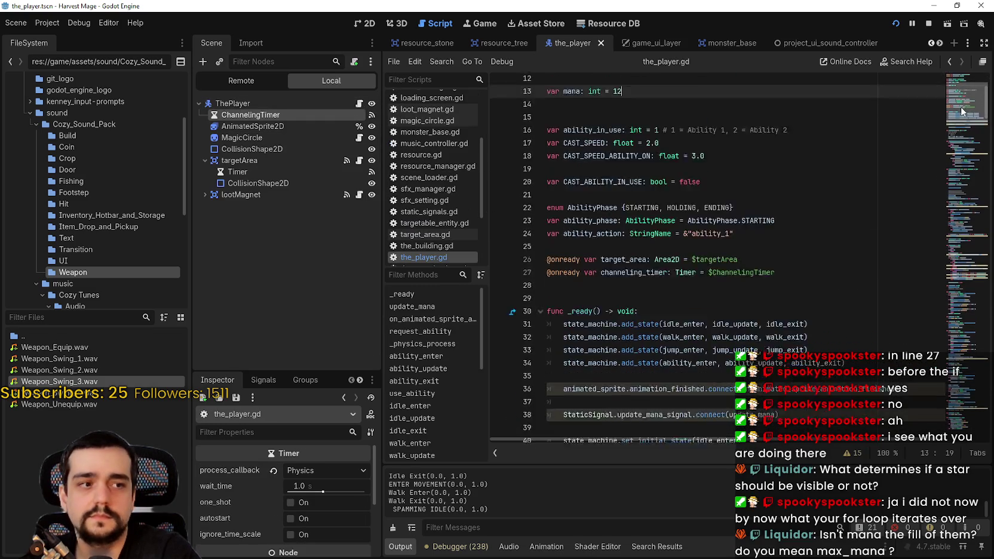
left_click(795, 288)
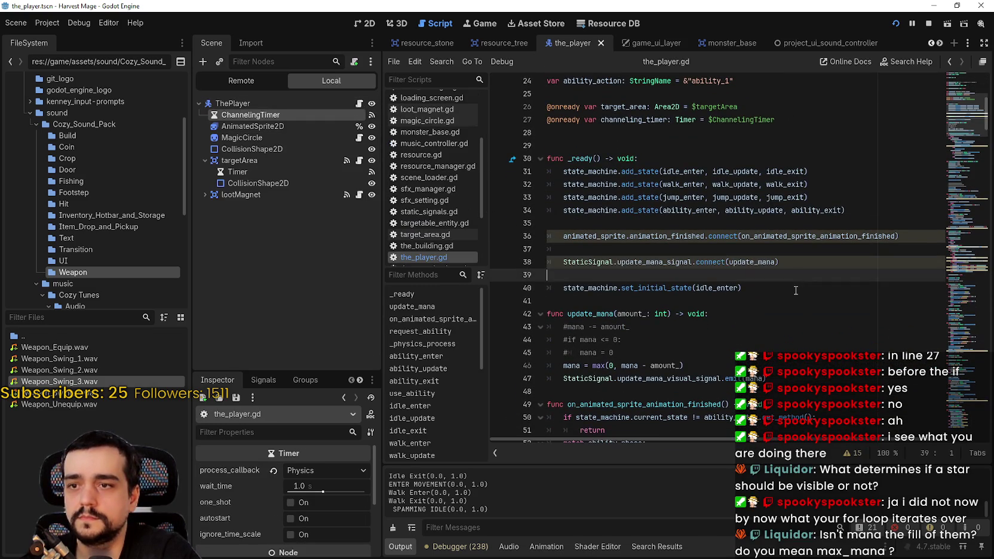
key("Return")
key("Return")
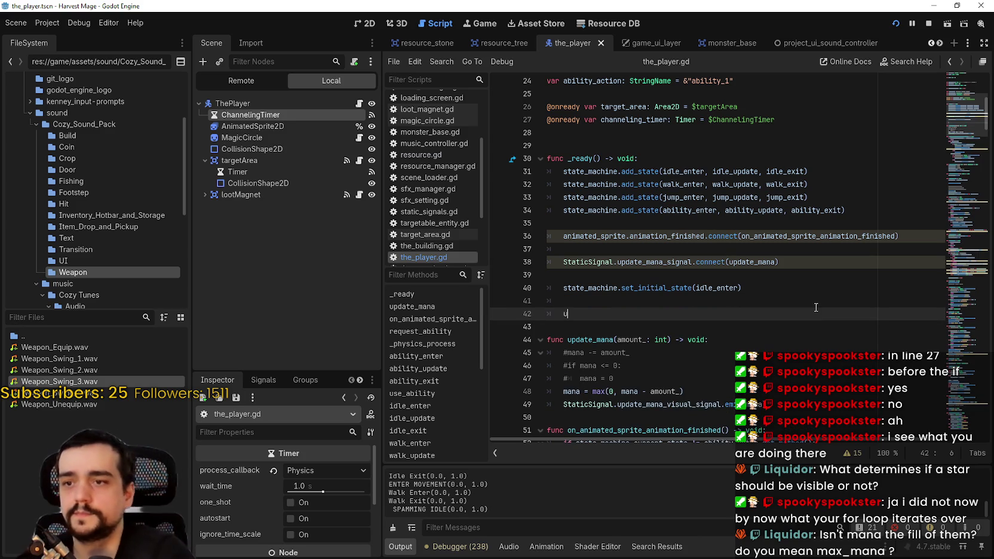
type("pdate_mana")
key("Return")
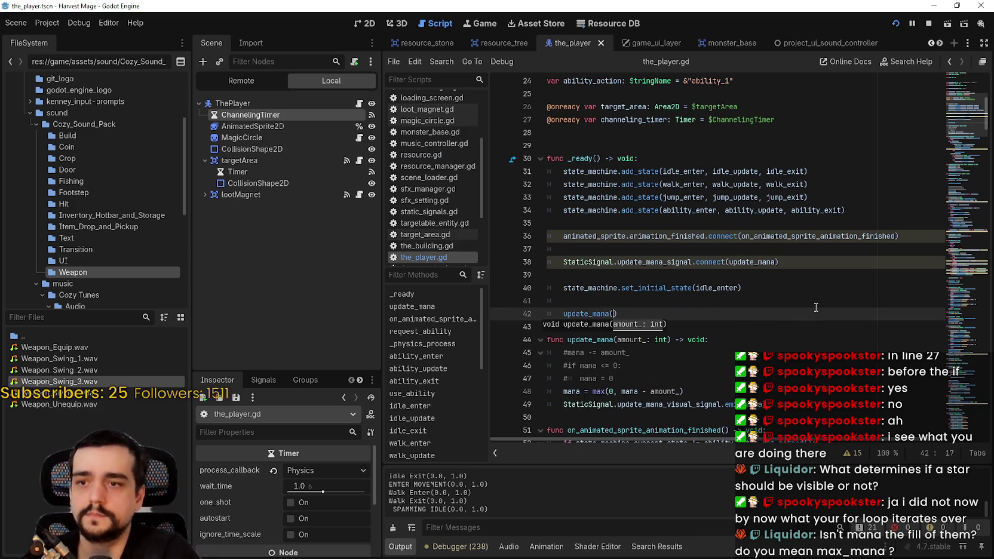
Pass 0 as the update_mana argument so it reads update_mana(0), and save the_player.gd.
left_click(652, 391)
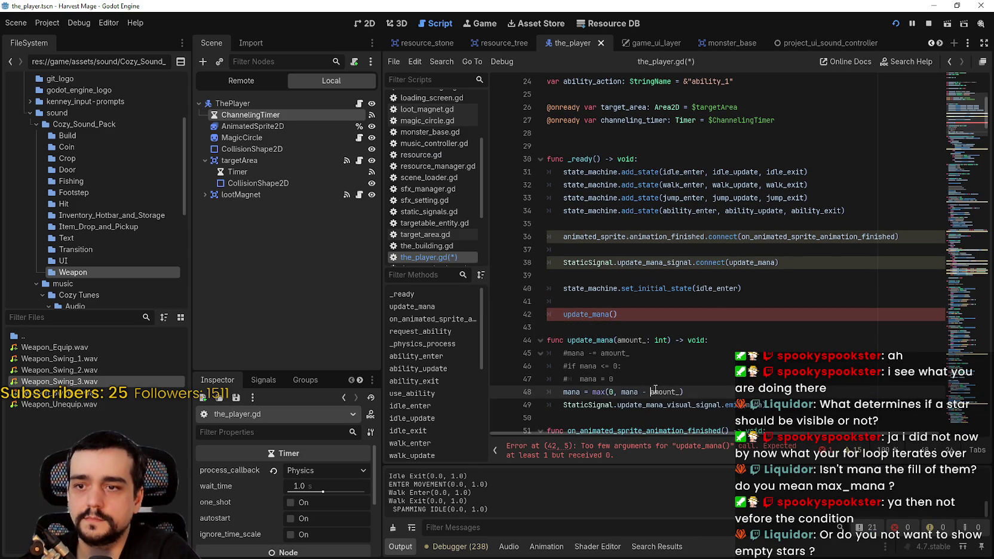
left_click(756, 405)
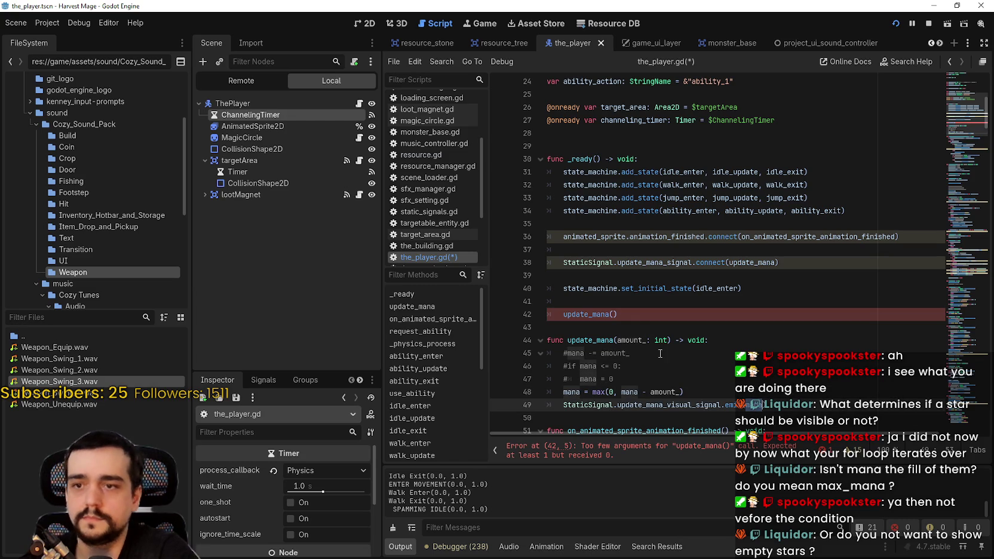
left_click(609, 317)
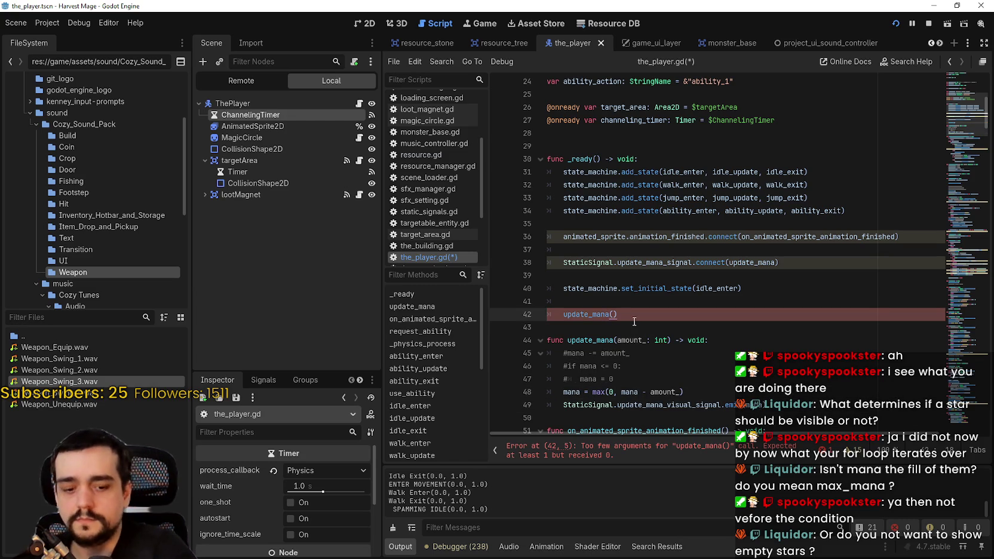
type("0")
key("ctrl+s")
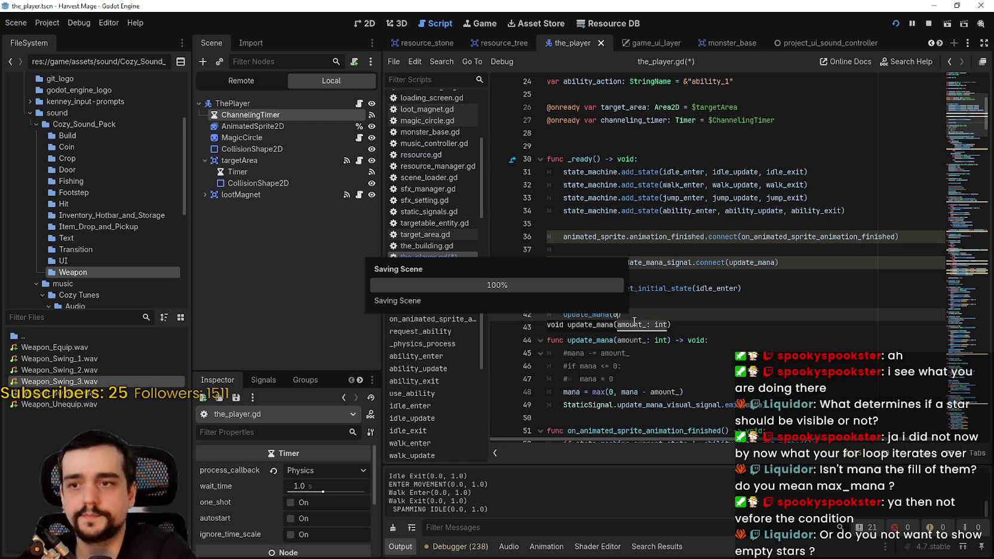
Run the project, start a new game and maximize the game window.
left_click(928, 24)
key("F5")
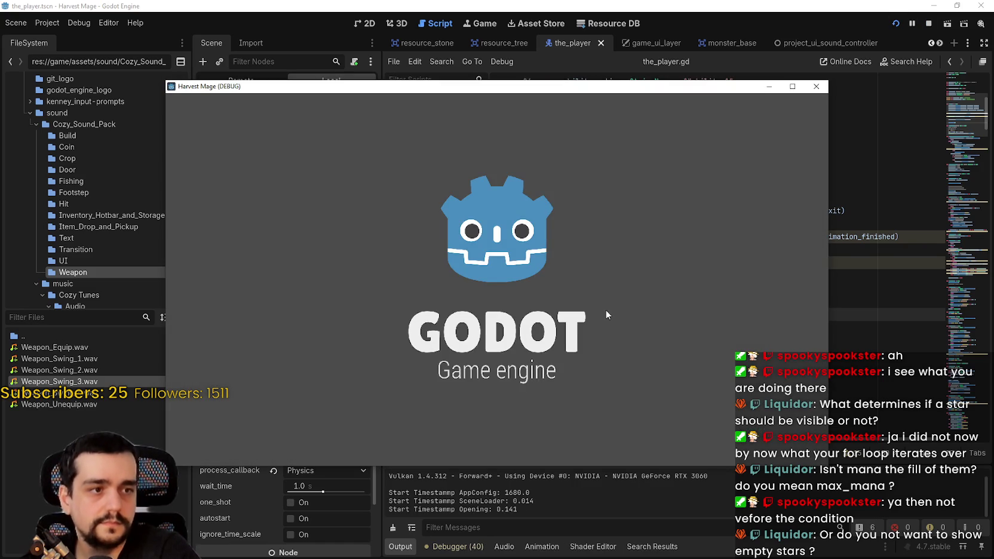
key("Return")
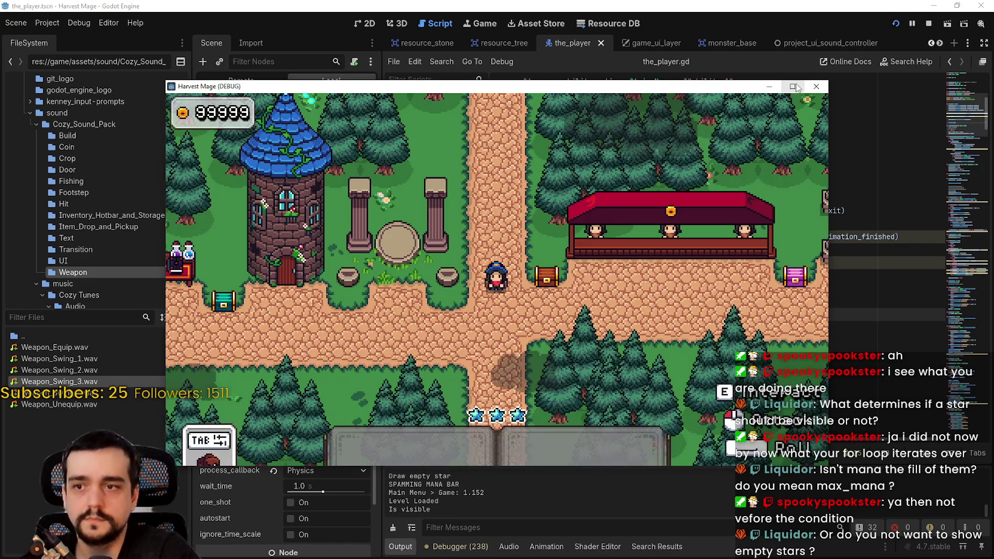
left_click(793, 86)
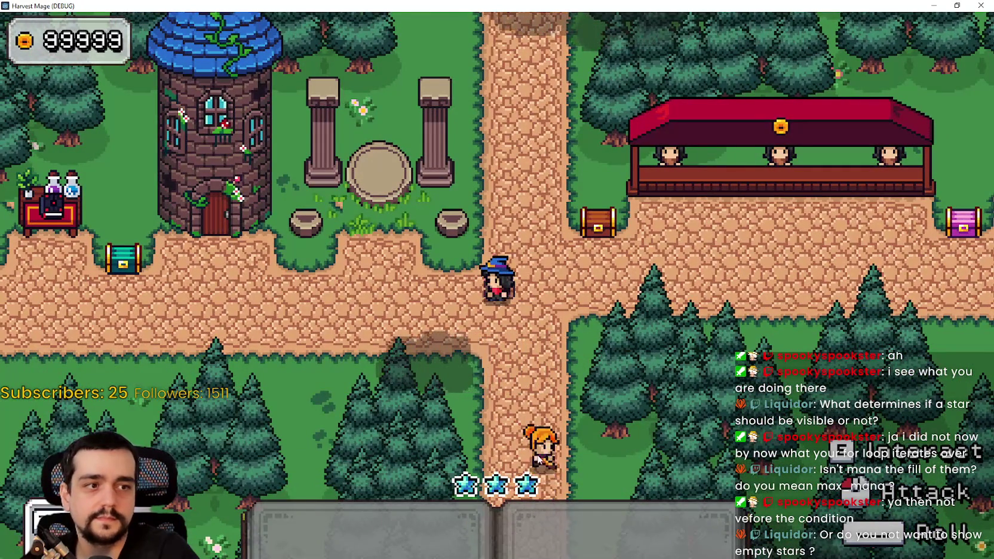
Walk the mage into the flower field and cast an ability to spend mana.
key("a")
key("w")
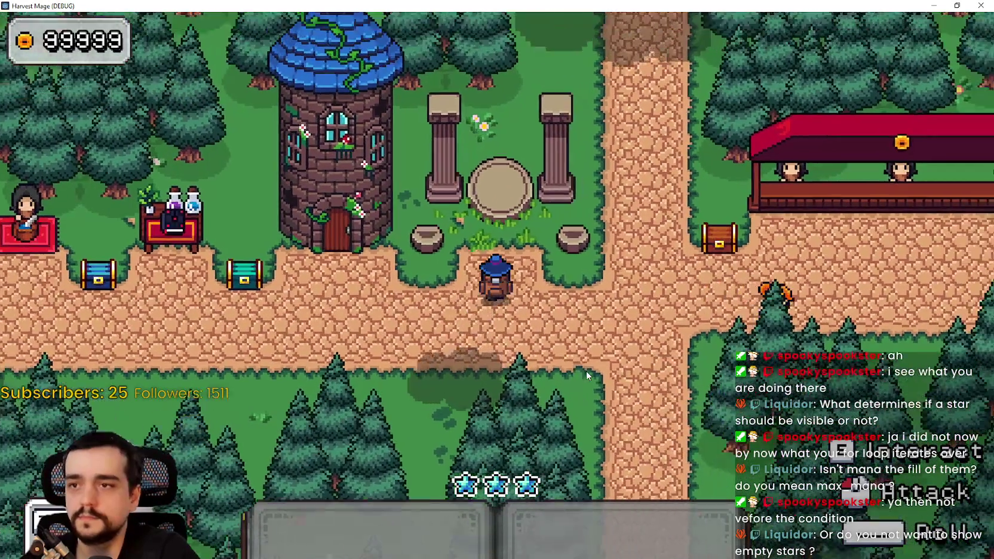
key("e")
key("a")
key("s")
key("d")
left_click(586, 371)
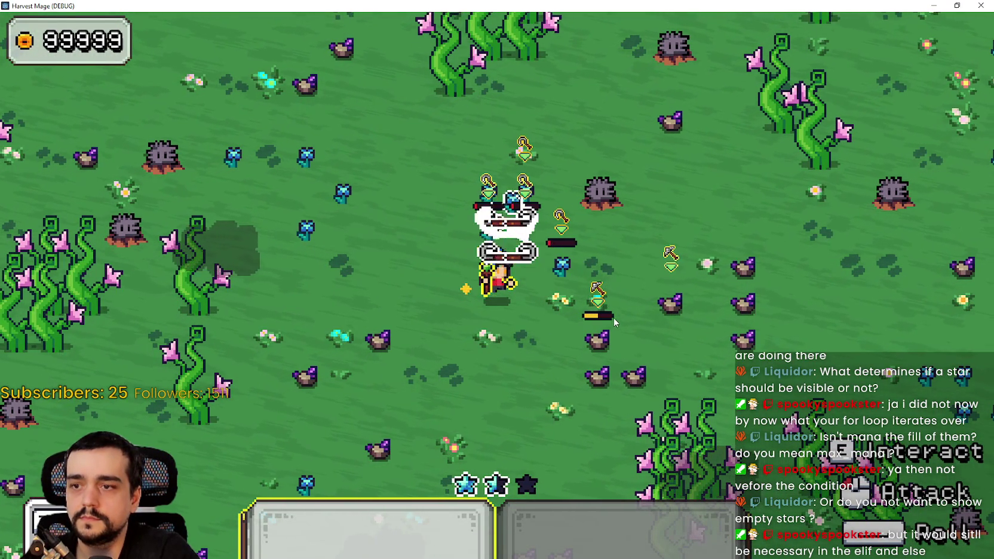
Walk around the field, into town and back out while watching the mana stars.
key("w")
key("s")
key("d")
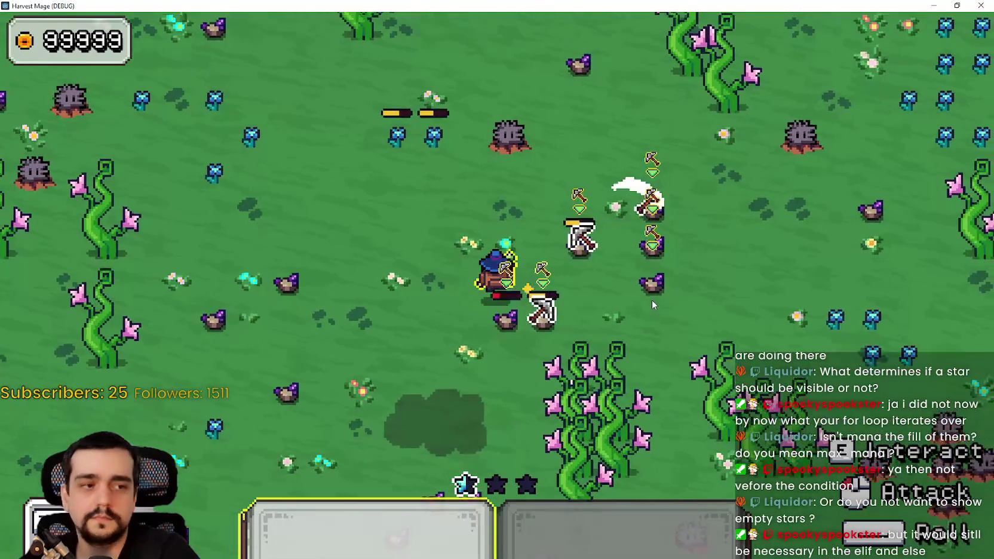
key("a")
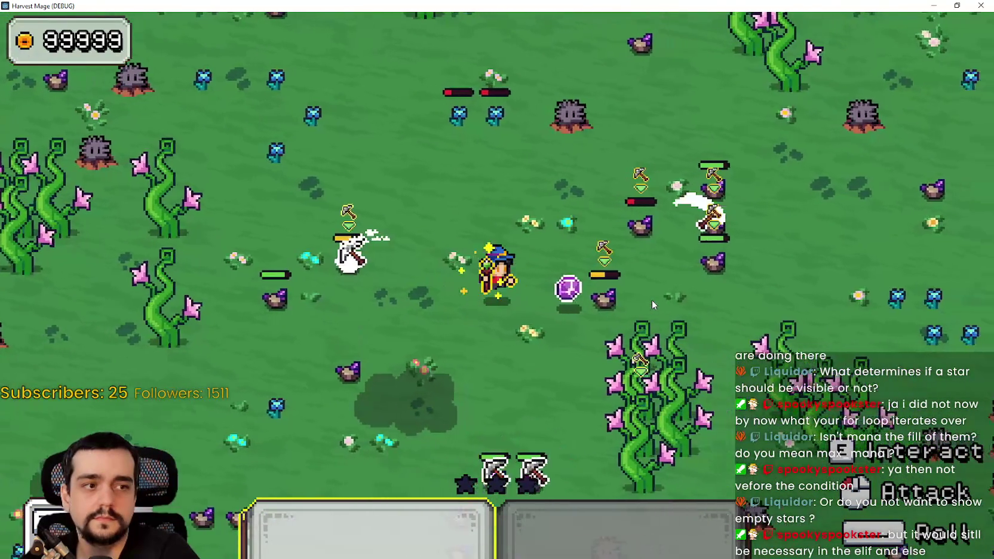
key("w")
key("d")
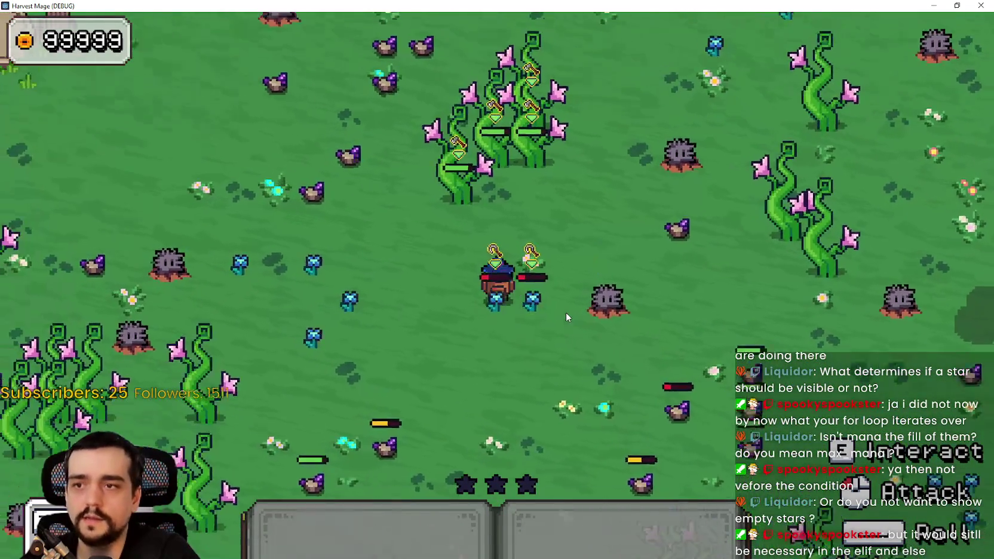
key("w")
key("a")
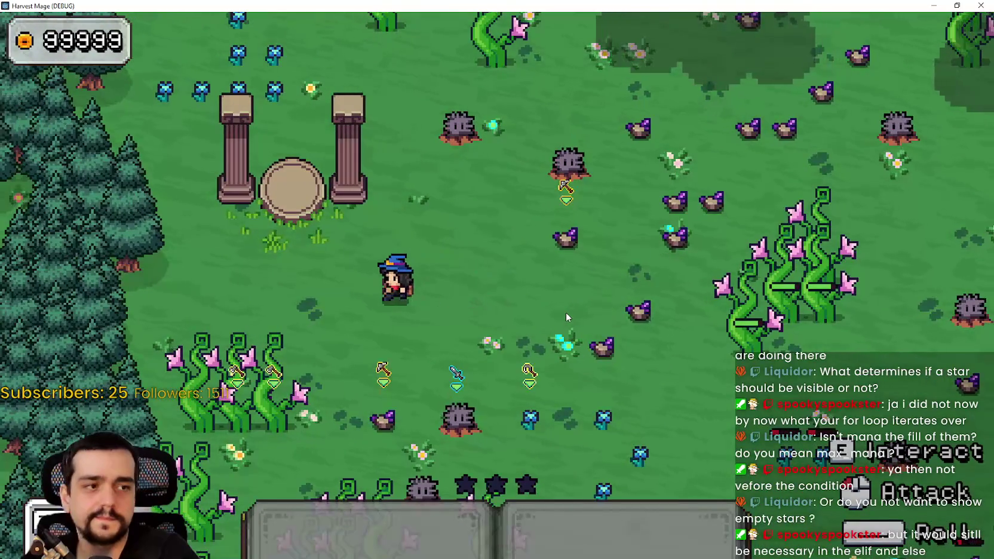
key("e")
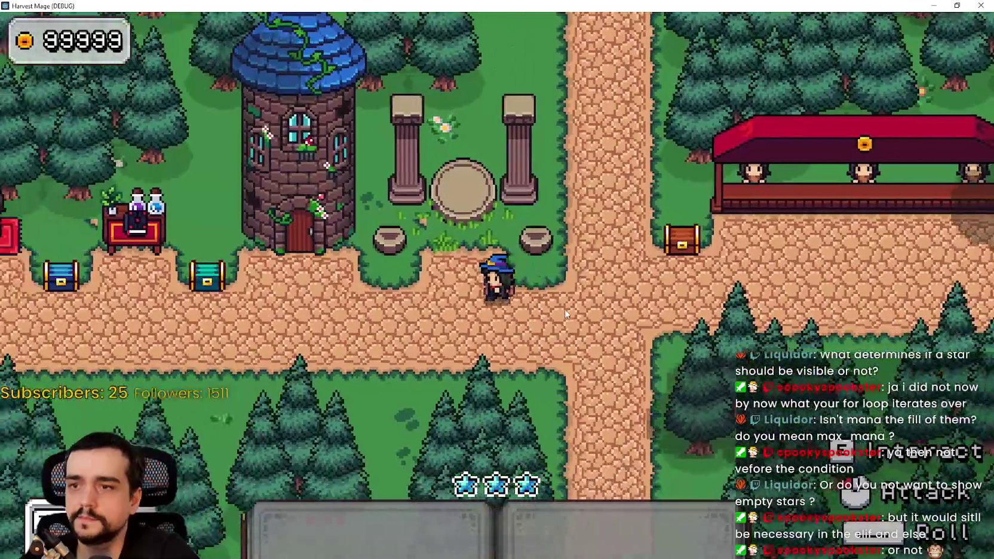
key("w")
key("e")
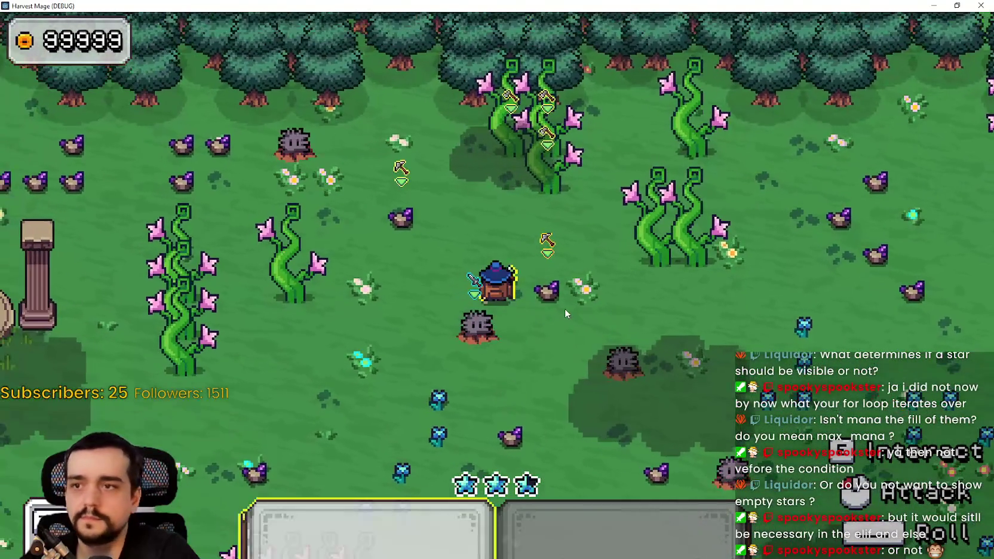
Keep attacking while walking through the field, then stop the game.
key("d")
key("s")
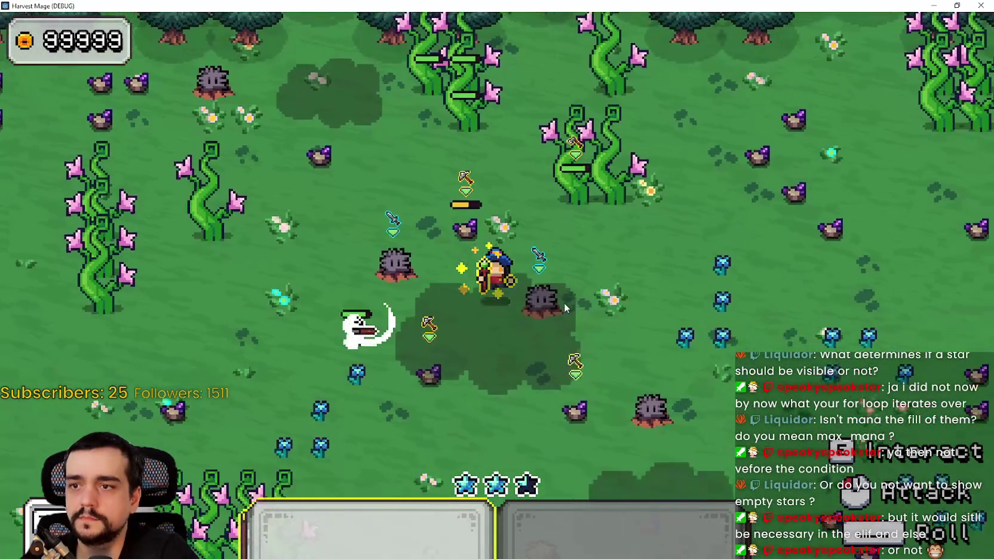
key("s")
key("a")
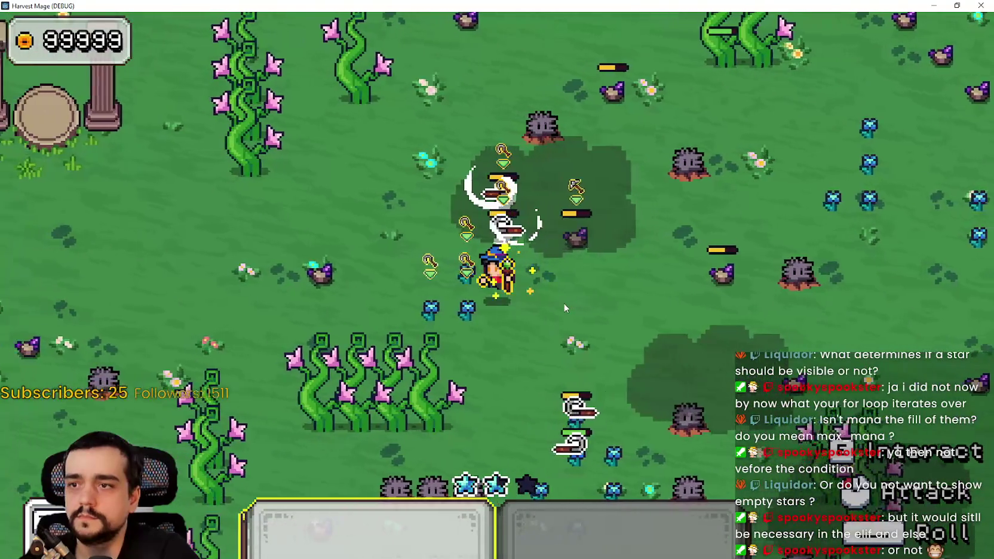
key("d")
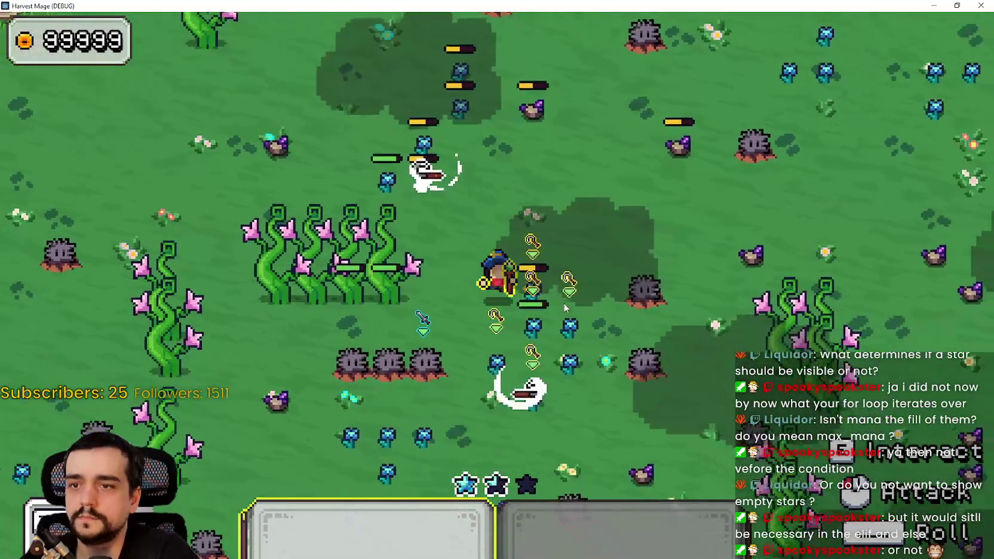
key("s")
key("a")
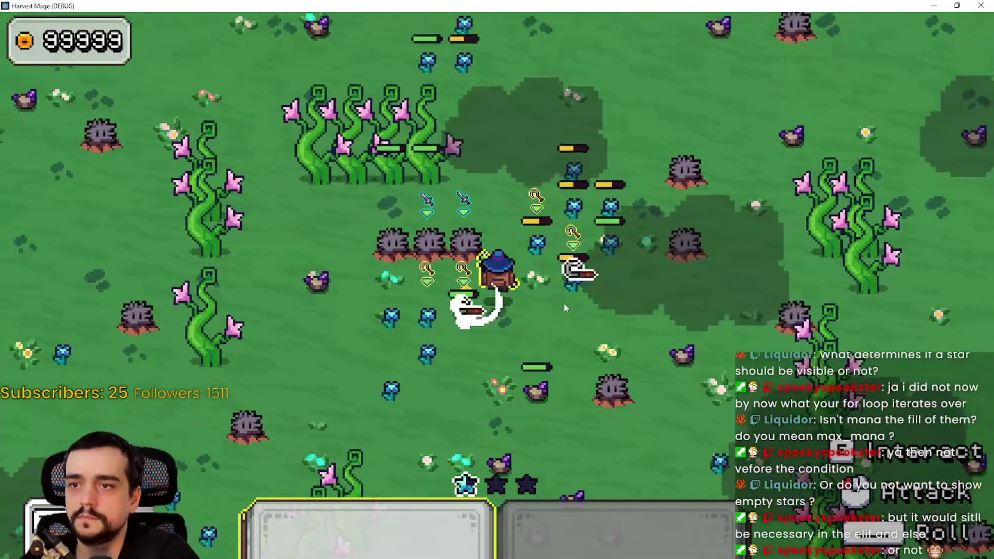
key("w")
key("d")
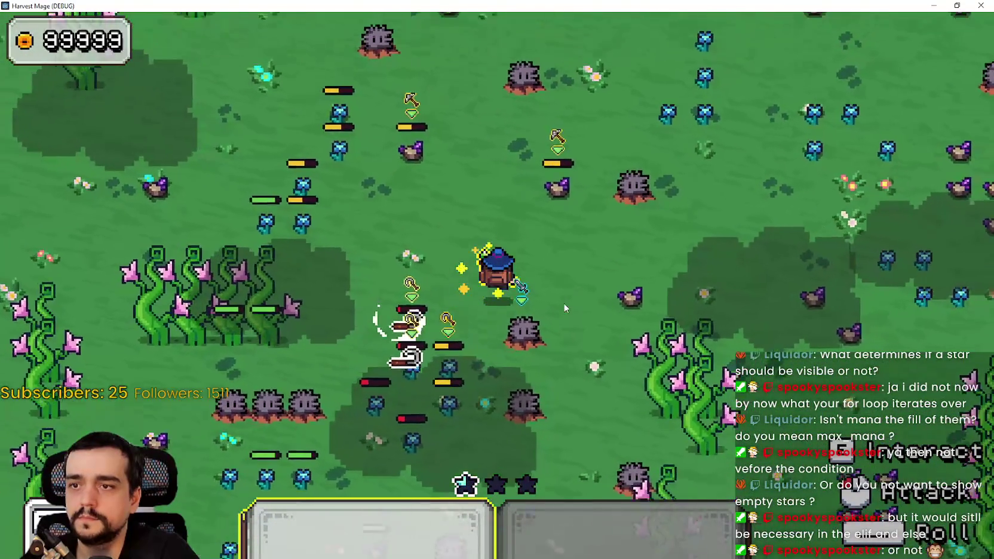
key("d")
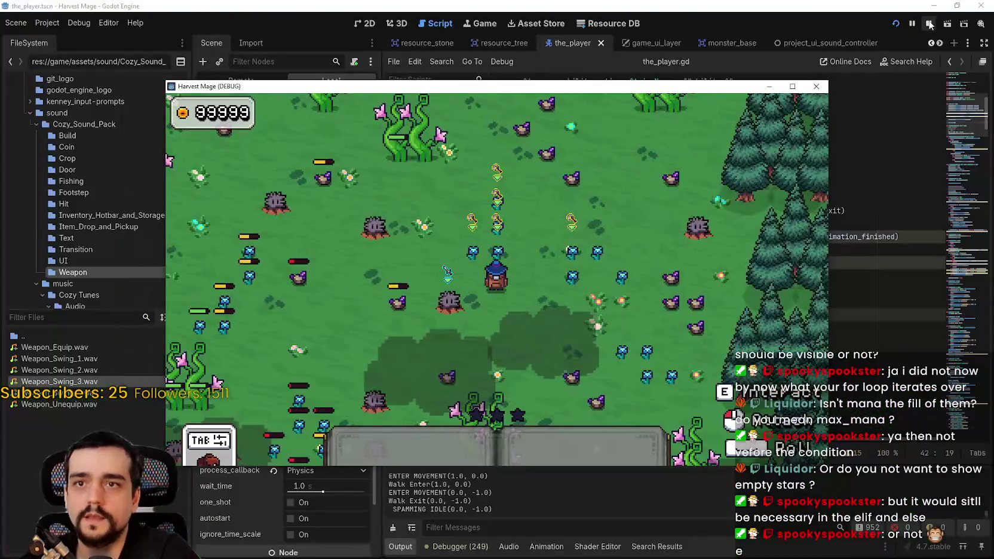
key("F8")
Review _ready's signal connections and the update_mana(0) call in the_player.gd.
scroll(704, 211, "up", 4)
scroll(711, 299, "down", 2)
left_click(711, 314)
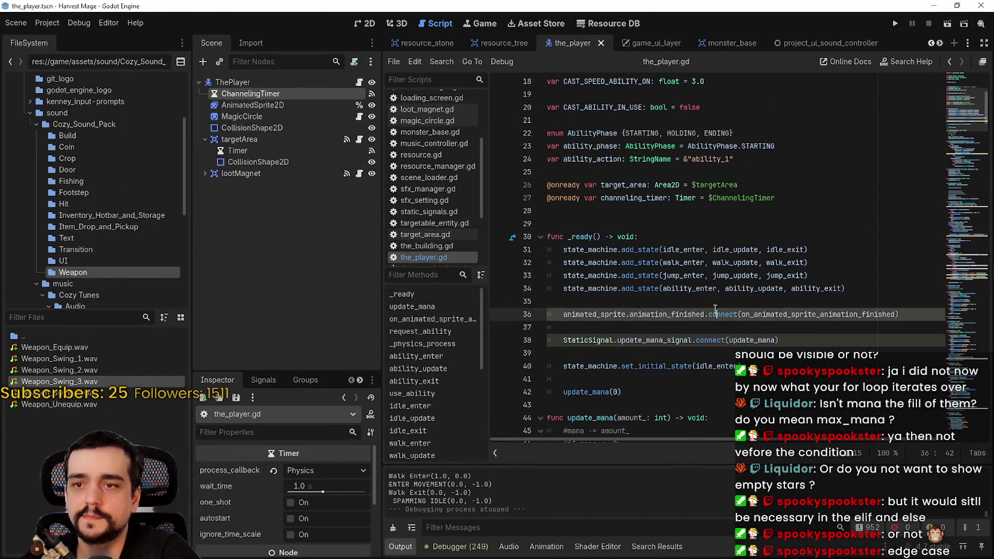
left_click(710, 305)
scroll(709, 305, "down", 1)
left_click(608, 343)
scroll(609, 343, "down", 1)
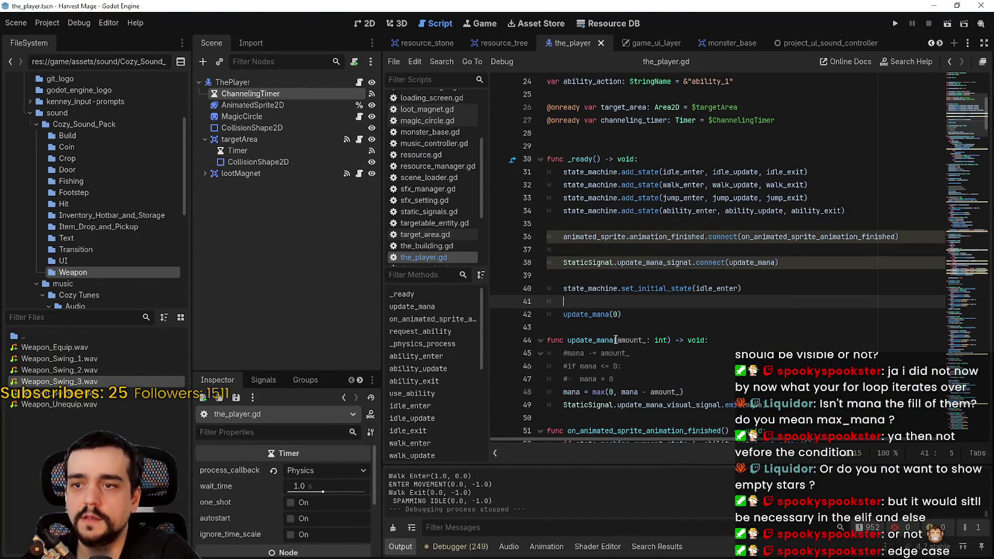
left_click(619, 314)
mouse_move(750, 44)
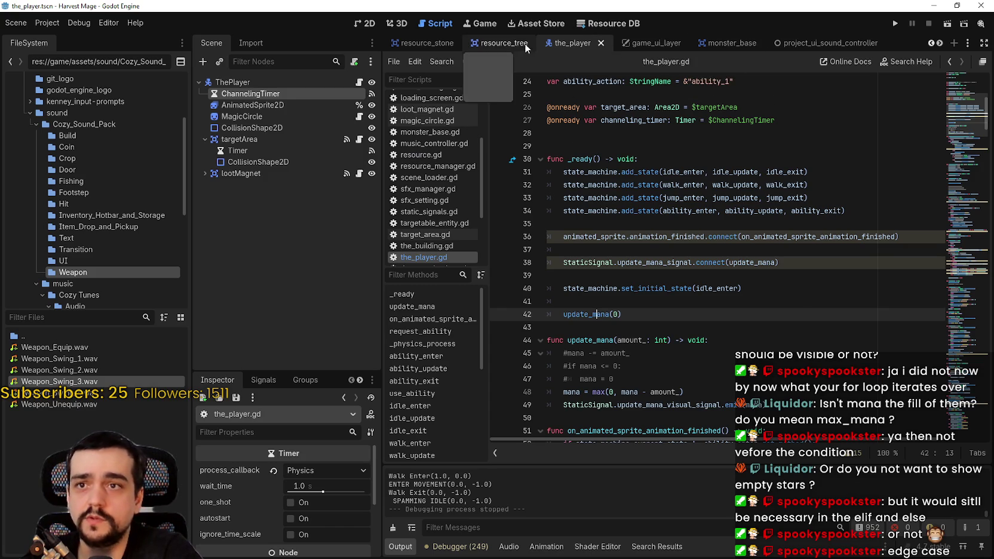
double_click(584, 319)
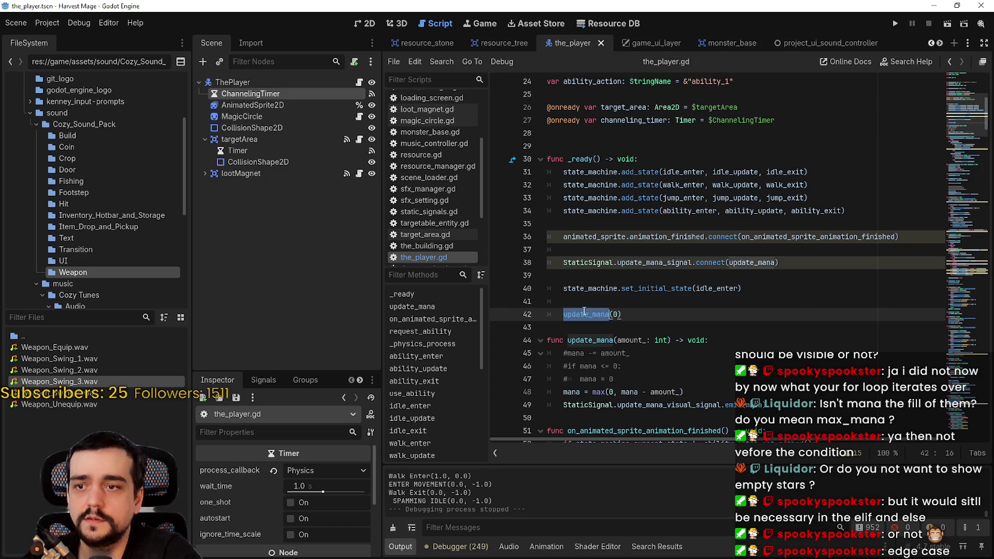
scroll(698, 292, "down", 2)
key("End")
Select the update_mana_visual_signal name in line 49's emit statement for renaming.
mouse_move(623, 327)
left_mouse_down()
mouse_move(597, 317)
mouse_move(586, 330)
left_mouse_up()
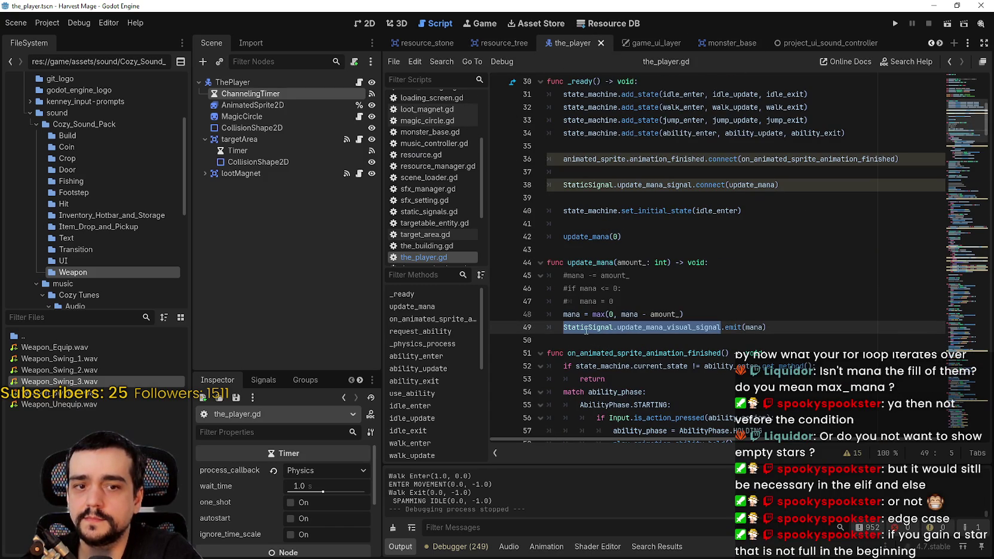
left_click_drag(768, 328, 560, 328)
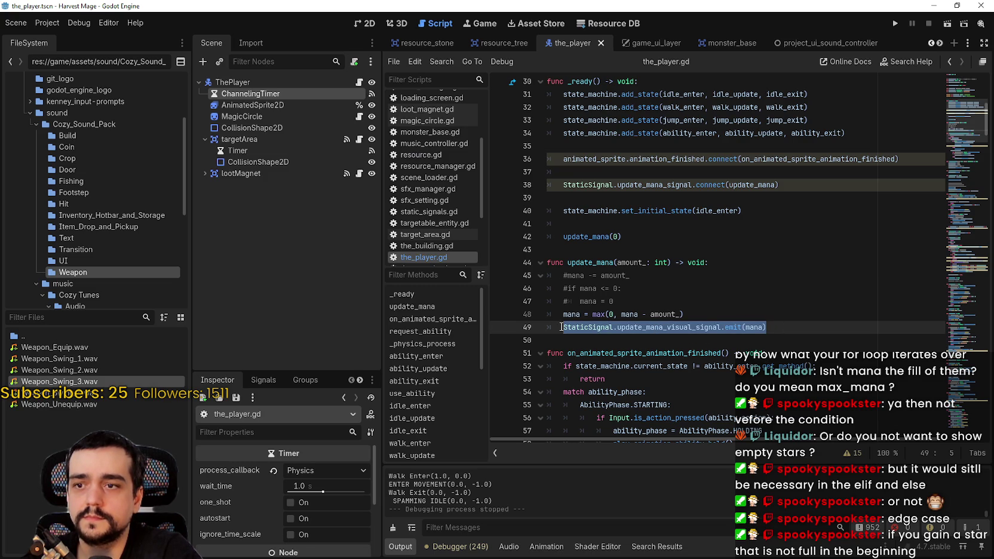
left_click(693, 329)
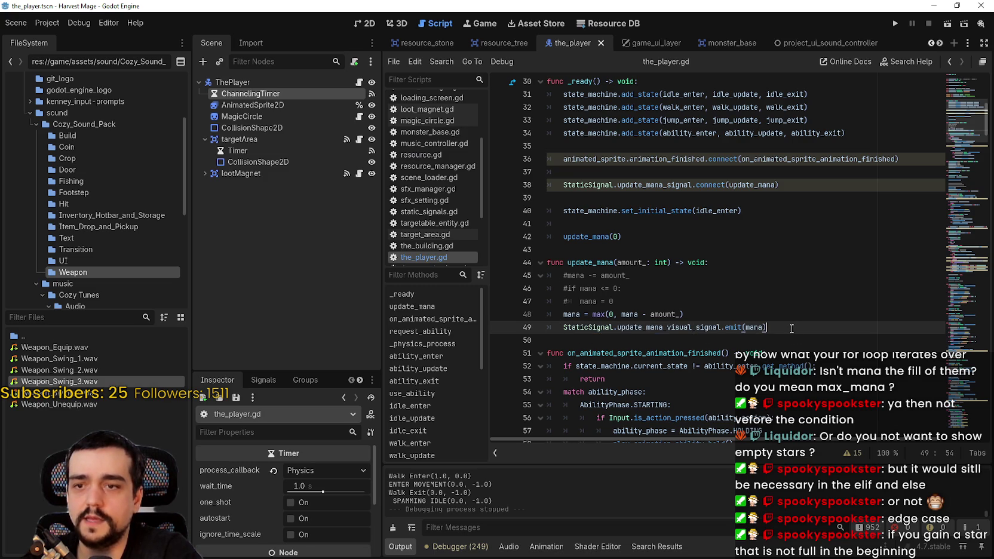
double_click(666, 324)
left_click(704, 328)
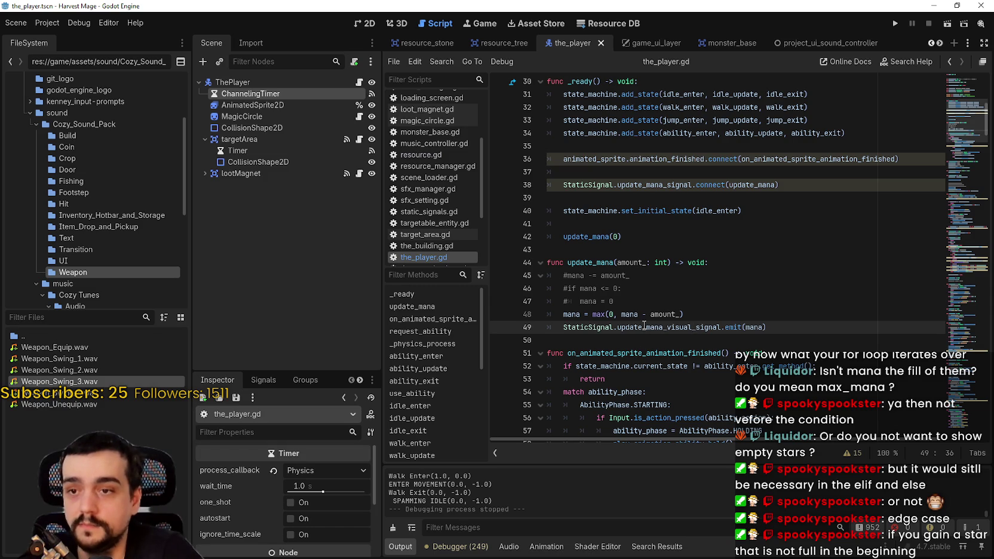
Type 'create' into line 49's signal name, revise line 42's call, and save the script.
type("create")
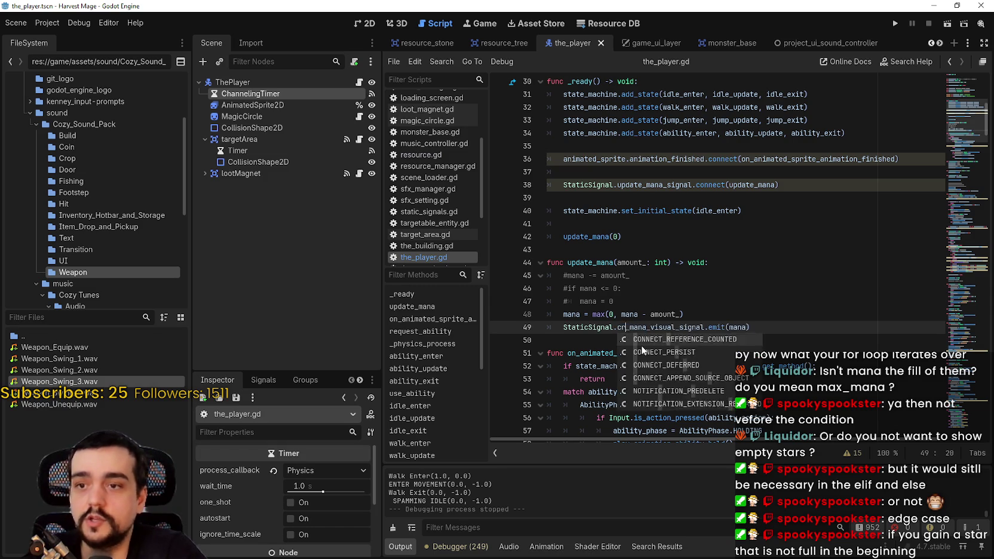
left_click(563, 327)
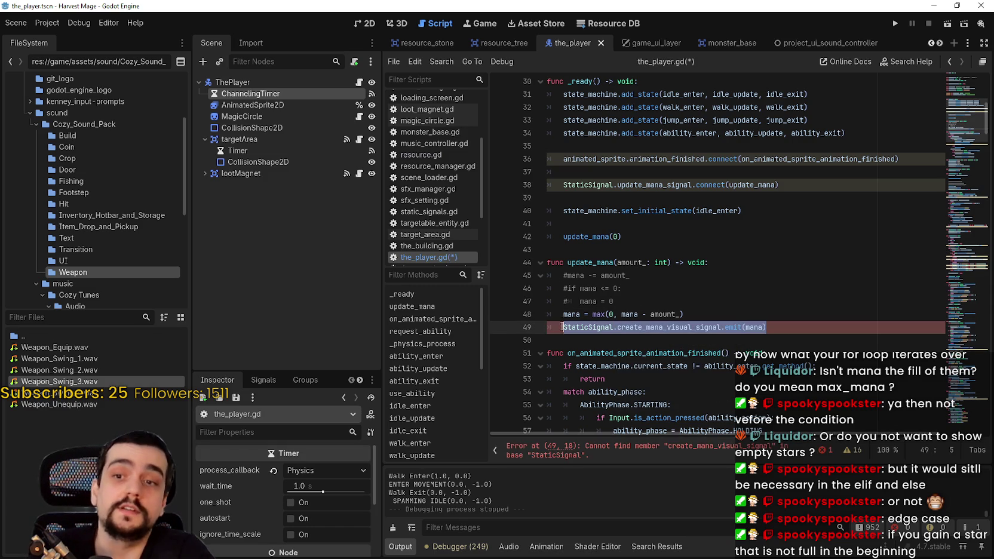
left_click(623, 238)
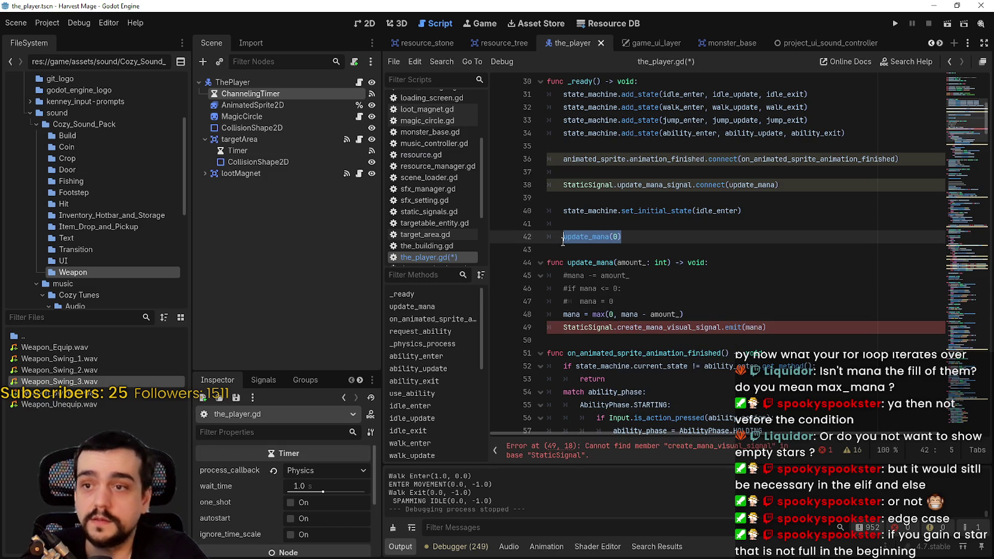
double_click(762, 236)
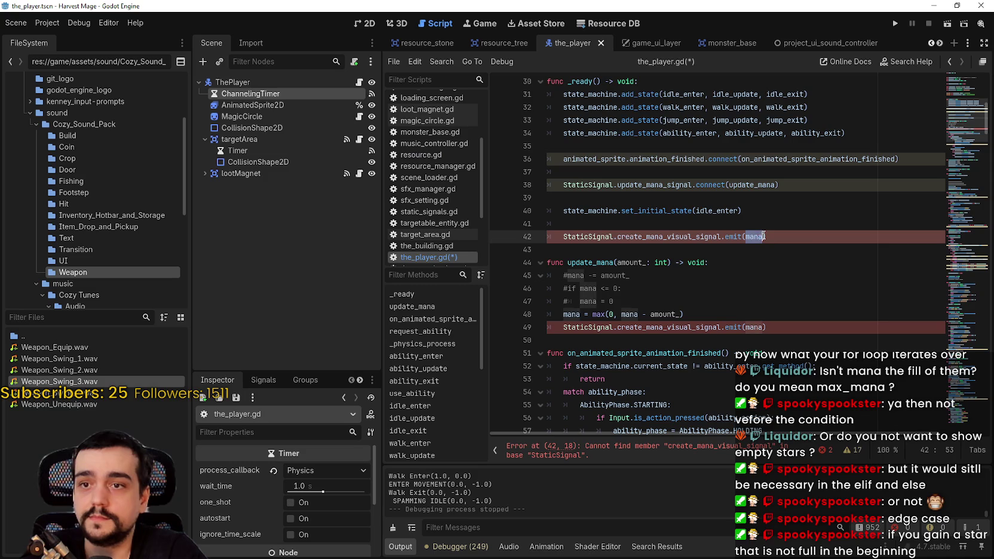
left_click(797, 247)
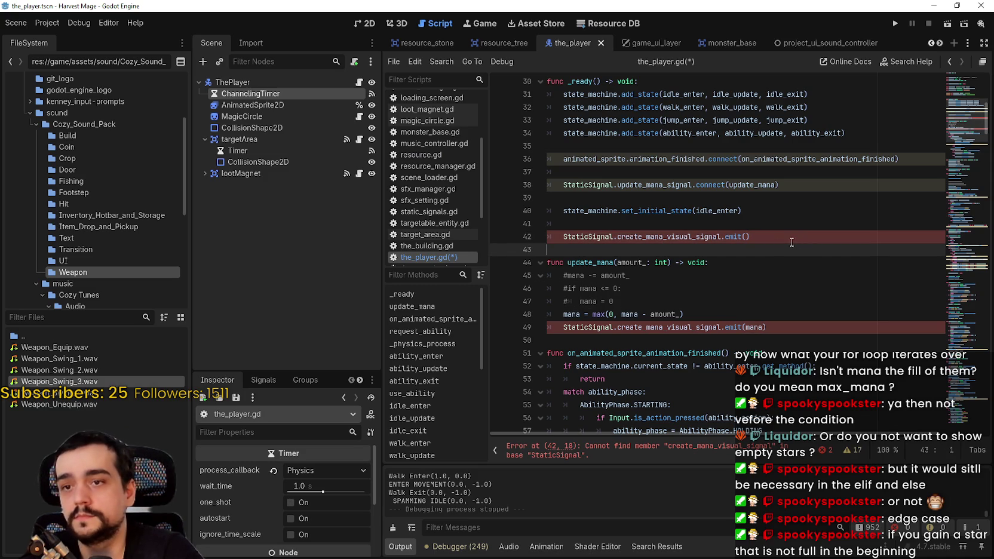
key("ctrl+s")
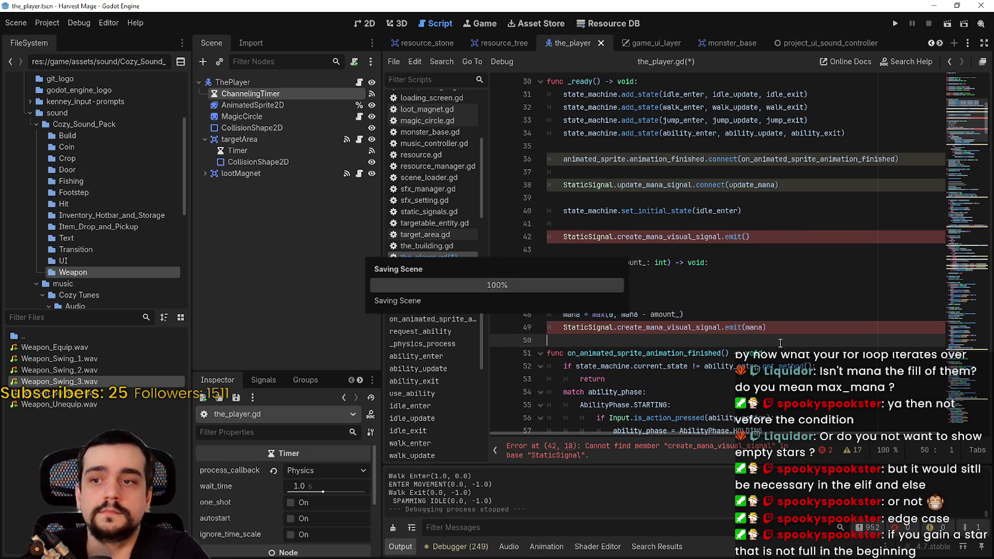
Check StaticSignal.create_mana_visual_signal on line 42, then bring up options for line 49's update_mana_visual_signal.
left_click(648, 238)
double_click(649, 237)
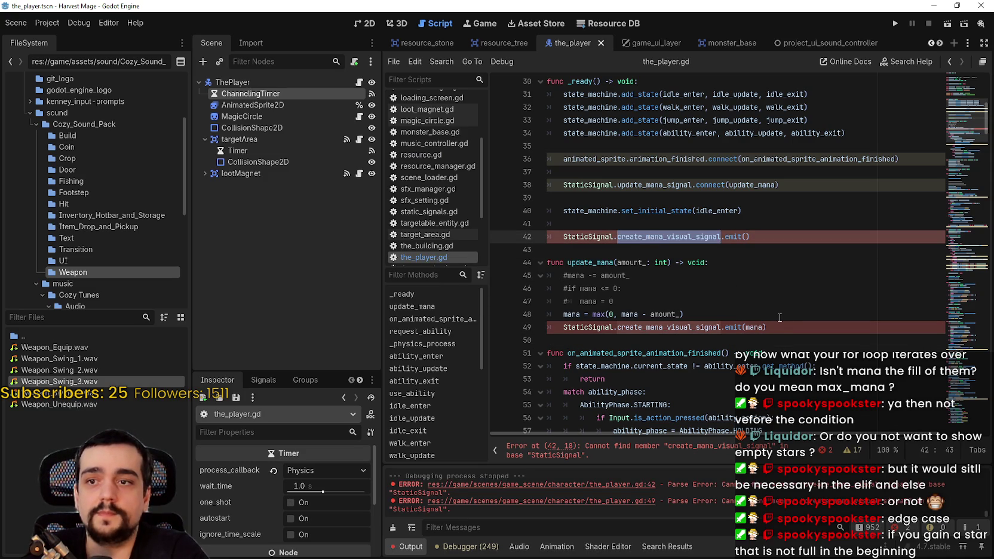
left_click(589, 236)
left_click_drag(597, 236, 674, 236)
left_click(668, 236)
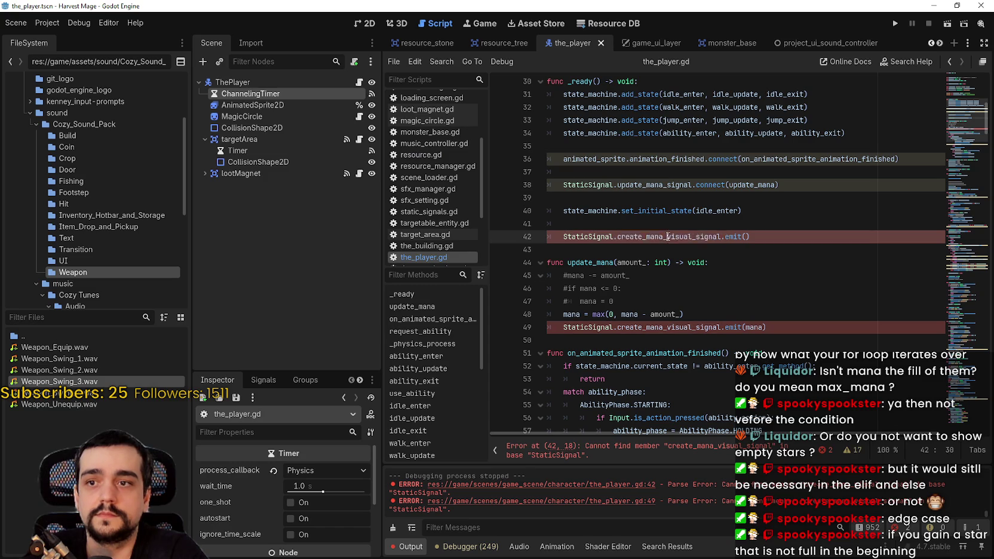
left_click(650, 236)
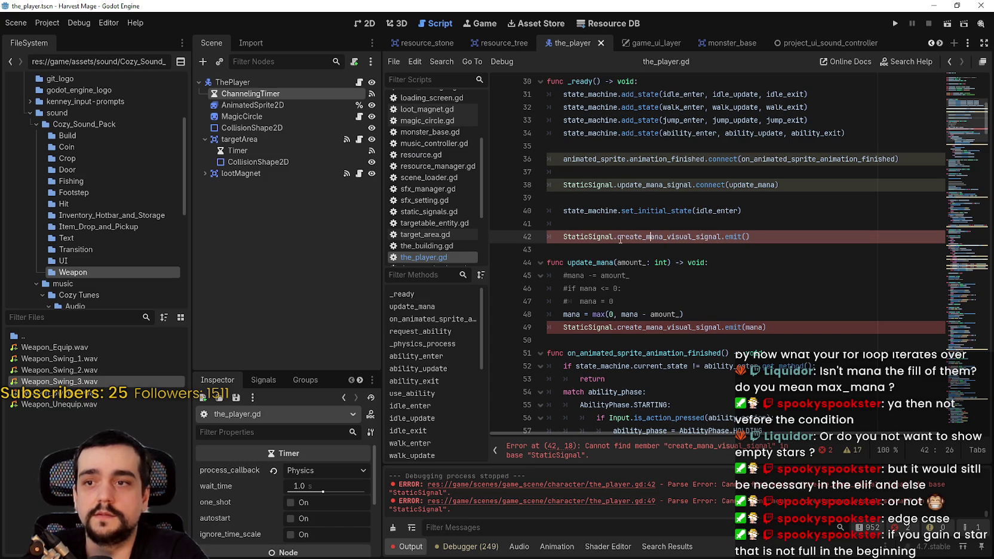
left_click(639, 332)
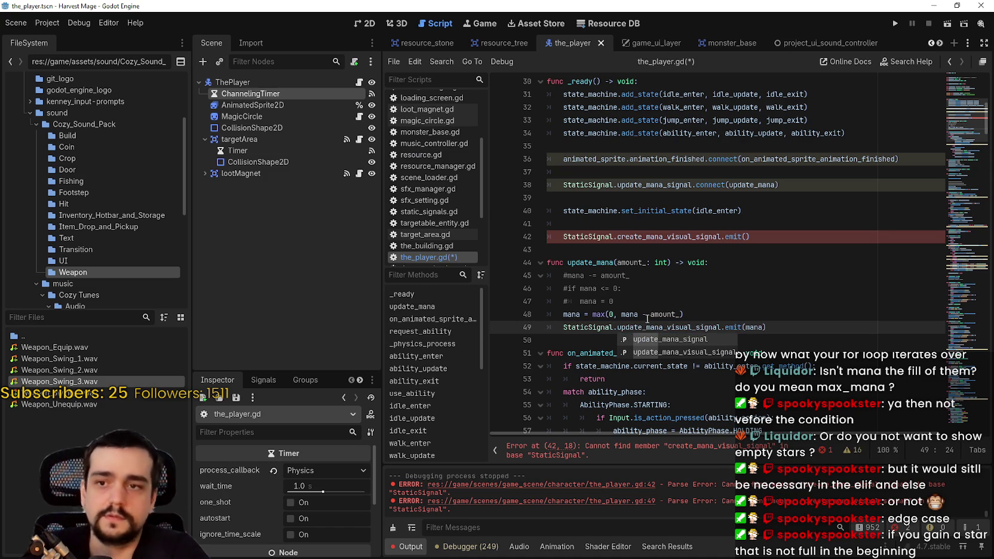
right_click(645, 328)
In static_signals.gd add 'static var create_mana_visual_signal: Signal = StaticSignal.make()' and save.
left_click(683, 491)
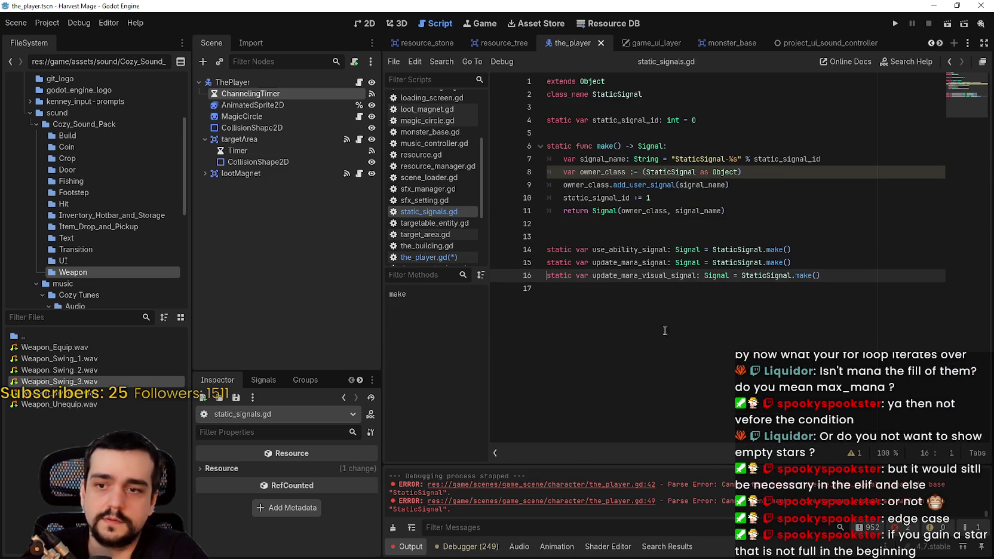
left_click(702, 287)
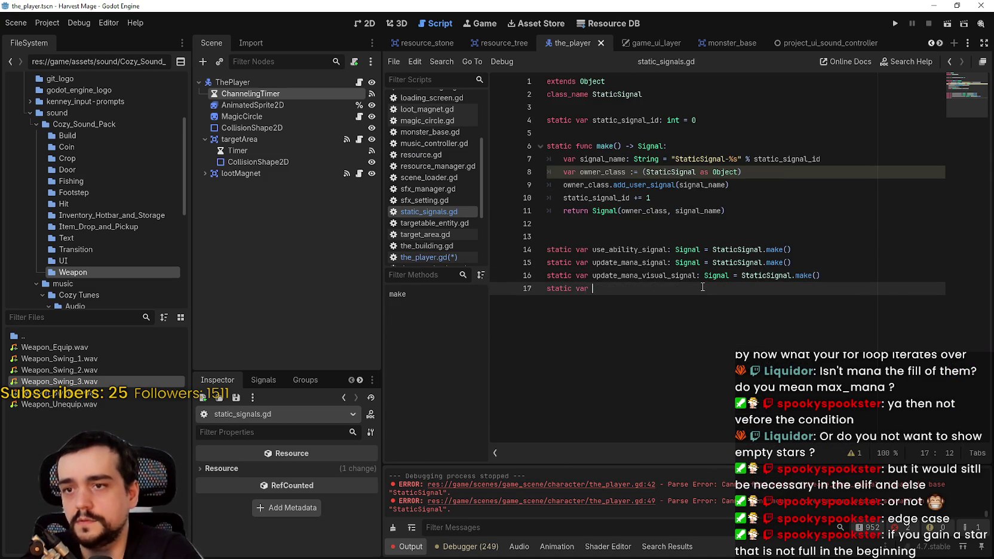
type("static var create_mana_visual_signal: Si")
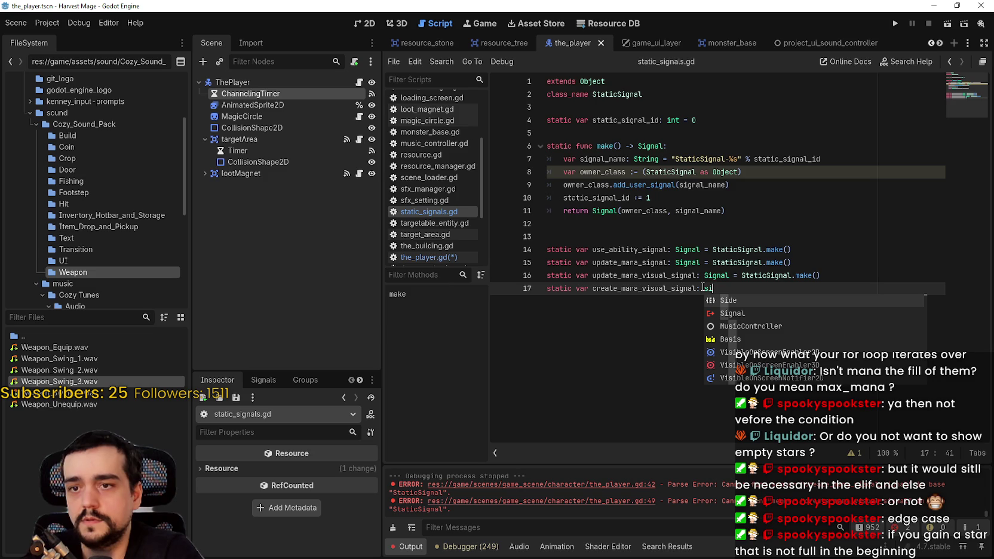
type("gnal = Sta")
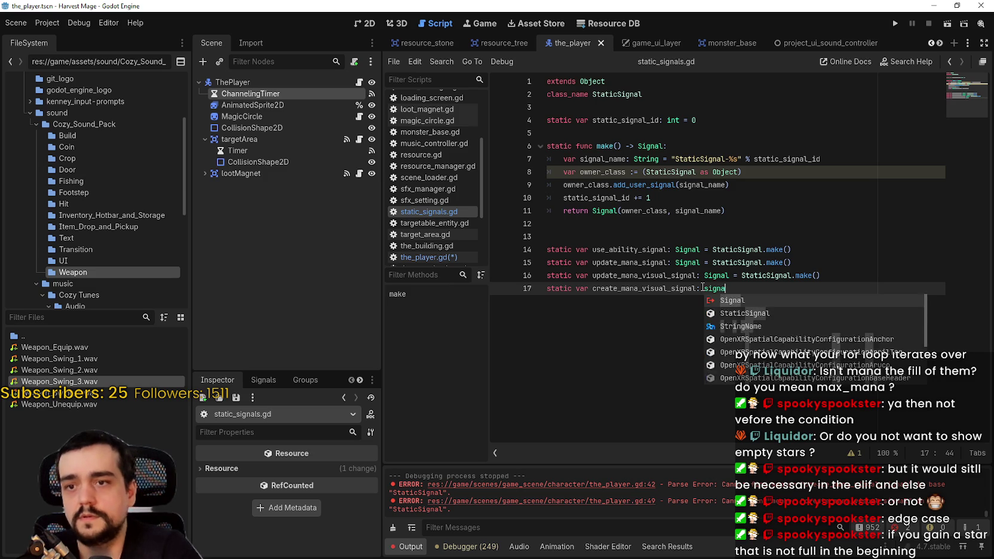
type("ticSignal.make(")
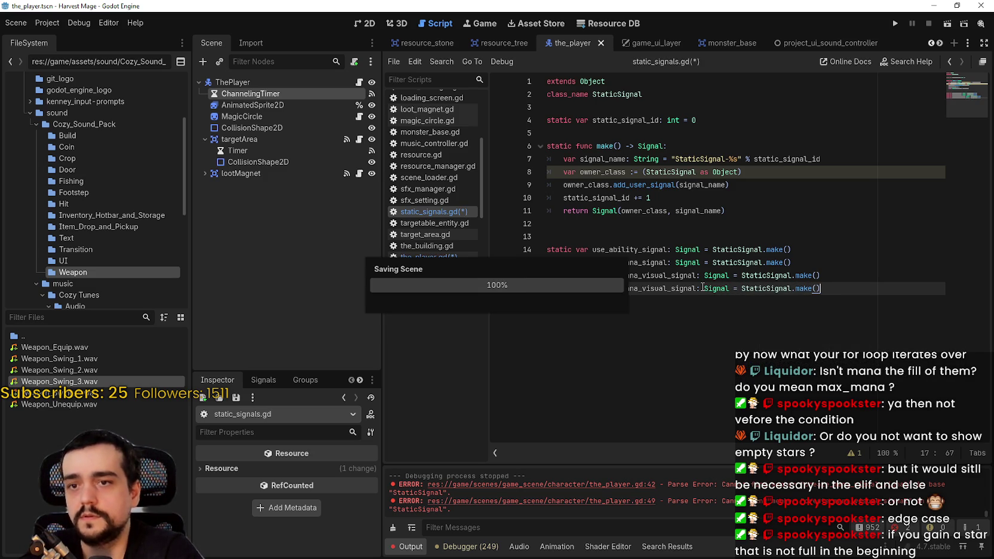
key("ctrl+s")
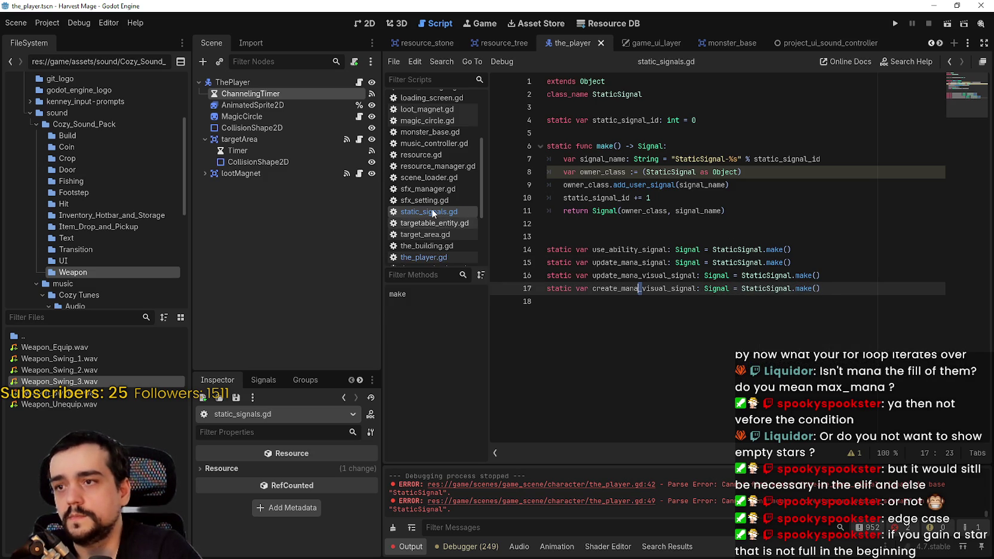
scroll(442, 215, "up", 4)
scroll(442, 216, "up", 5)
In game_ui.gd's _ready, connect StaticSignal.create_mana_visual_signal after the existing connections.
left_click(427, 133)
scroll(675, 254, "up", 4)
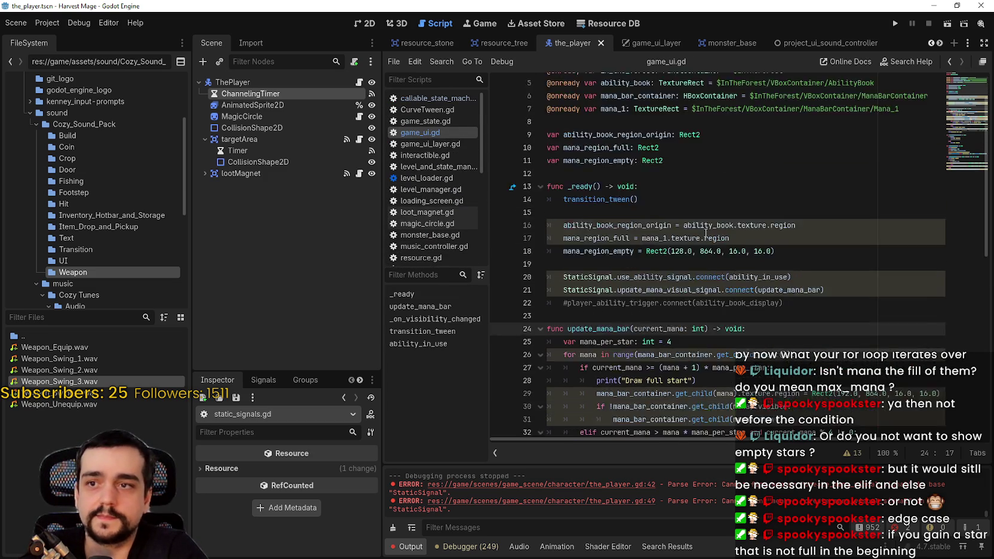
left_click(843, 339)
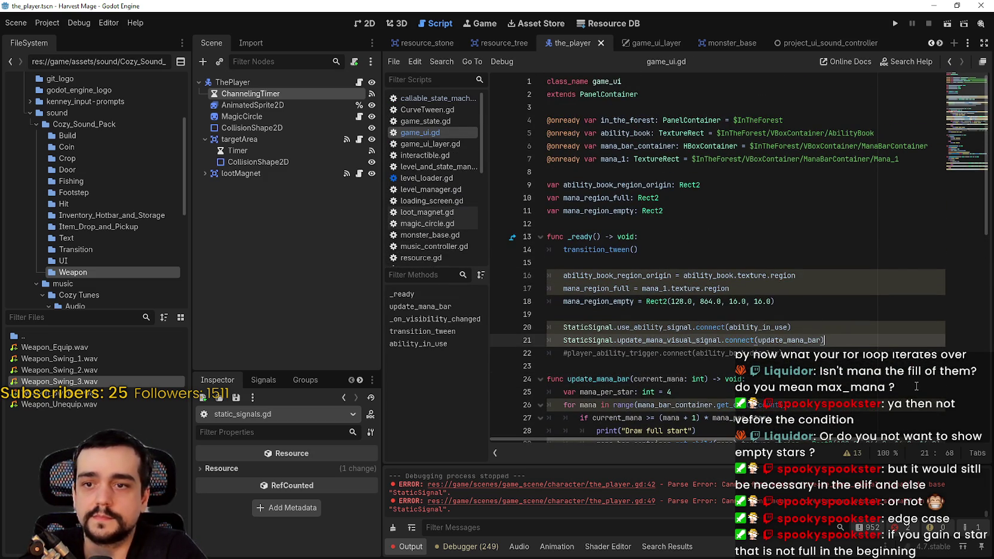
key("Return")
type("StaticSignal.")
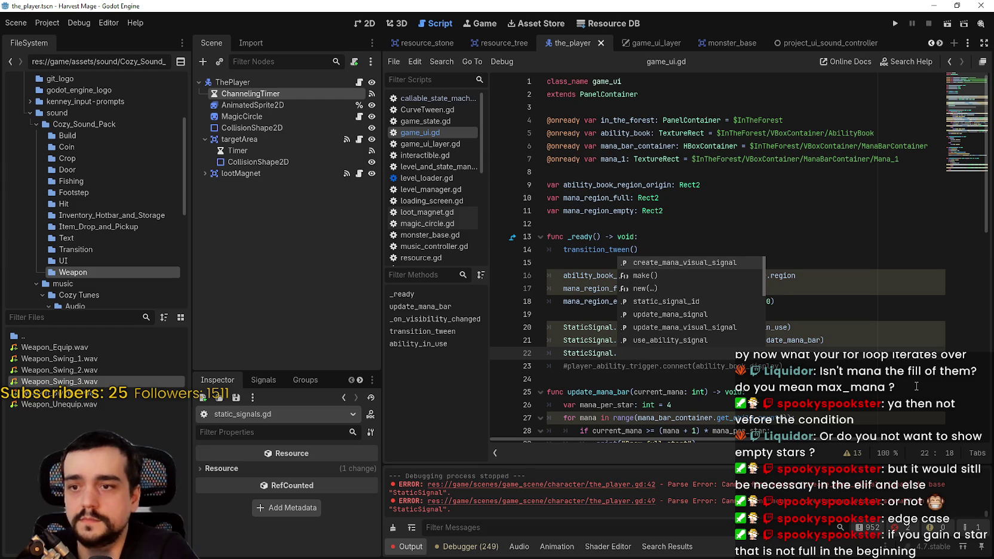
key("Return")
type("co")
key("Return")
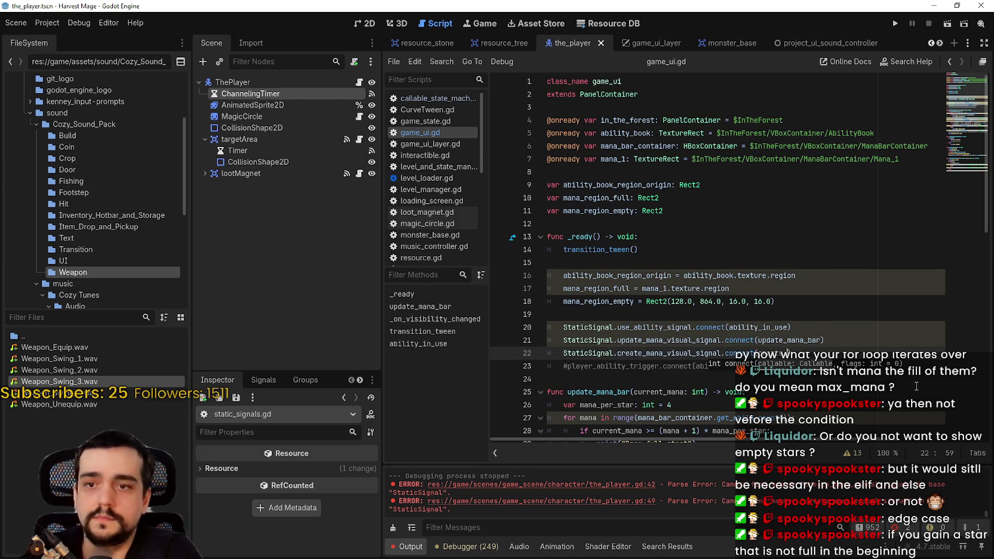
Declare a new create_mana_bar function above update_mana_bar.
scroll(592, 300, "down", 2)
left_click(593, 301)
key("Return")
type("fu")
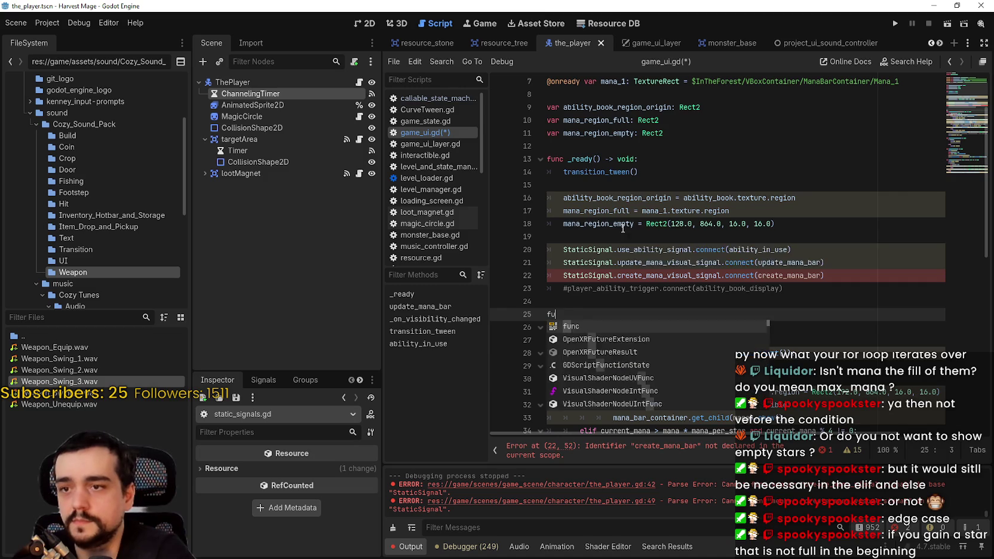
type("nc c")
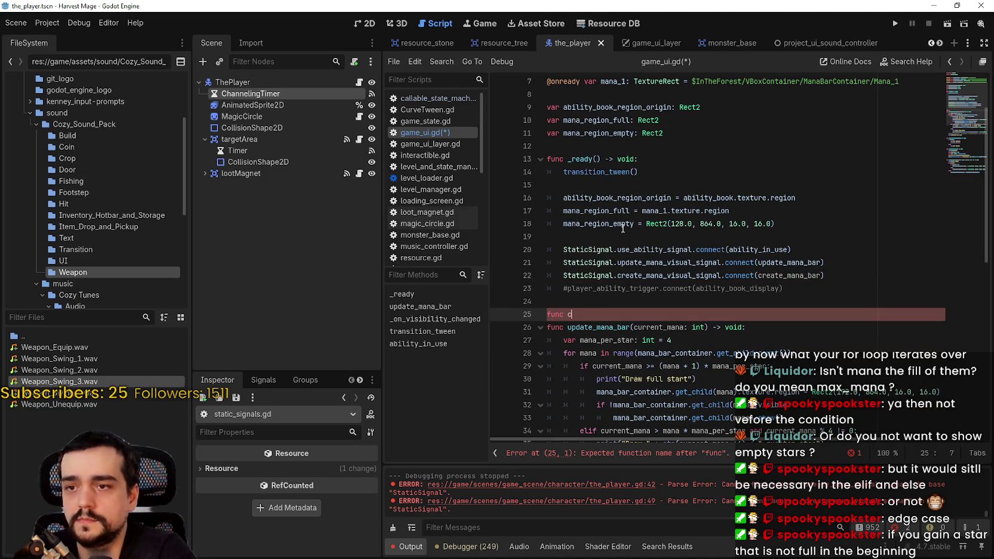
type("reate_mana_bar")
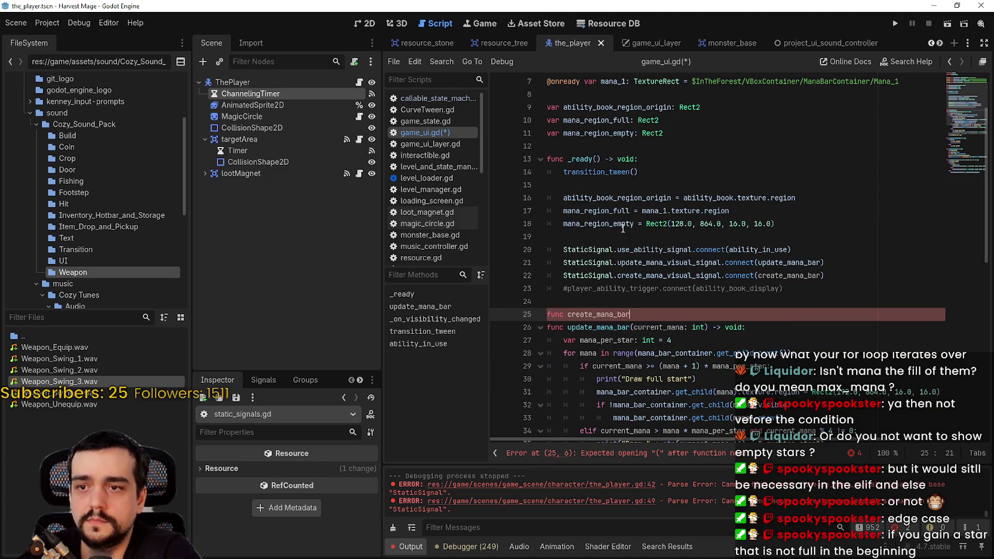
scroll(626, 283, "down", 1)
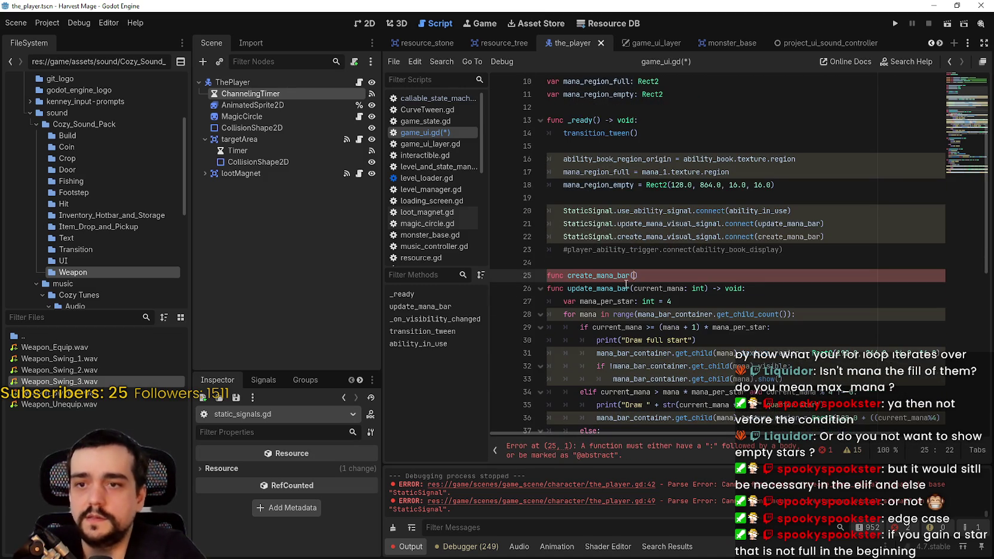
double_click(674, 288)
left_click(658, 280)
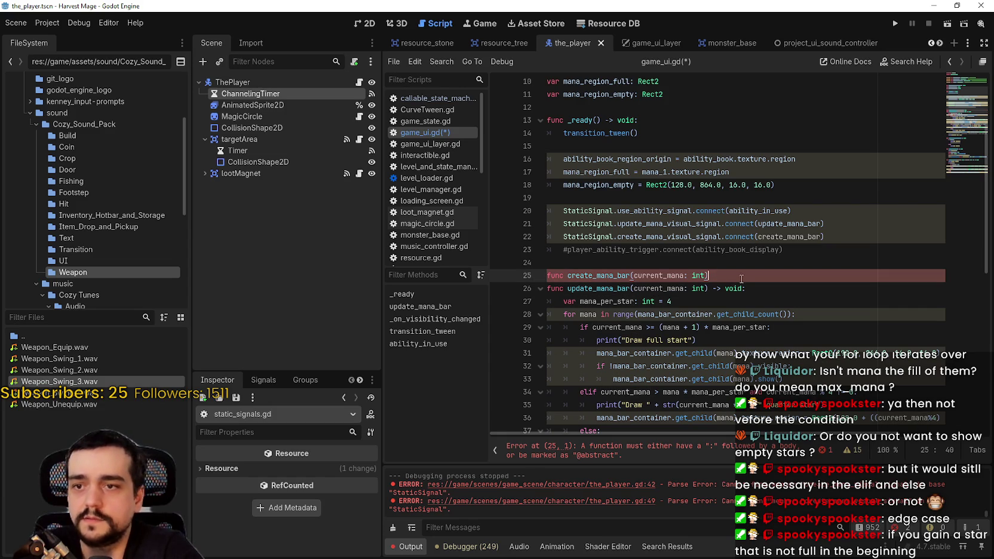
type("d:")
key("Return")
Copy update_mana_bar's full-star drawing code into create_mana_bar's body.
scroll(717, 281, "down", 2)
left_click(710, 288)
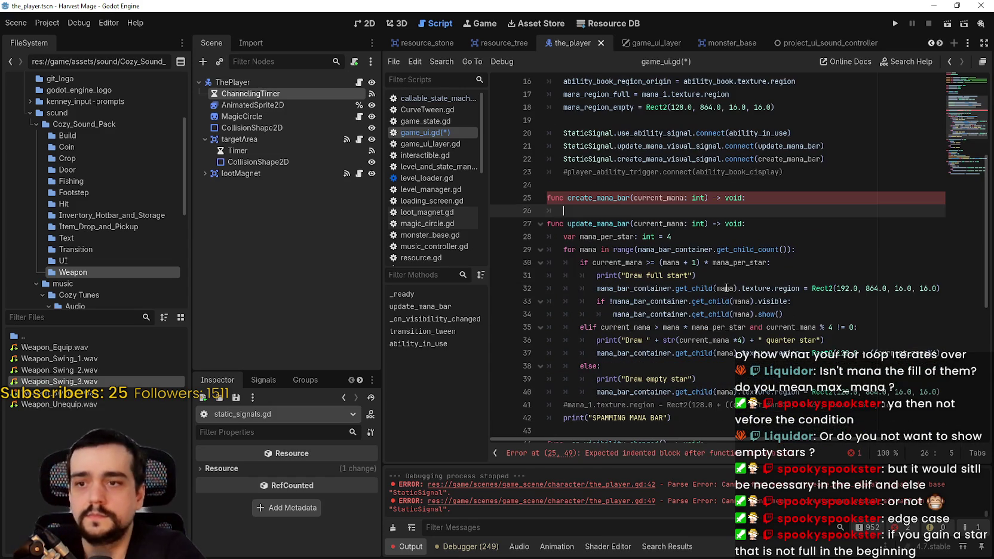
left_click(710, 275)
left_click_drag(708, 272, 533, 239)
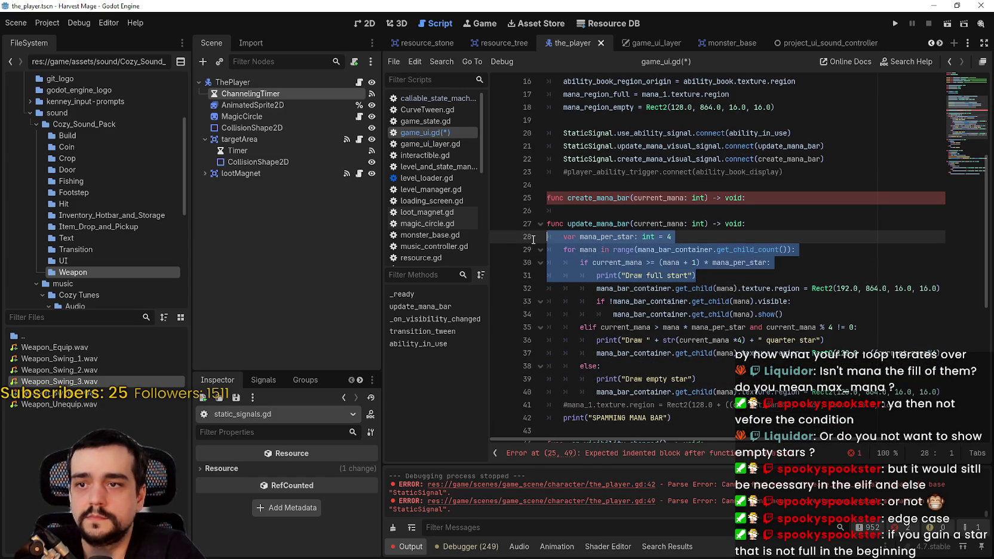
left_click_drag(811, 313, 523, 241)
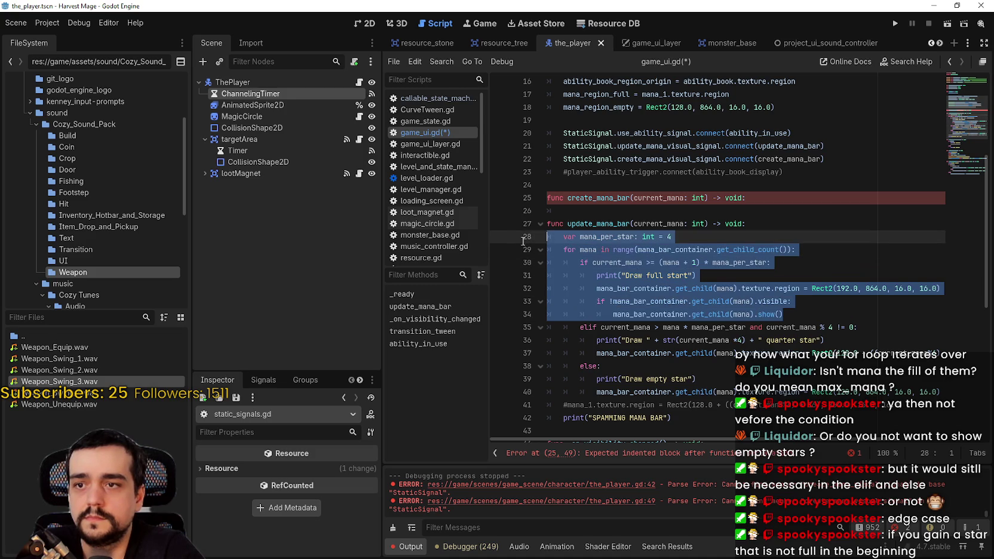
key("ctrl+c")
left_click(594, 215)
key("ctrl+v")
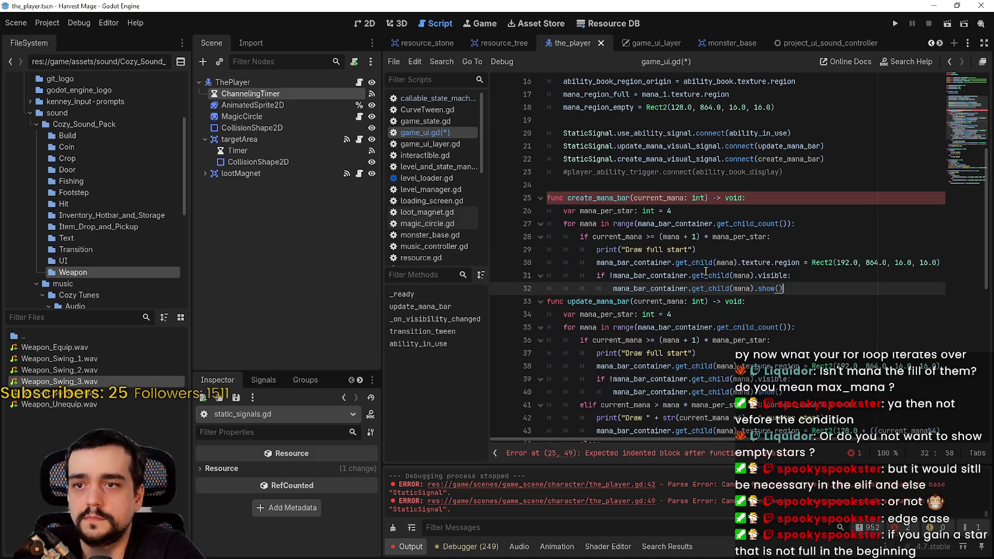
key("Return")
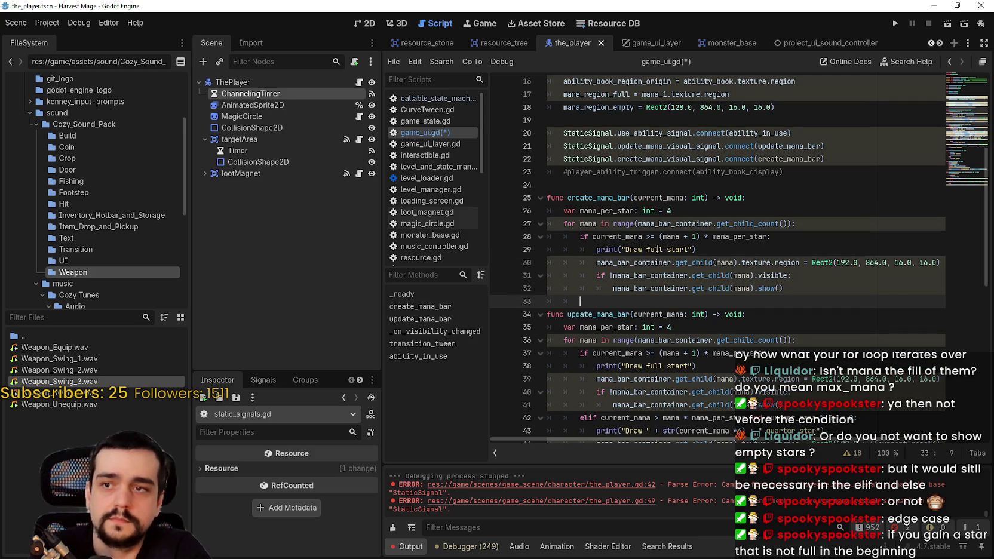
Review the pasted region code, then delete and restore the visibility check and show() lines.
left_click(805, 263)
key("Down")
key("Down")
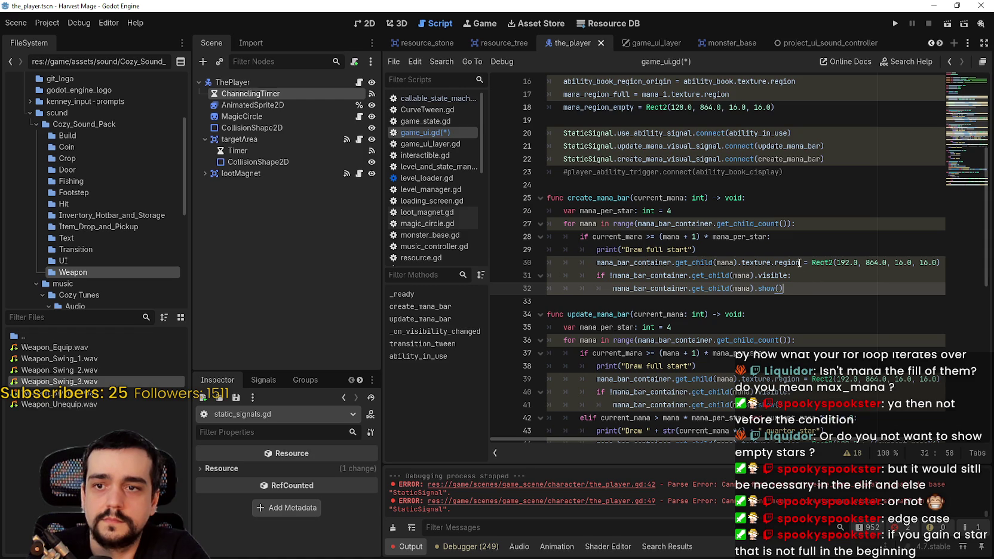
left_click(803, 263)
left_click(796, 261)
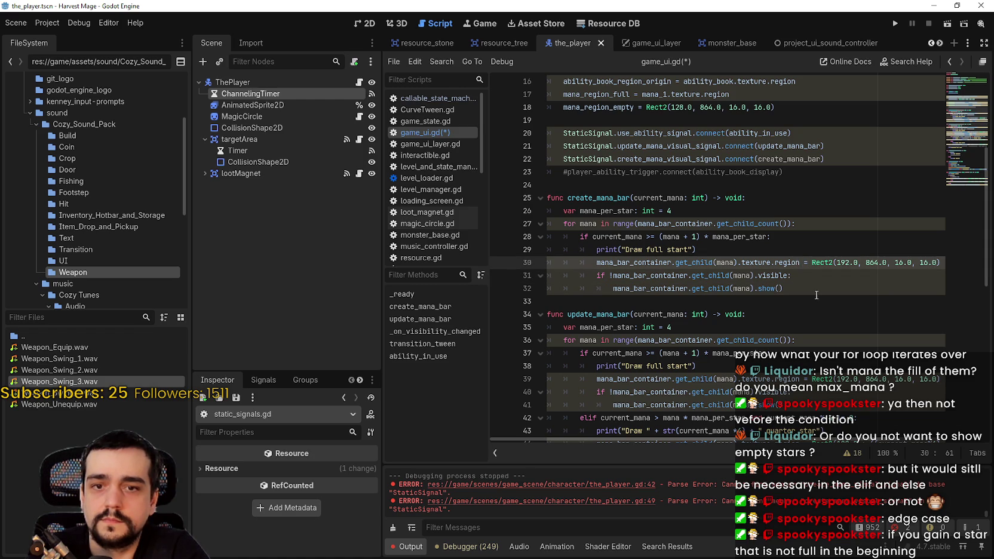
left_click(672, 301)
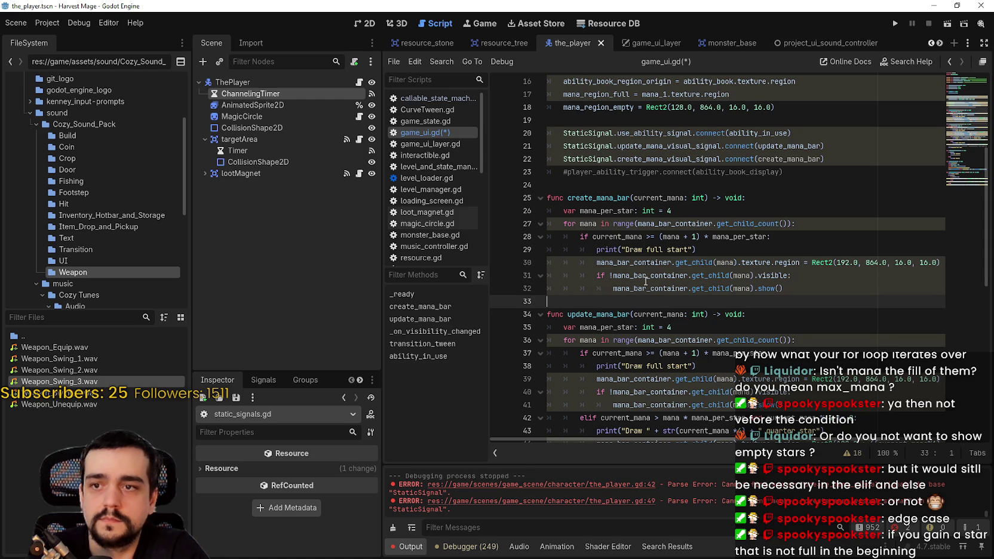
scroll(646, 281, "down", 1)
left_click_drag(782, 366, 510, 348)
key("Delete")
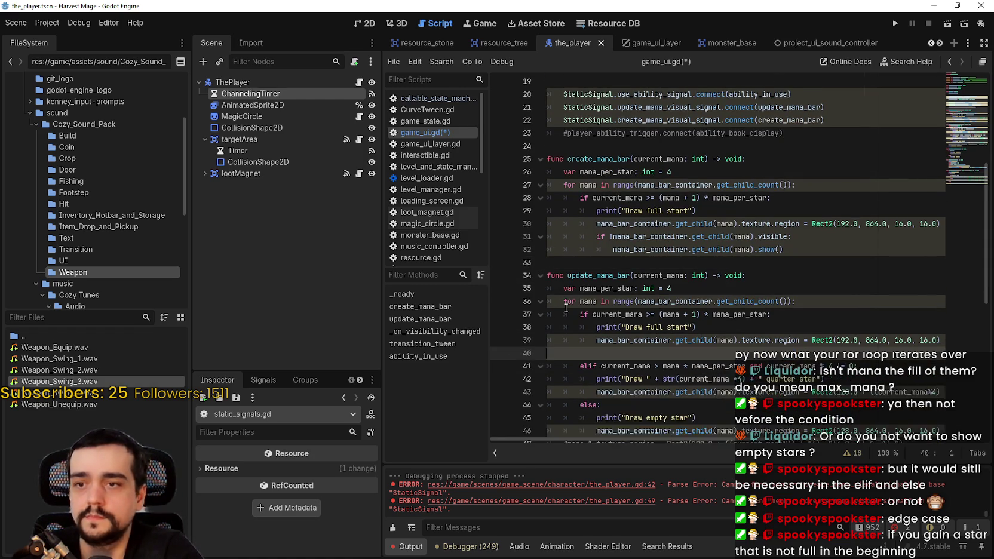
key("ctrl+z")
left_click(695, 263)
scroll(695, 266, "up", 3)
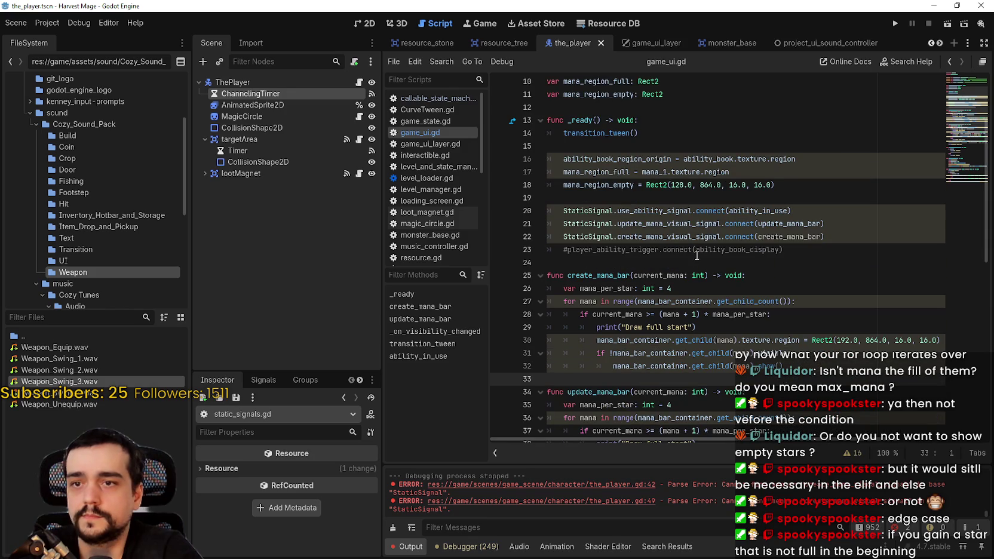
left_click(605, 276)
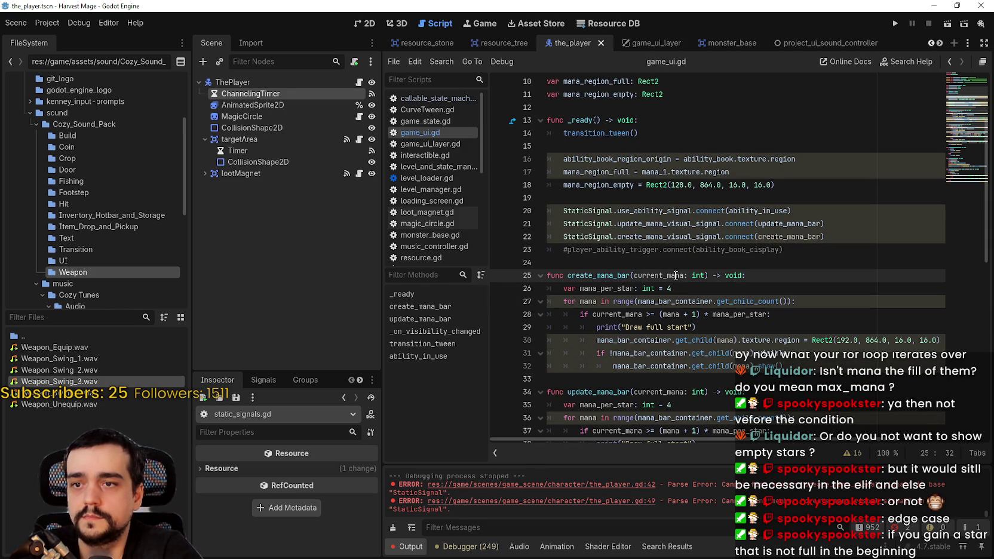
left_click(687, 265)
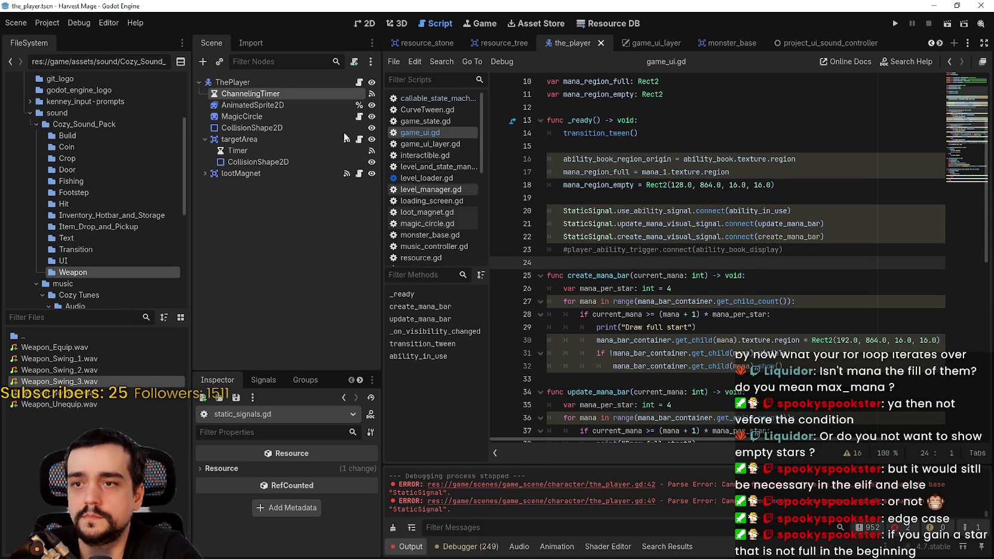
Open the_player.gd and check the create-mana signal emit in _ready.
scroll(438, 169, "down", 3)
scroll(438, 169, "down", 2)
left_click(423, 257)
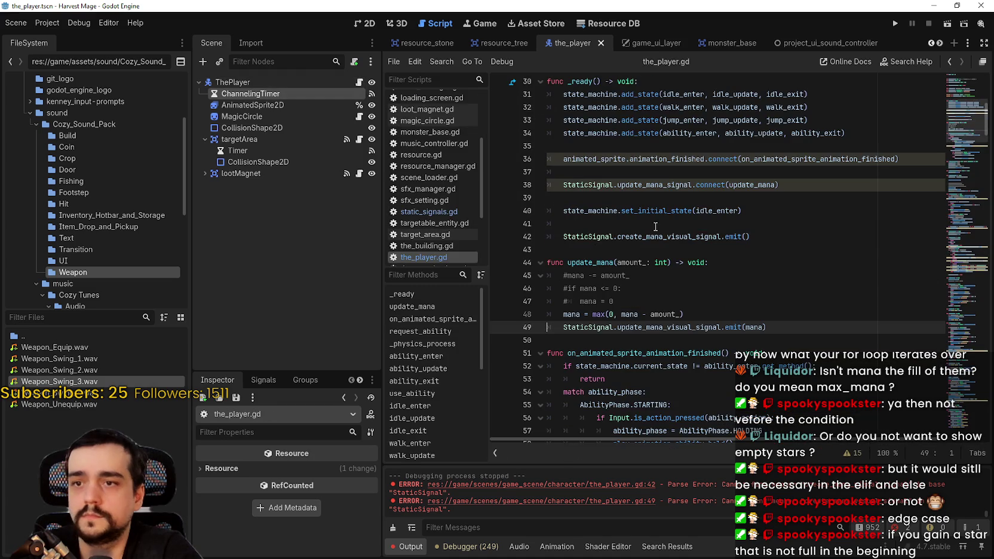
left_click(749, 237)
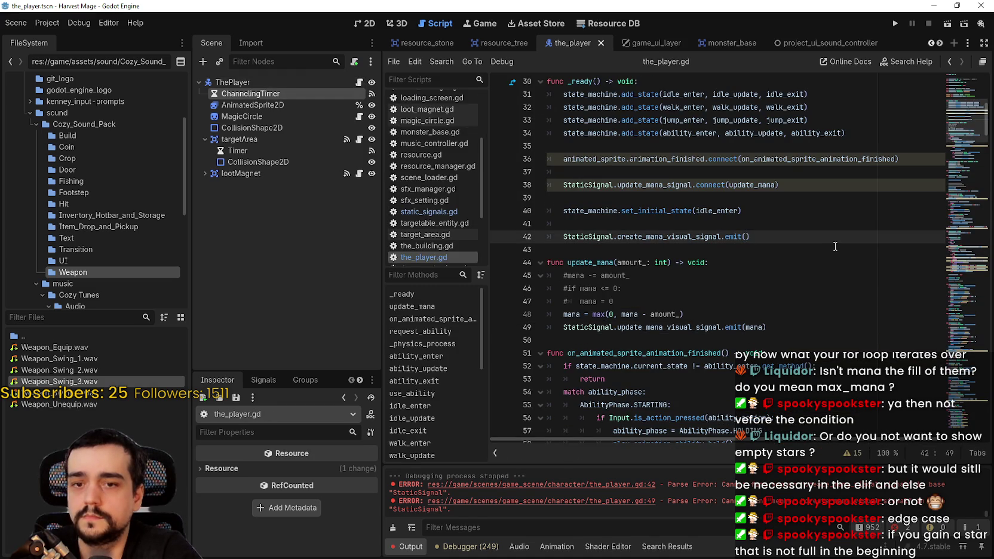
type("mana")
left_click(760, 224)
Run the game, start a new game, and maximize the game window.
key("F5")
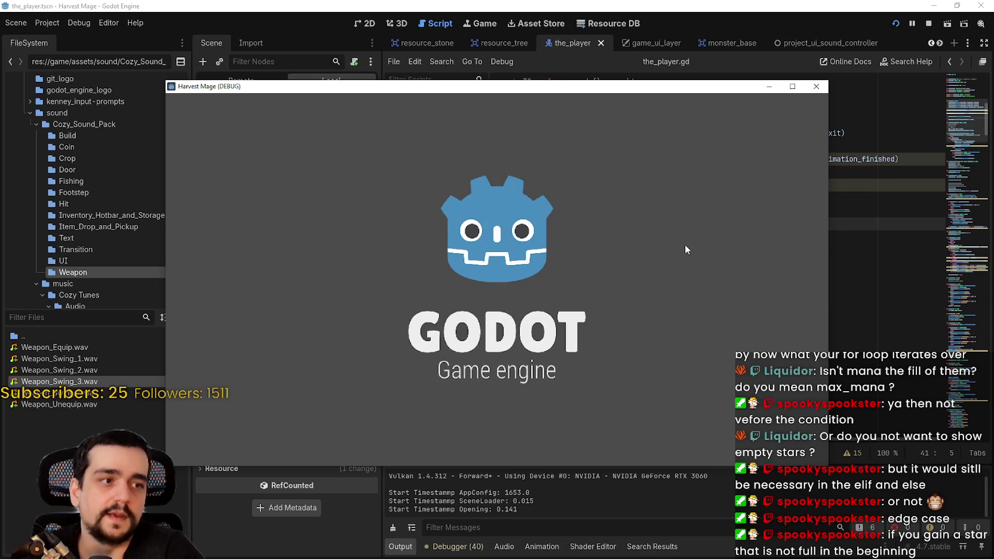
key("Return")
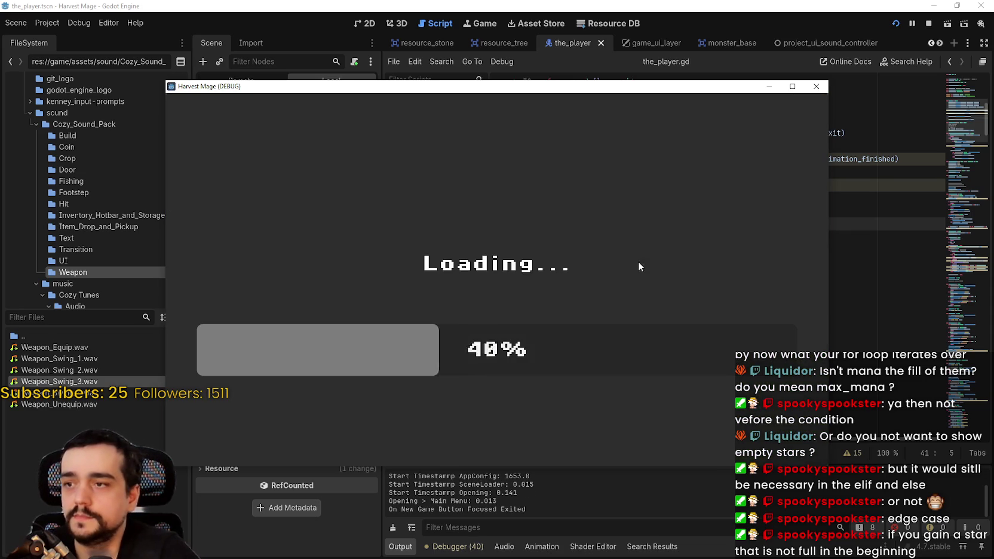
key("s")
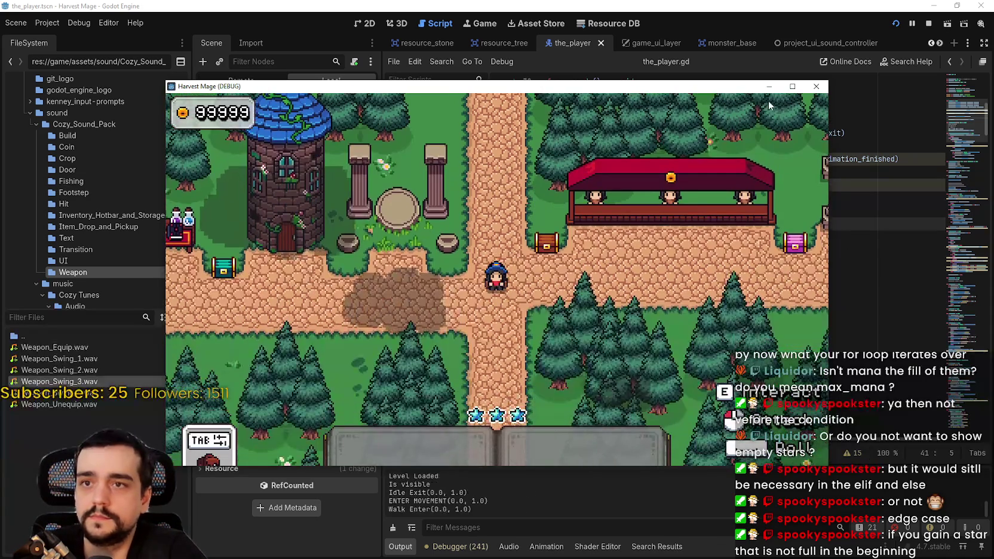
left_click(793, 86)
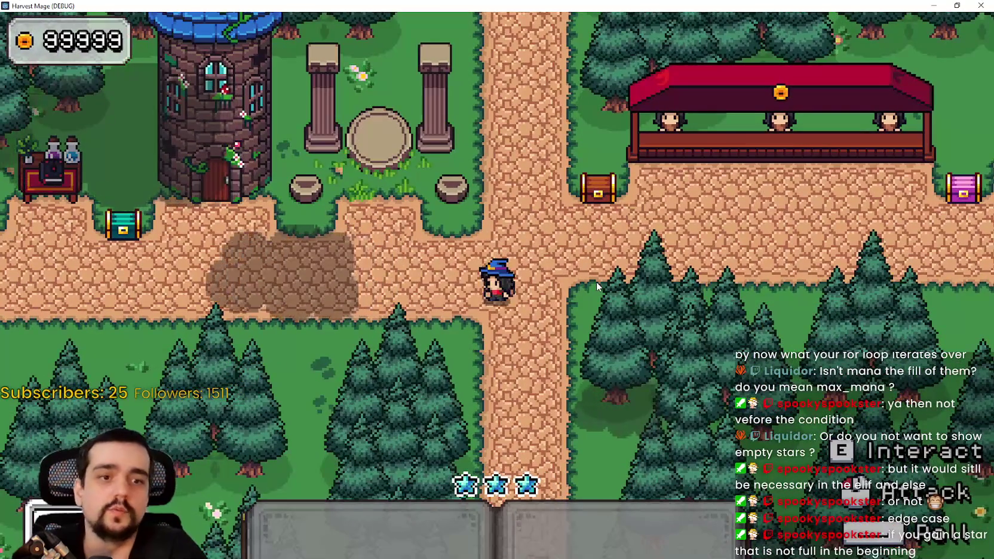
key("a")
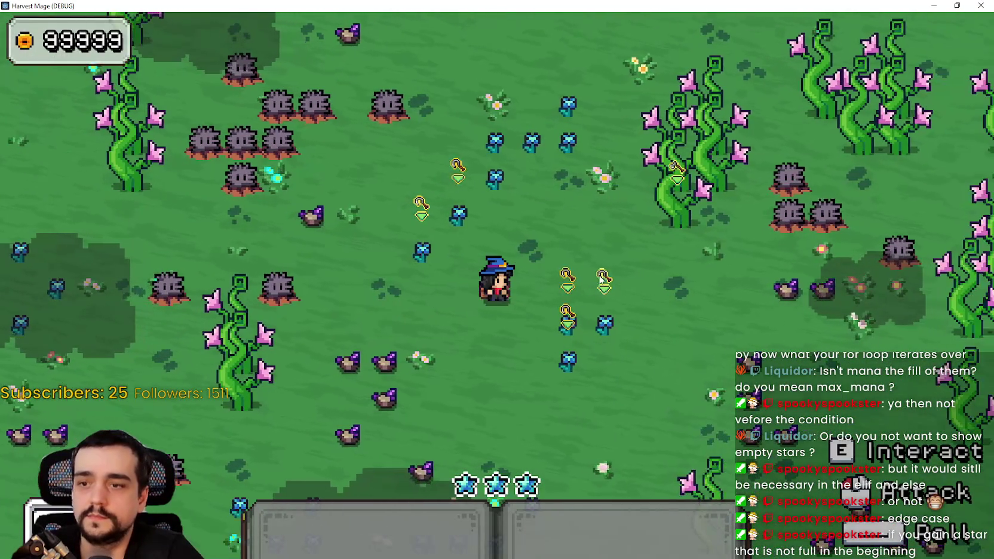
left_click(600, 276)
Cast a spell and confirm the full mana stars start emptying.
key("s")
key("w")
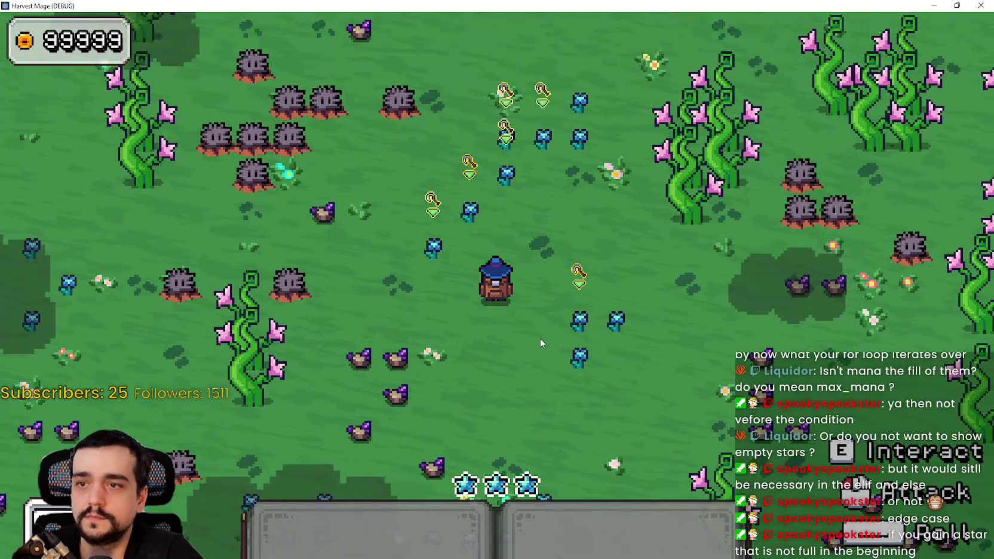
left_click(540, 338)
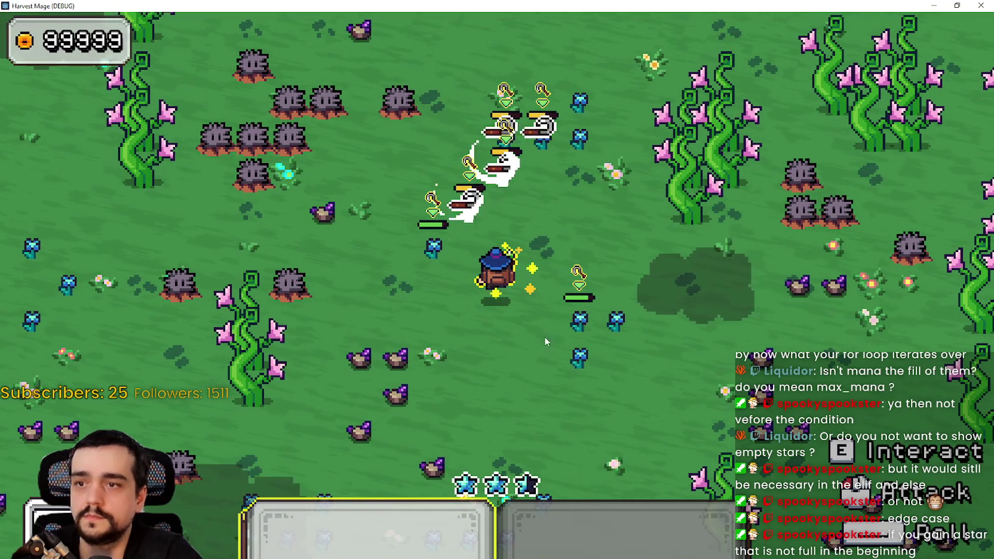
key("s")
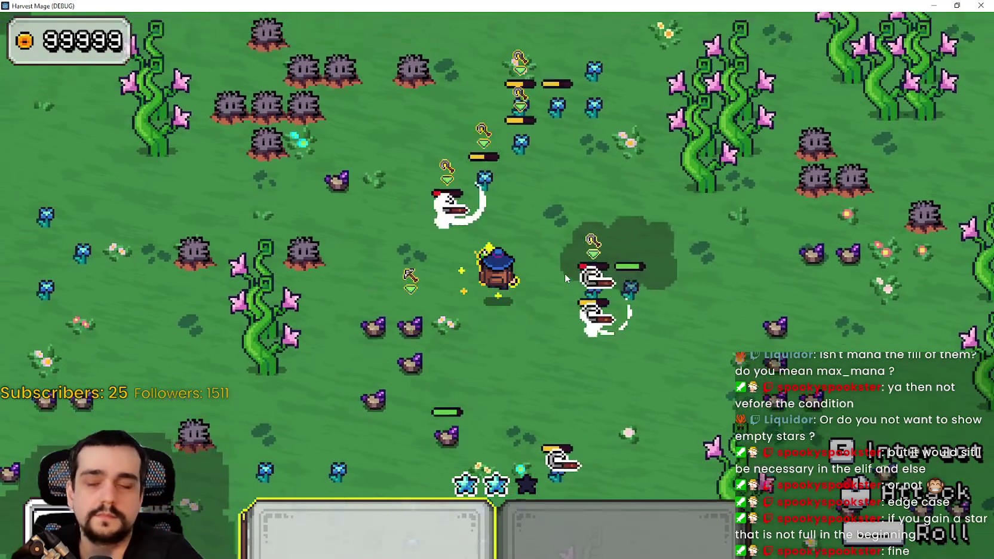
key("w")
key("d")
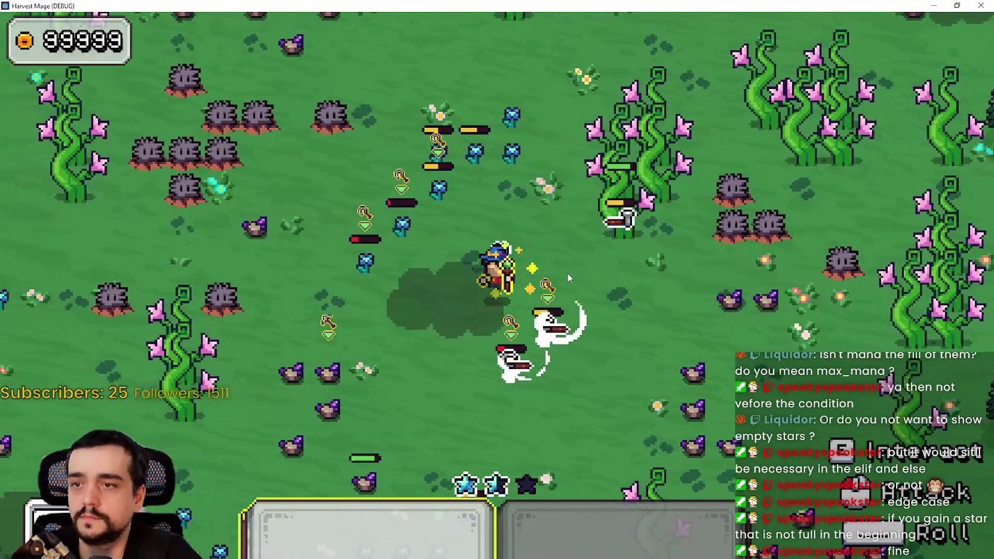
Walk the wizard around among the ghosts while watching the mana stars.
key("s")
key("a")
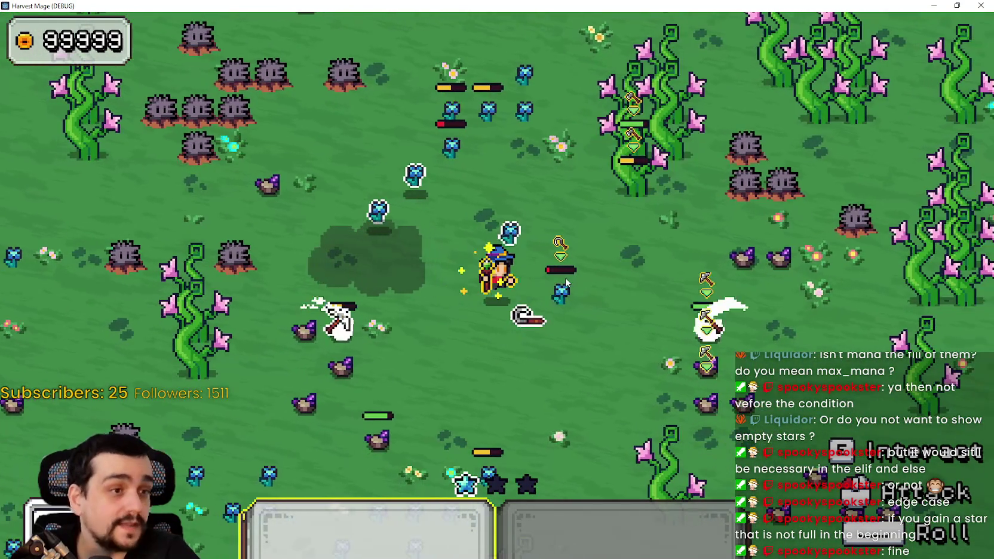
key("w")
key("a")
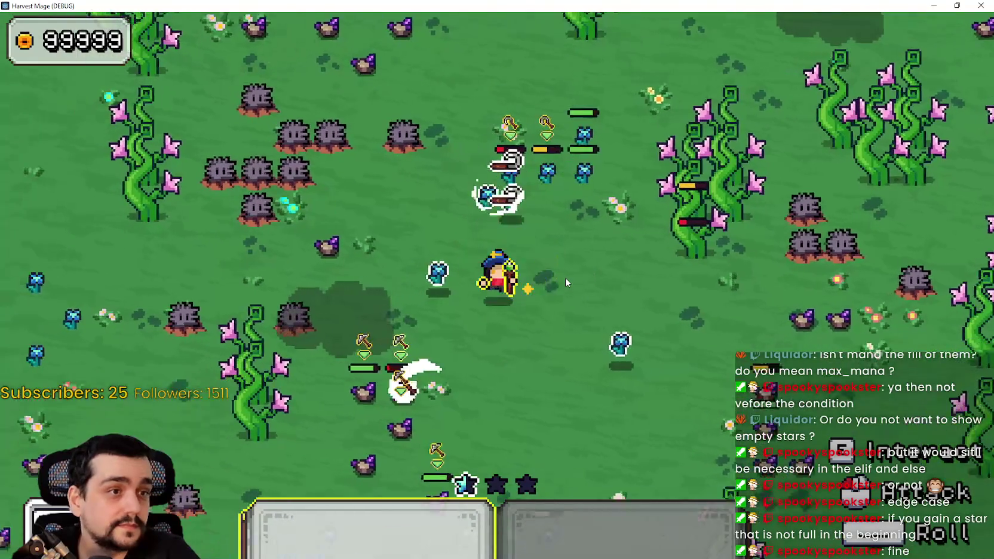
key("s")
key("a")
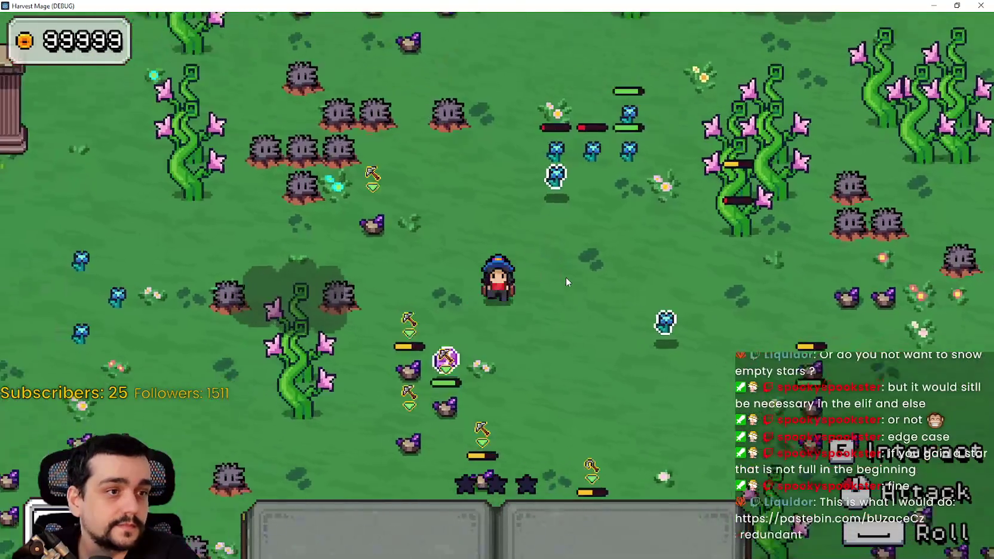
key("d")
key("s")
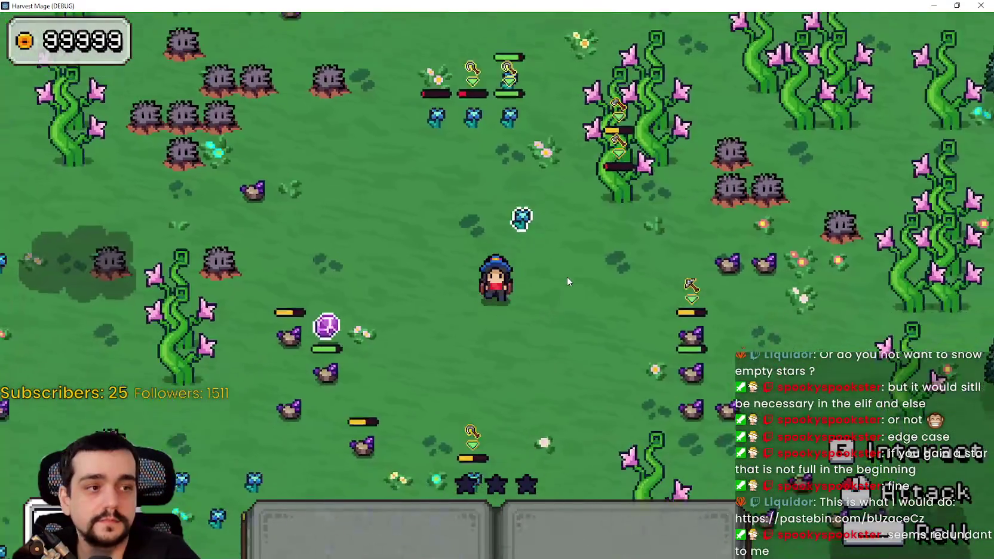
key("a")
key("w")
key("d")
key("s")
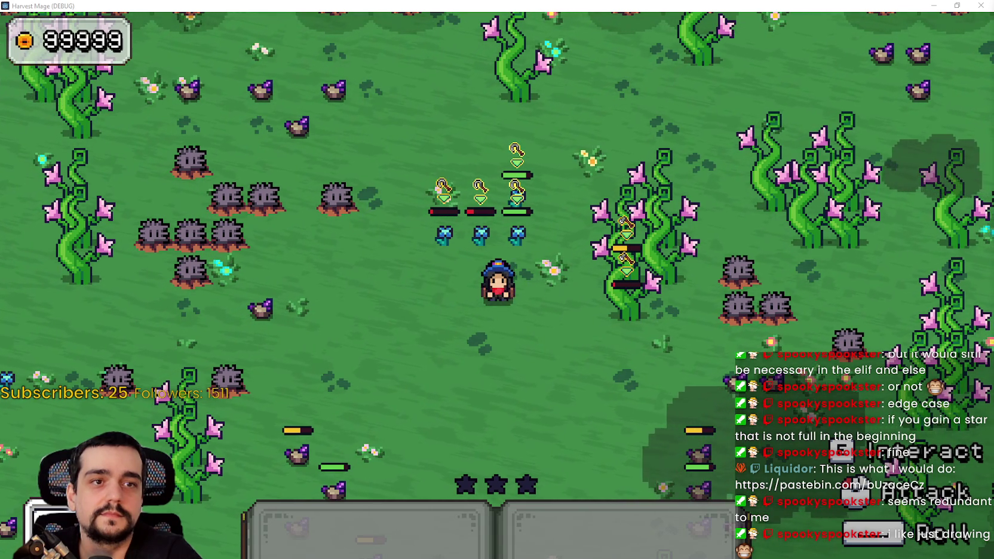
Switch to the viewer's Pastebin render_mana snippet and skim it.
key("alt+Tab")
scroll(375, 323, "down", 2)
scroll(402, 327, "up", 2)
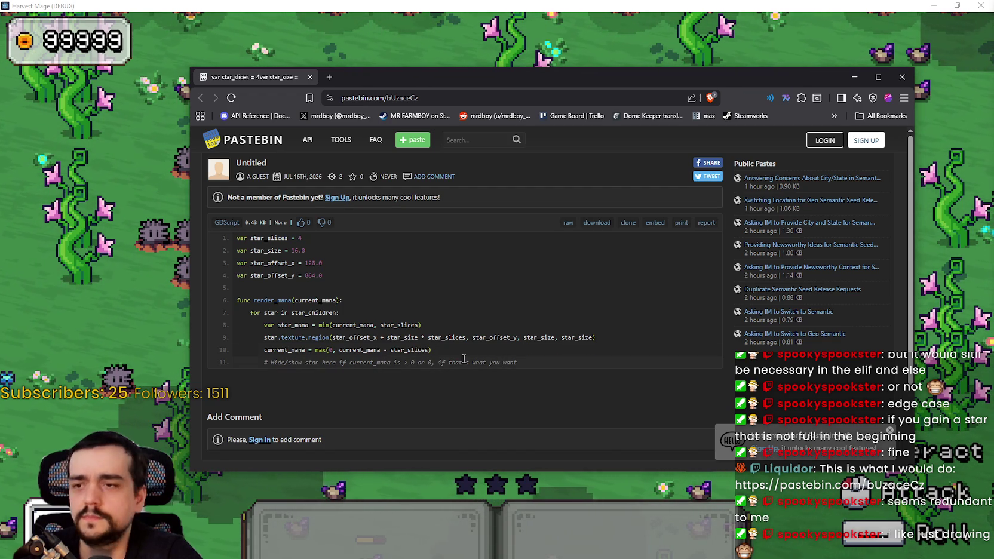
double_click(357, 337)
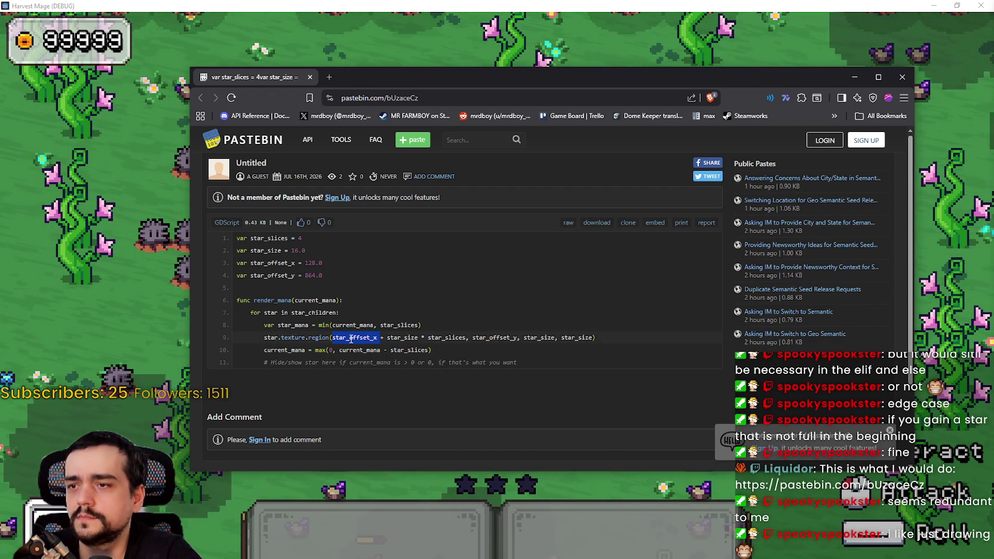
double_click(403, 337)
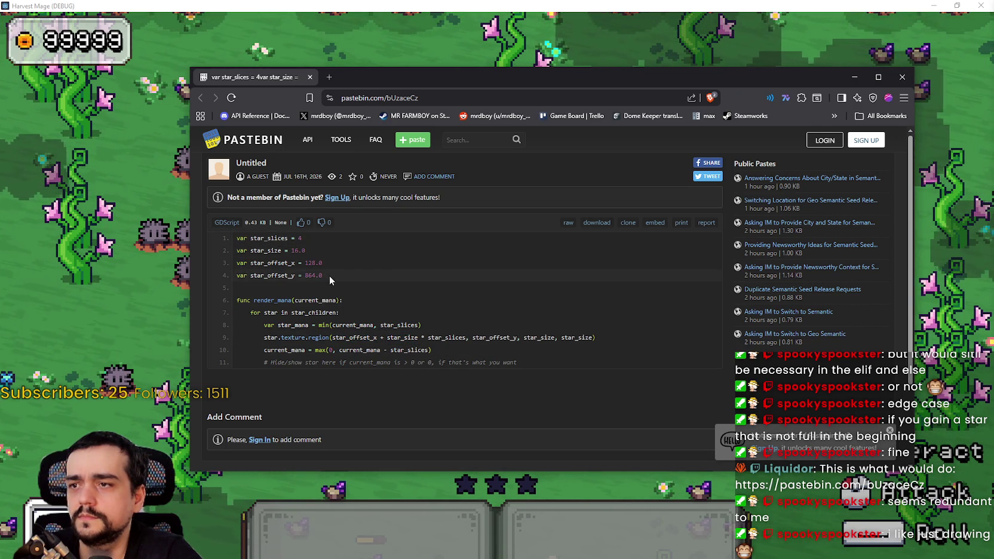
left_click_drag(323, 275, 236, 250)
left_click(350, 280)
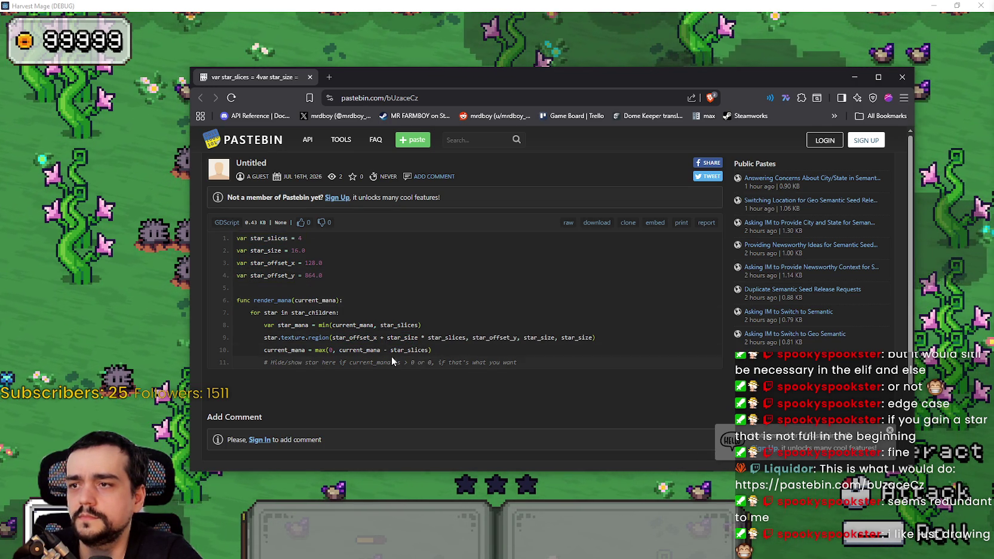
mouse_move(540, 361)
left_mouse_down()
mouse_move(413, 338)
mouse_move(372, 317)
left_mouse_up()
left_click(532, 358)
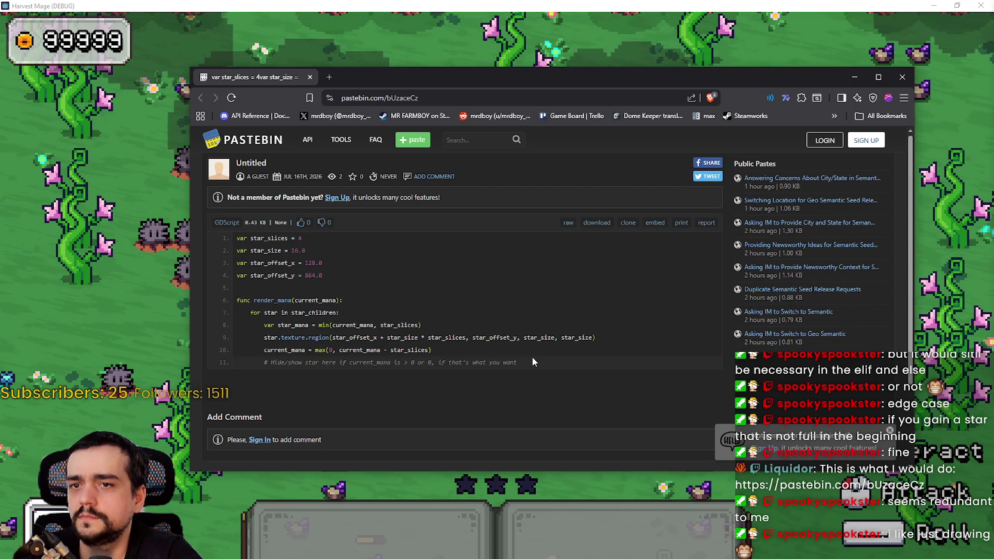
mouse_move(258, 248)
left_mouse_down()
mouse_move(305, 256)
mouse_move(344, 314)
left_mouse_up()
left_click(495, 330)
triple_click(492, 338)
left_click(238, 239, "shift")
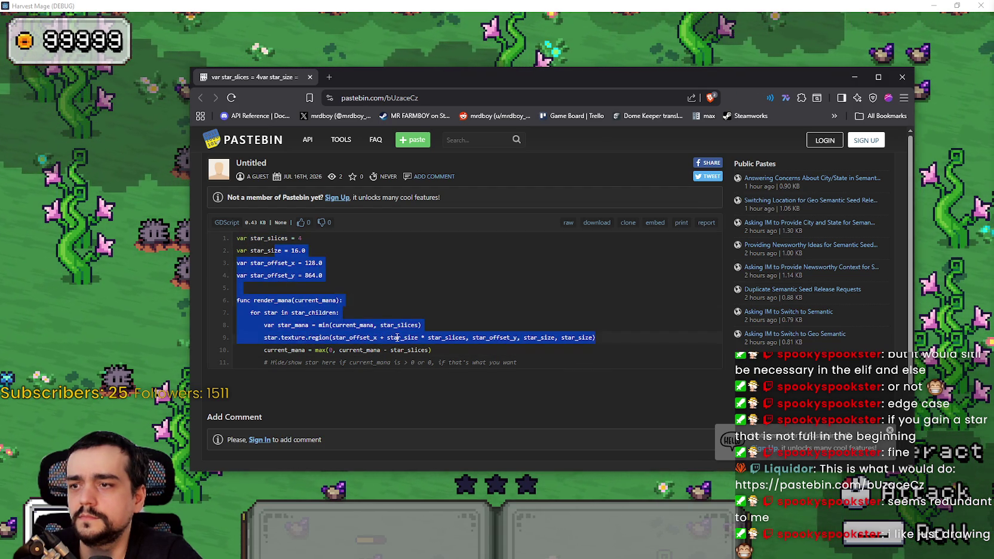
left_click(465, 350)
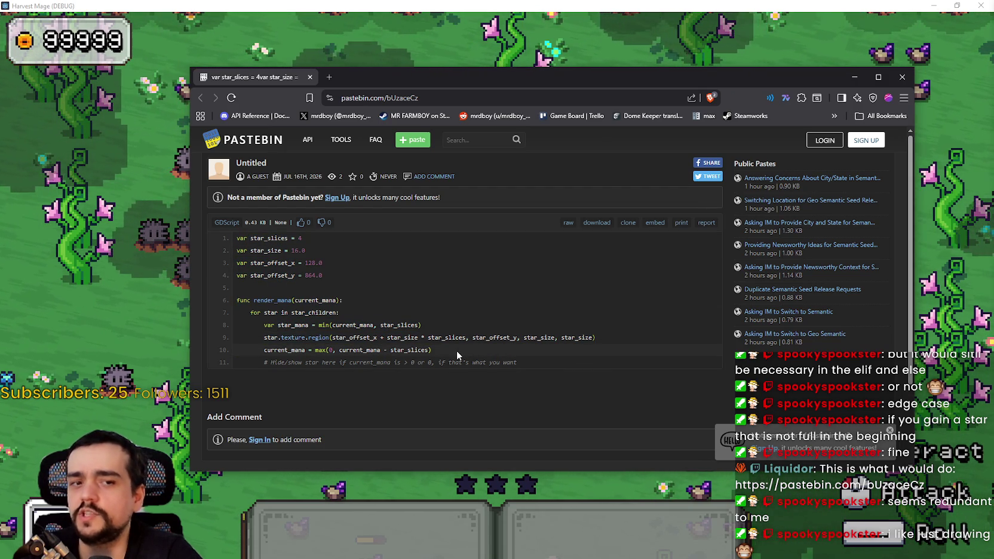
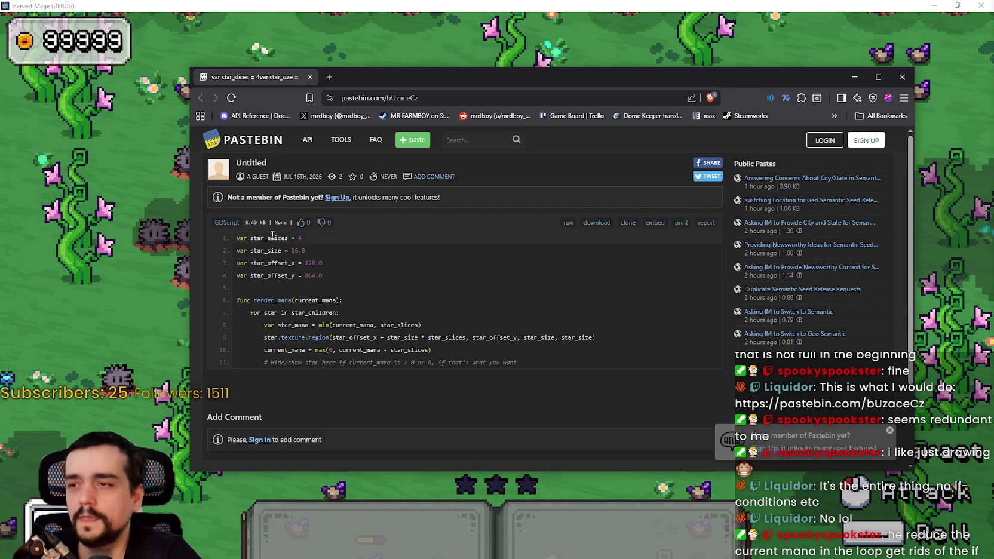
Select the whole star-rendering snippet in the Pastebin paste, copy it, and return to Godot.
left_click_drag(399, 272, 200, 223)
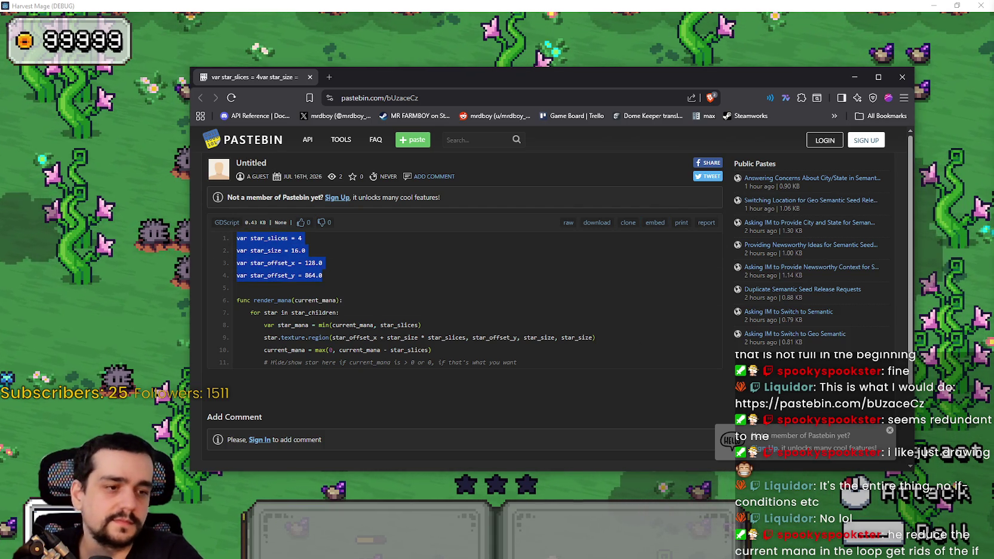
triple_click(632, 349)
mouse_move(525, 363)
left_mouse_down()
mouse_move(326, 306)
mouse_move(233, 241)
left_mouse_up()
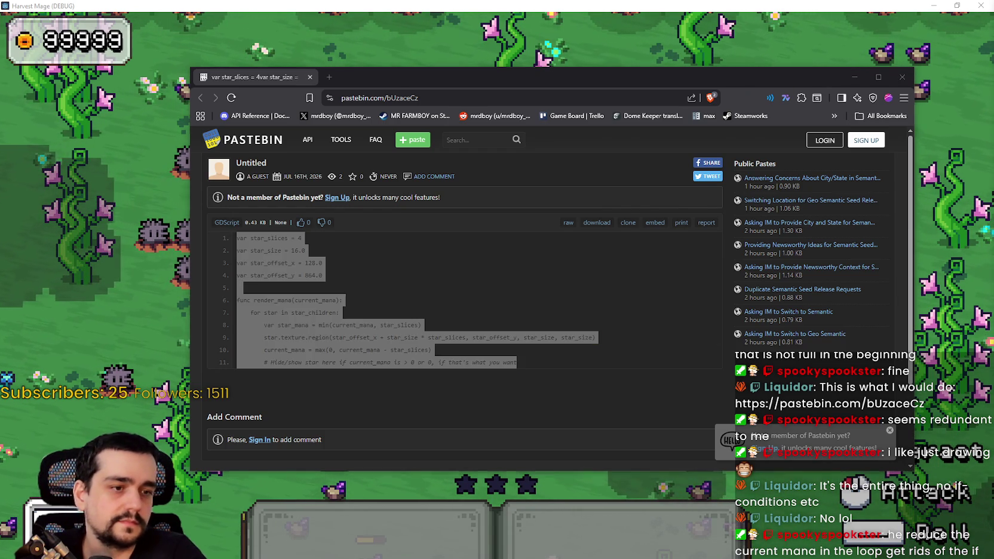
key("alt+Tab")
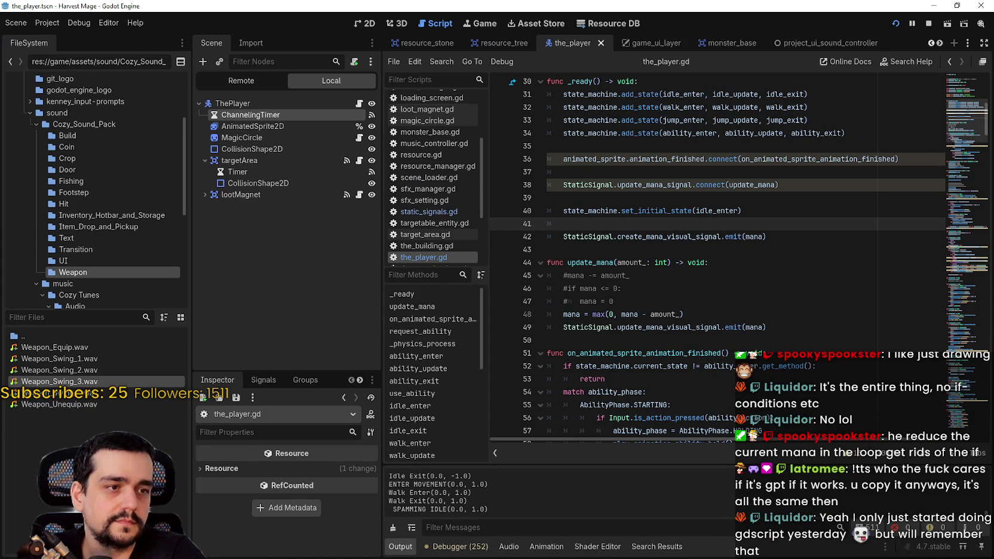
Look over update_mana and the ability_in_use declaration in the_player.gd.
left_click(835, 295)
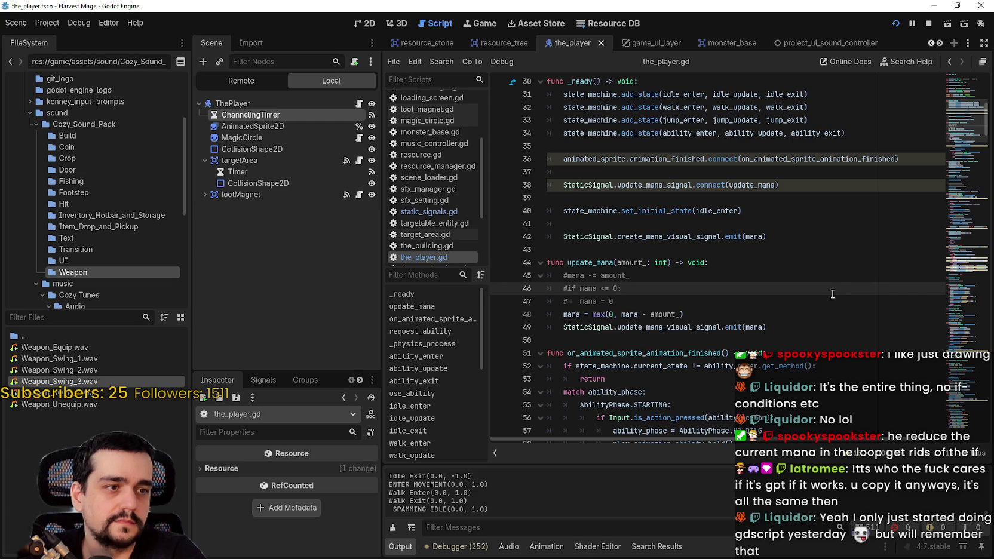
left_click(725, 250)
scroll(728, 248, "up", 3)
scroll(727, 248, "up", 3)
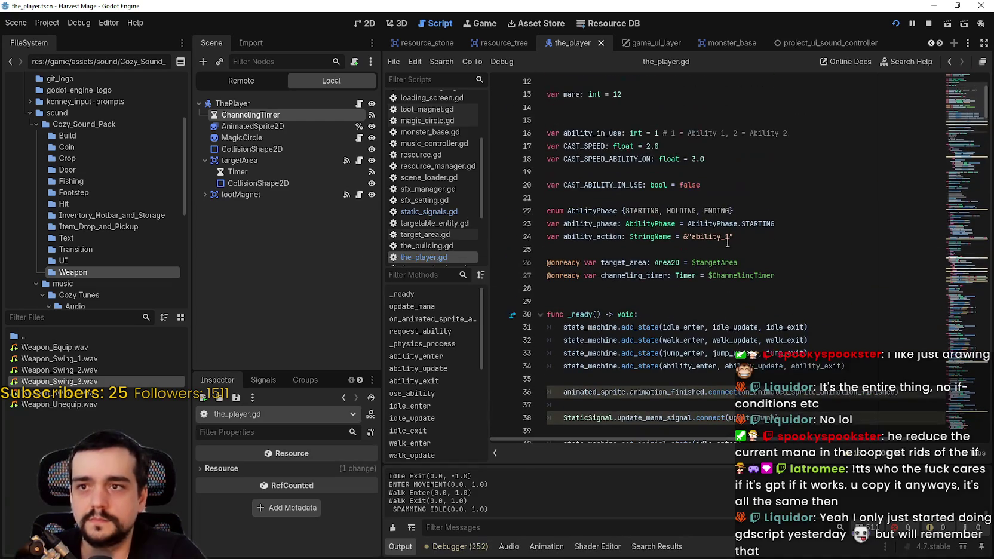
left_click(681, 174)
double_click(635, 131)
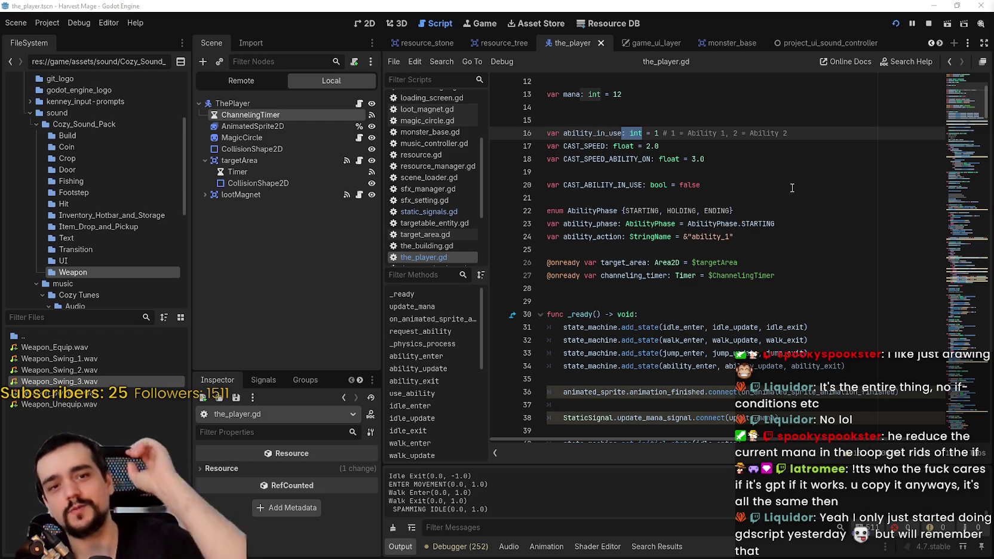
left_click(597, 168)
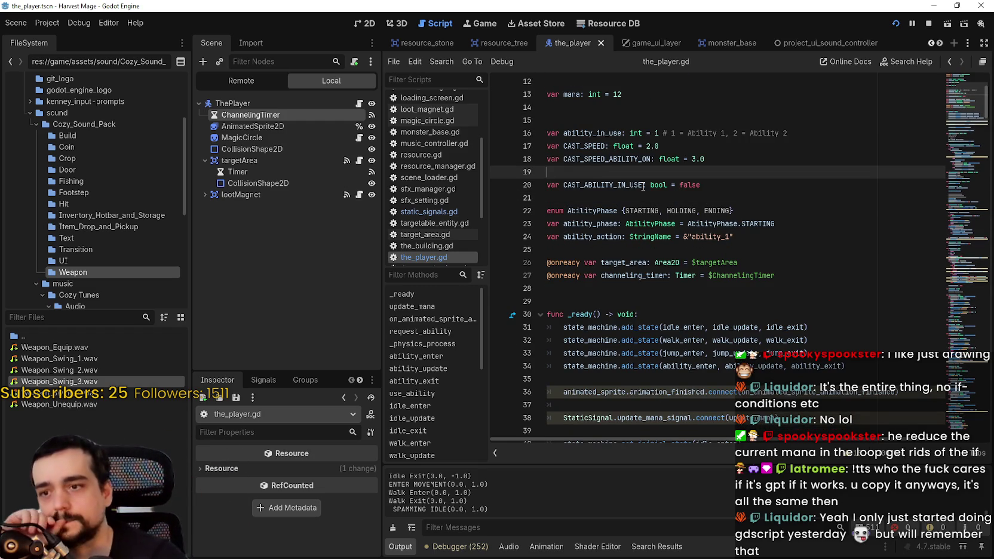
scroll(739, 294, "down", 6)
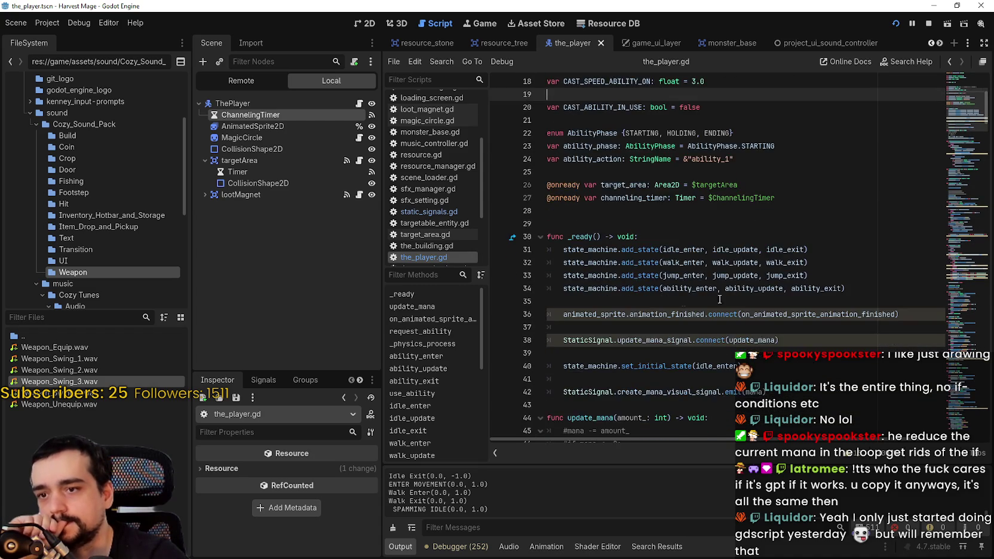
scroll(610, 300, "up", 3)
scroll(610, 301, "up", 1)
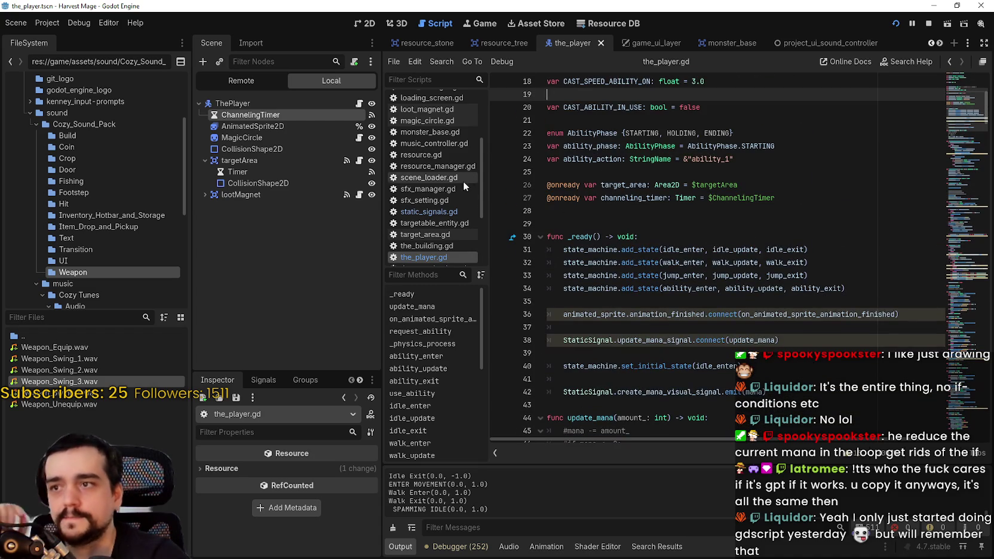
scroll(431, 176, "up", 5)
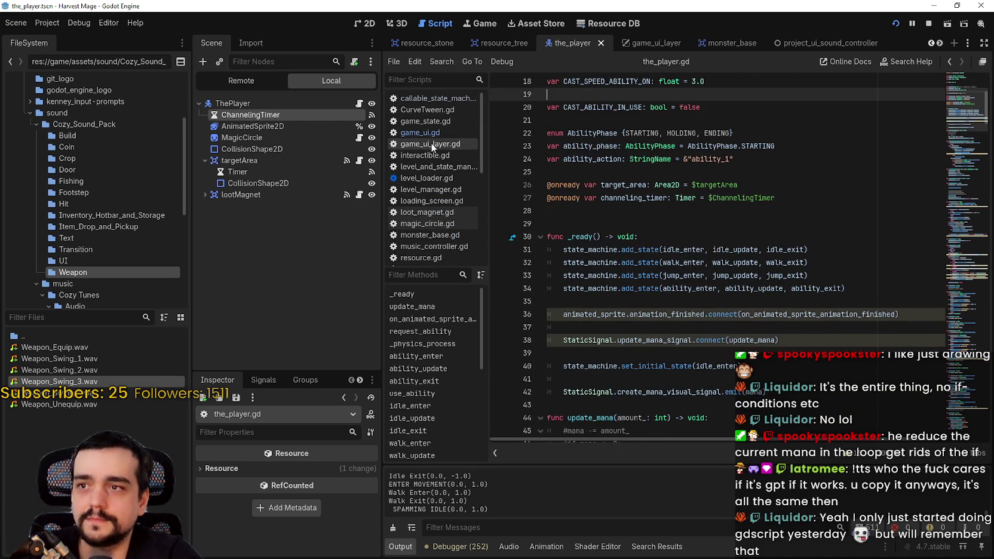
Open game_ui.gd and place the caret at the end of update_mana_bar on line 47.
left_click(432, 133)
scroll(667, 281, "down", 5)
scroll(668, 281, "down", 3)
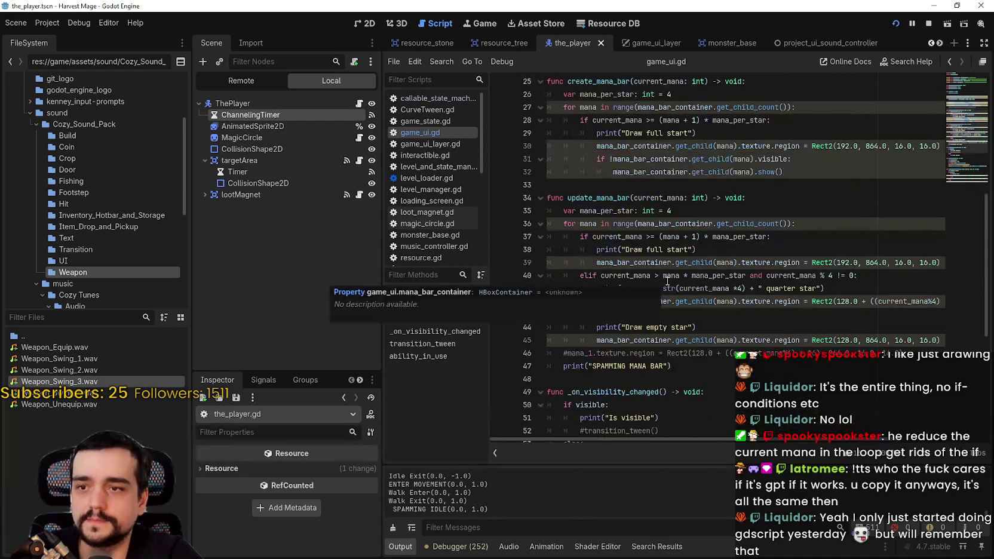
scroll(588, 282, "down", 2)
left_click(720, 290)
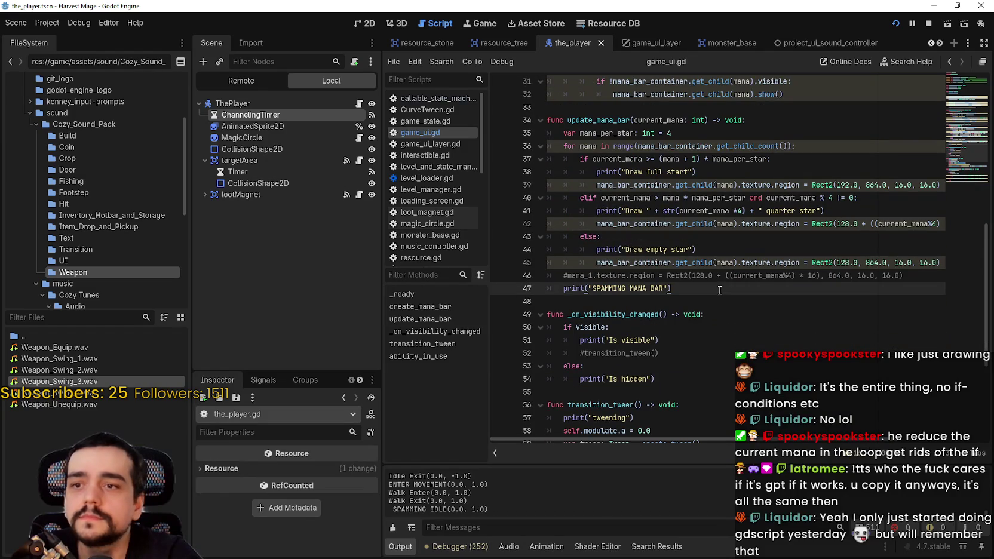
Paste the star variables and the render_mana function below update_mana_bar.
key("Down")
key("ctrl+v")
key("ctrl+z")
scroll(641, 241, "up", 5)
scroll(641, 242, "down", 8)
key("ctrl+v")
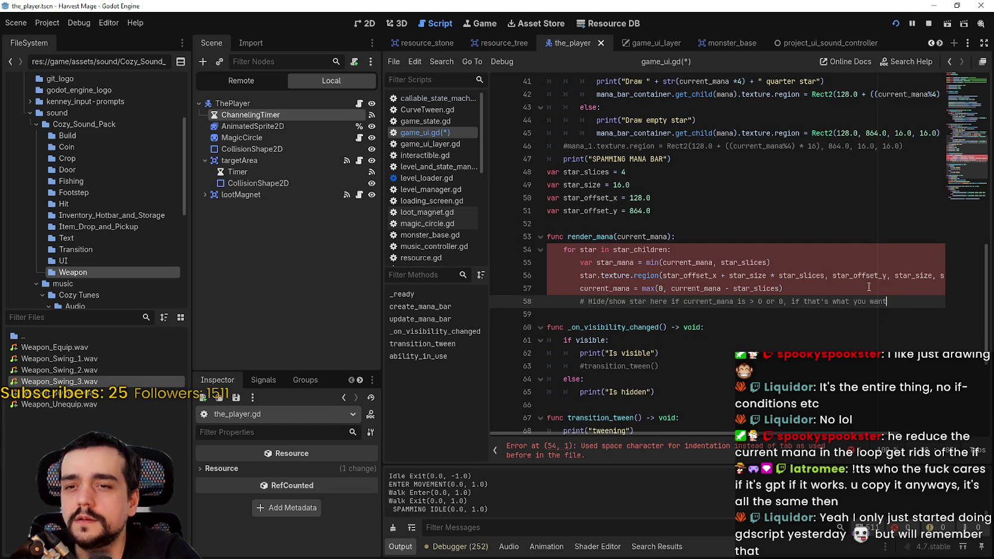
left_click_drag(896, 301, 561, 247)
scroll(675, 291, "up", 4)
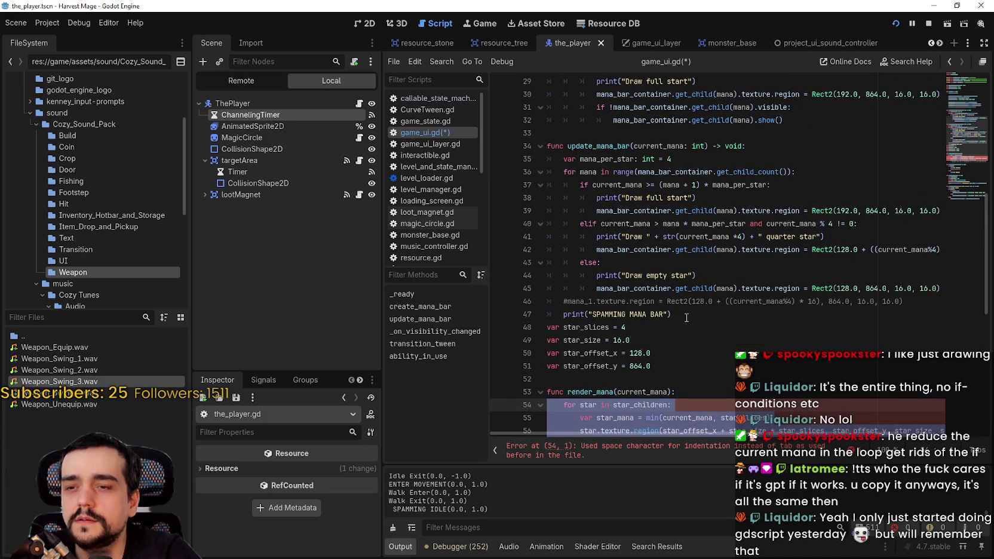
scroll(686, 318, "down", 2)
left_click(645, 300)
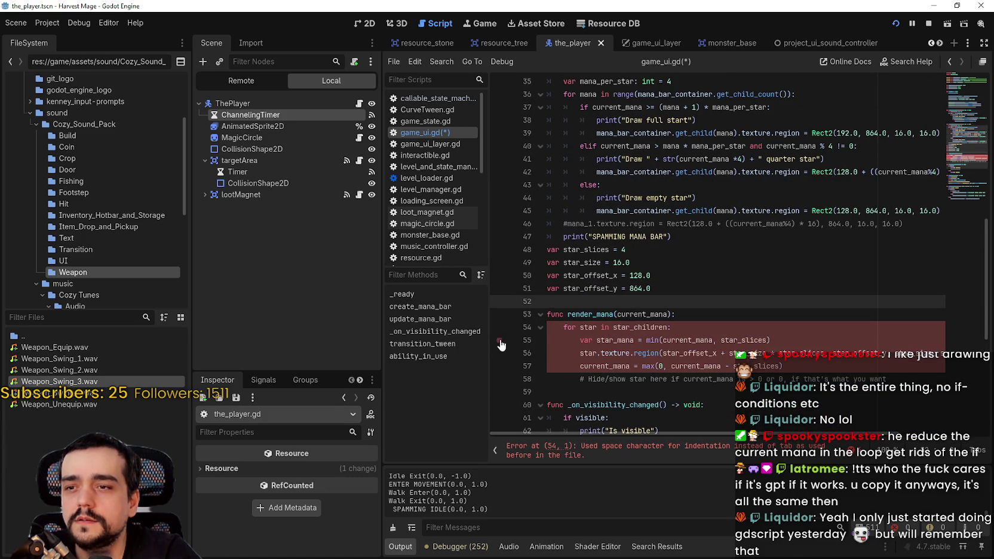
scroll(638, 307, "up", 2)
Add blank lines before and after the pasted code, save game_ui.gd, and select the undeclared star_children.
left_click(686, 315)
key("Return")
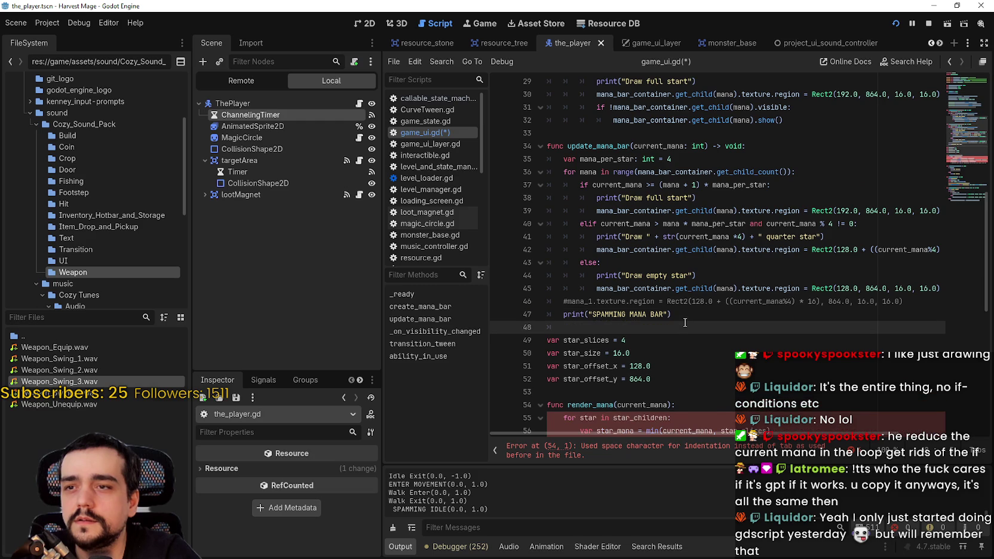
scroll(690, 319, "down", 1)
scroll(690, 319, "down", 3)
left_click(896, 314)
key("Return")
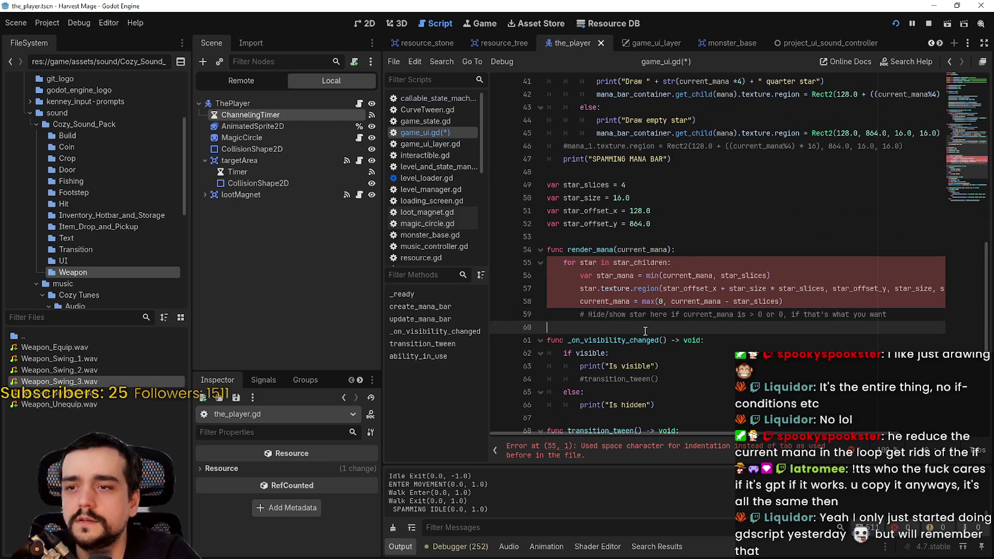
key("ctrl+s")
double_click(631, 262)
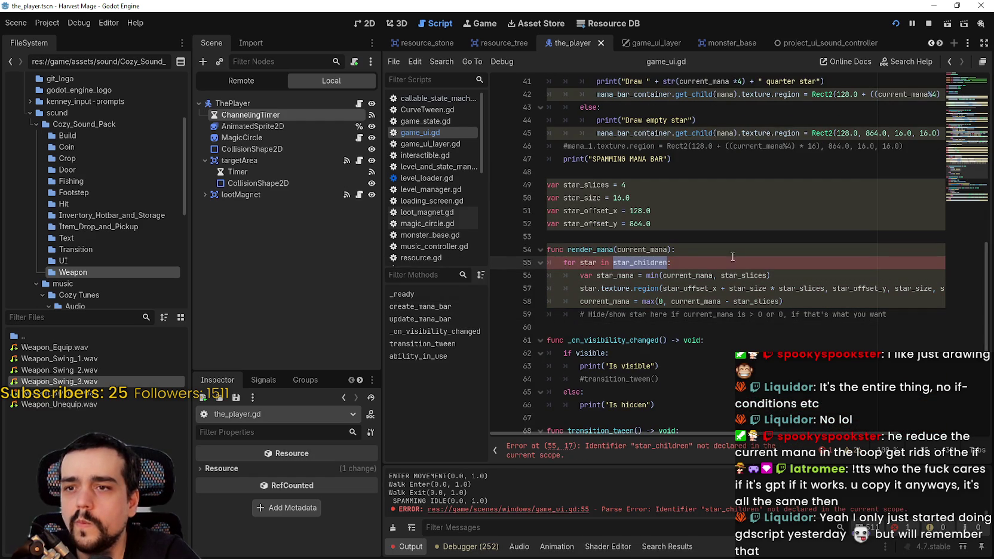
Replace star_children on line 55 with mana_bar_container.get_children(), copying the name from line 36.
scroll(689, 268, "up", 3)
left_click(619, 119)
double_click(619, 119)
left_click_drag(659, 132, 778, 132)
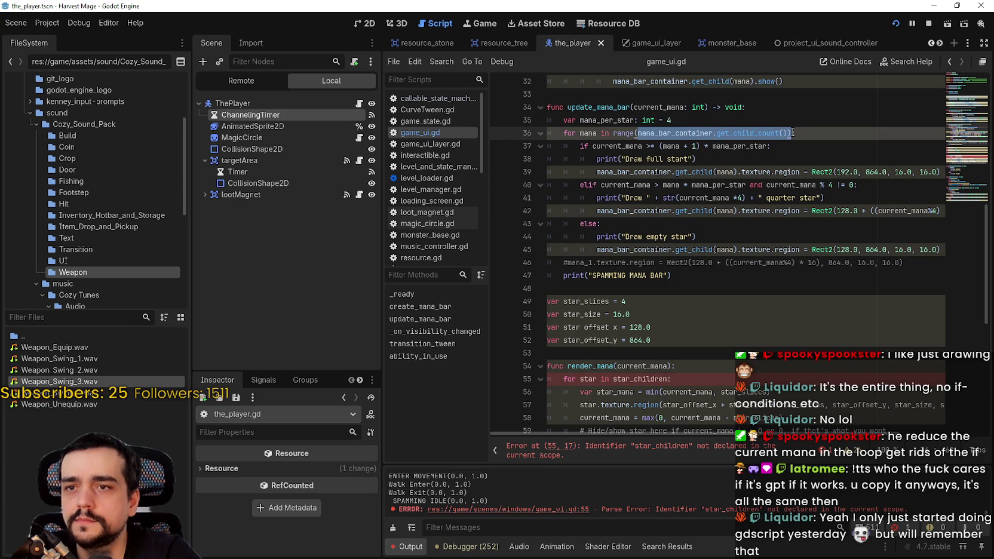
double_click(675, 133)
key("ctrl+c")
scroll(678, 273, "down", 1)
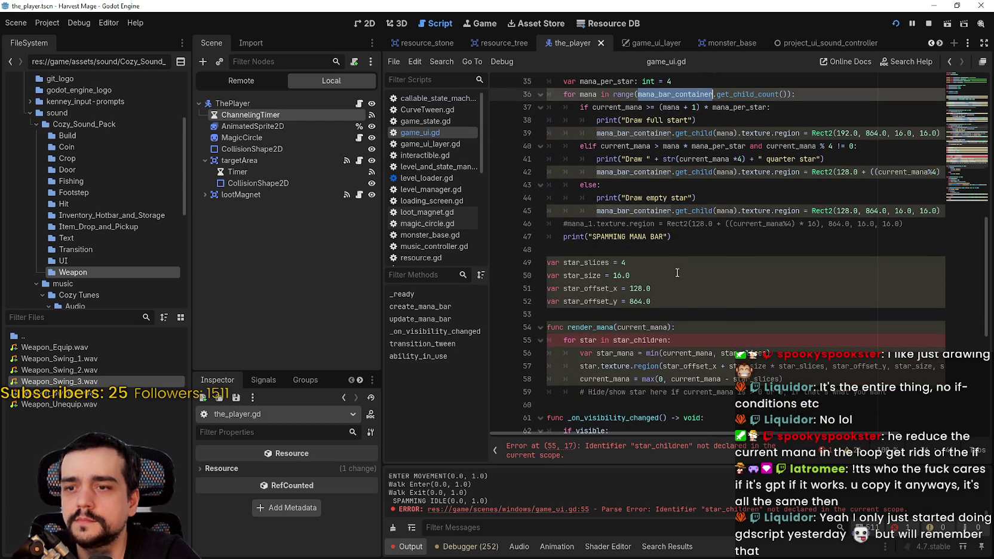
double_click(650, 339)
key("ctrl+v")
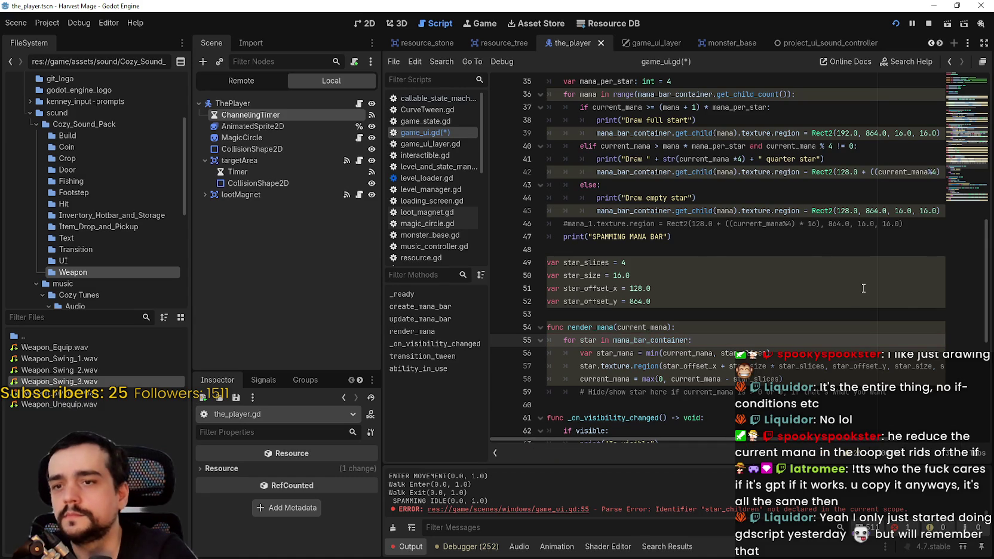
type(".get_chi")
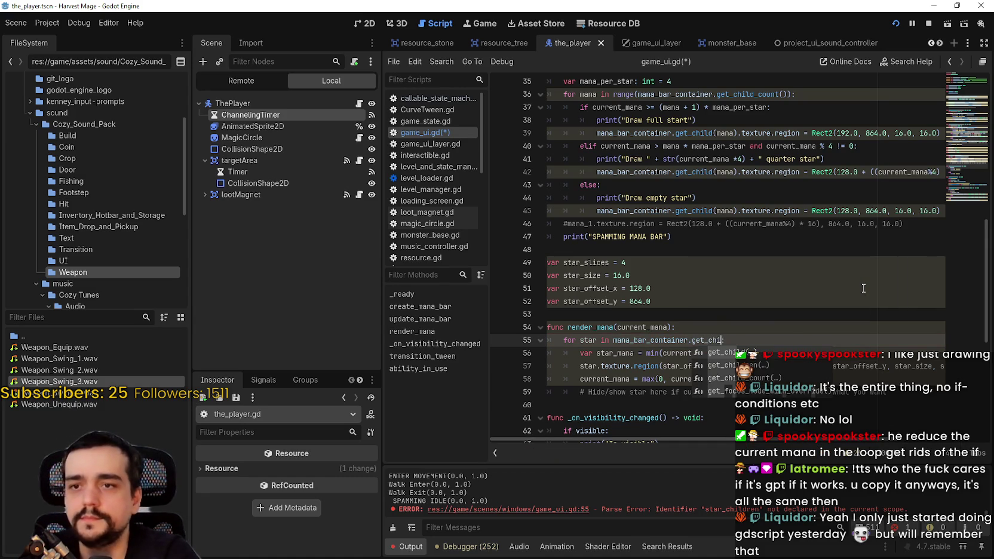
key("Return")
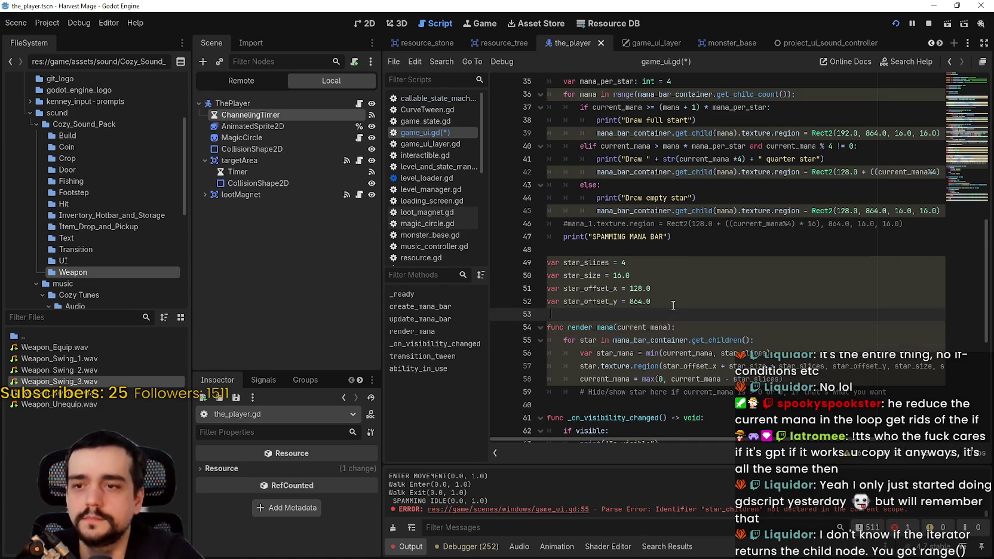
Check where the loop variable star is used, then move to star_slices on line 49.
scroll(591, 310, "down", 2)
left_click(592, 262)
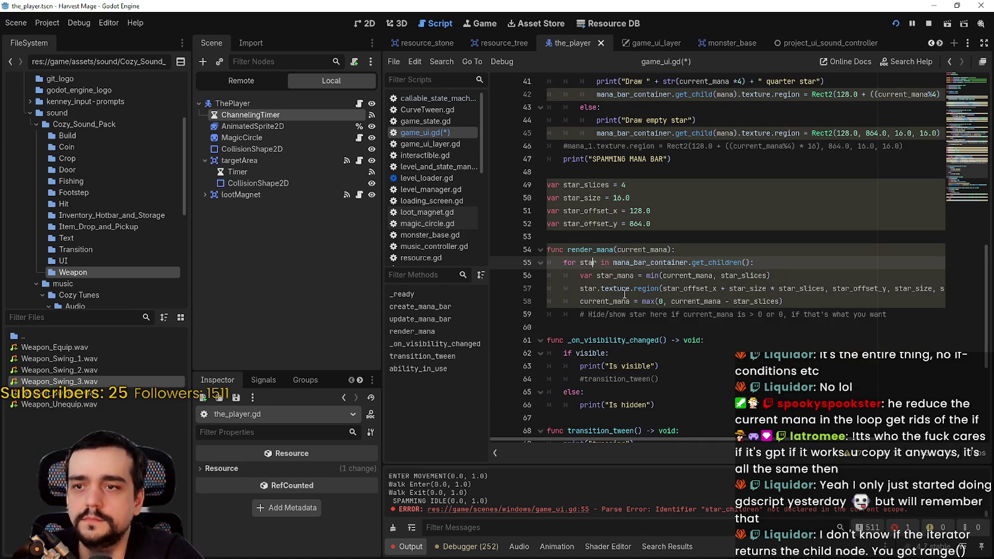
double_click(591, 264)
double_click(580, 289)
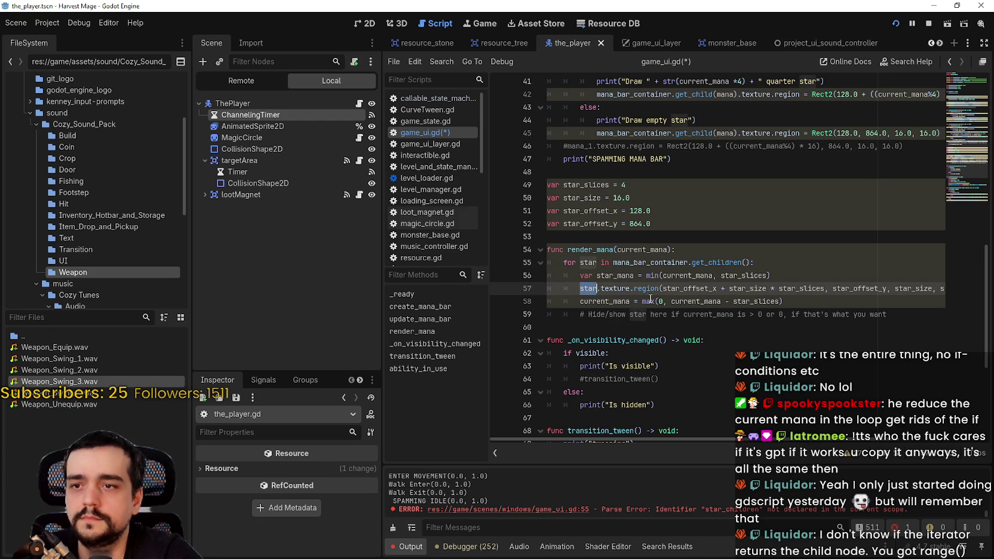
left_click(607, 185)
Type star_slices as int and star_size, star_offset_x and star_offset_y as float.
type(": int")
left_click(601, 197)
type(": ")
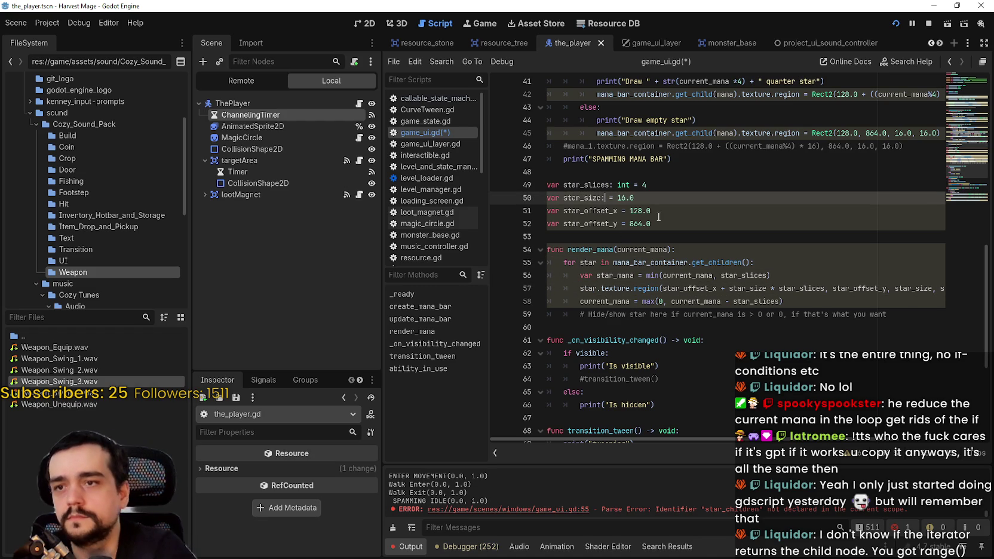
type("float")
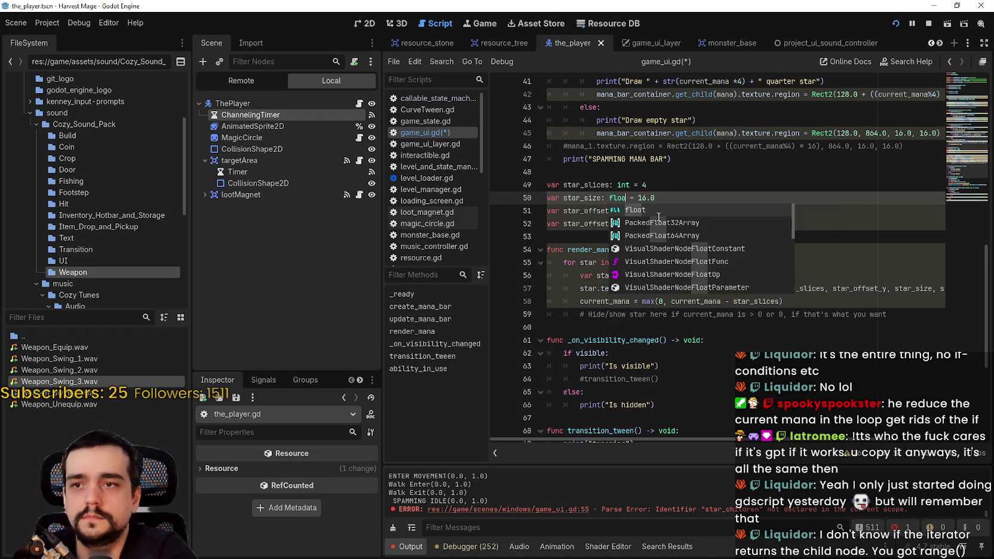
key("Escape")
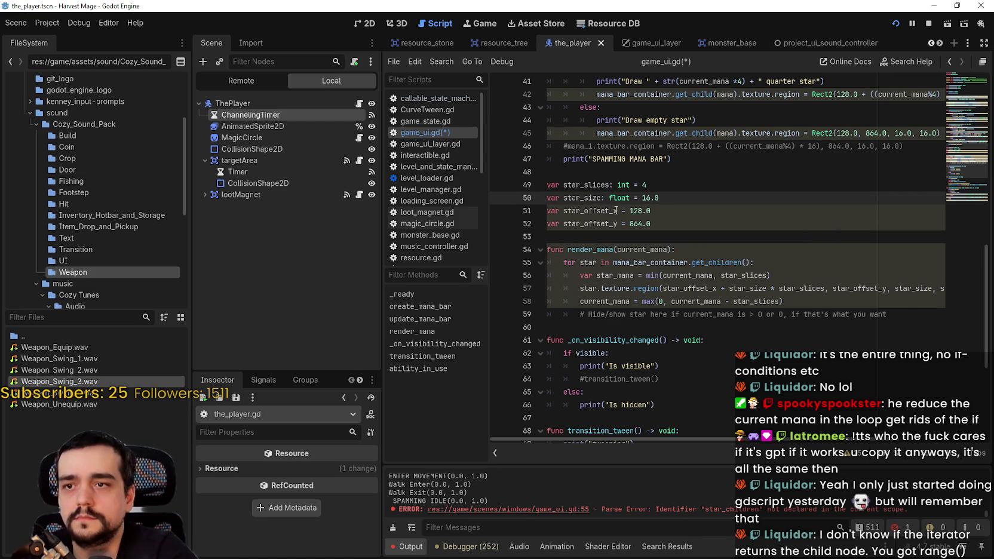
left_click(617, 211)
type(": float")
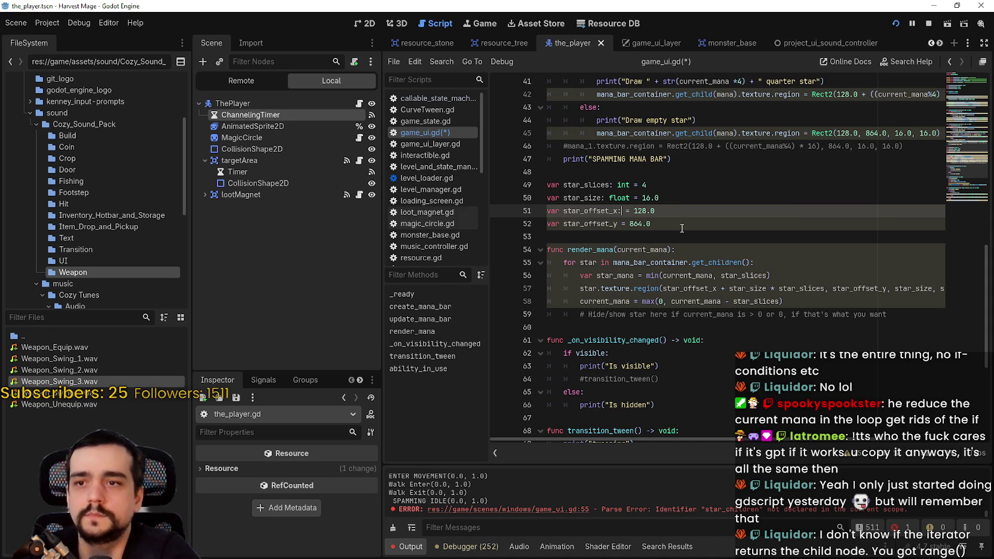
left_click(617, 223)
type(": float")
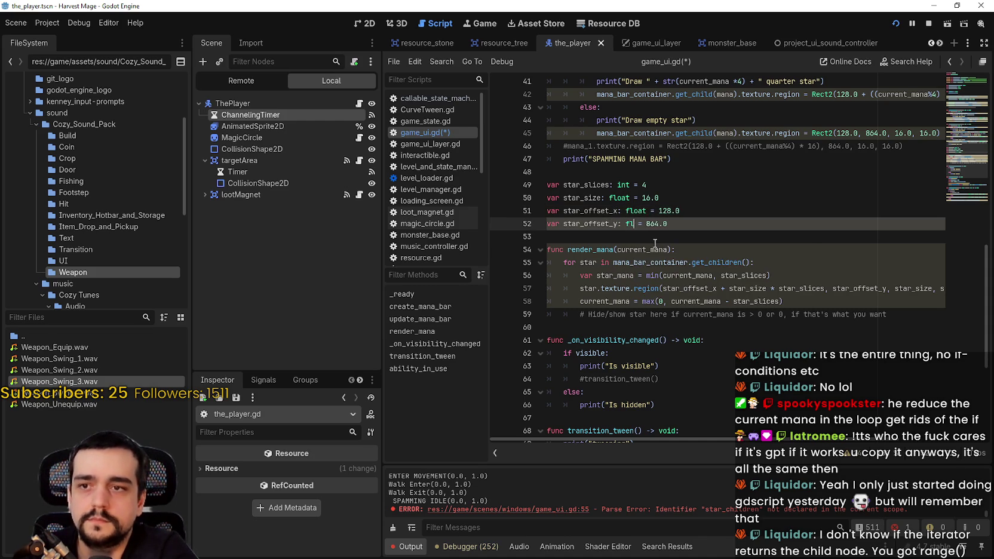
key("Escape")
Give render_mana an int current_mana parameter and a void return type.
left_click_drag(630, 236, 646, 314)
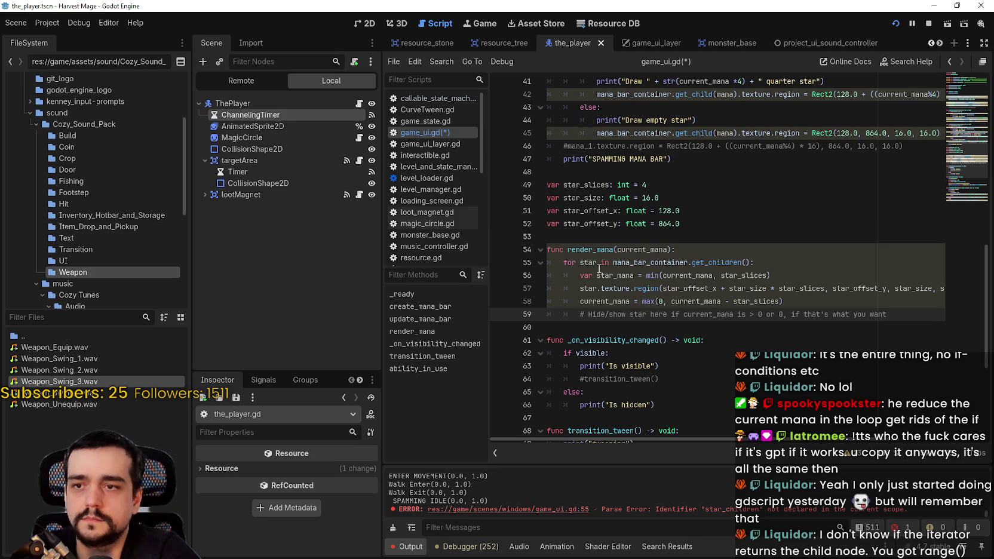
left_click(667, 249)
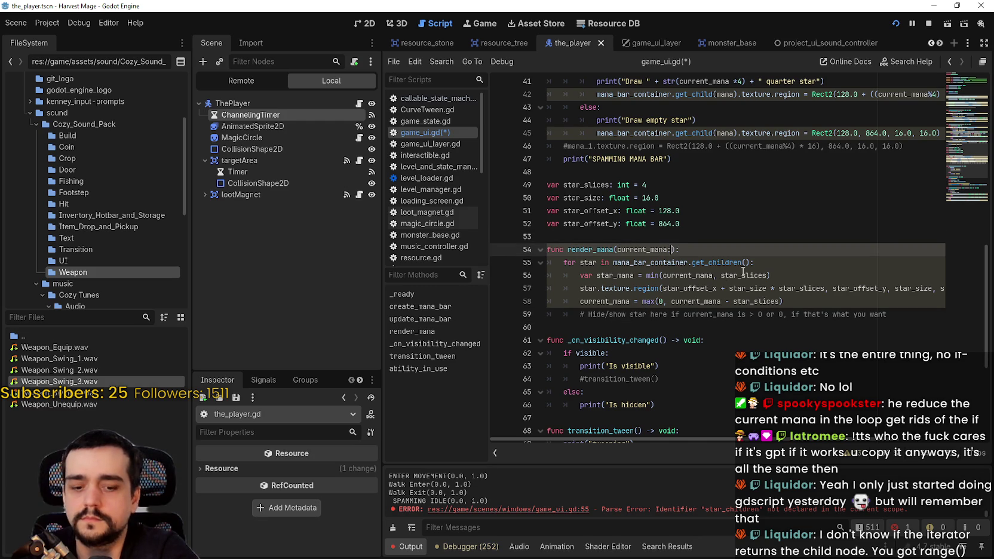
type(" int")
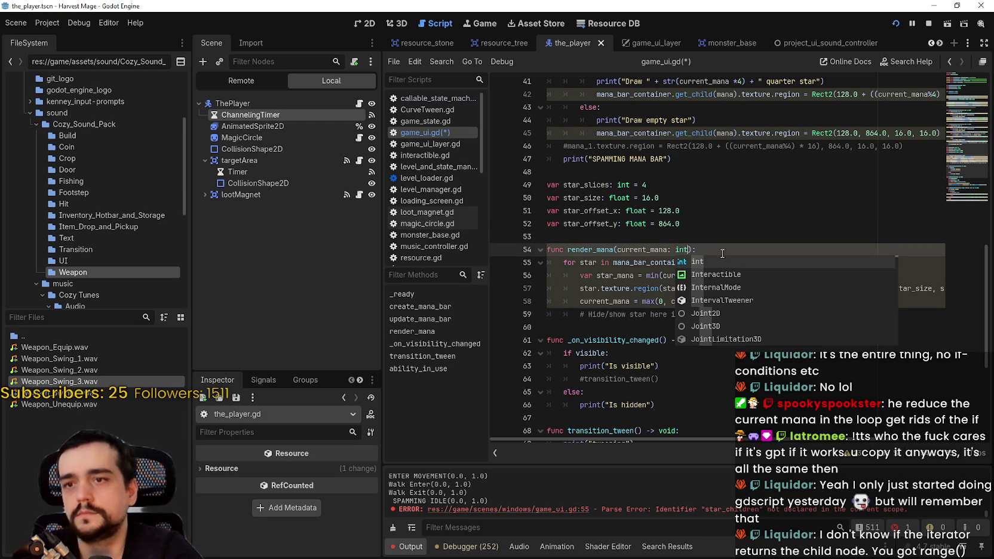
left_click(690, 248)
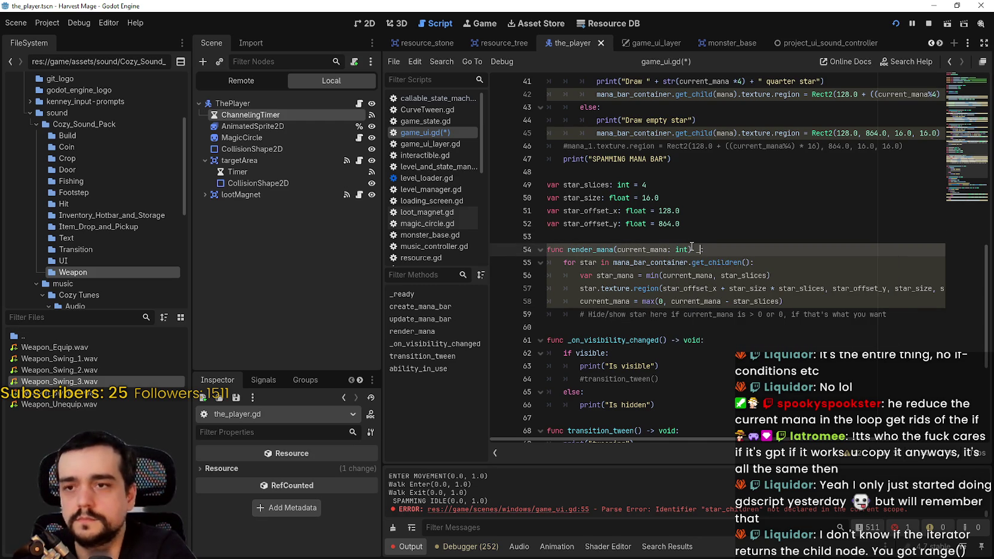
type("-> void")
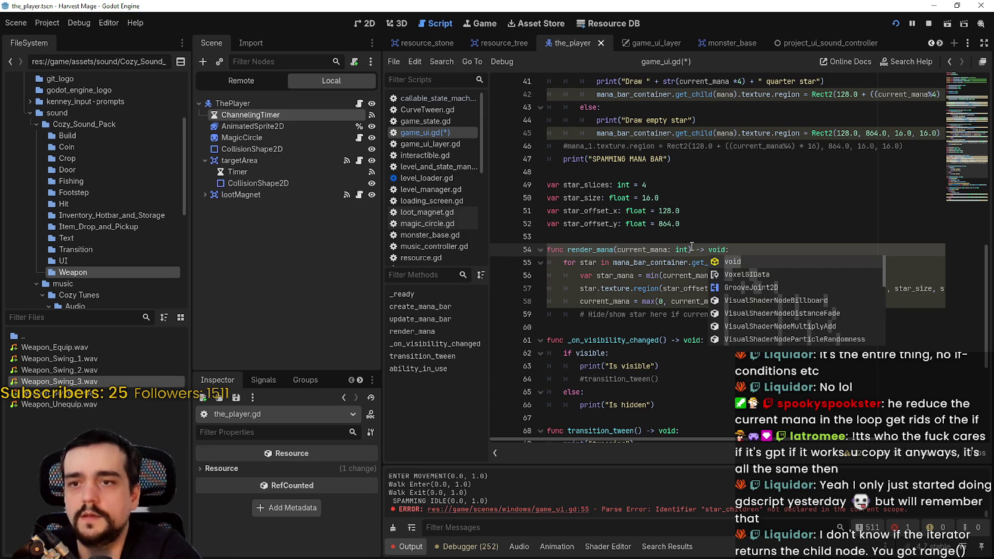
key("Escape")
Type star_mana on line 56 as int.
left_click(632, 327)
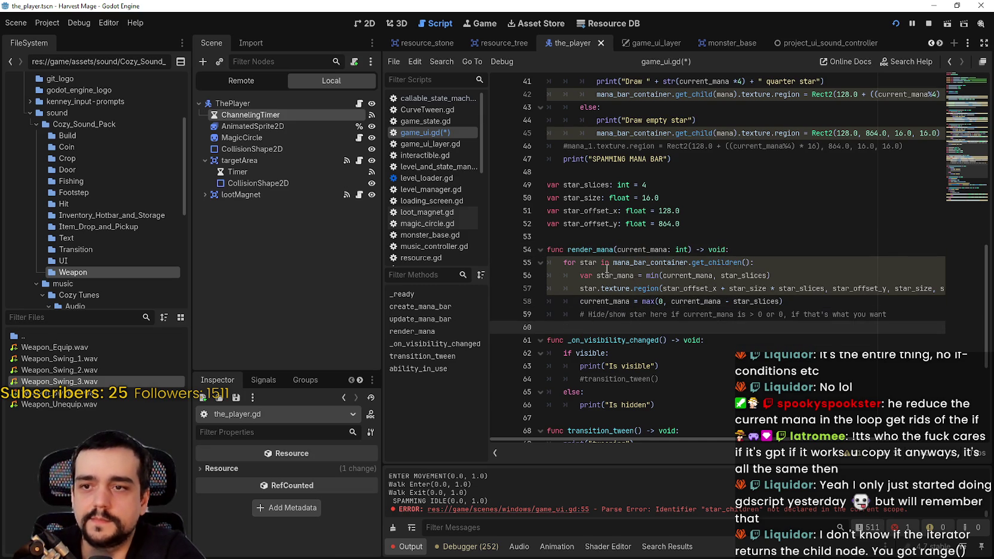
double_click(589, 262)
left_click(634, 276)
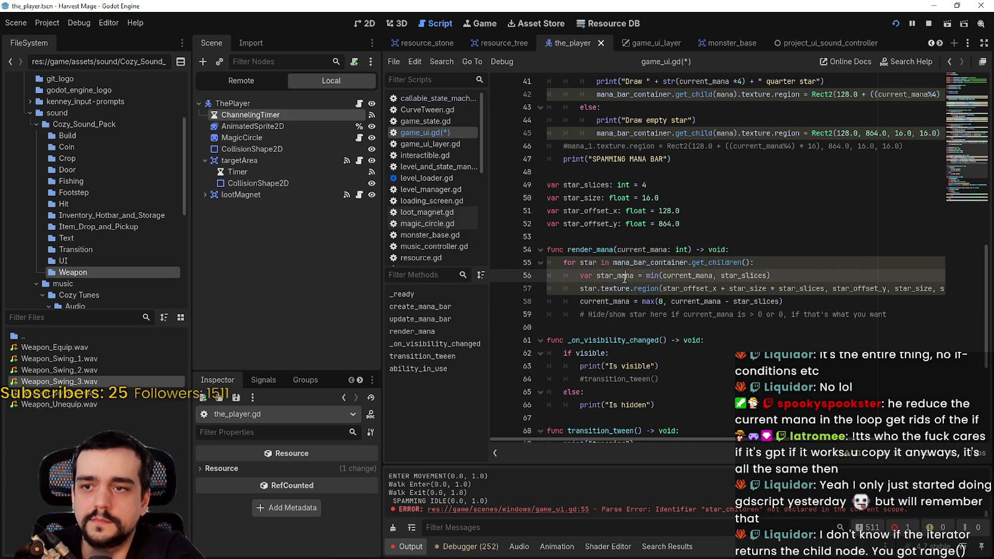
type(": int")
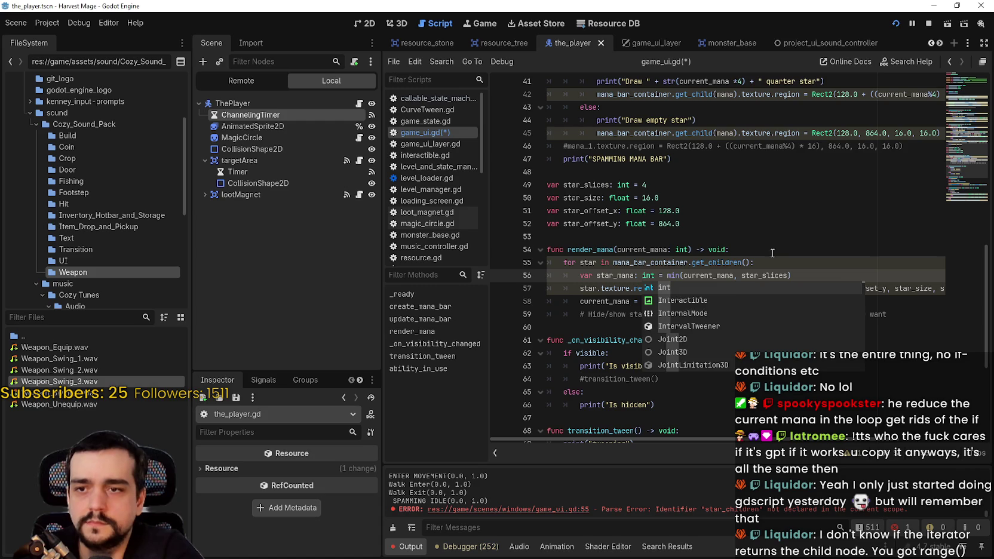
left_click(698, 267)
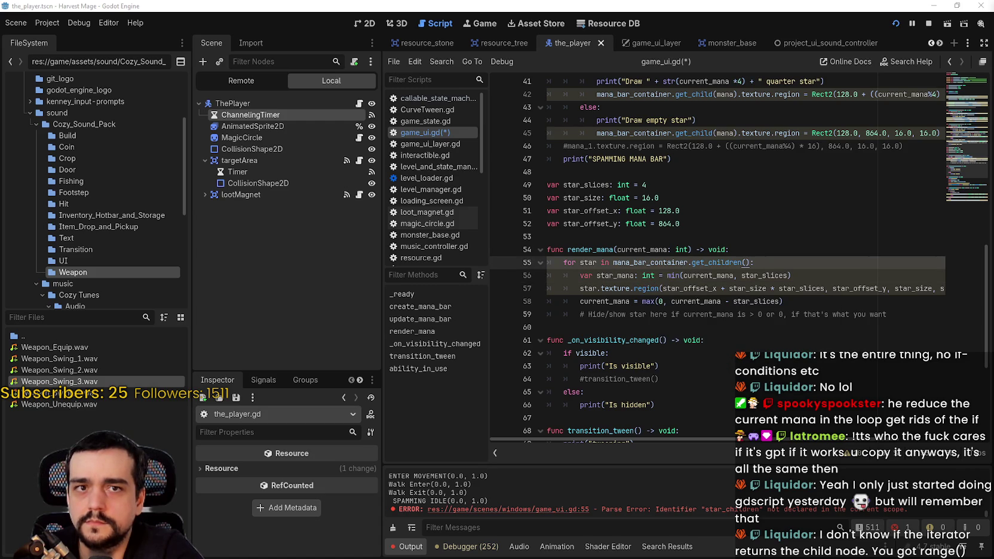
Review the min call's documentation and how star and texture are used on lines 56–57.
left_click(728, 271)
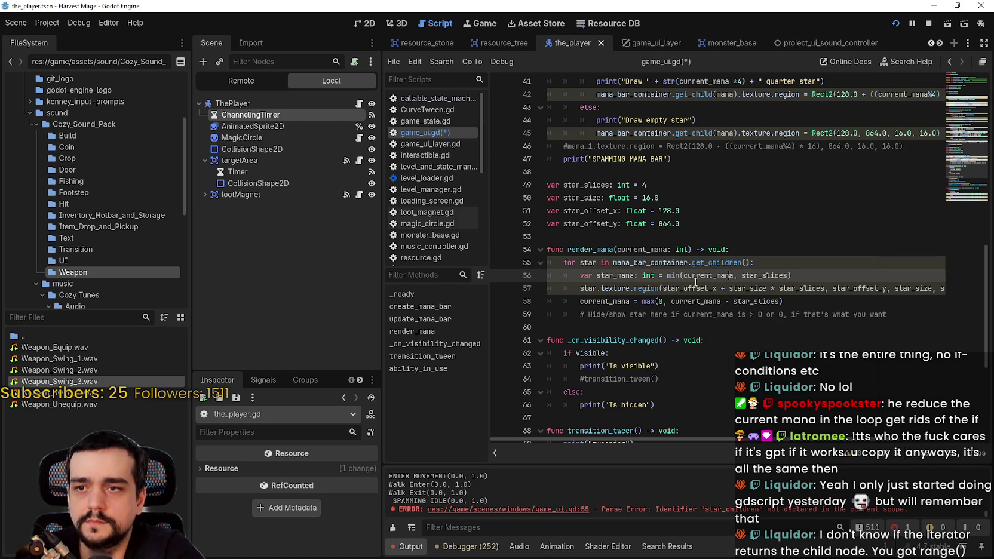
mouse_move(676, 280)
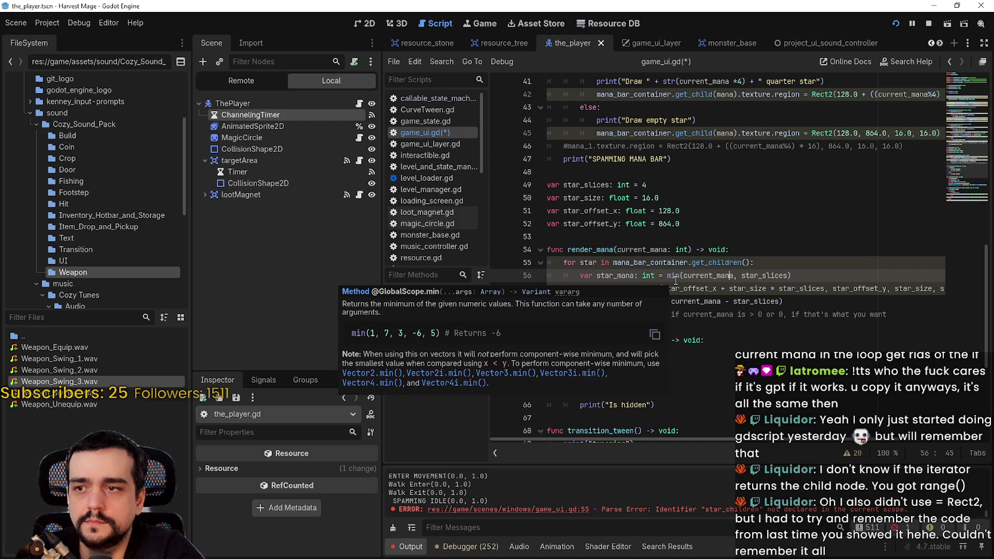
left_click(667, 314)
double_click(596, 276)
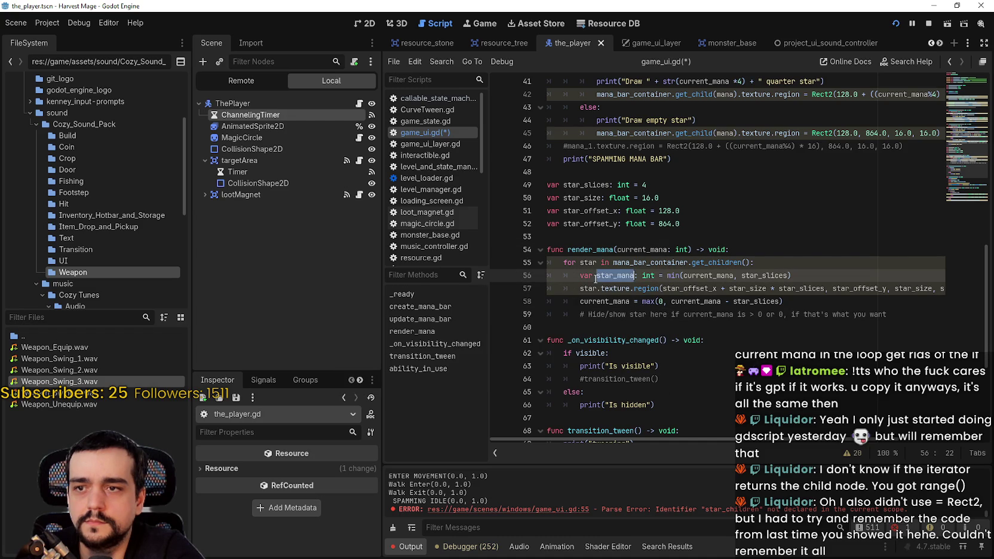
double_click(590, 287)
left_click(680, 327)
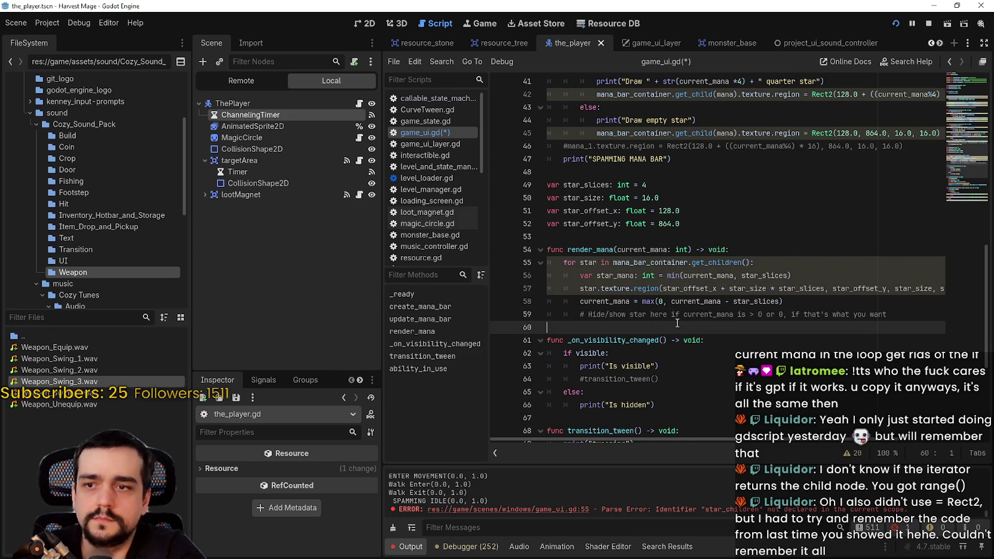
double_click(601, 288)
mouse_move(777, 440)
left_mouse_down()
mouse_move(882, 442)
mouse_move(675, 423)
mouse_move(686, 407)
left_mouse_up()
Begin a type hint on the loop variable, making it 'star:' on line 55.
left_click(596, 264)
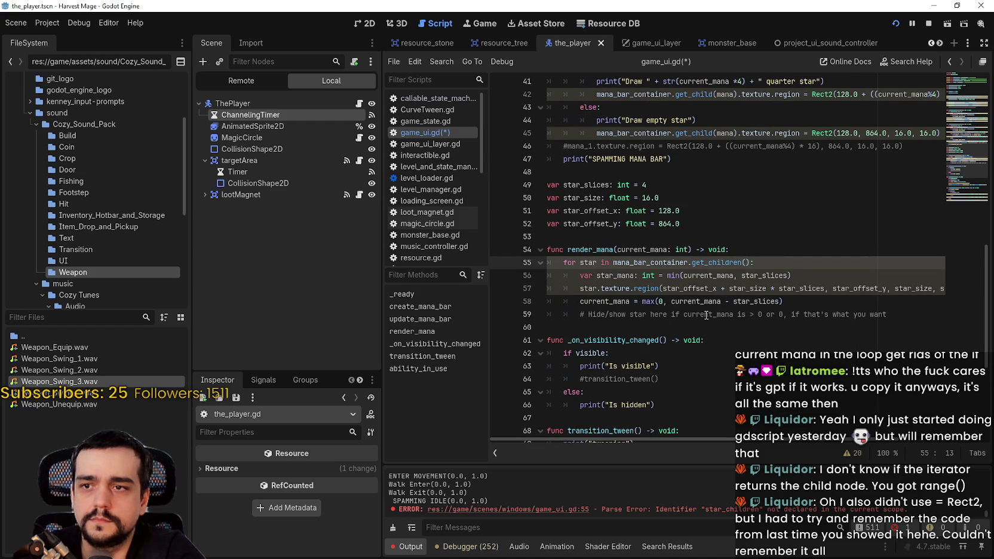
type(":")
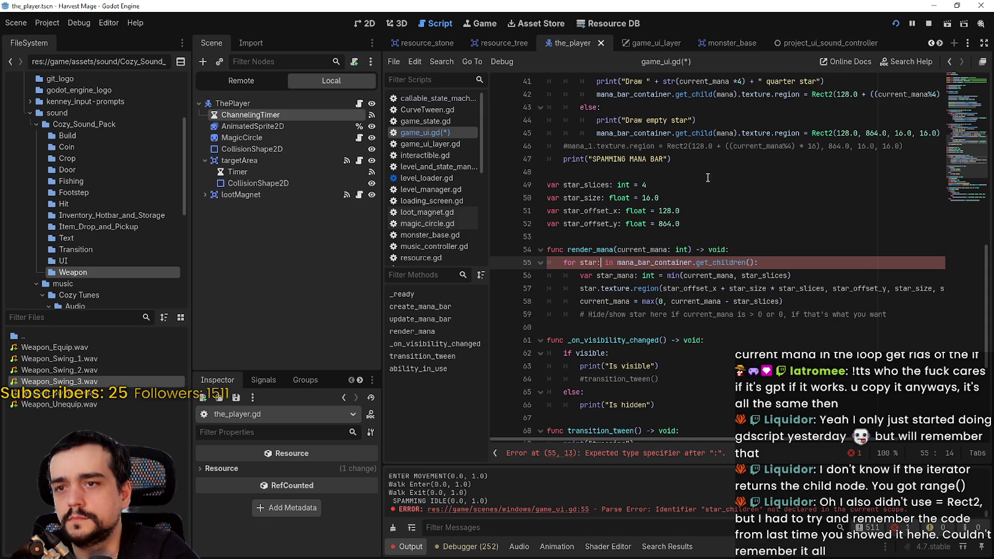
left_click(940, 43)
left_click(940, 43)
Cycle through the open tabs and open the game_ui_layer scene.
left_click(939, 43)
left_click(940, 43)
left_click(940, 43)
scroll(840, 110, "up", 6)
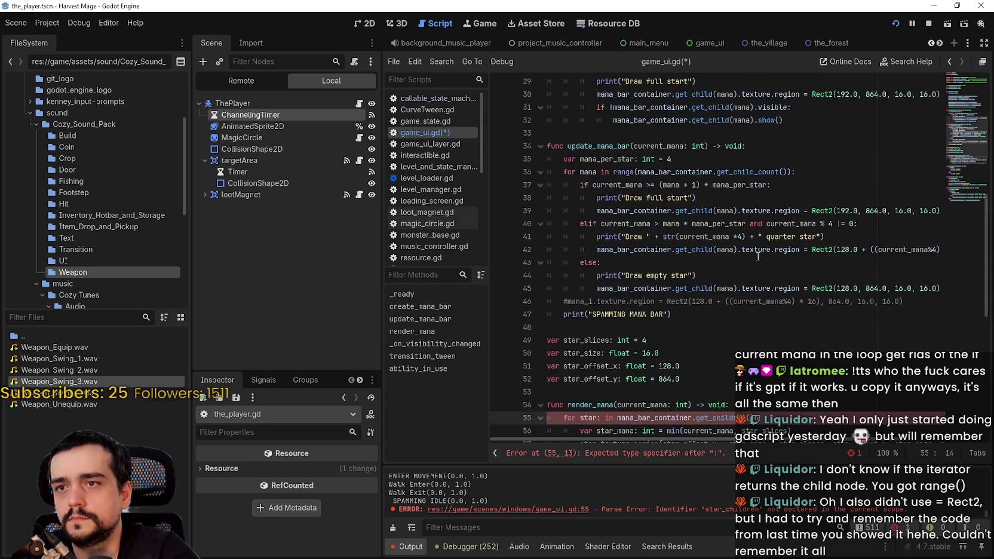
scroll(823, 213, "down", 2)
scroll(818, 212, "down", 4)
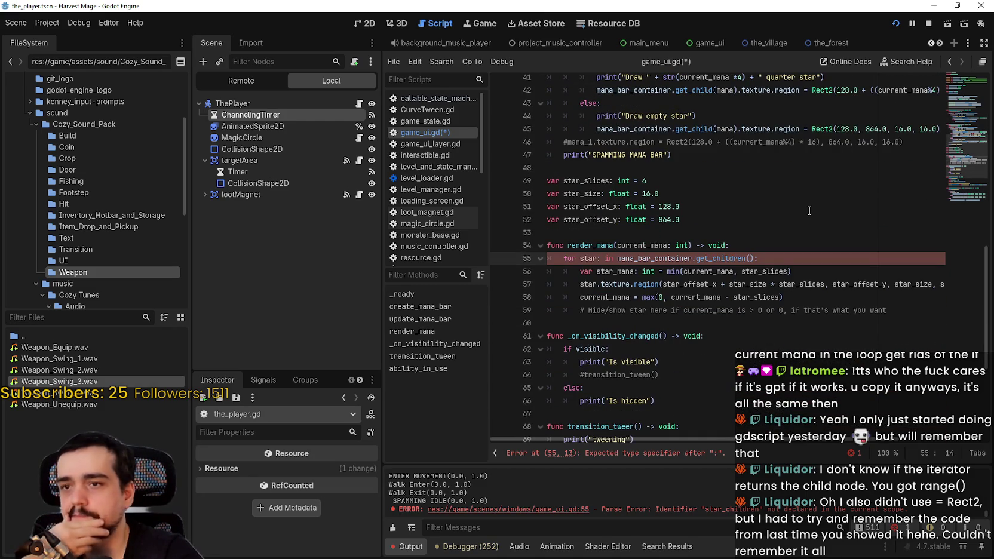
left_click(940, 44)
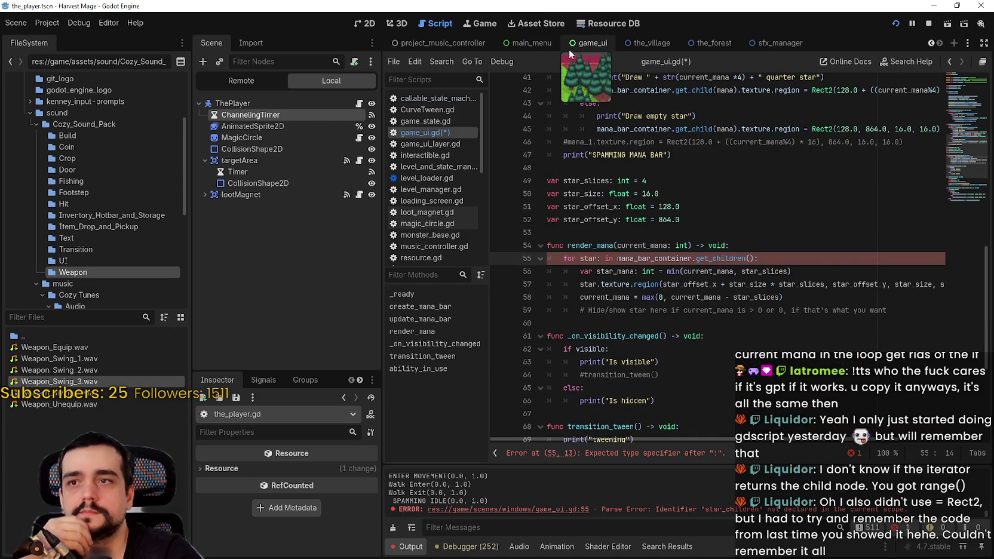
left_click(930, 42)
left_click(930, 42)
left_click(930, 42)
left_click(930, 42)
left_click(930, 42)
left_click(930, 41)
left_click(930, 42)
left_click(930, 41)
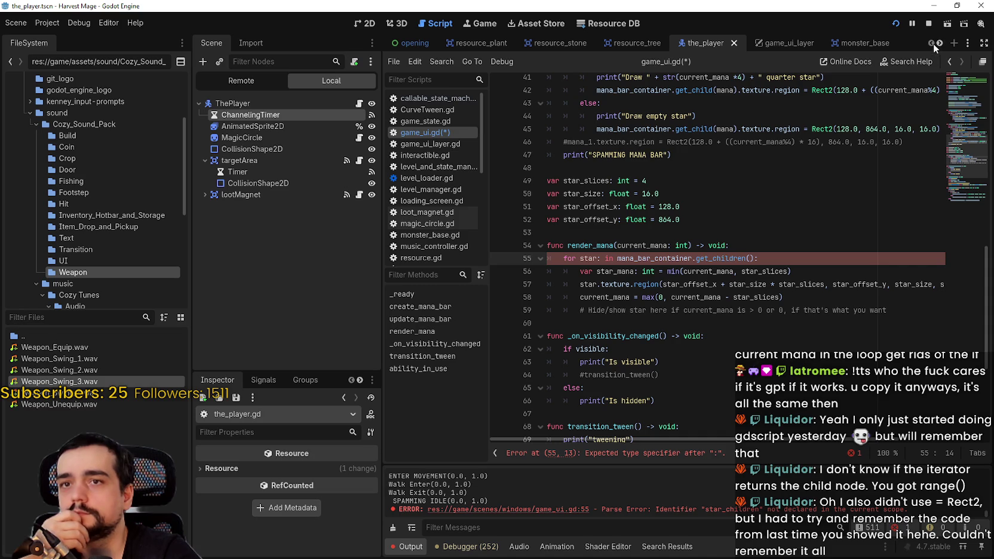
left_click(937, 43)
left_click(737, 48)
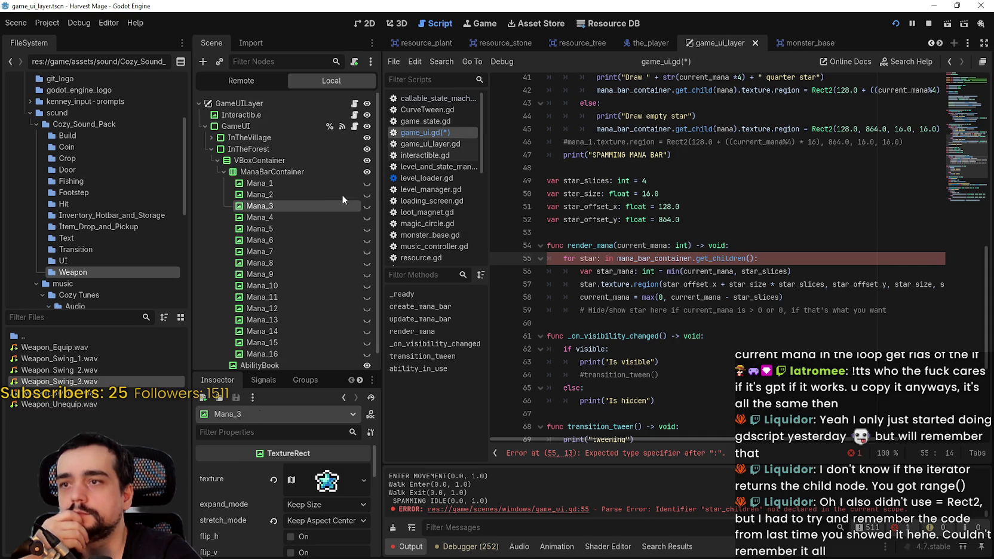
Confirm Mana_1 is a TextureRect and type the loop variable as 'star: TextureRect'.
left_click(262, 183)
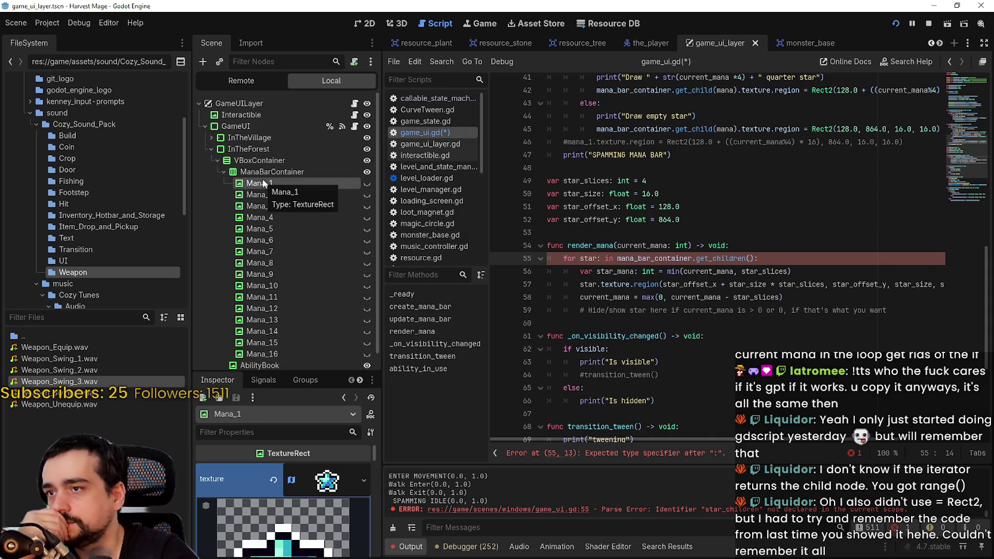
type("Texture")
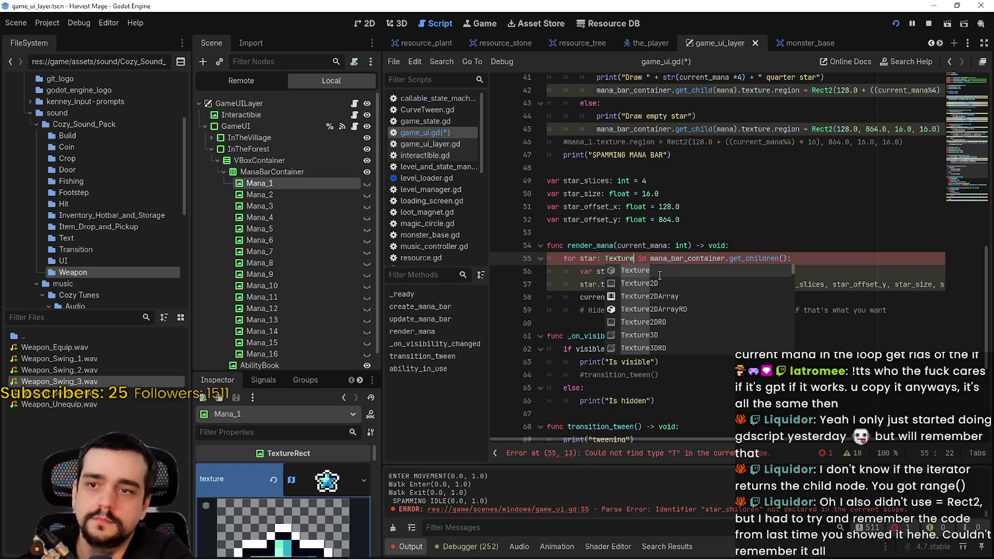
type("Rect")
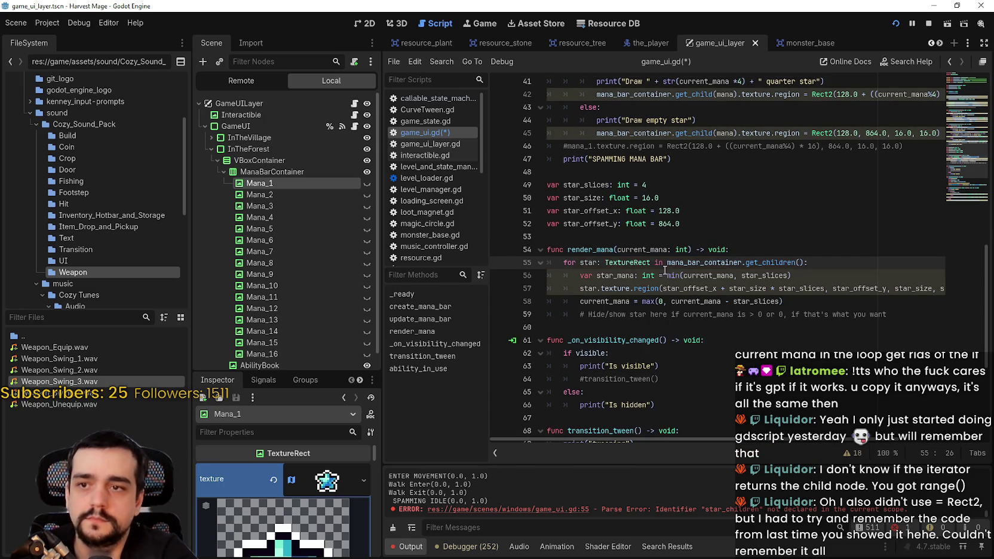
left_click(684, 331)
Compare line 57's region call with the region assignment on line 42.
double_click(587, 289)
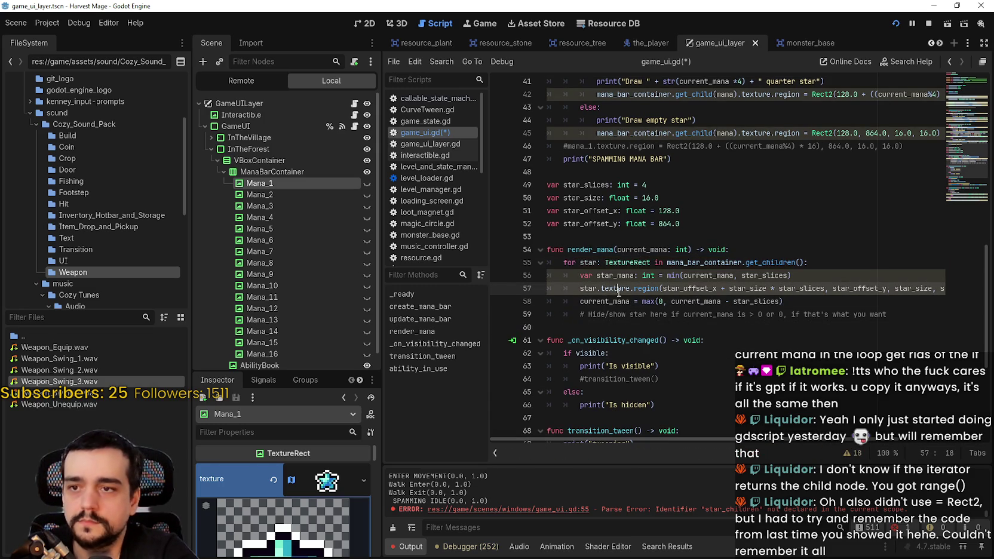
double_click(585, 275)
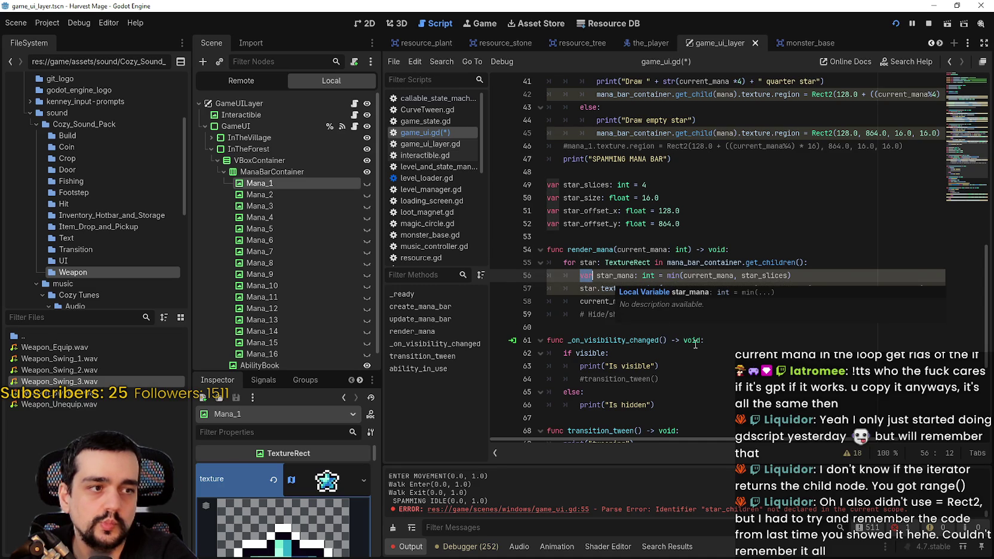
left_click(721, 314)
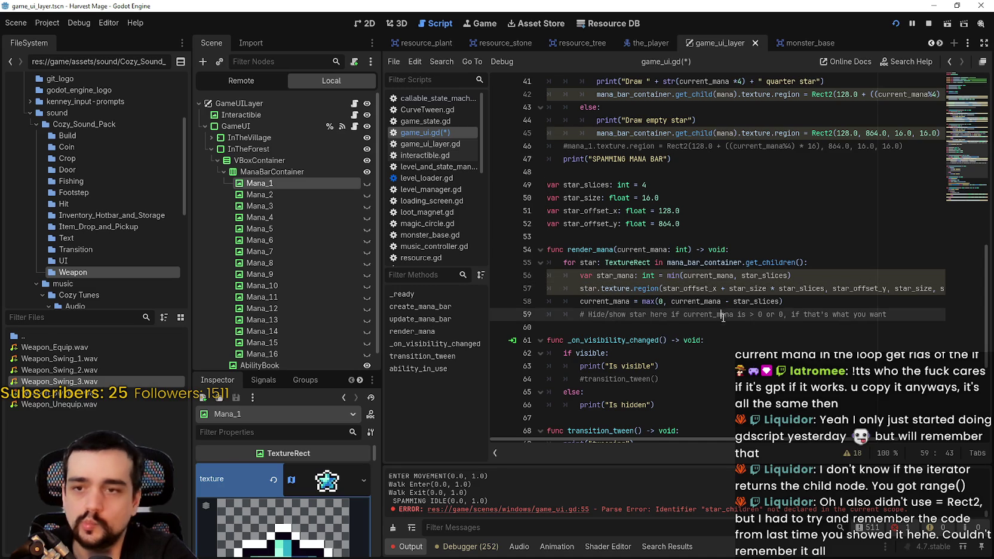
double_click(647, 288)
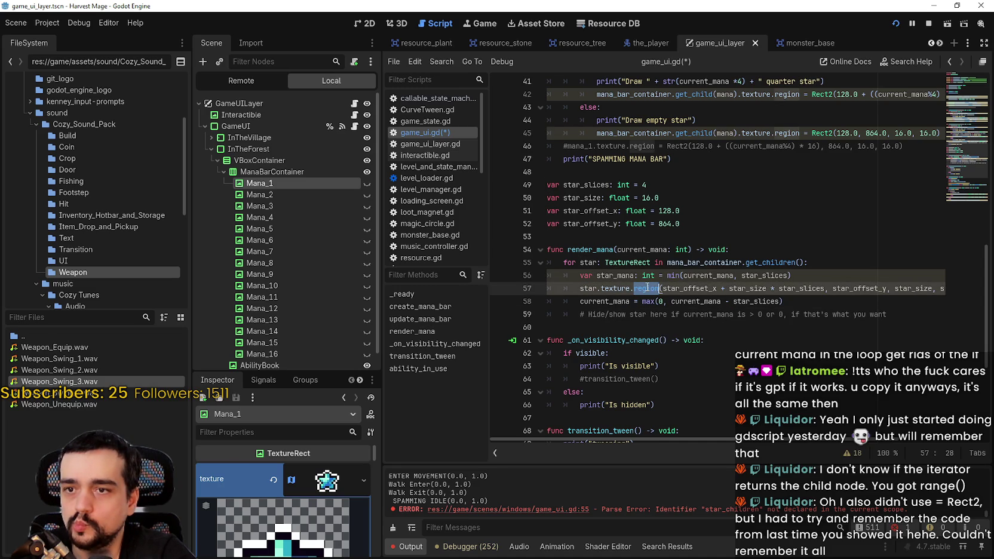
left_click(595, 291)
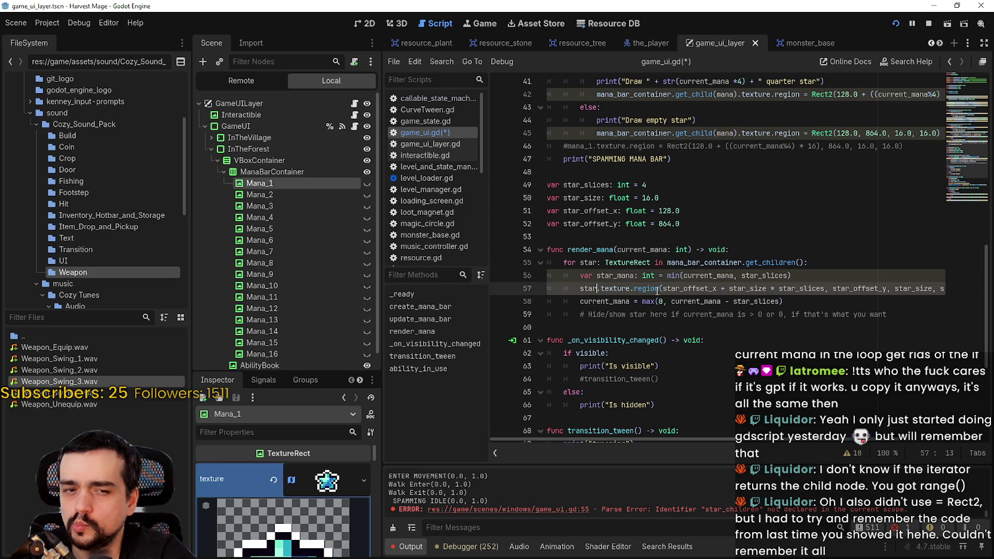
double_click(657, 290)
scroll(657, 290, "up", 3)
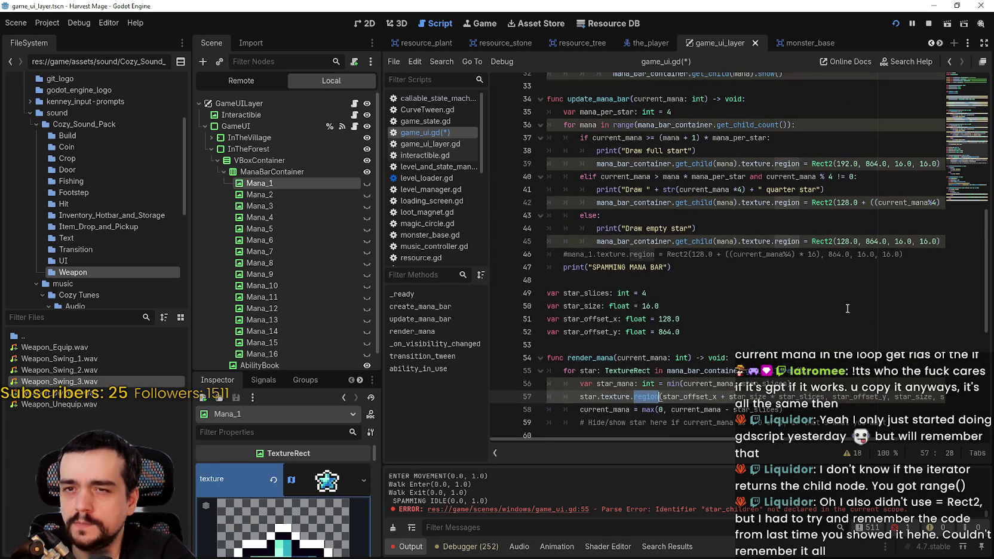
double_click(797, 203)
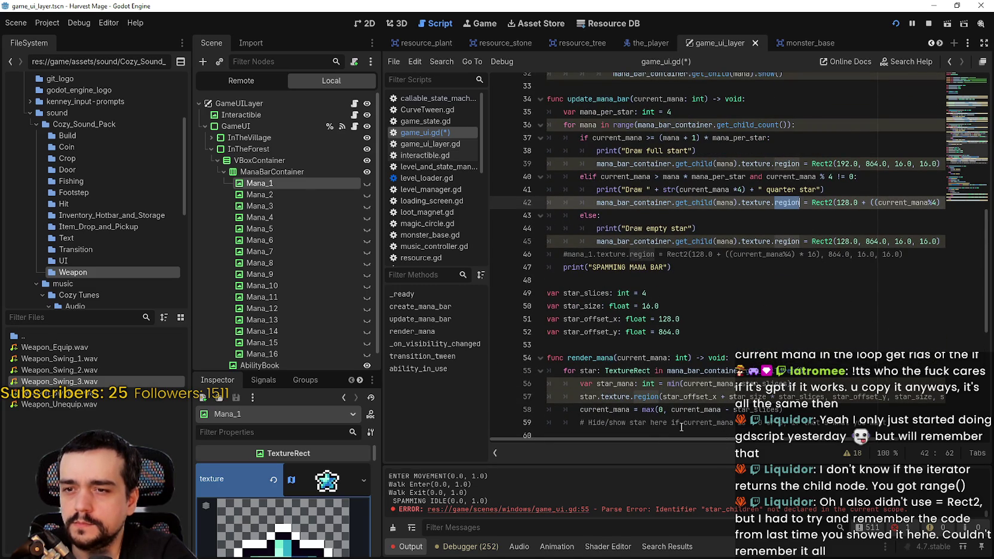
left_click(751, 242)
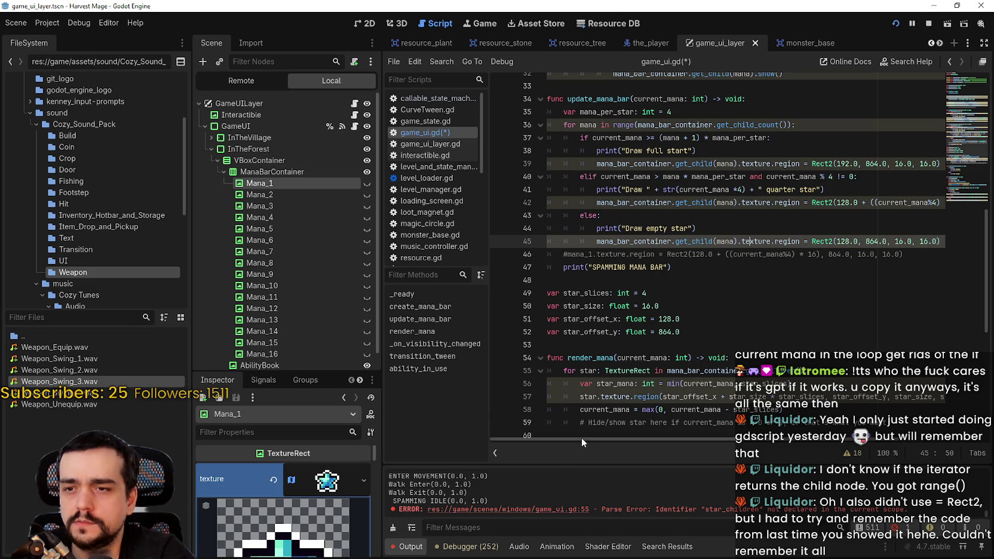
mouse_move(695, 439)
left_mouse_down()
mouse_move(738, 441)
mouse_move(687, 440)
left_mouse_up()
Rewrite line 57 as 'star.texture.region = Rect2(' and fix the closing parenthesis.
left_click(662, 396)
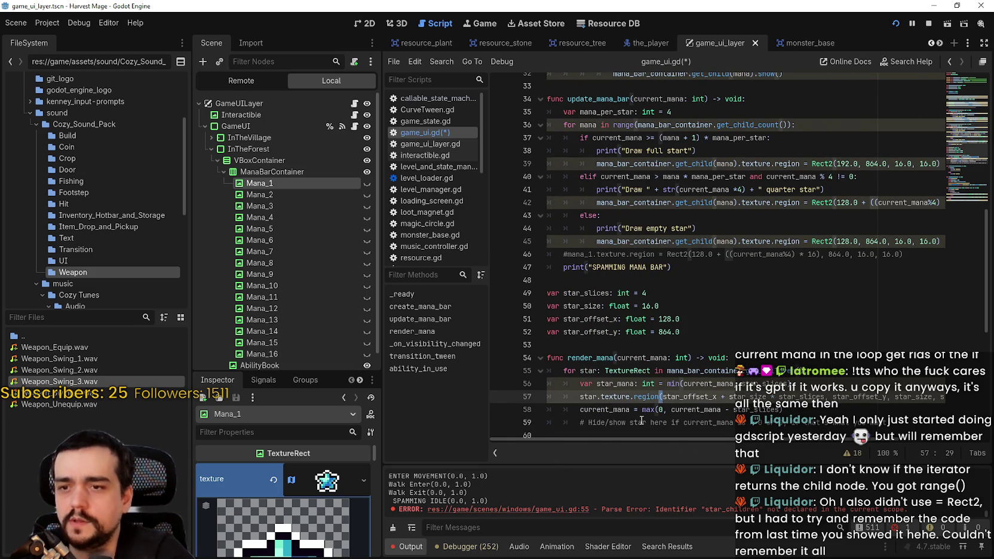
scroll(642, 423, "down", 3)
key("Delete")
type("=")
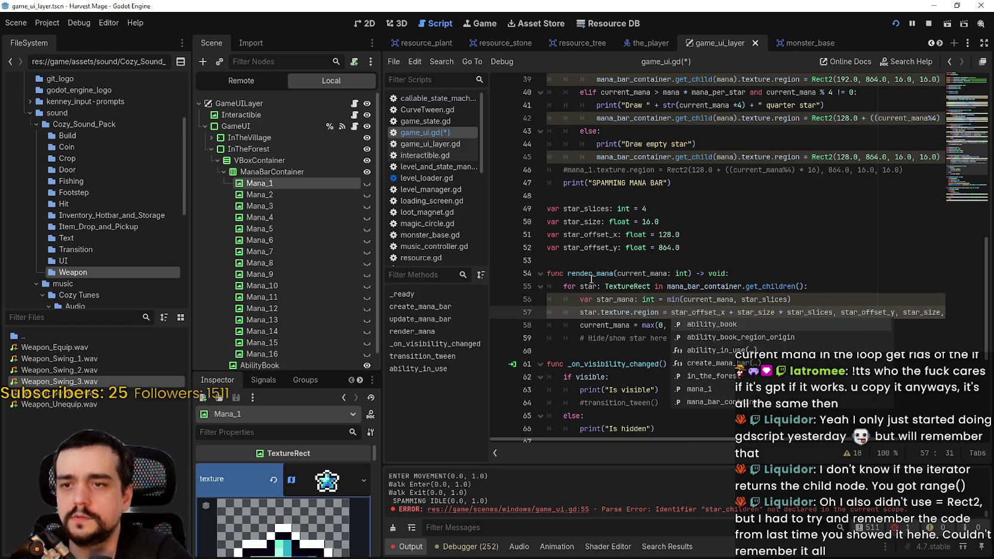
left_click(672, 314)
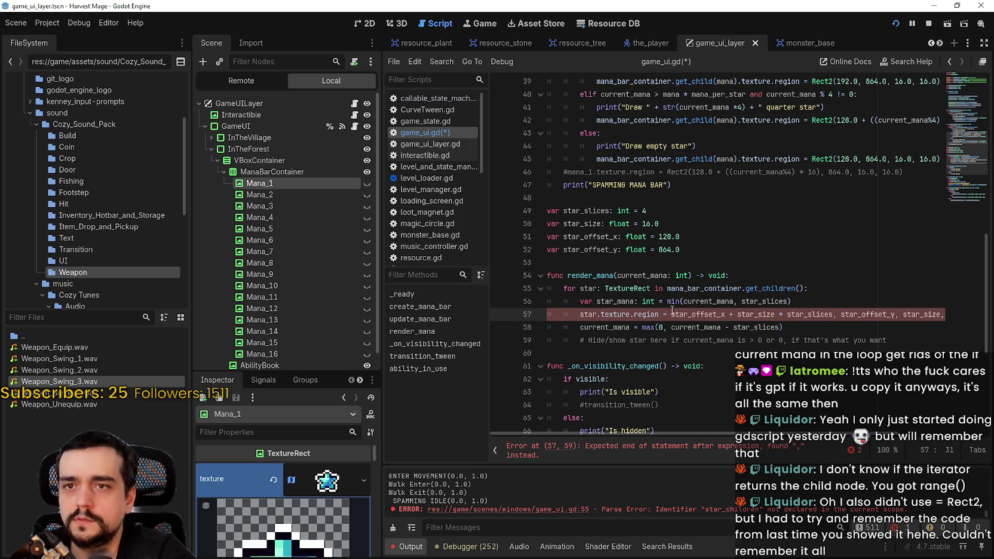
type("Rect2(")
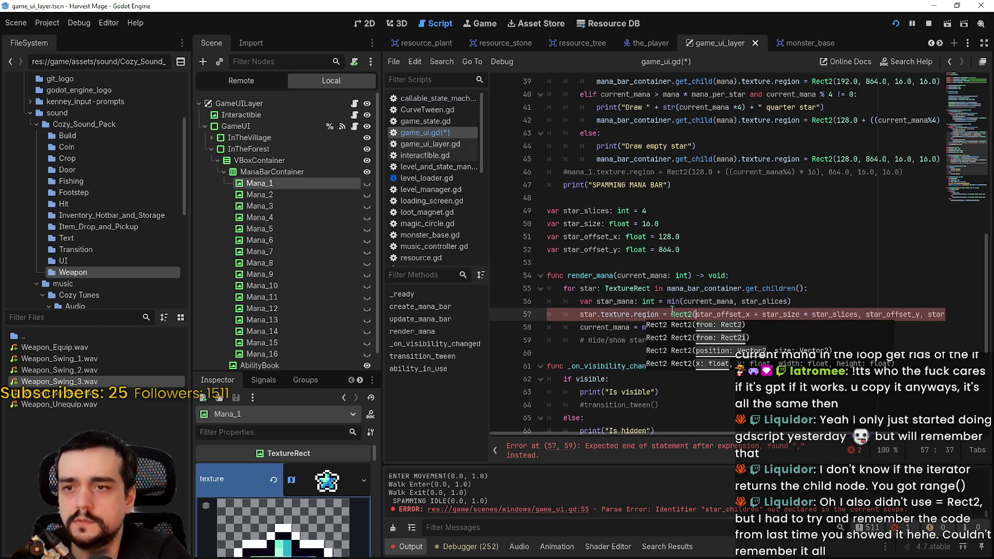
left_click_drag(763, 314, 958, 317)
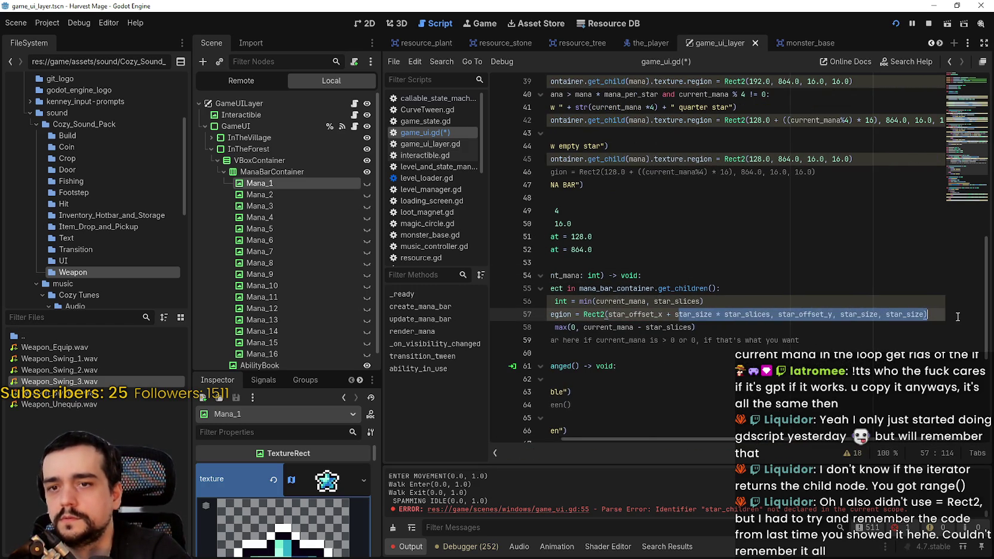
left_click(939, 318)
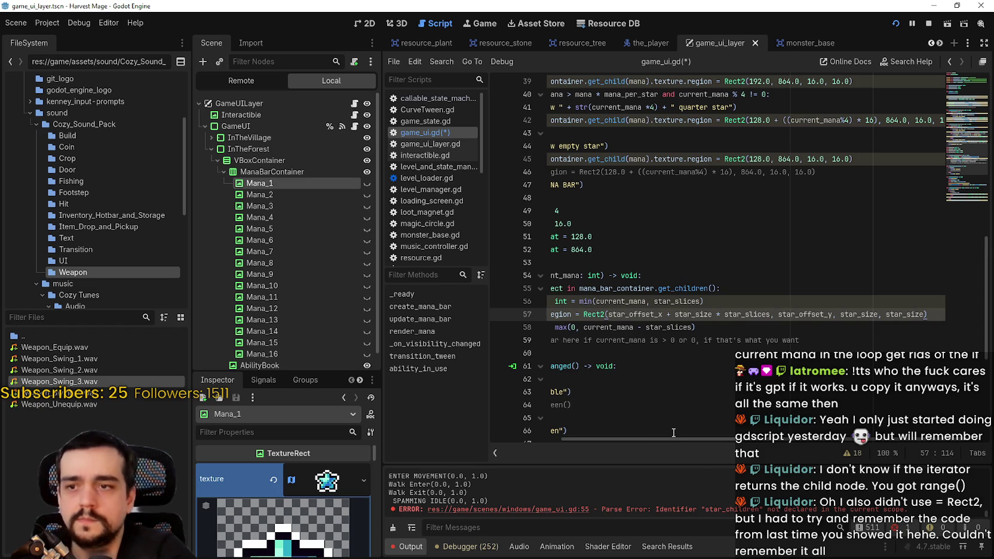
left_click_drag(674, 439, 602, 439)
left_click(710, 359)
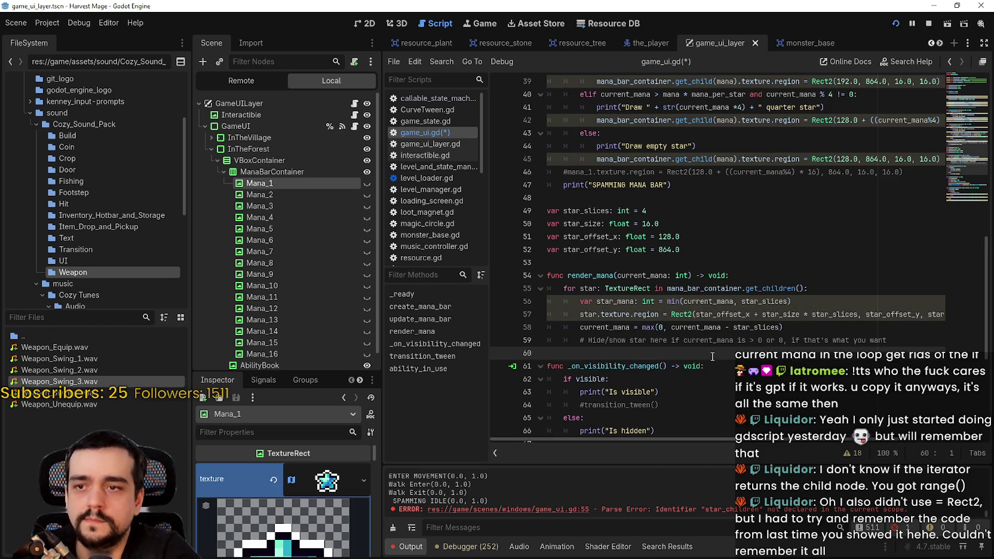
Inspect current_mana, star_slices and star_mana on line 56, then show the script warnings.
double_click(698, 302)
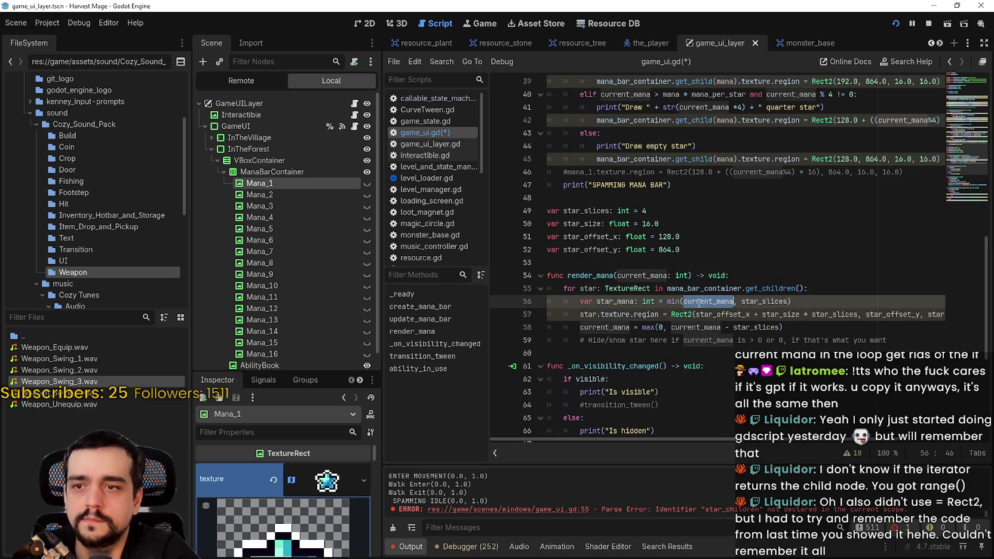
double_click(765, 302)
left_click(755, 315)
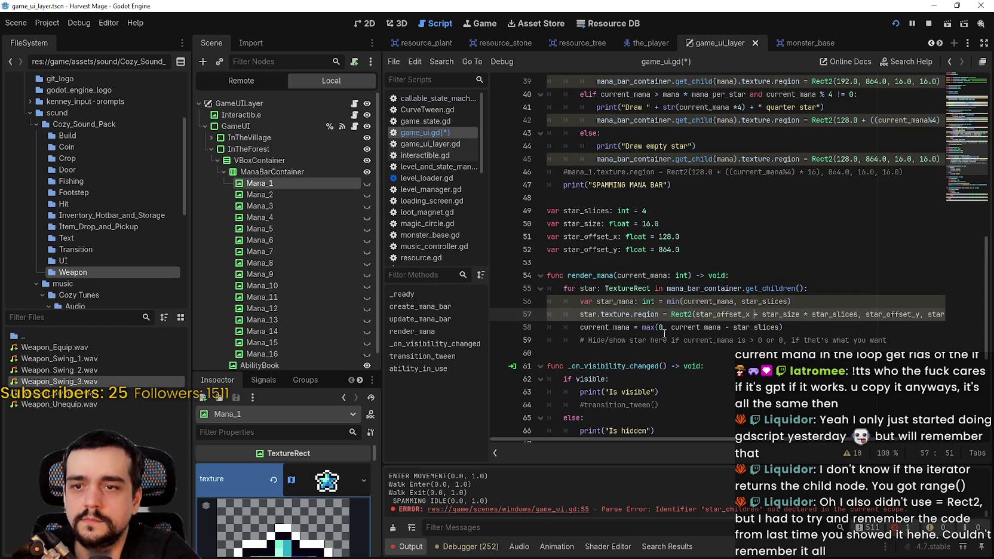
double_click(621, 302)
left_click(857, 453)
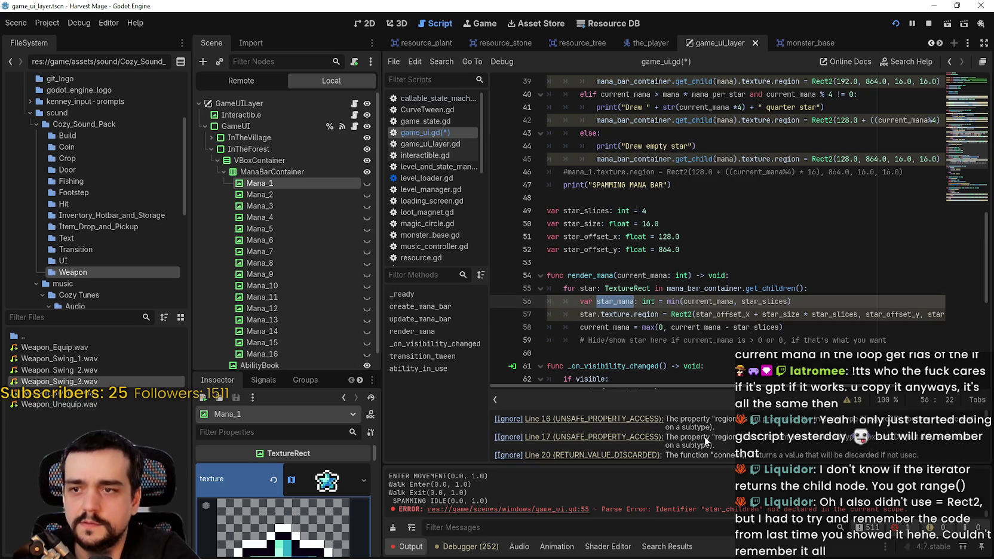
Scroll through the warnings for lines 45, 56 and 57, then go to the star_mana line.
scroll(751, 443, "down", 5)
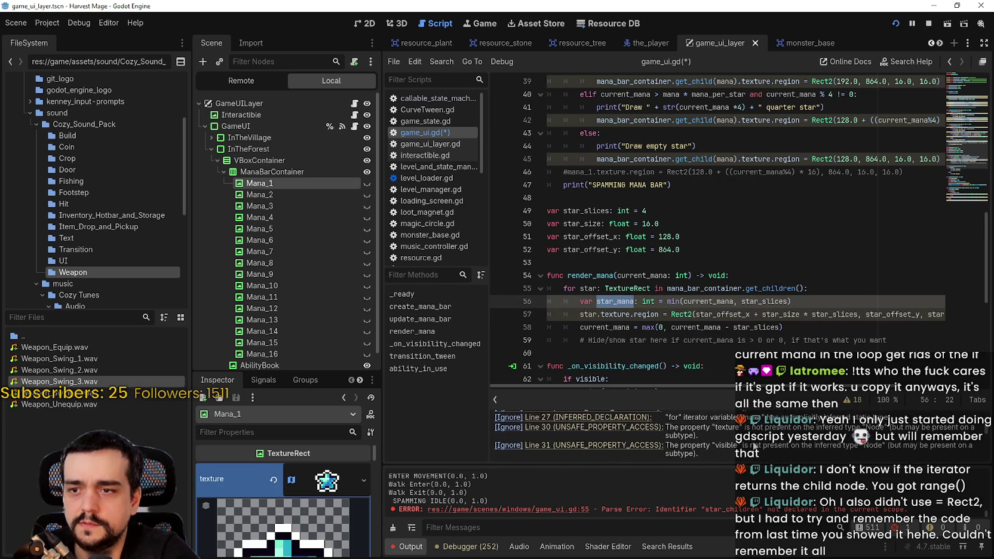
scroll(717, 439, "down", 6)
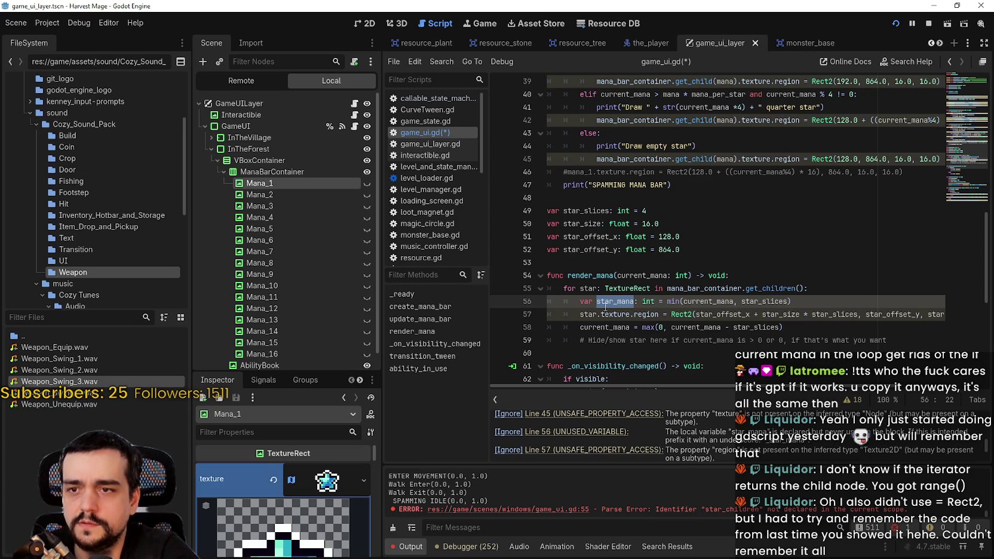
scroll(717, 239, "right", 3)
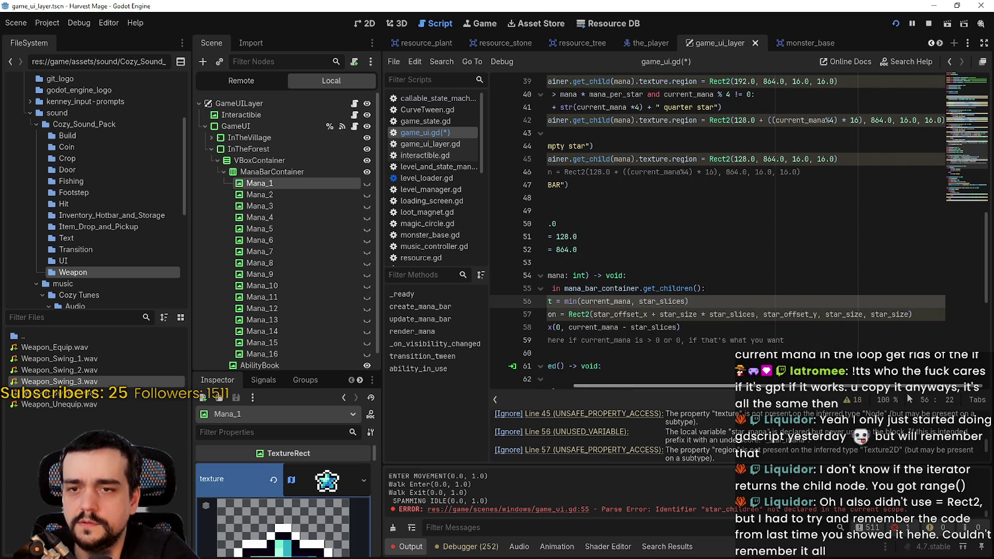
scroll(640, 373, "left", 3)
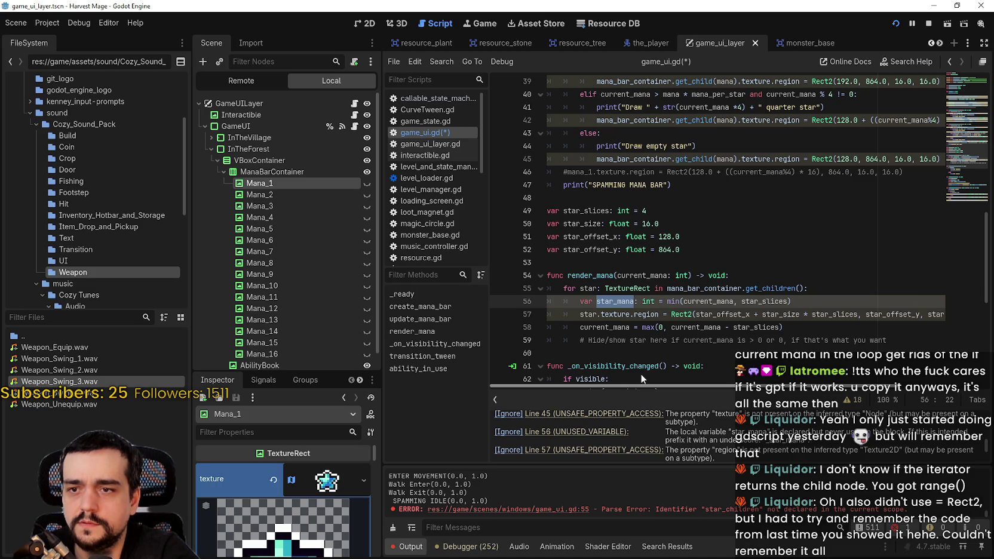
scroll(640, 373, "right", 3)
scroll(717, 299, "left", 3)
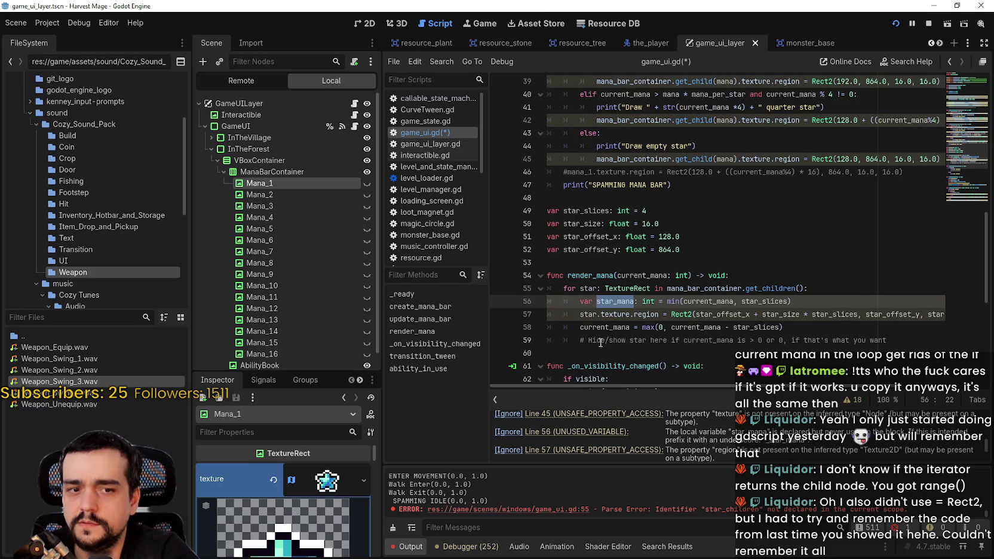
left_click(572, 301)
Add a # comment marker, then review the star texture region assignment and star variable uses on line 57.
type("#")
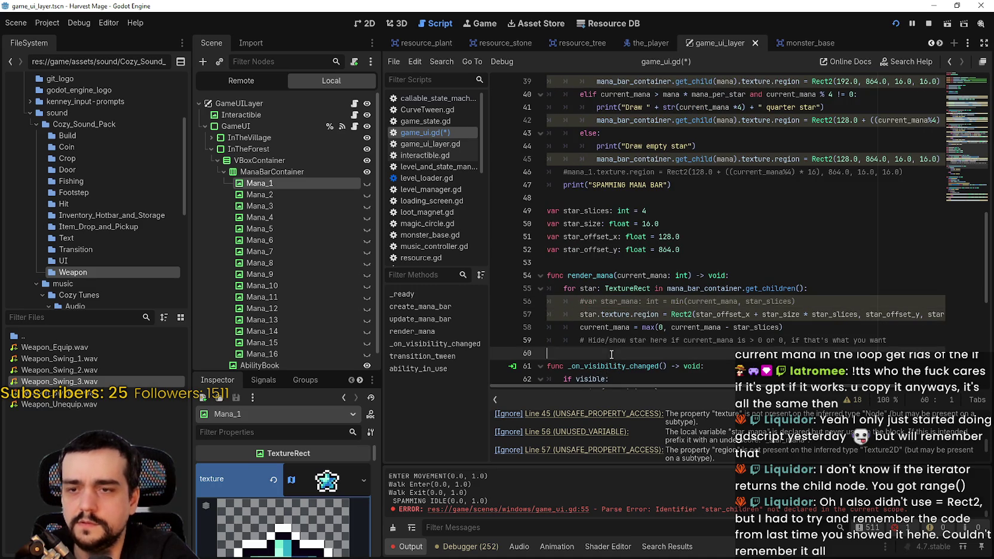
left_click(585, 315)
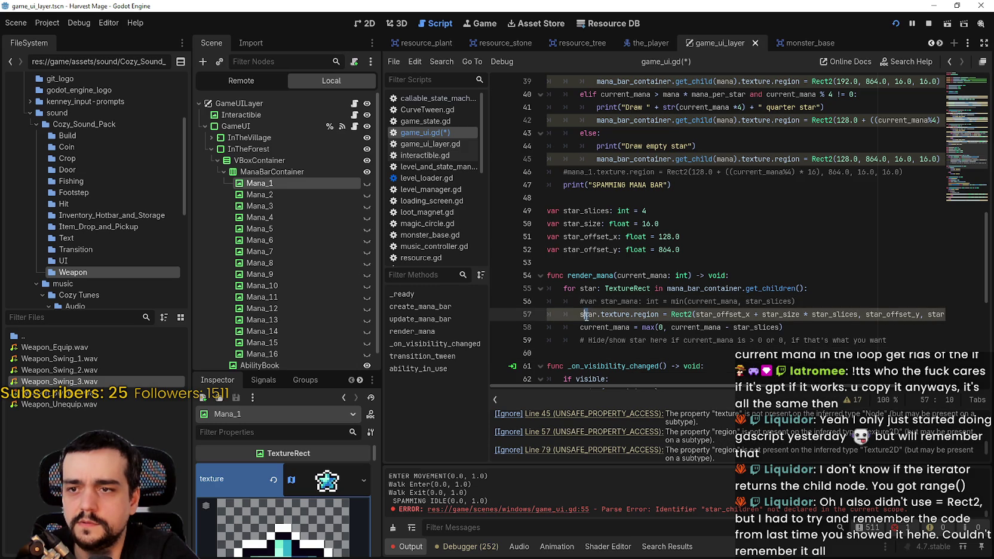
scroll(735, 377, "right", 3)
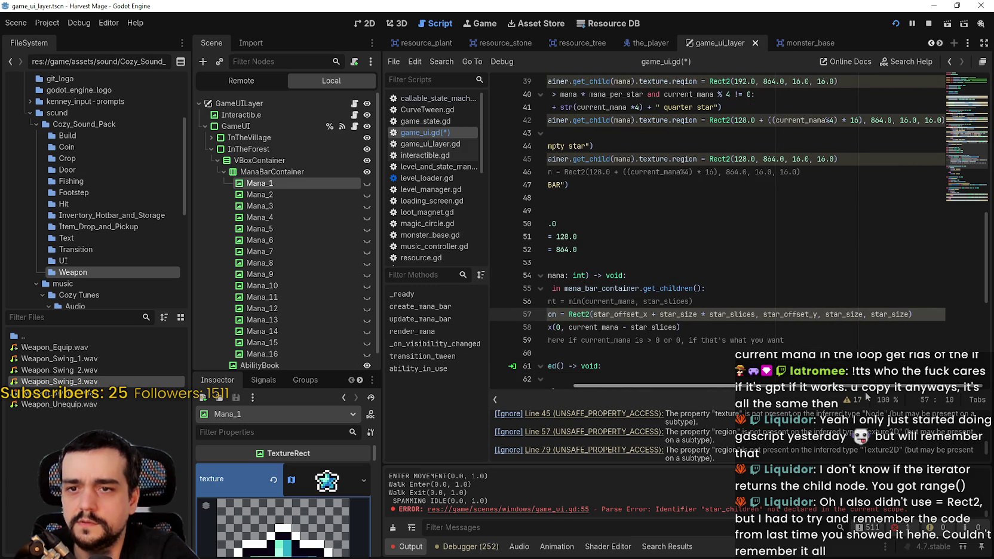
scroll(866, 383, "left", 3)
double_click(615, 315)
double_click(645, 315)
scroll(803, 444, "down", 1)
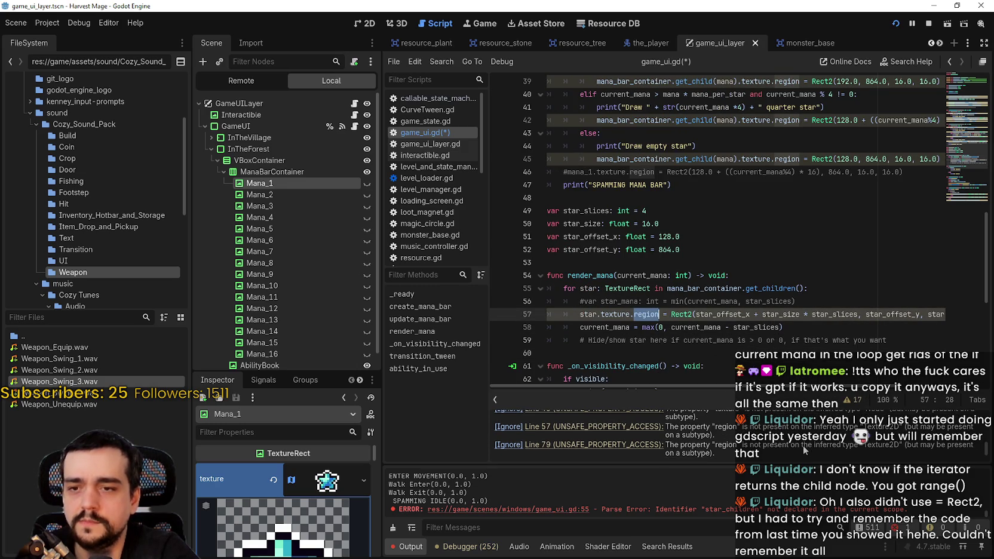
scroll(797, 443, "down", 2)
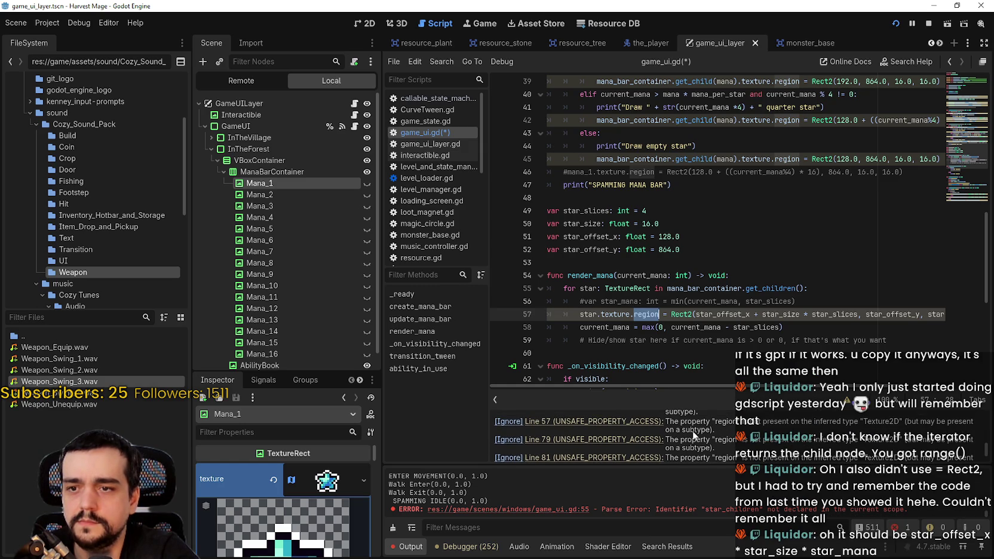
double_click(588, 314)
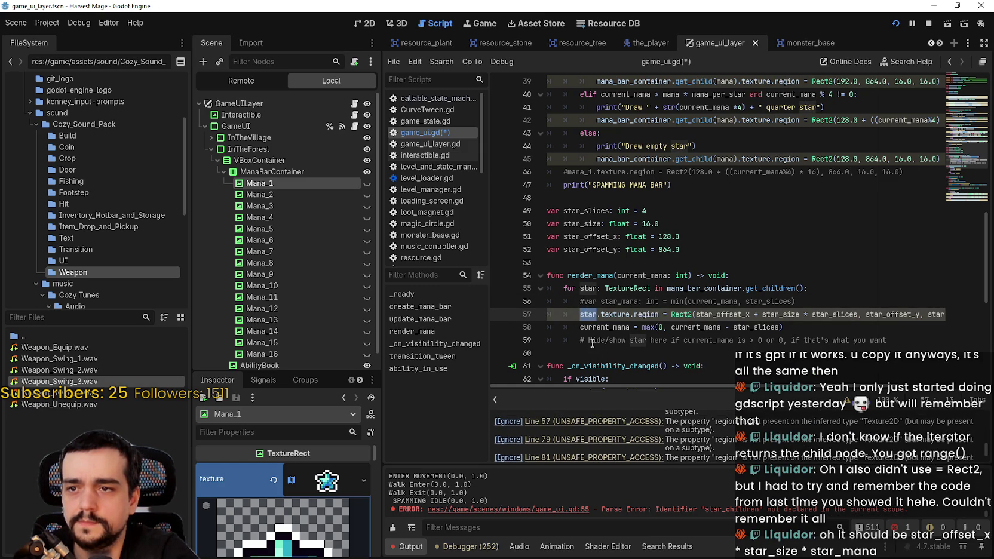
mouse_move(622, 311)
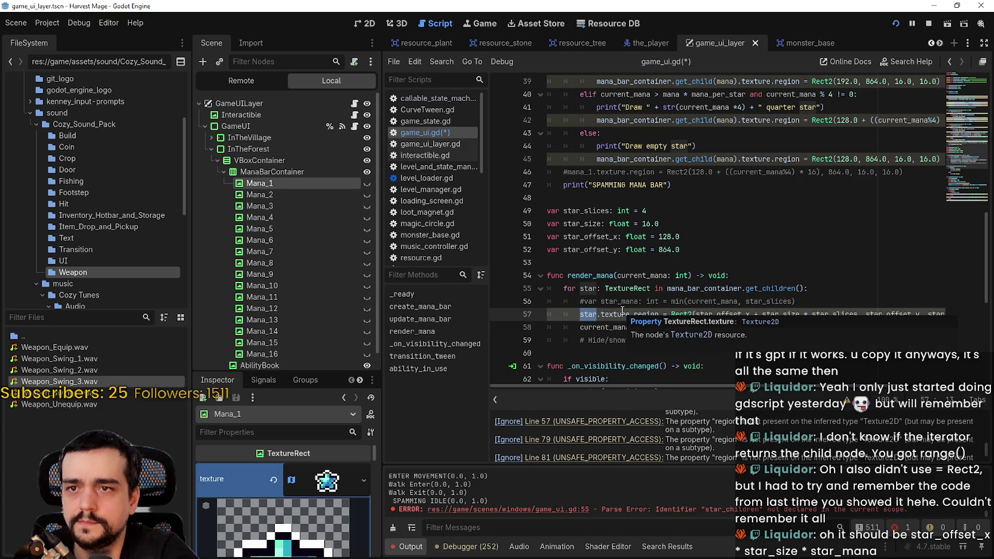
double_click(657, 314)
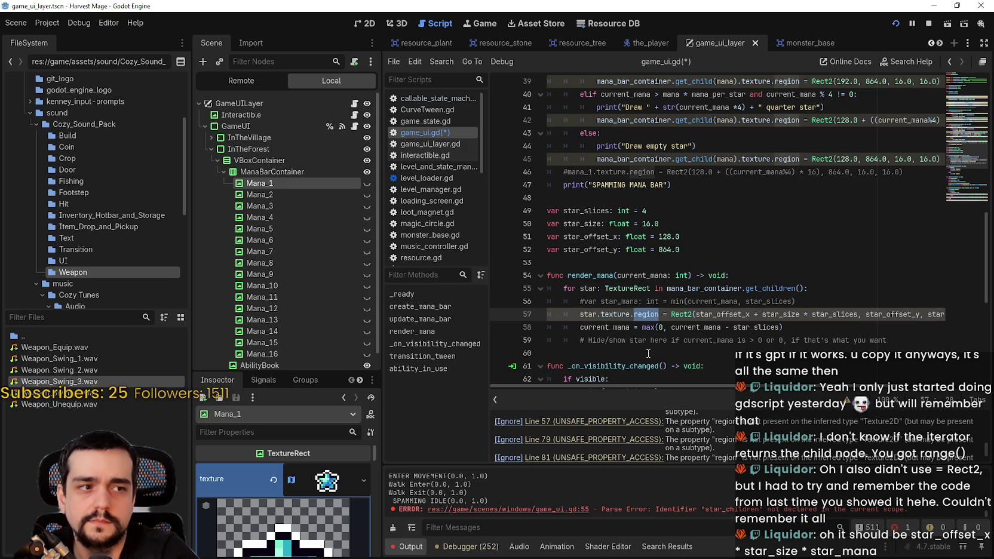
Uncomment the star_mana declaration on line 56 with Ctrl+K.
left_click(638, 335)
left_click(585, 301)
key("ctrl+k")
double_click(615, 314)
double_click(615, 301)
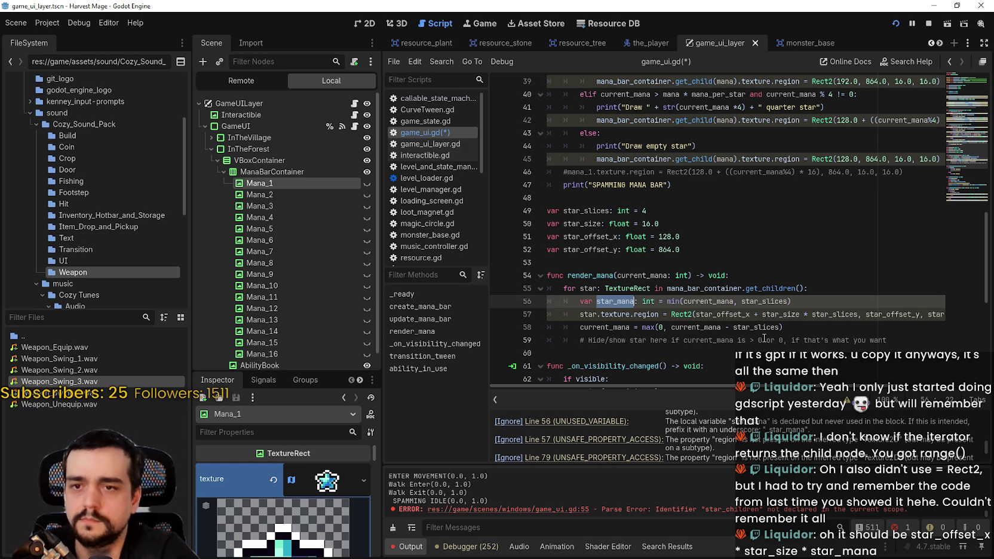
Replace star_slices with star_mana in the region's x offset on line 57.
double_click(783, 314)
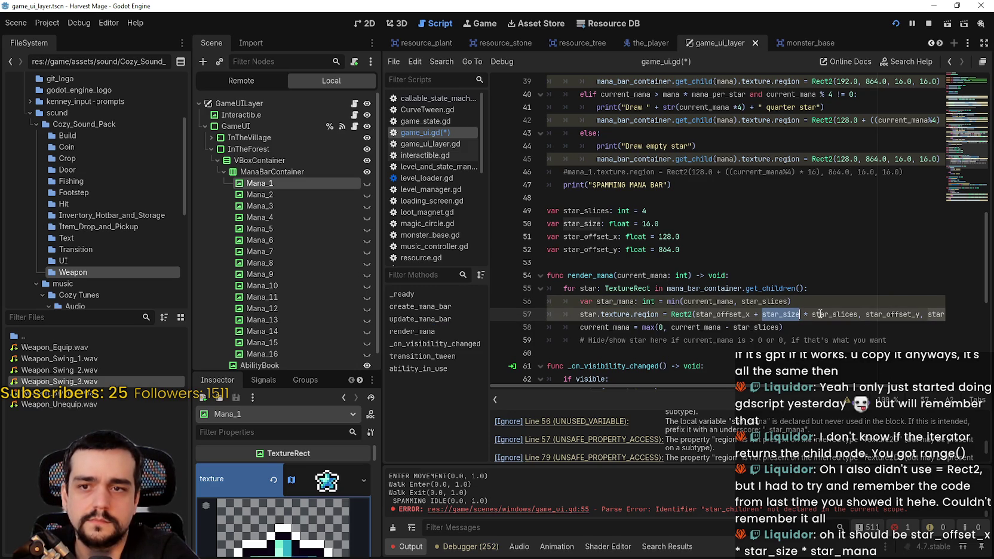
double_click(820, 314)
type("star_mana")
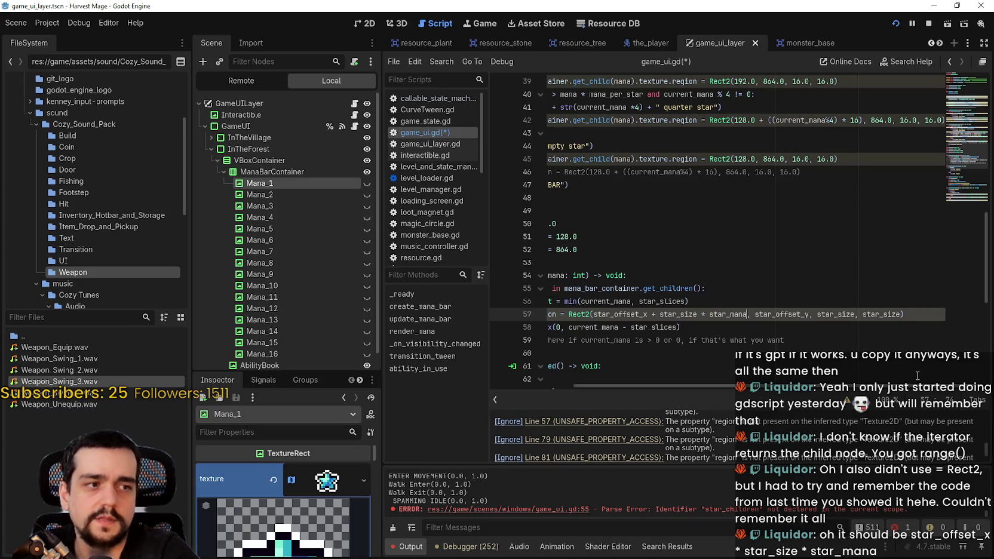
left_click_drag(755, 314, 902, 315)
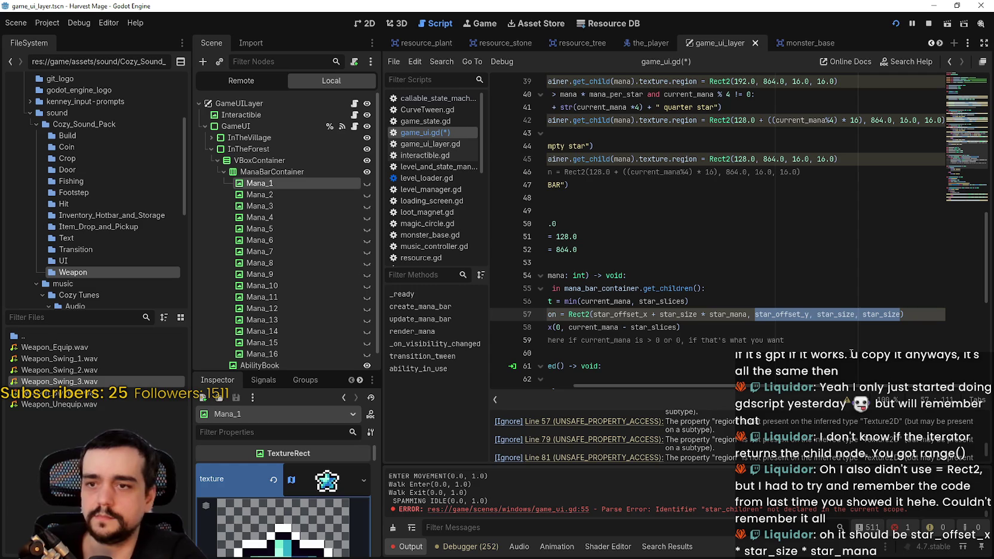
scroll(791, 348, "left", 3)
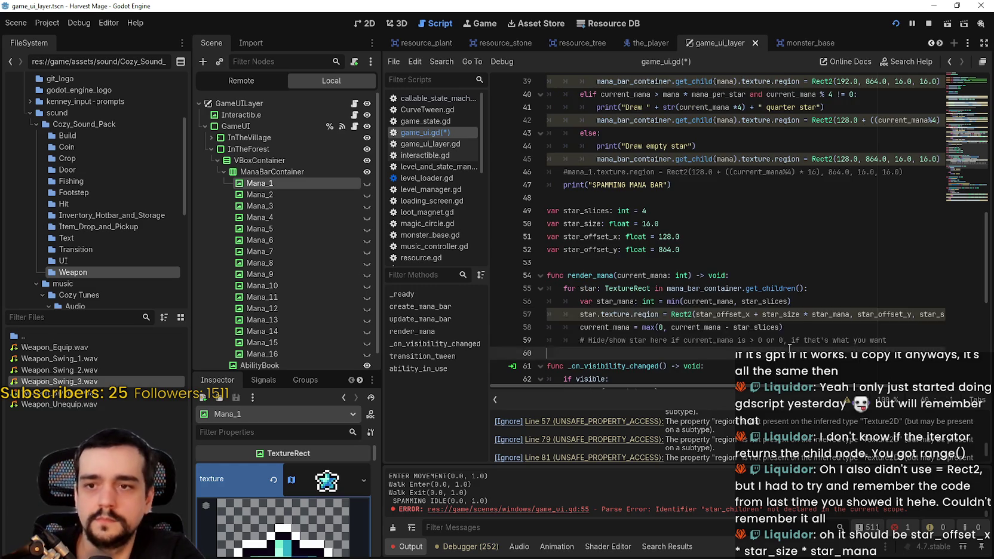
left_click(639, 353)
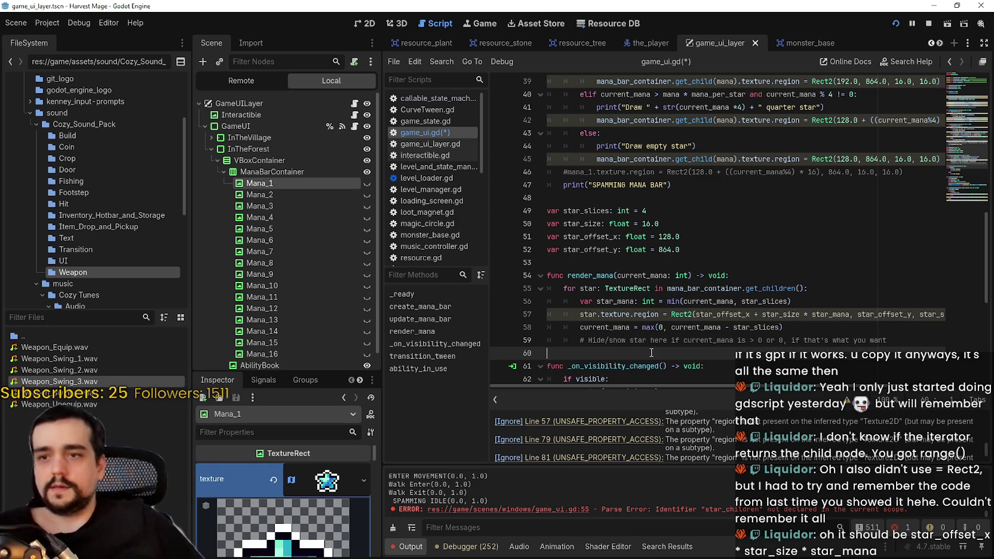
scroll(680, 330, "down", 1)
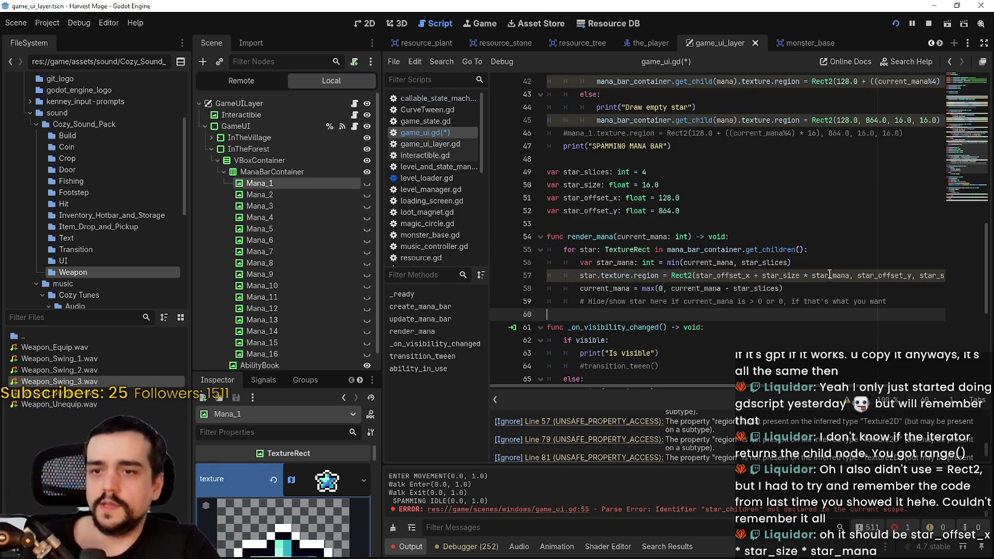
double_click(758, 289)
left_click_drag(757, 288, 590, 289)
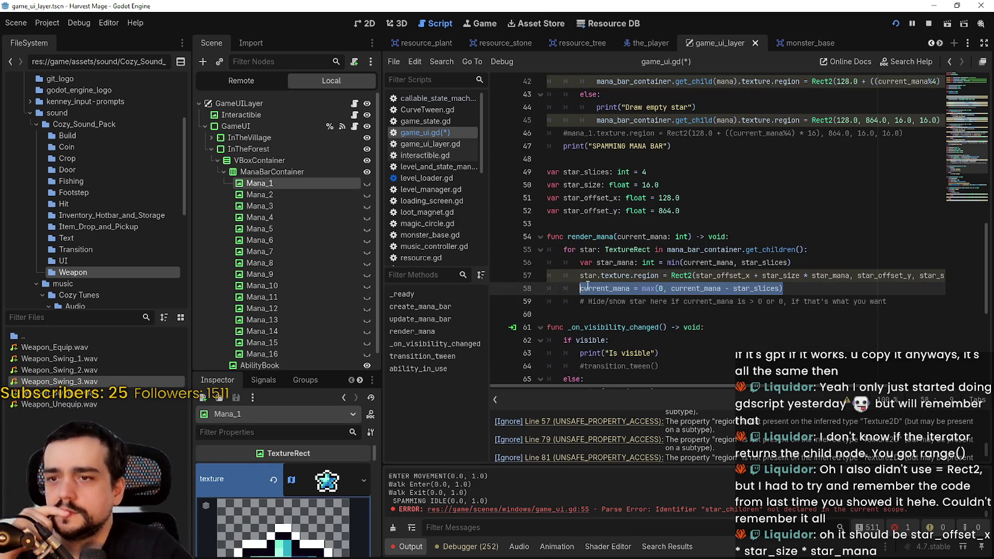
double_click(589, 288)
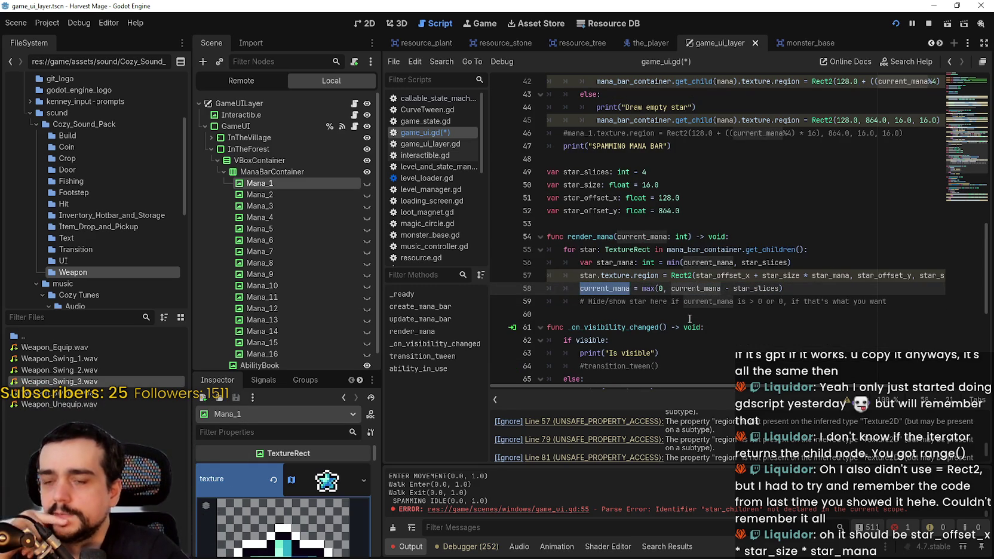
left_click(626, 302)
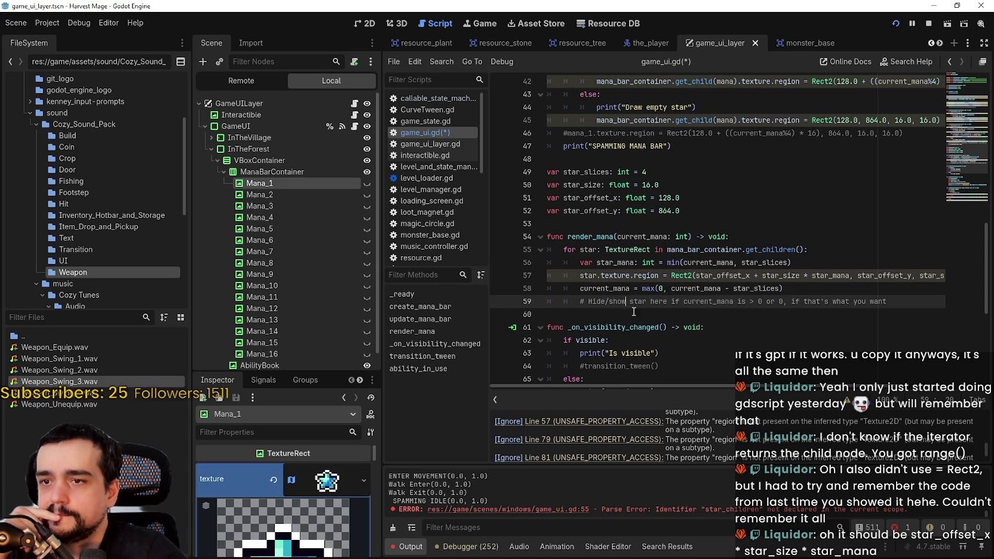
left_click(804, 287)
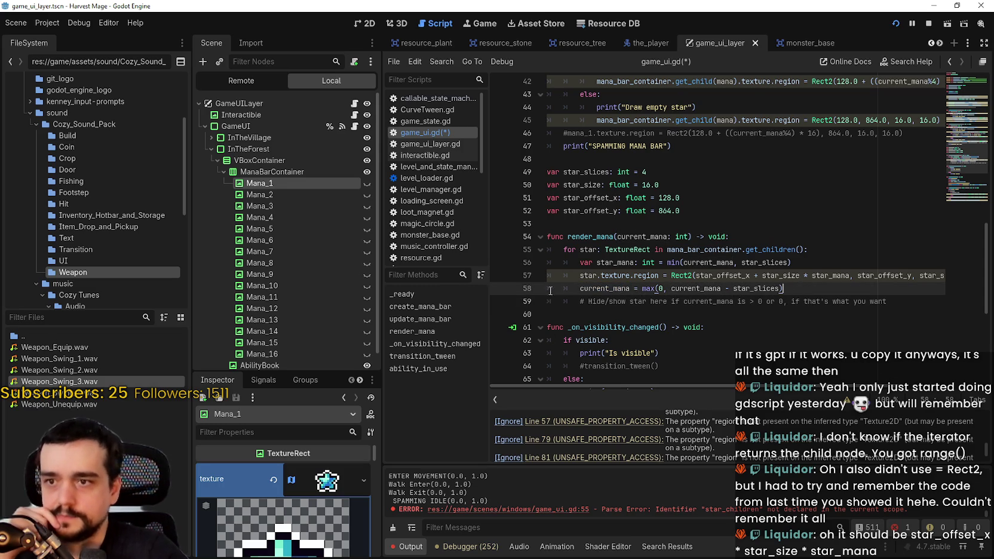
left_click(581, 301)
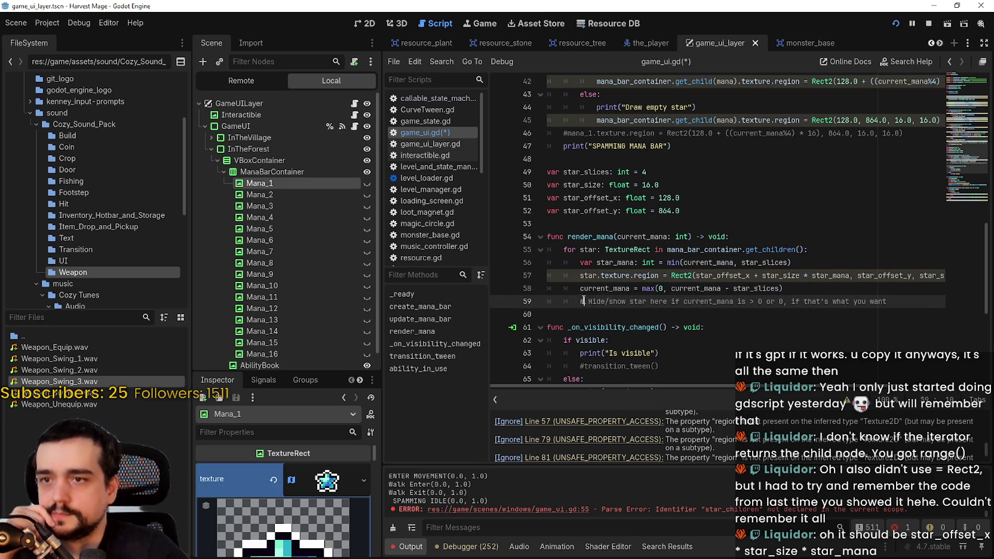
left_click(580, 289)
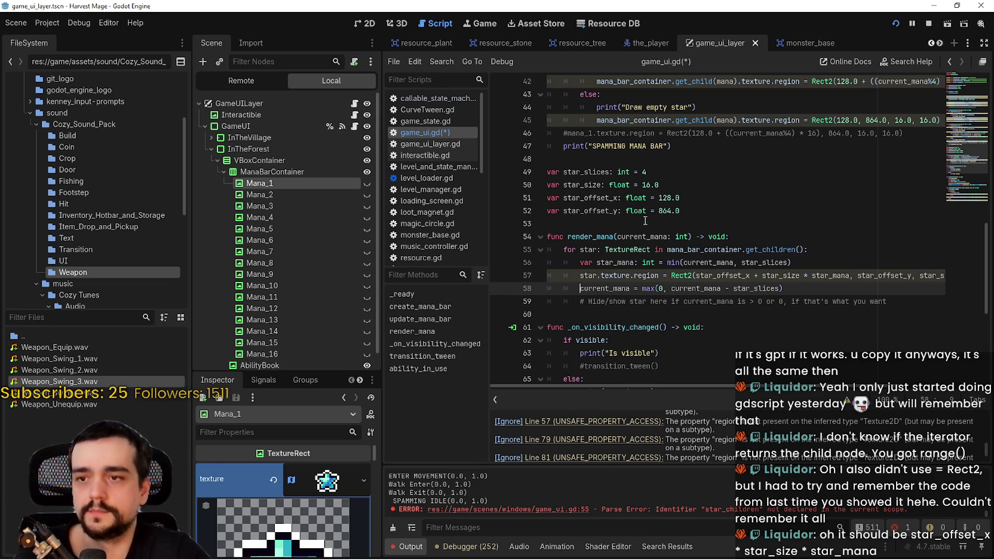
scroll(734, 309, "up", 1)
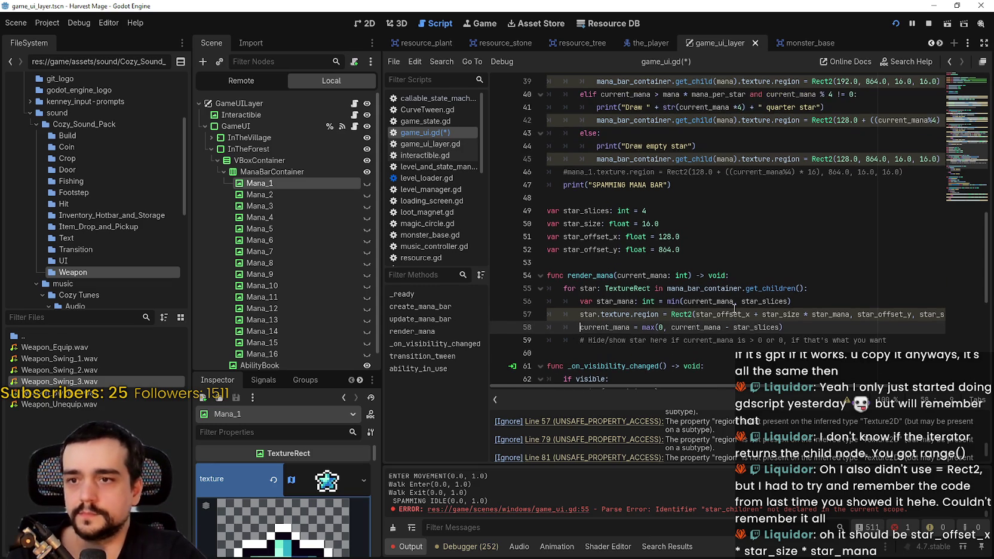
scroll(634, 289, "down", 2)
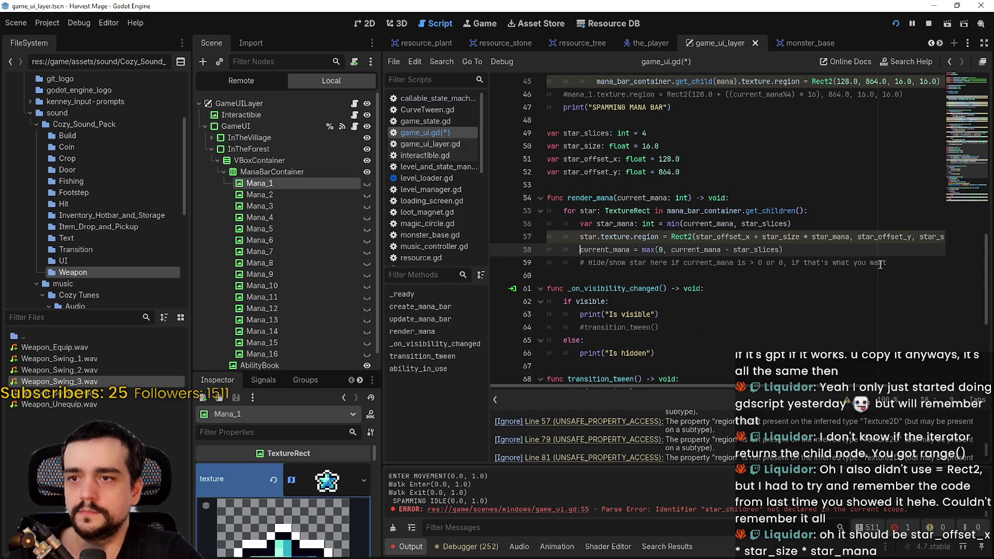
left_click_drag(894, 264, 581, 261)
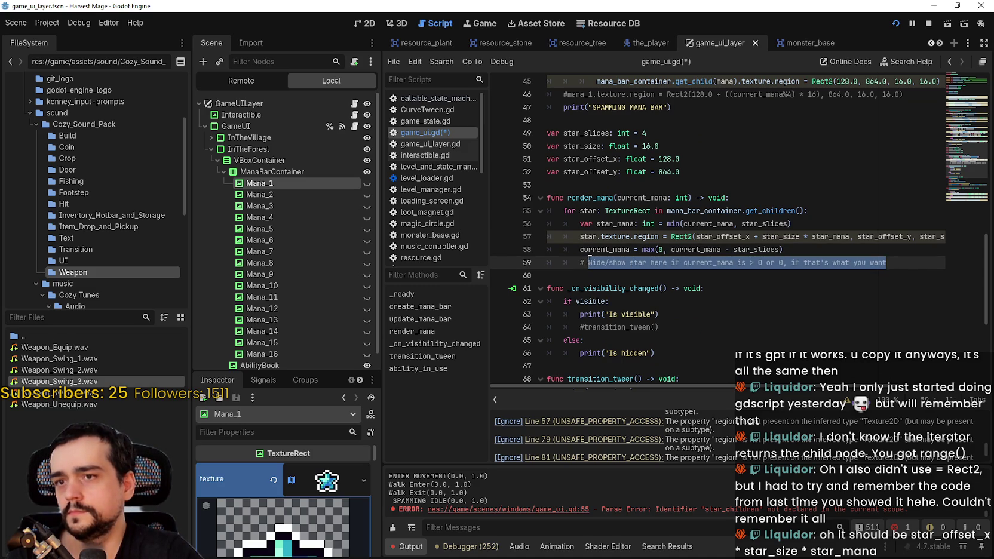
scroll(681, 196, "up", 1)
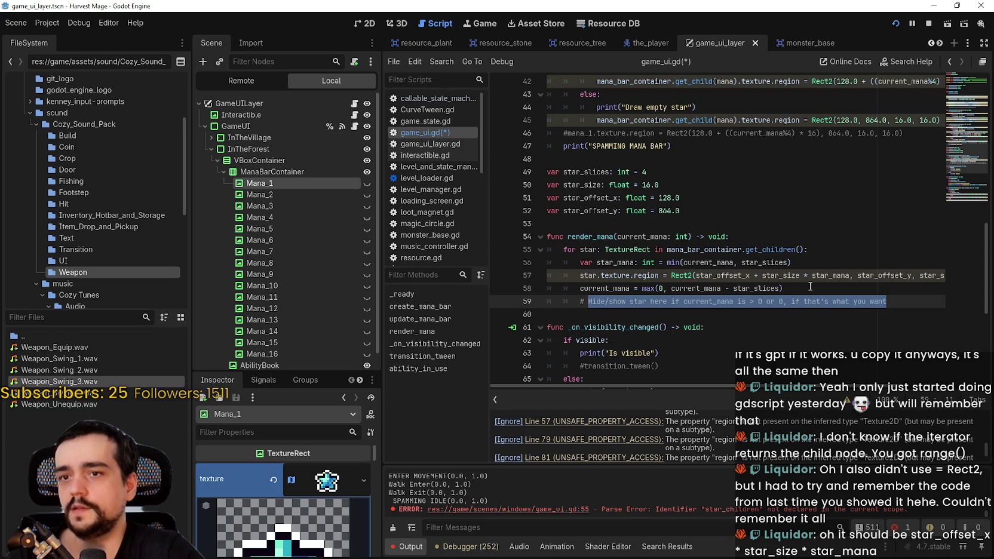
left_click(810, 287)
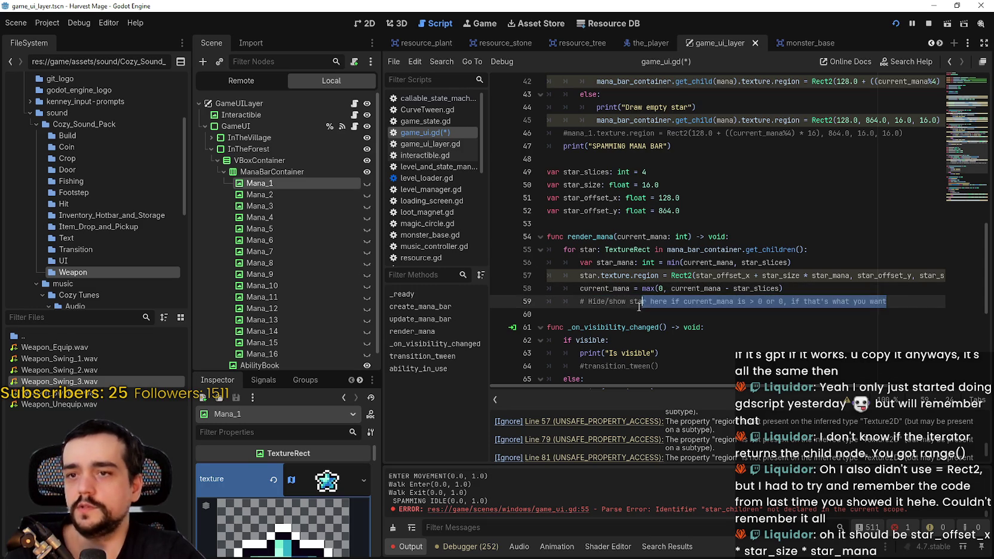
scroll(605, 300, "up", 4)
scroll(605, 301, "up", 6)
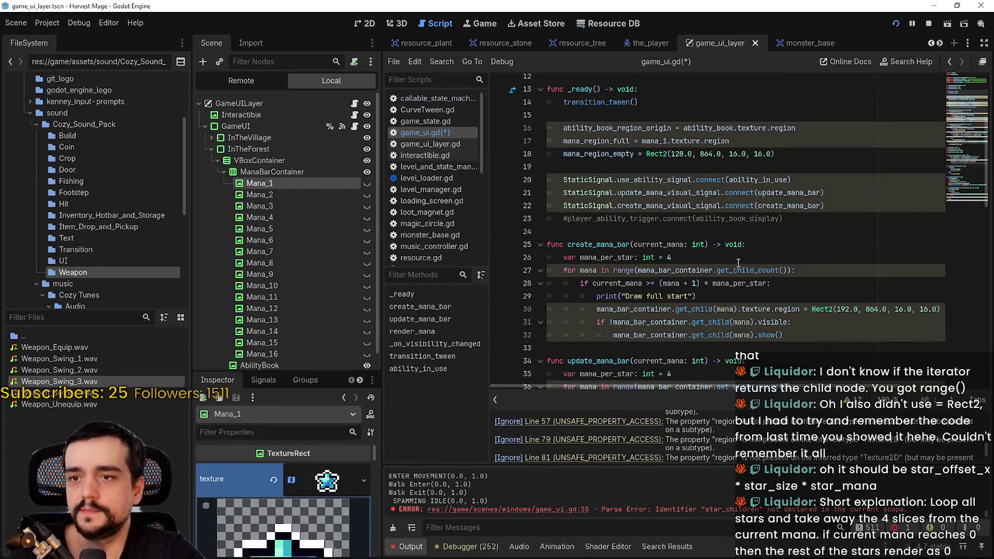
On line 21, connect the update-mana visual signal to render_mana instead of update_mana_bar.
mouse_move(724, 274)
scroll(724, 267, "down", 10)
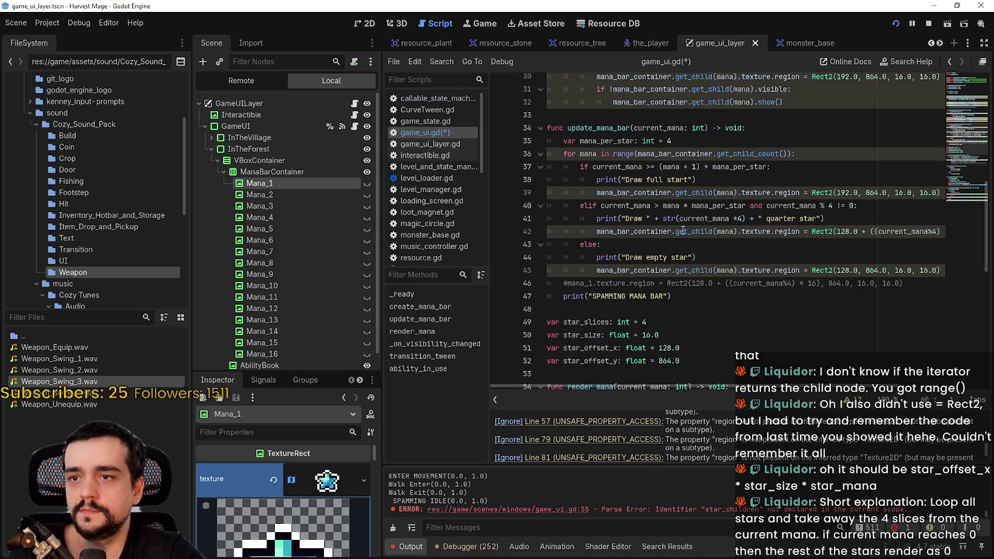
left_click(897, 284)
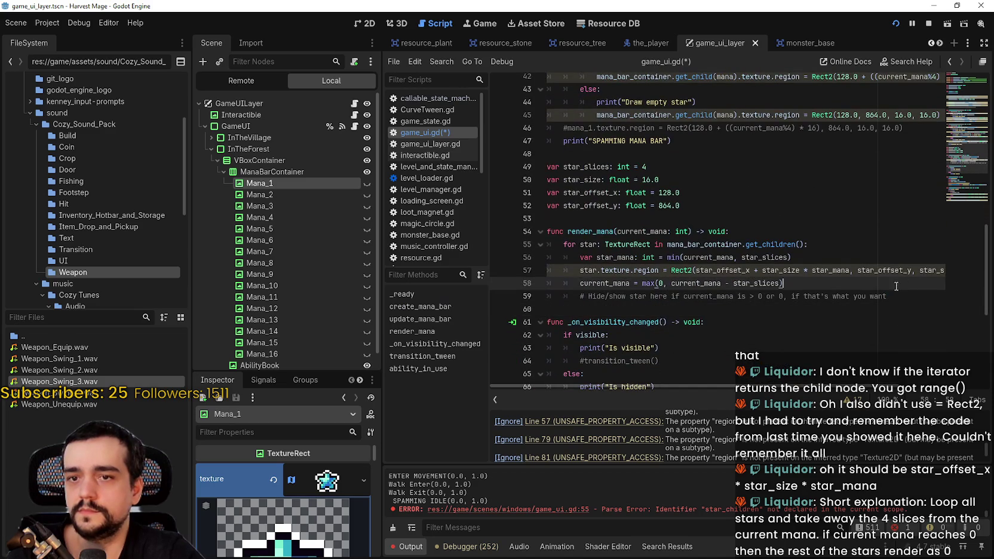
left_click(615, 232)
scroll(666, 241, "up", 6)
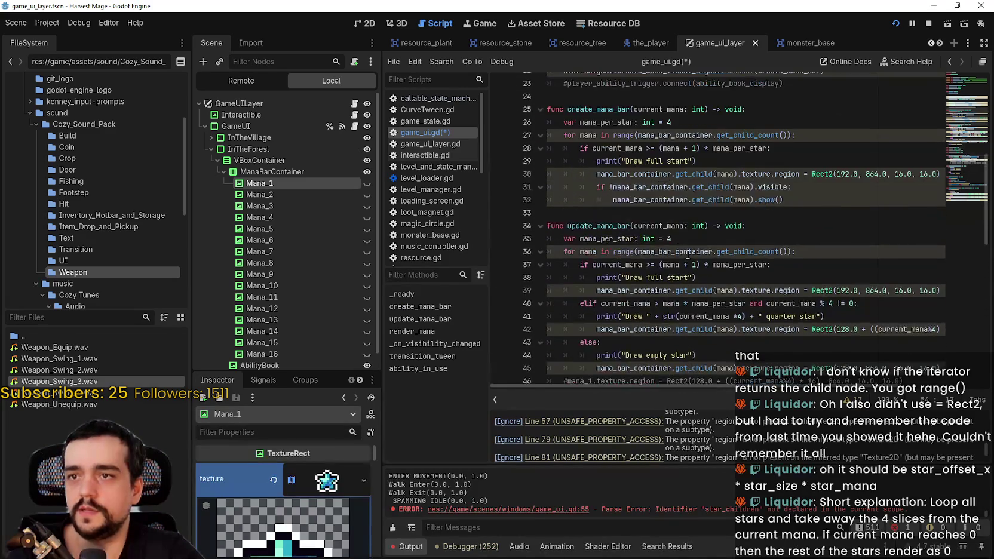
scroll(688, 254, "up", 4)
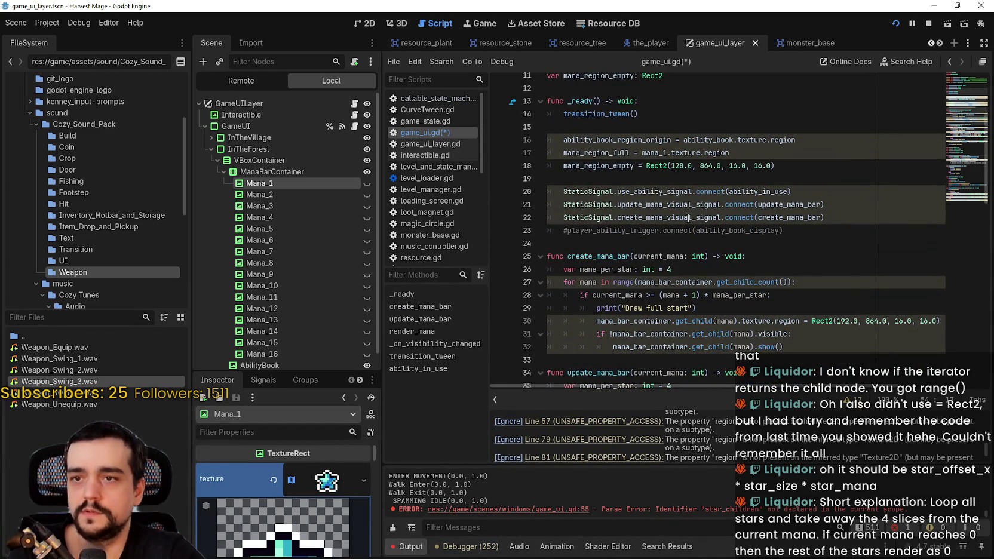
scroll(731, 229, "down", 7)
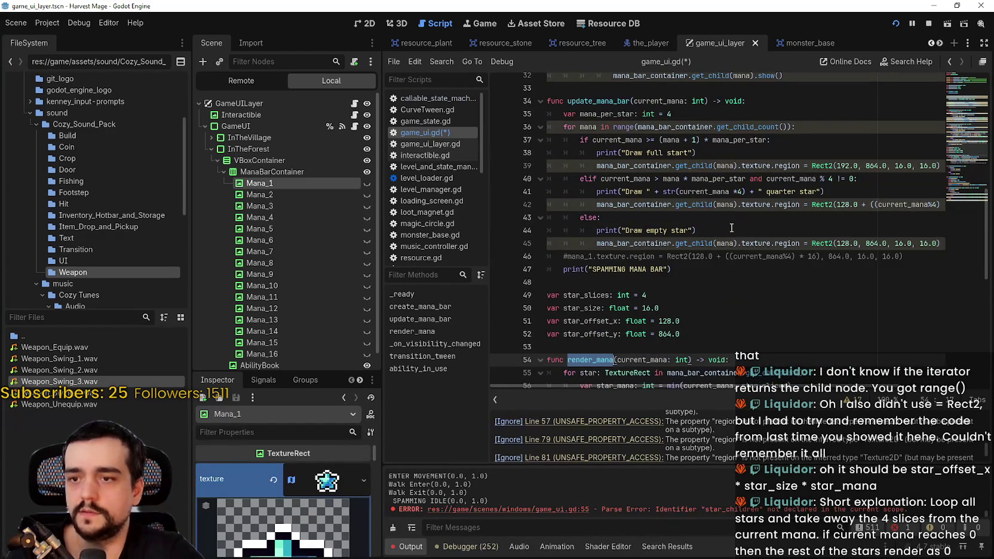
scroll(731, 228, "up", 5)
left_click(804, 138)
double_click(789, 138)
type("render_mana")
Save game_ui.gd, stop the old game run, and run the project again.
key("ctrl+s")
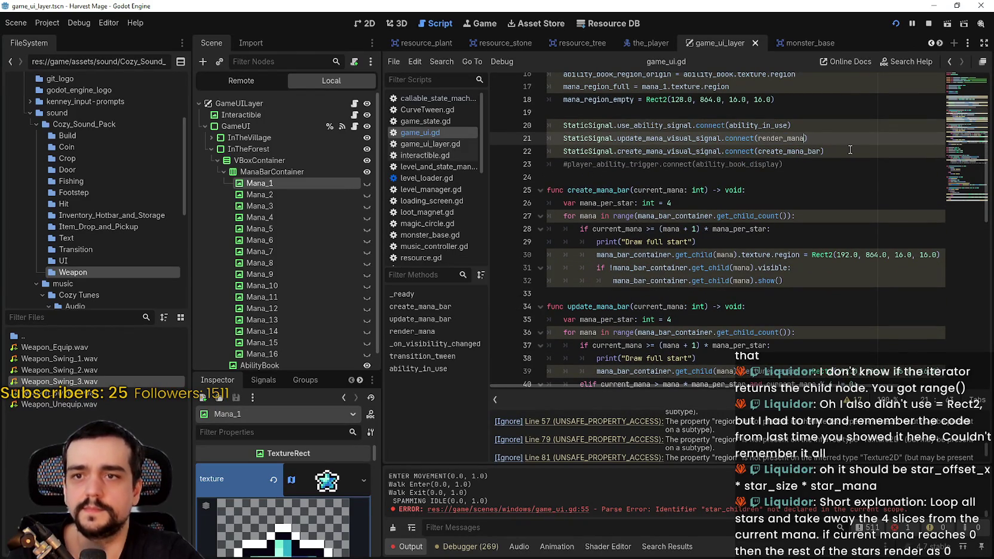
scroll(738, 203, "down", 11)
left_click(738, 203)
left_click(927, 23)
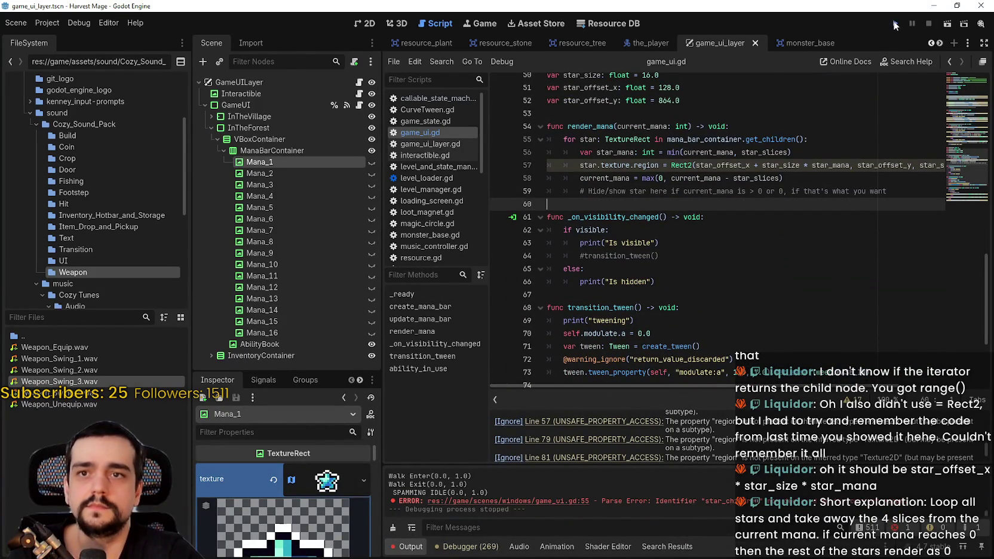
left_click(894, 24)
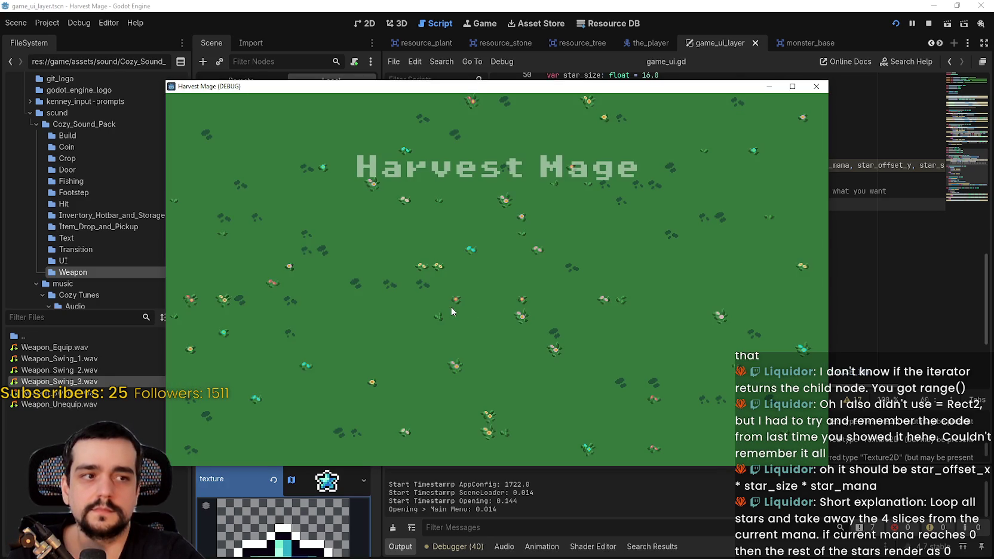
Play the Harvest Mage level: walk, jump, swing tools, and use an ability to spend mana stars.
left_click(284, 285)
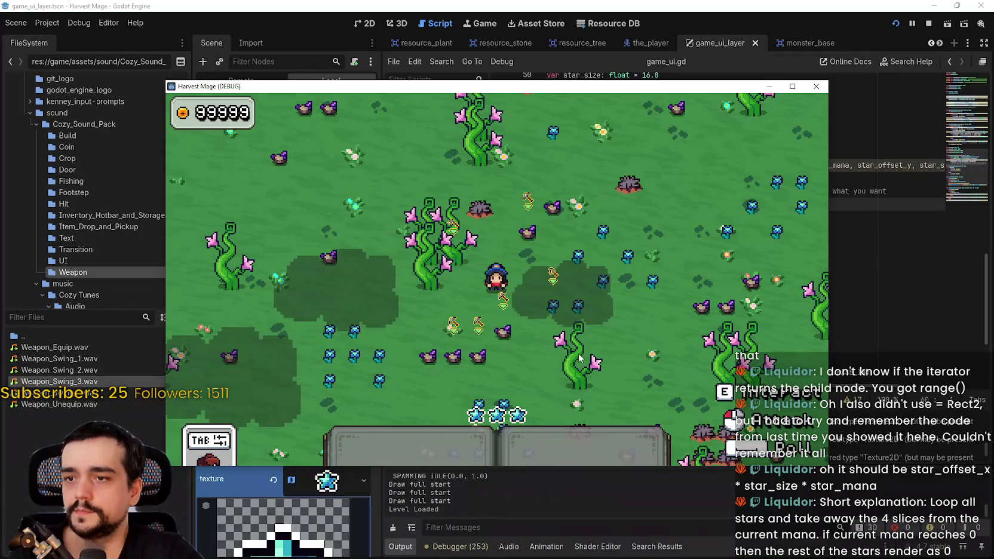
key("1")
left_click(579, 323)
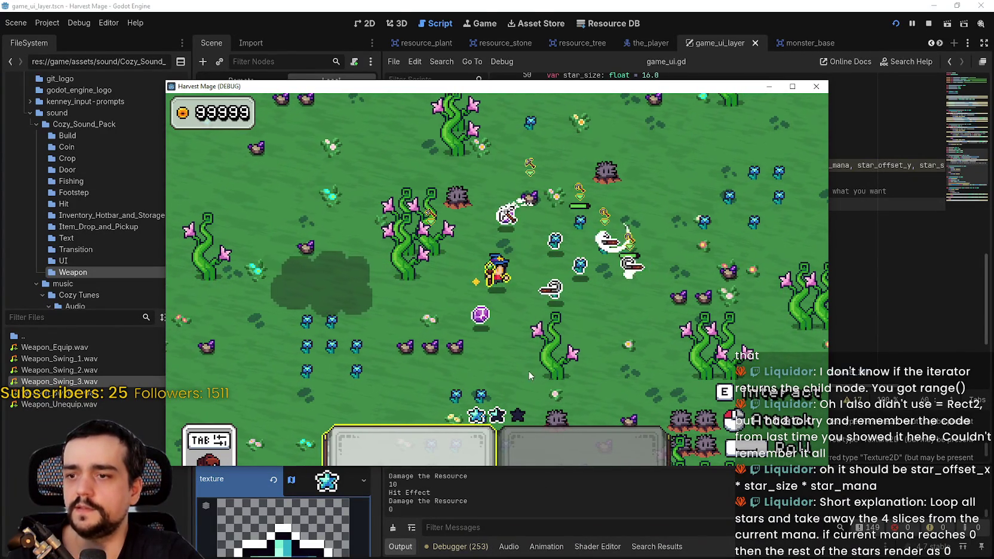
key("d")
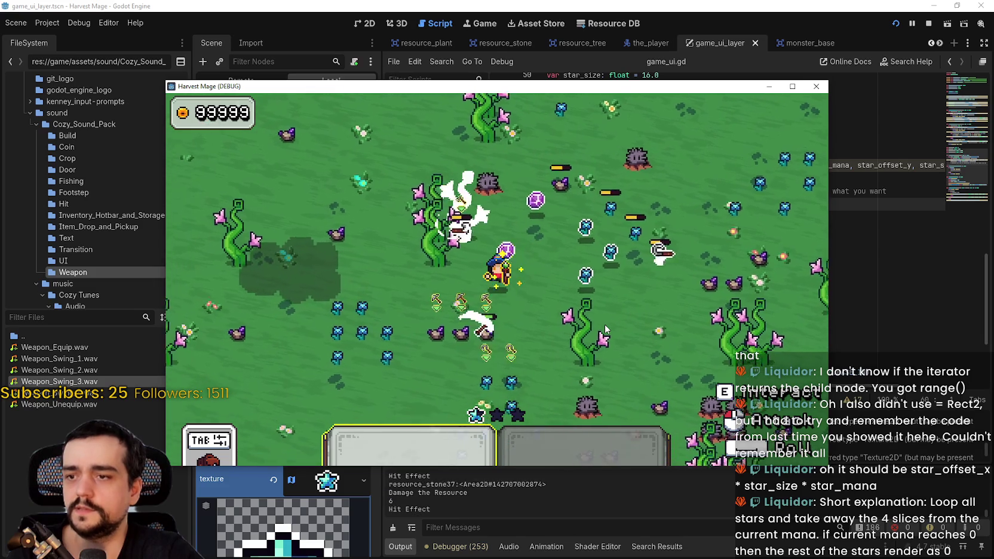
key("a")
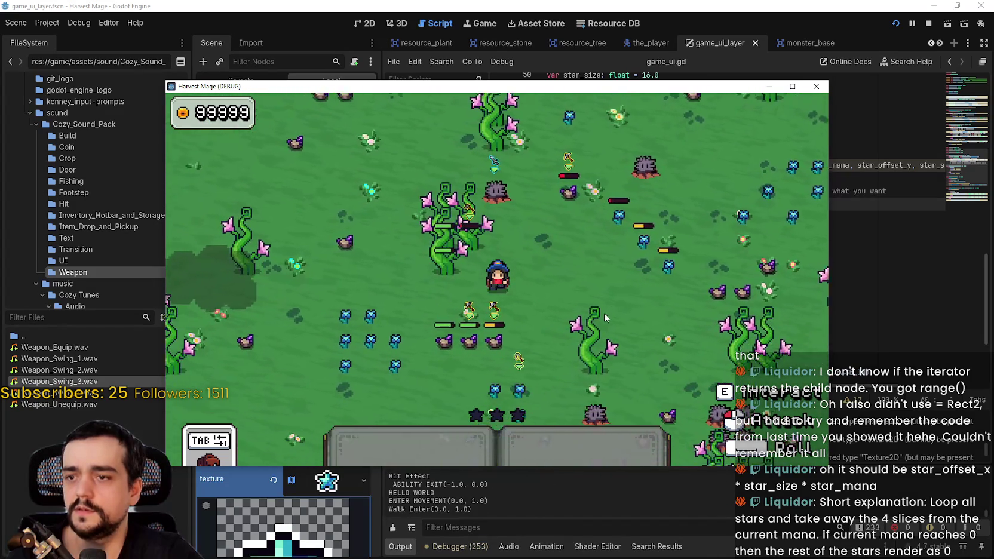
key("a")
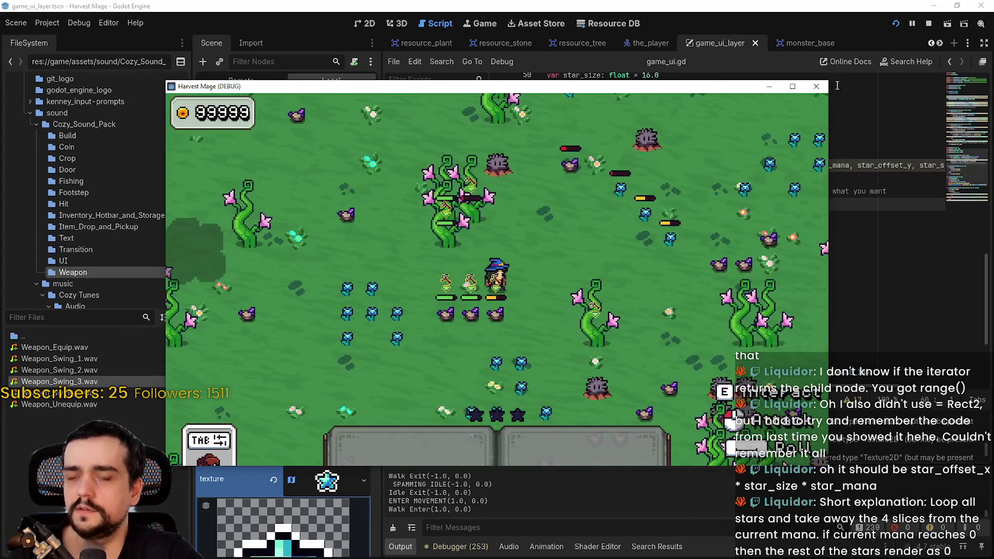
key("space")
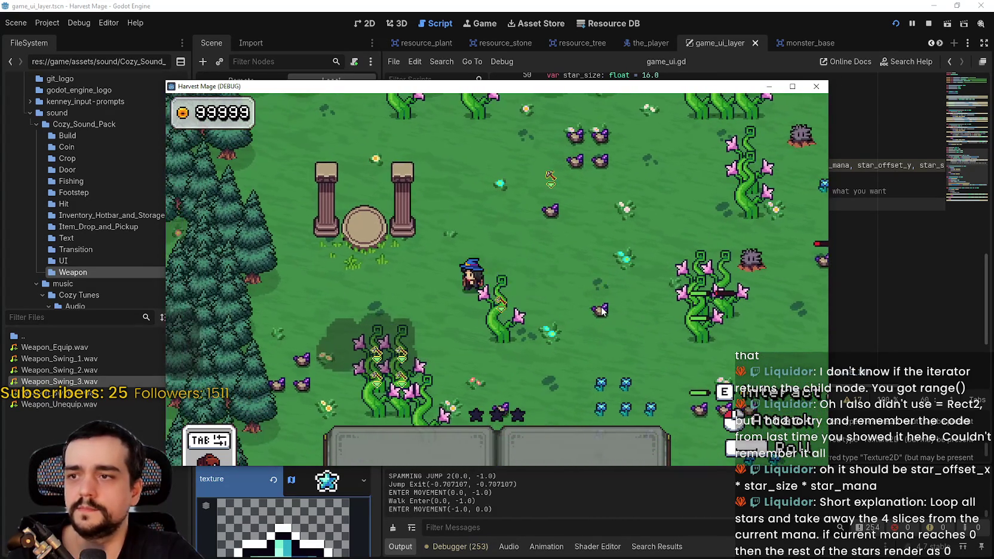
key("s")
key("s")
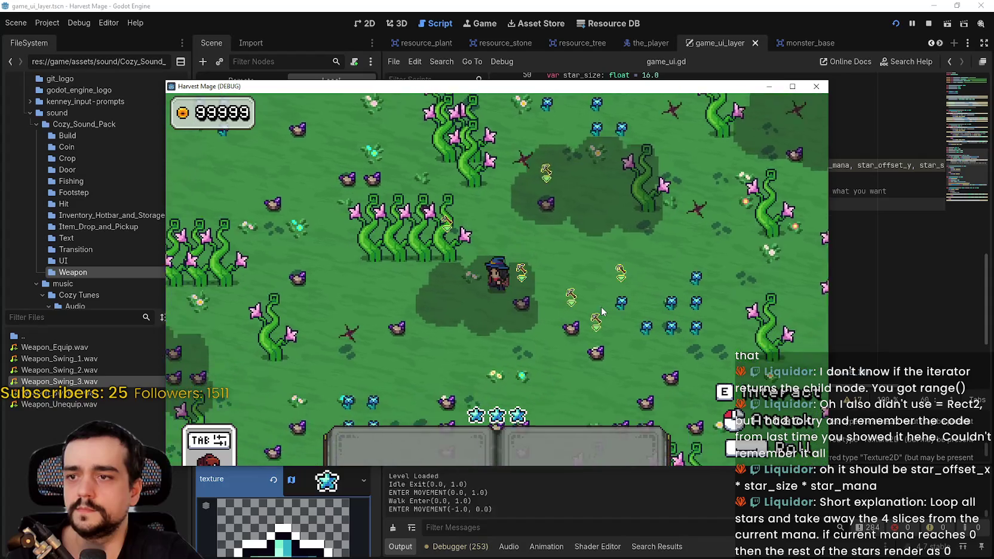
left_click(601, 300)
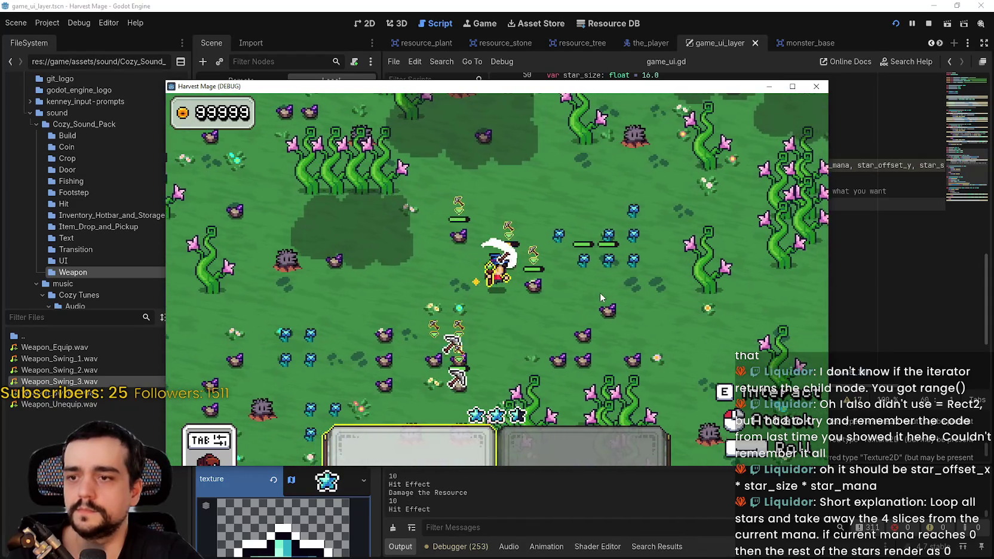
key("d")
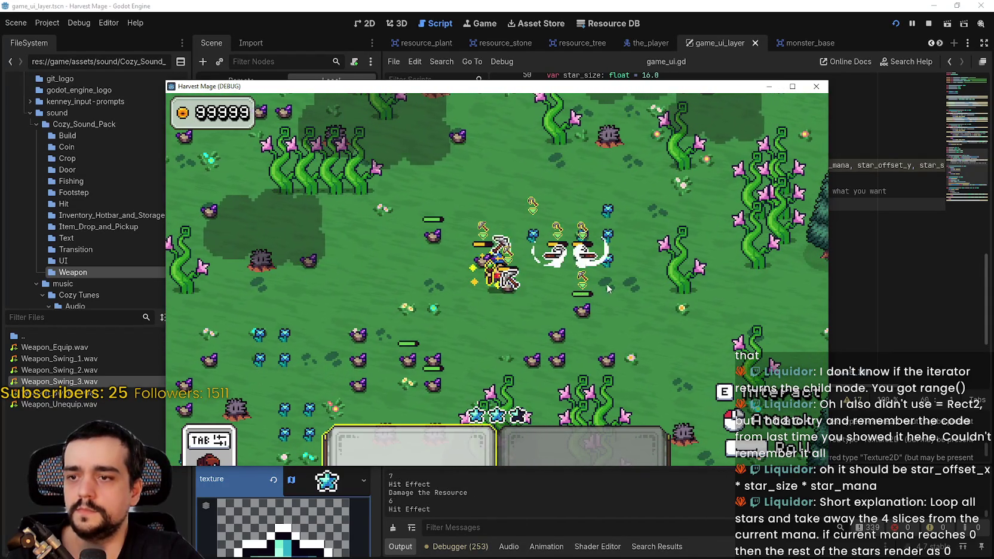
Stop the game and return to the game_ui.gd script.
left_click(929, 23)
scroll(681, 327, "down", 2)
scroll(661, 281, "up", 7)
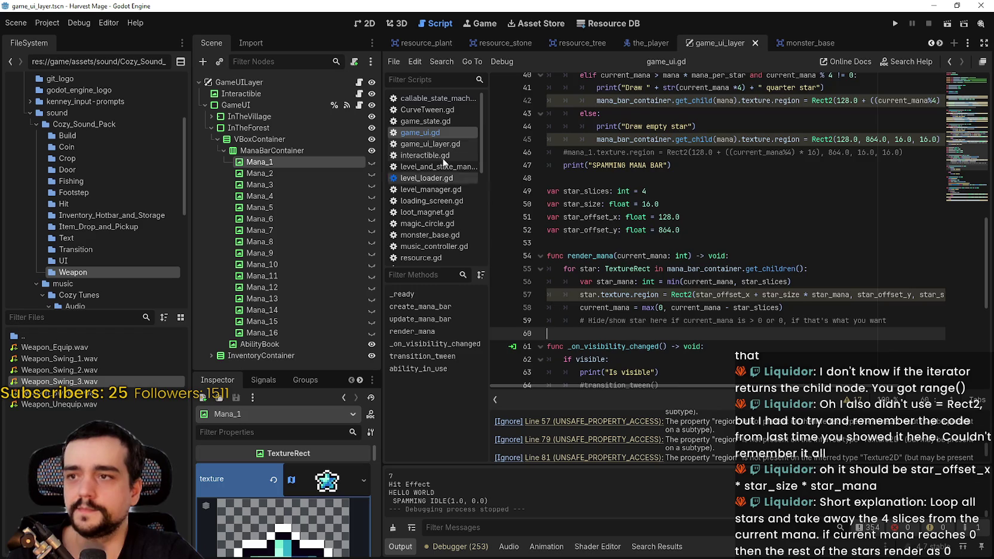
Drag the FileSystem and Scene dock splitters left to widen the code editor.
scroll(661, 273, "down", 5)
scroll(756, 297, "up", 5)
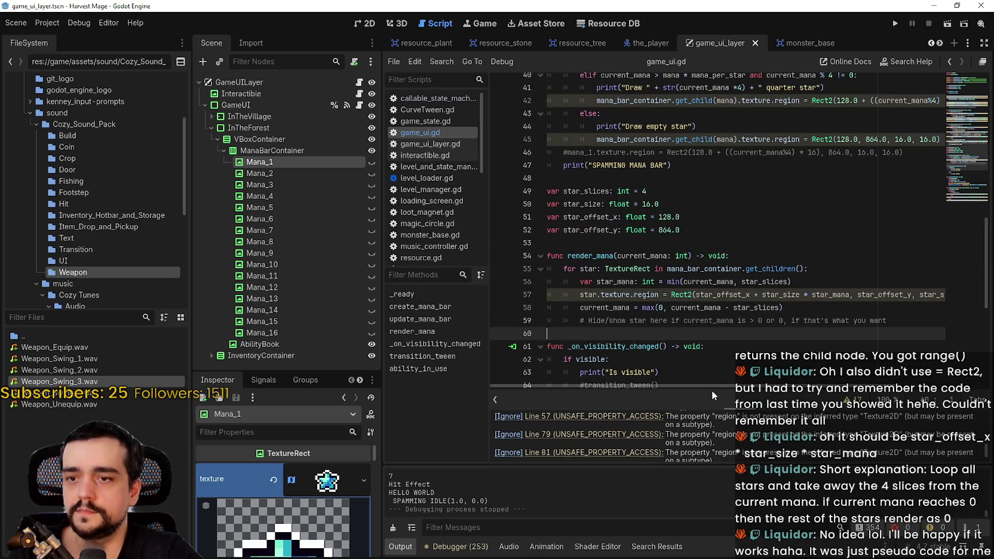
mouse_move(762, 386)
left_mouse_down()
mouse_move(844, 386)
mouse_move(668, 373)
left_mouse_up()
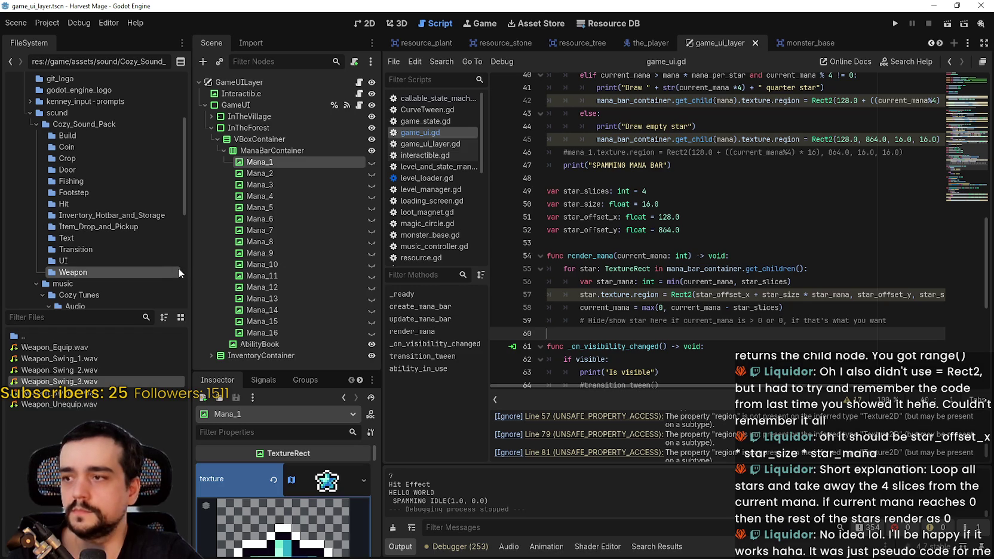
left_click_drag(191, 266, 166, 266)
left_click_drag(382, 277, 284, 278)
scroll(523, 302, "down", 1)
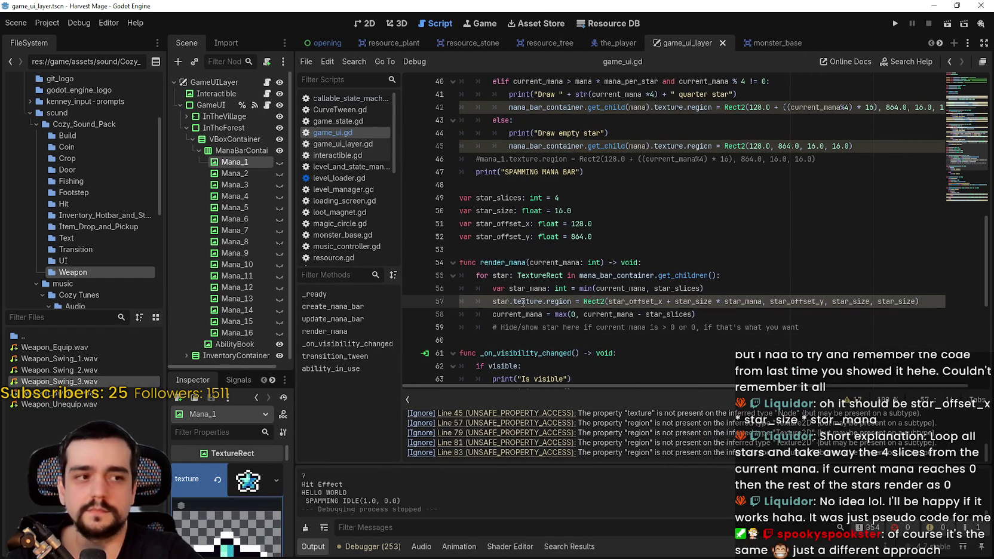
Highlight star_offset_x and star_size to see where they're used in render_mana's region line.
key("Up")
key("Up")
key("Up")
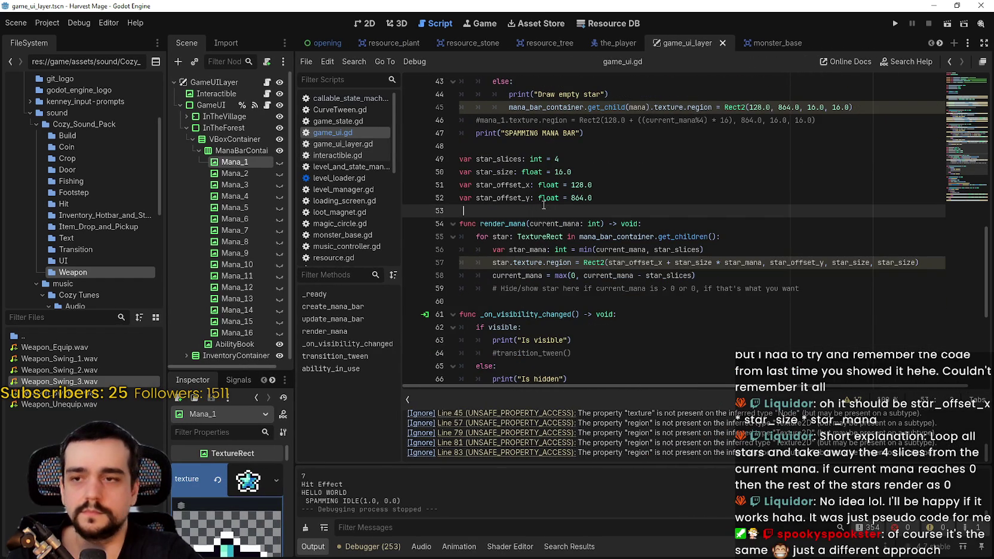
key("Up")
key("Up")
key("ctrl+Right")
key("ctrl+shift+Right")
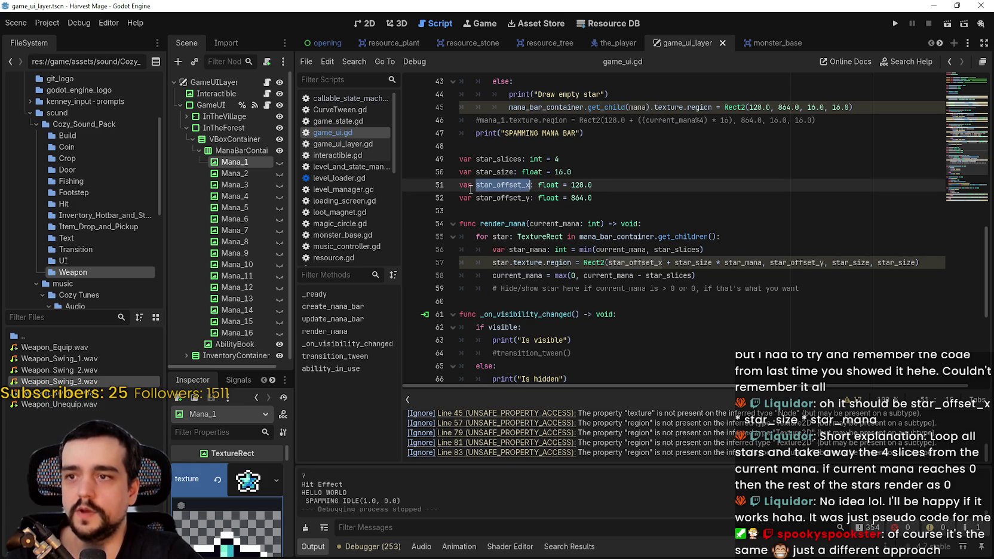
double_click(488, 171)
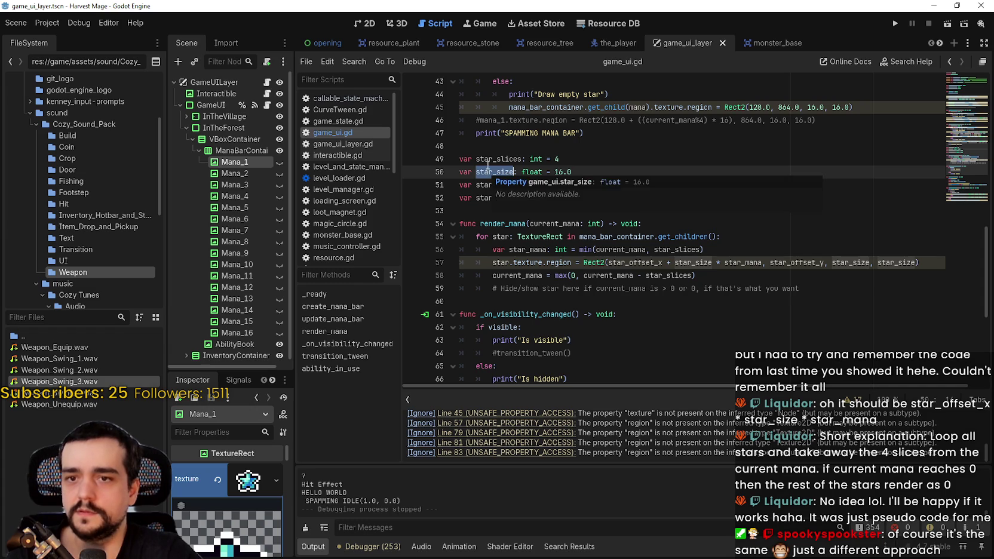
double_click(896, 262)
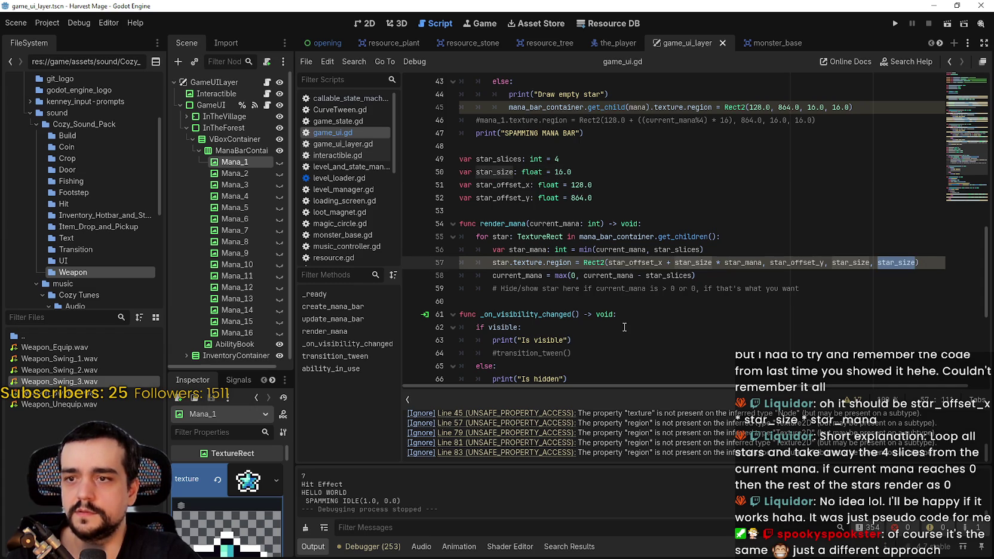
key("End")
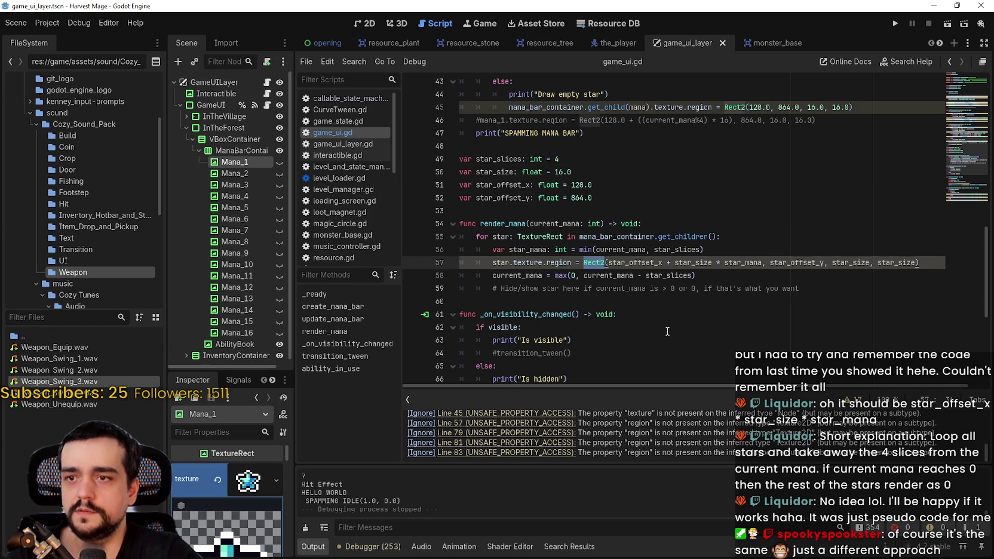
double_click(651, 262)
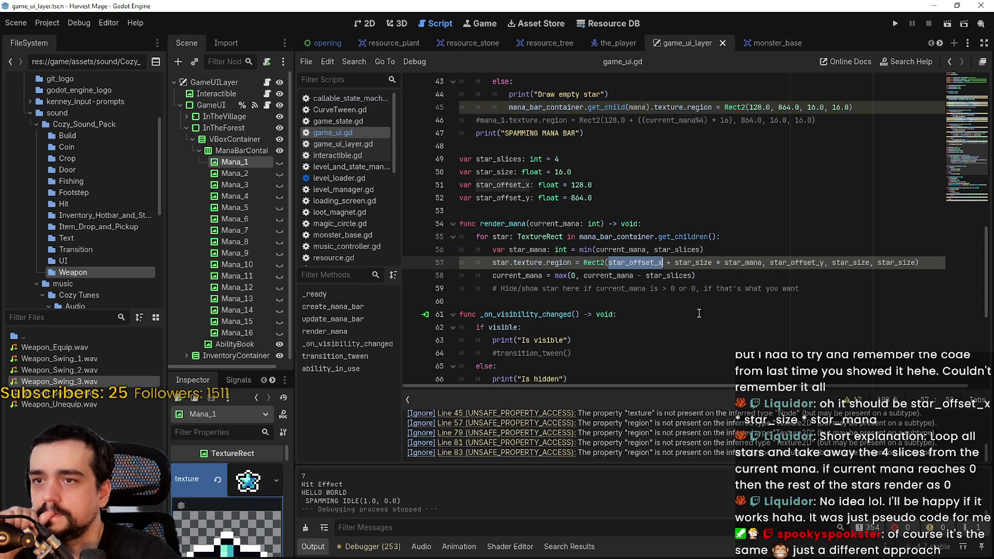
double_click(702, 264)
left_click(646, 263)
double_click(646, 263)
Check the mana_region_full definition and star_offset_x, then open a blank line 57 after star_mana.
scroll(654, 299, "up", 3)
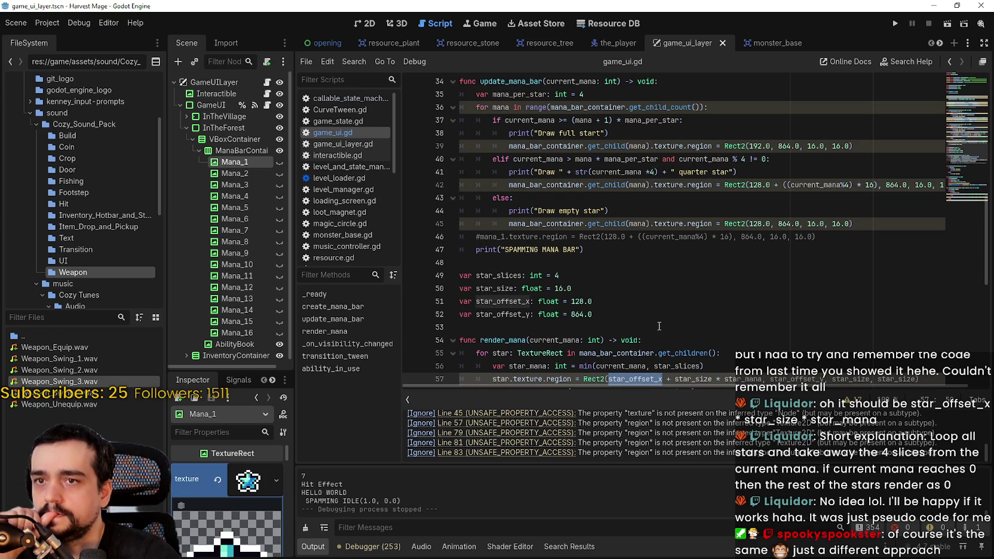
scroll(659, 324, "down", 2)
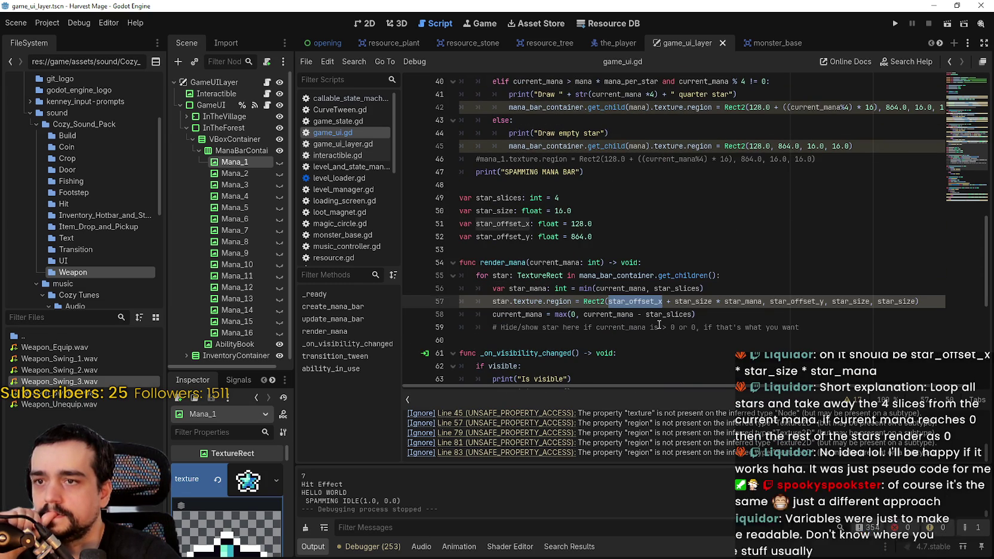
scroll(659, 324, "up", 2)
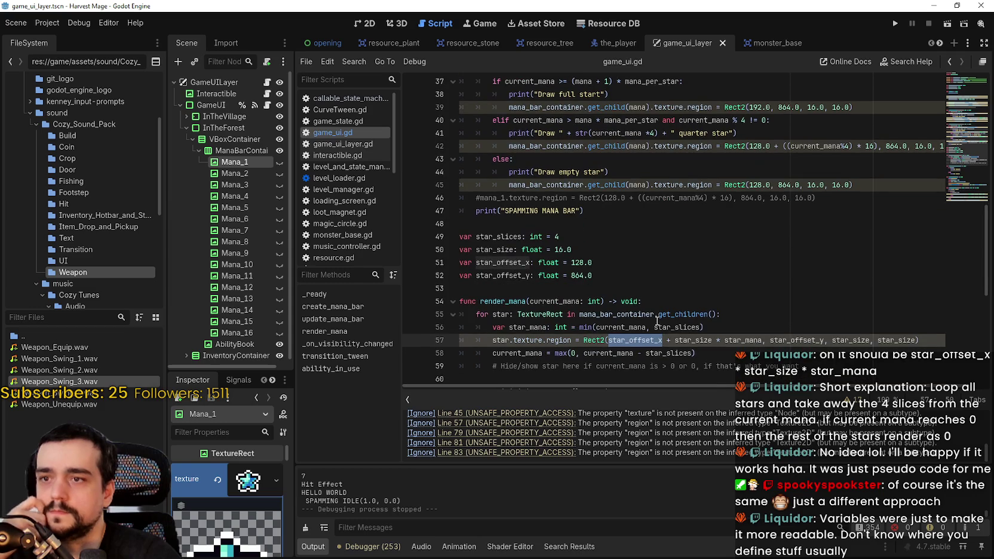
scroll(655, 317, "up", 5)
scroll(652, 275, "up", 3)
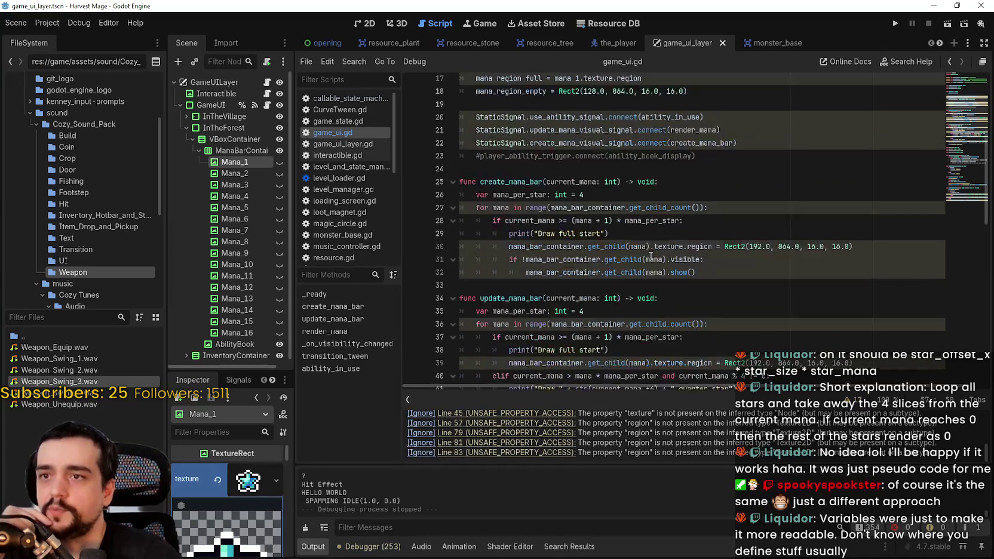
scroll(532, 133, "up", 2)
double_click(523, 189)
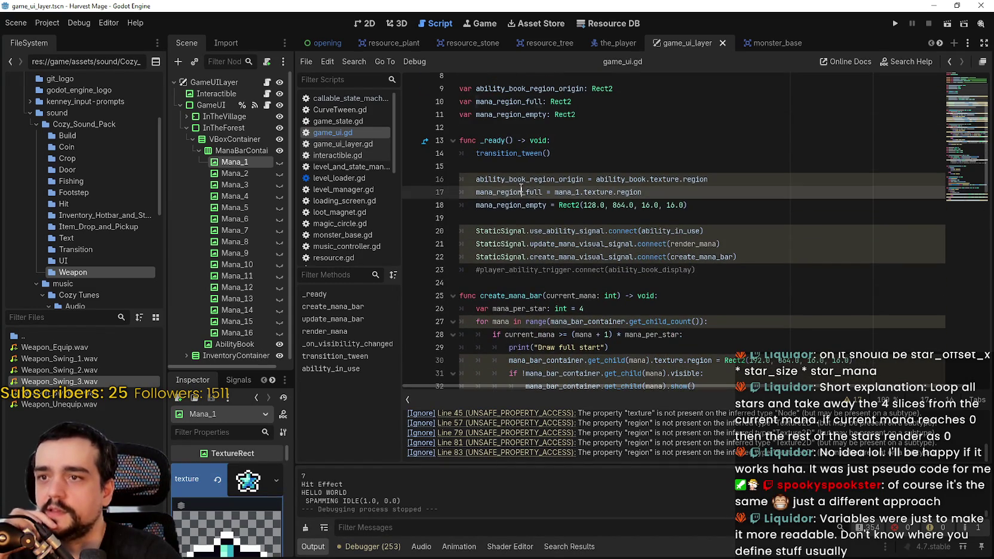
scroll(809, 276, "down", 10)
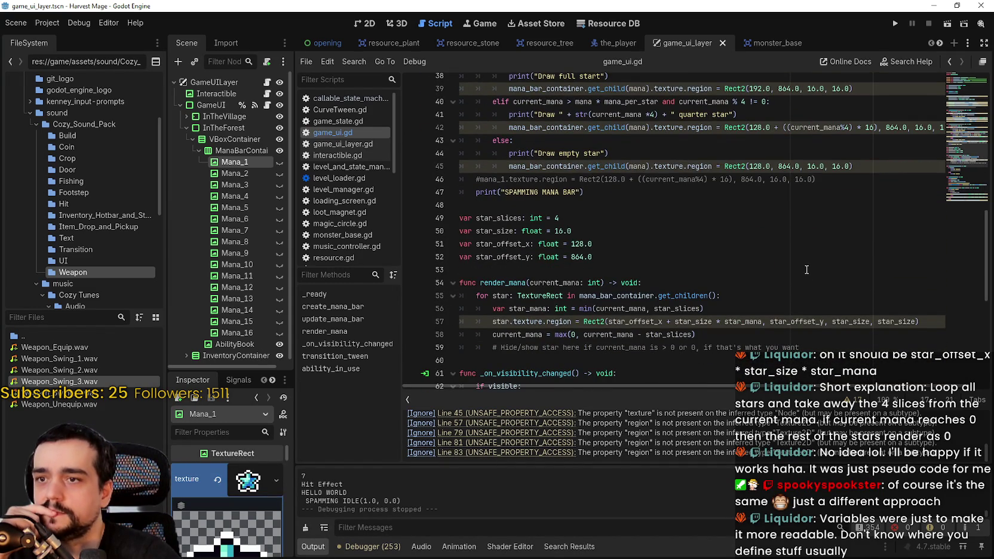
scroll(805, 268, "up", 3)
scroll(798, 261, "down", 4)
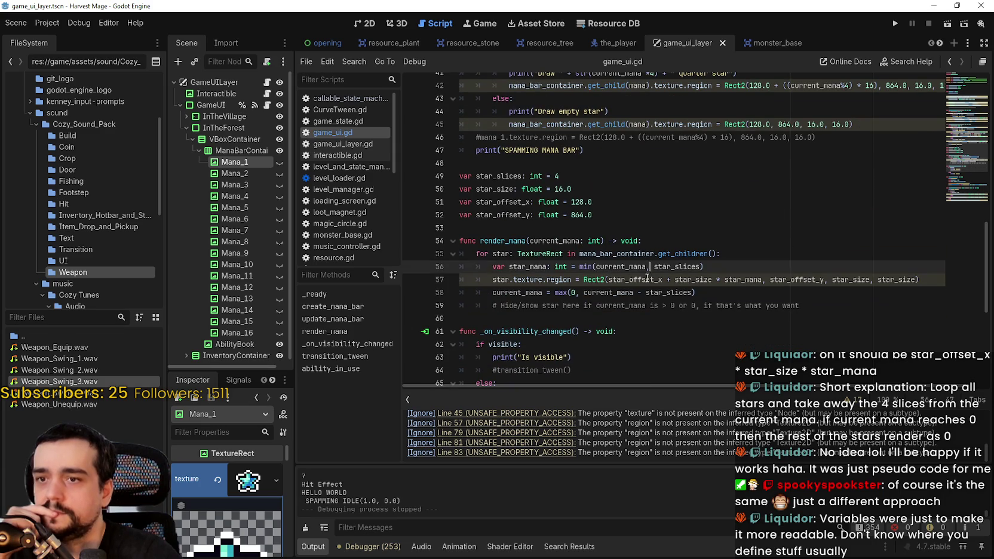
double_click(647, 279)
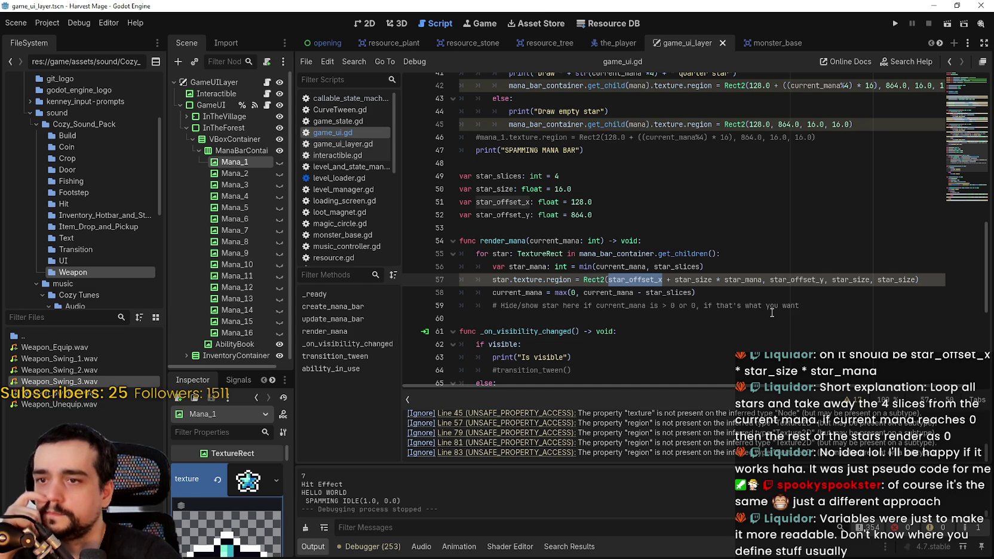
left_click(723, 259)
Write a new line assigning star.texture.region to mana_region_empty below the star_mana declaration.
left_click(723, 265)
key("Return")
type("s")
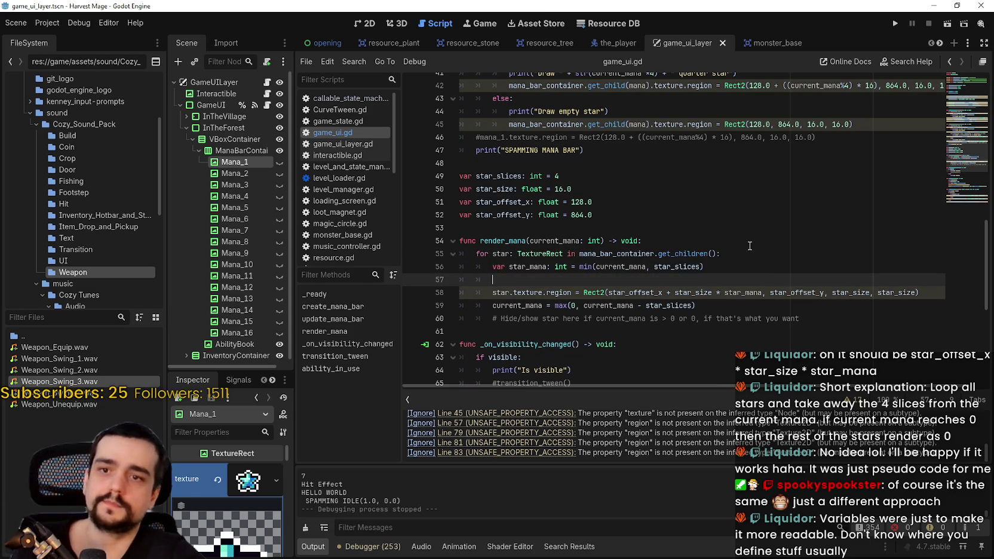
type("tart.te")
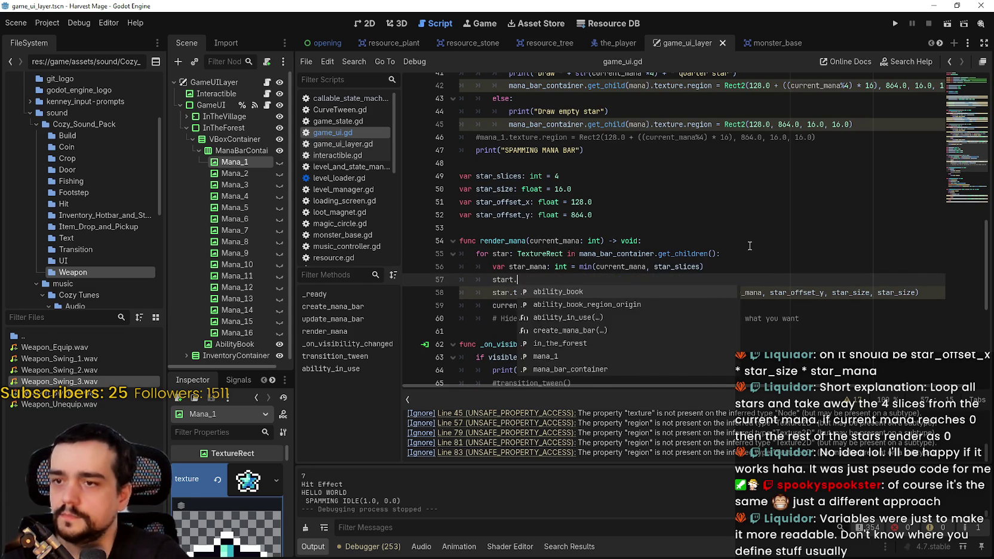
key("BackSpace")
key("BackSpace")
key("BackSpace")
type(".r")
key("BackSpace")
type("texture.re")
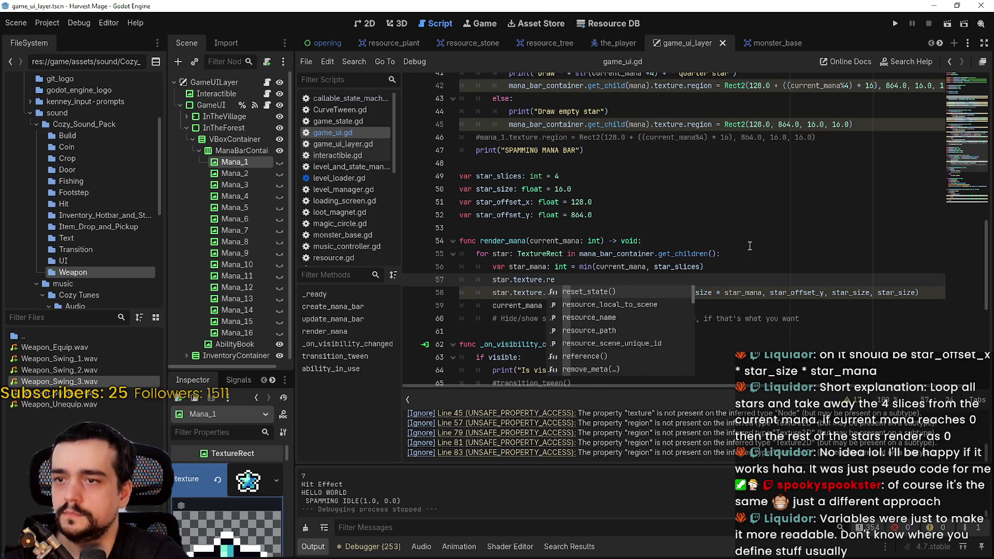
type("gion")
key("Escape")
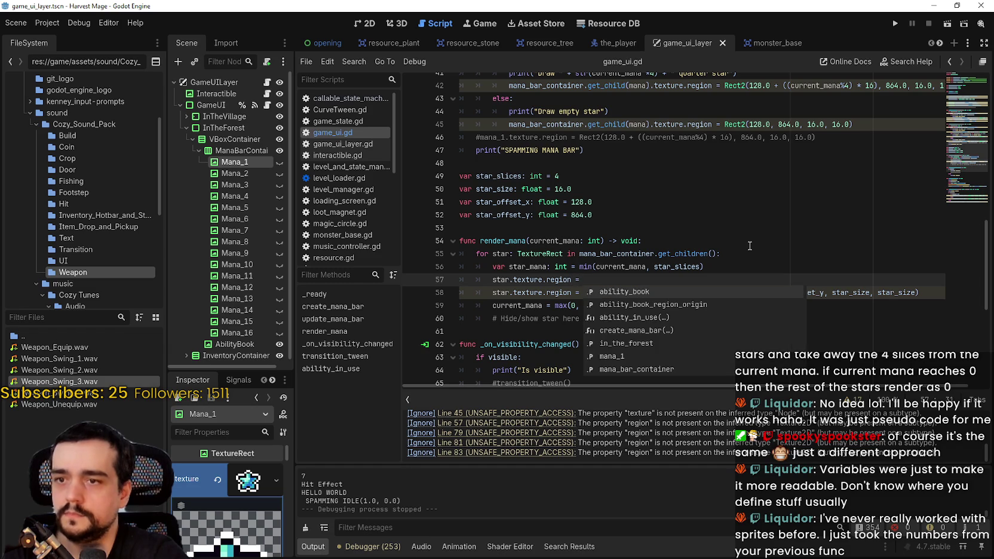
type("region")
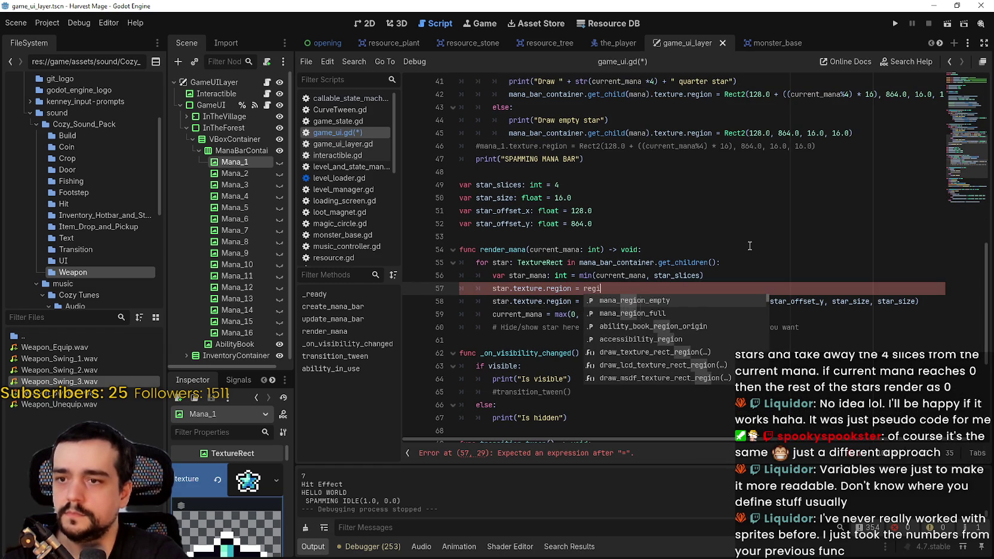
key("Return")
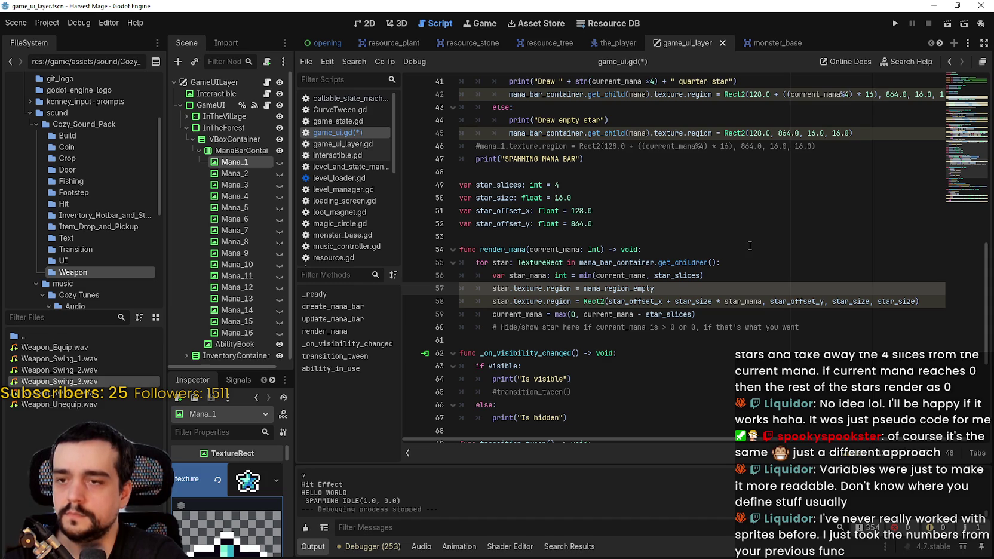
Change the assignment to Rect2(mana_region_empty.x), which triggers the "Cannot find member x" error.
type("(")
key("BackSpace")
type(".")
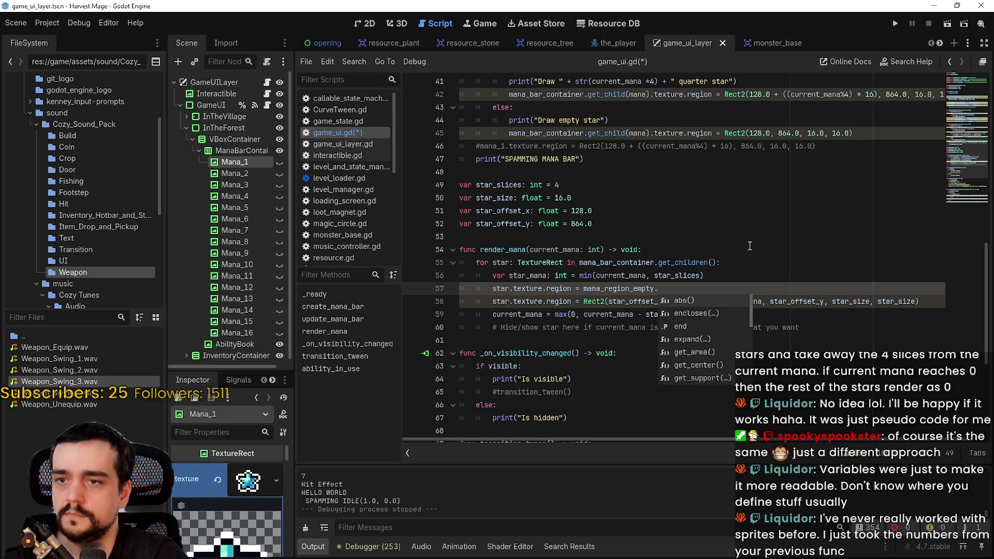
key("BackSpace")
key("BackSpace")
key("BackSpace")
key("BackSpace")
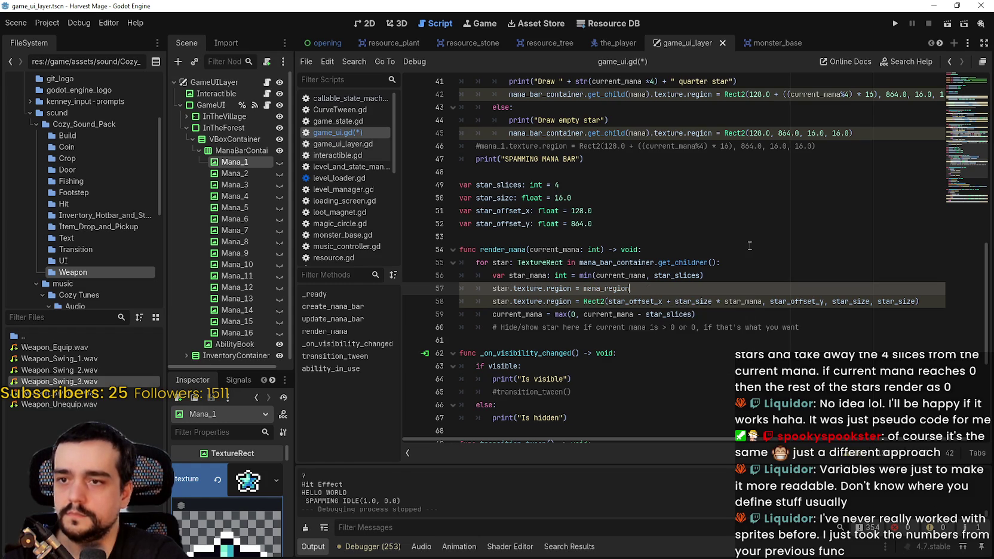
type("Rec")
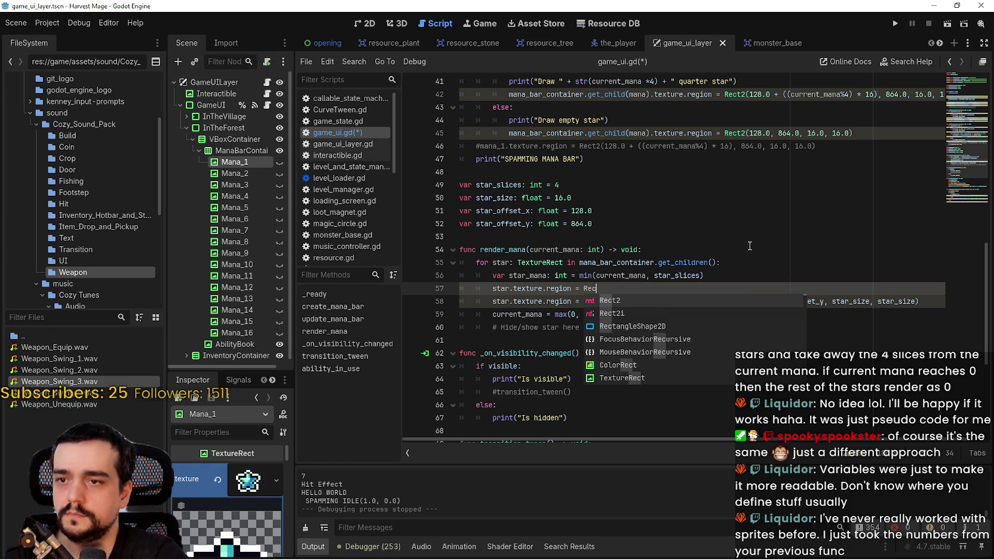
type("t2(render_mana")
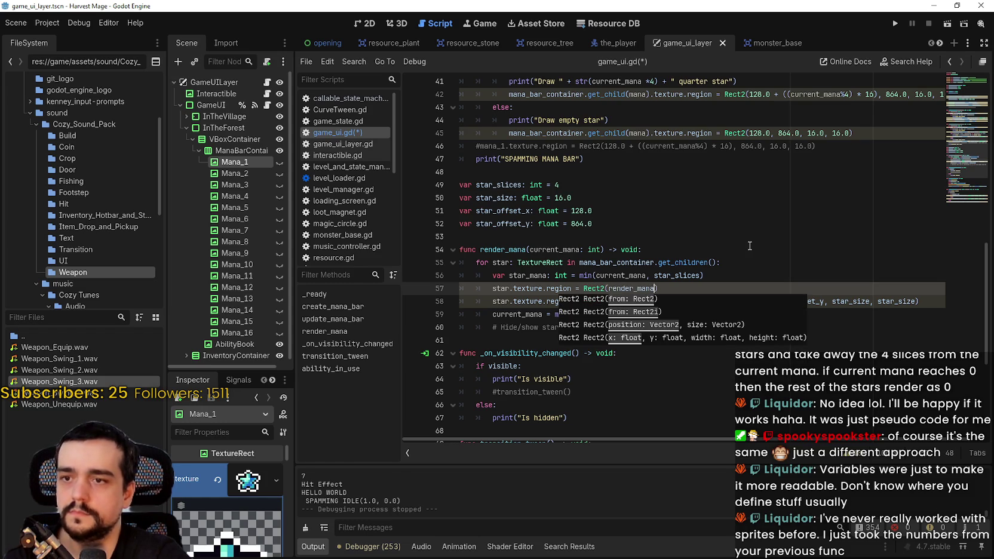
key("ctrl+BackSpace")
type("mana_")
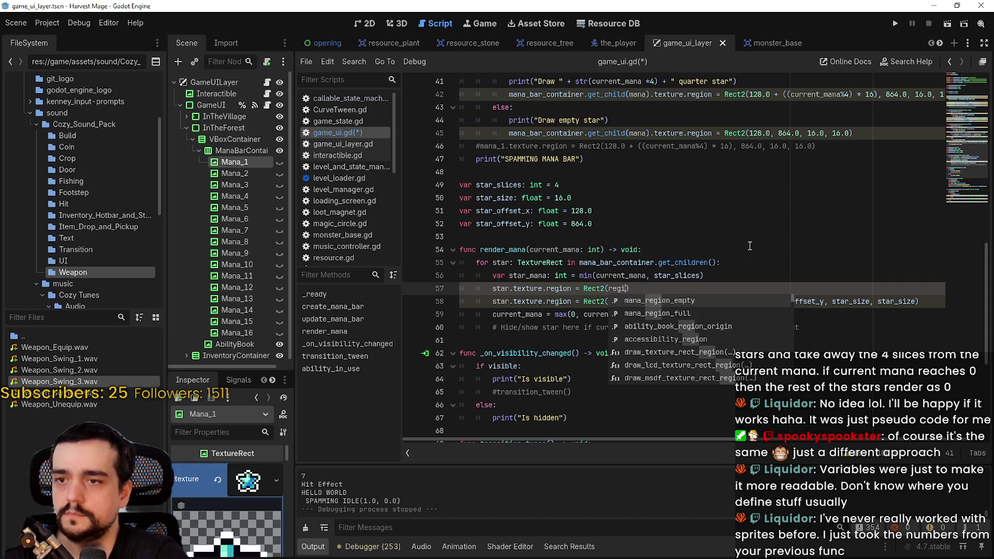
key("Return")
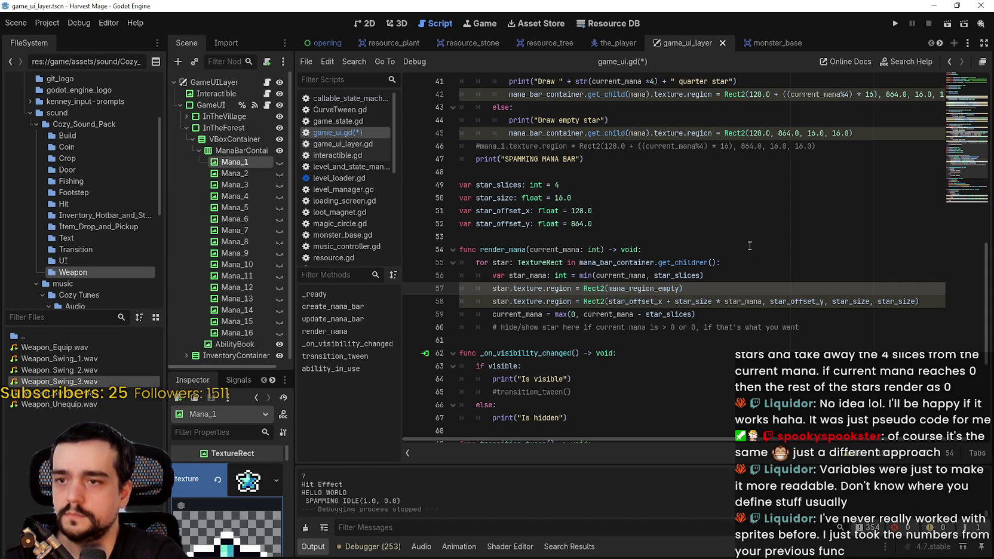
type(".")
key("BackSpace")
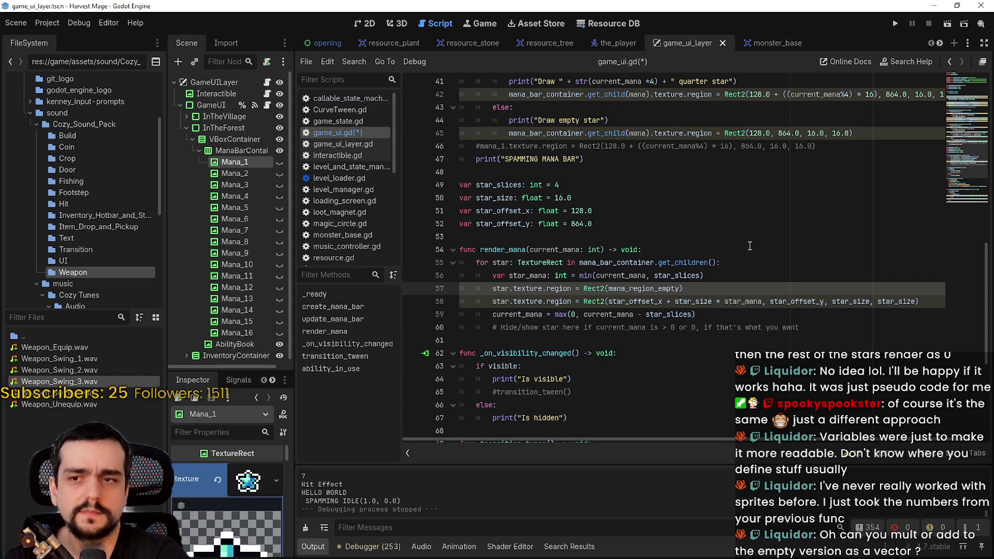
type(".x")
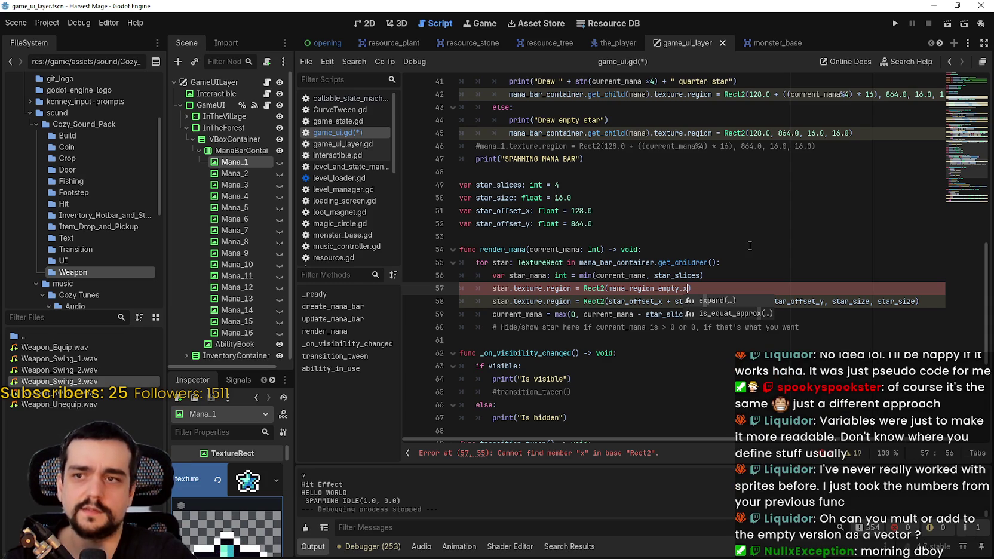
Scroll up to review create_mana_bar, then return to the empty-star region line.
scroll(750, 246, "up", 1)
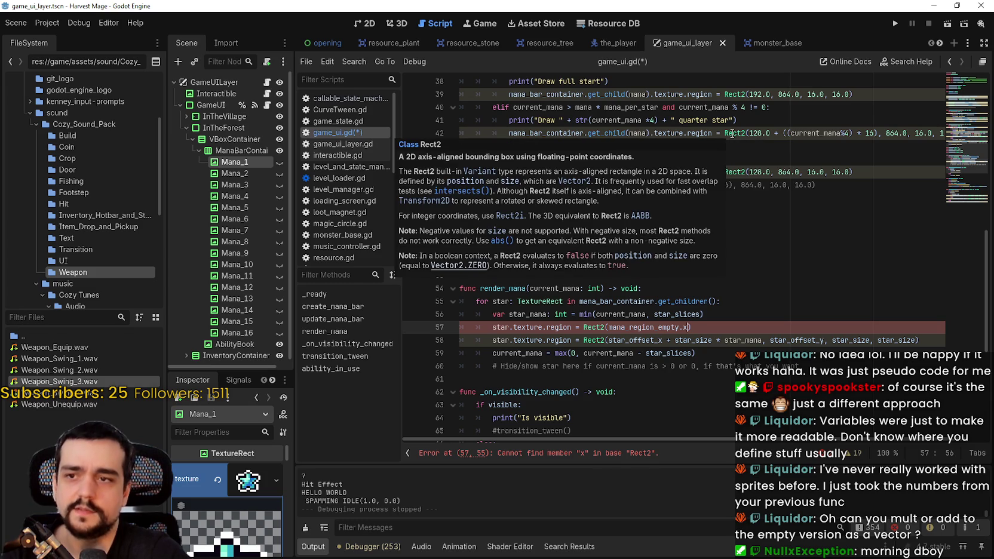
scroll(673, 246, "up", 6)
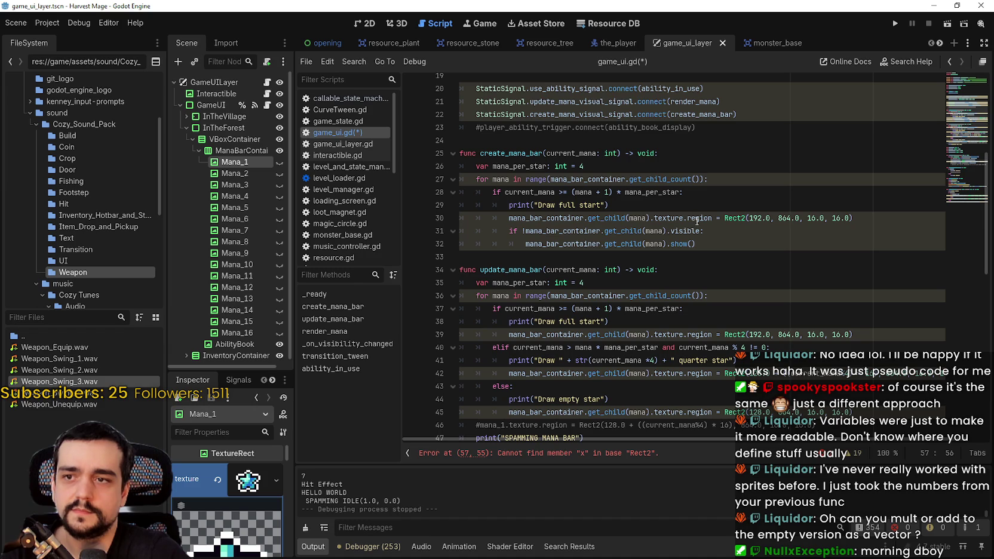
scroll(696, 221, "down", 10)
left_click(648, 178)
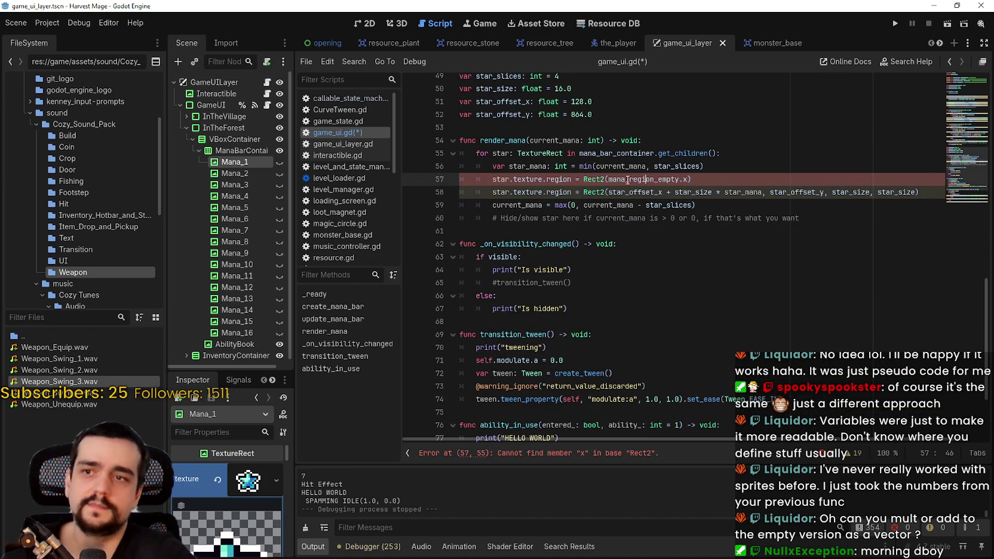
Delete the mana_region_empty line from render_mana and save the script.
double_click(628, 180)
left_click_drag(691, 179, 410, 181)
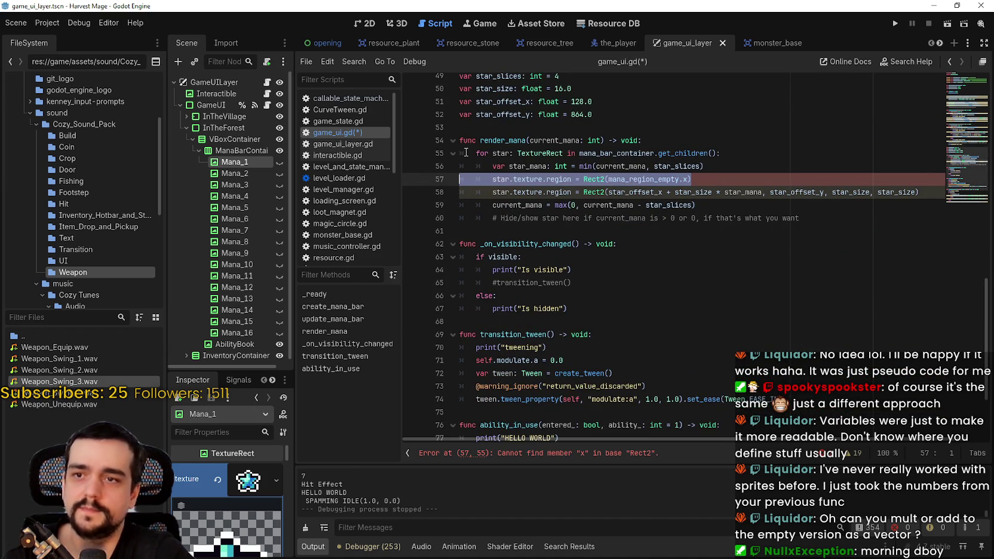
key("BackSpace")
key("BackSpace")
key("Down")
key("Down")
key("Down")
key("ctrl+s")
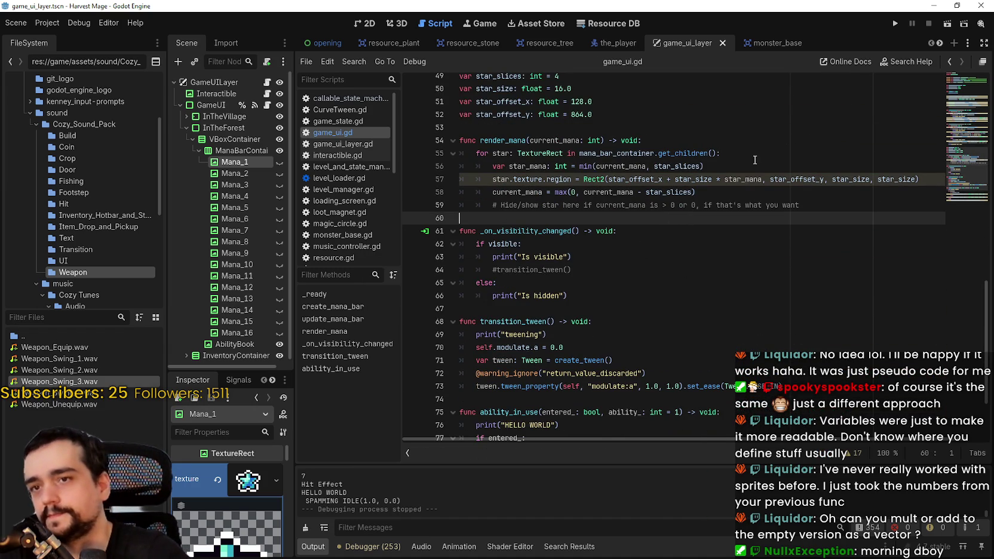
Append an 'as int' cast to the star_mana assignment on line 56.
double_click(751, 179)
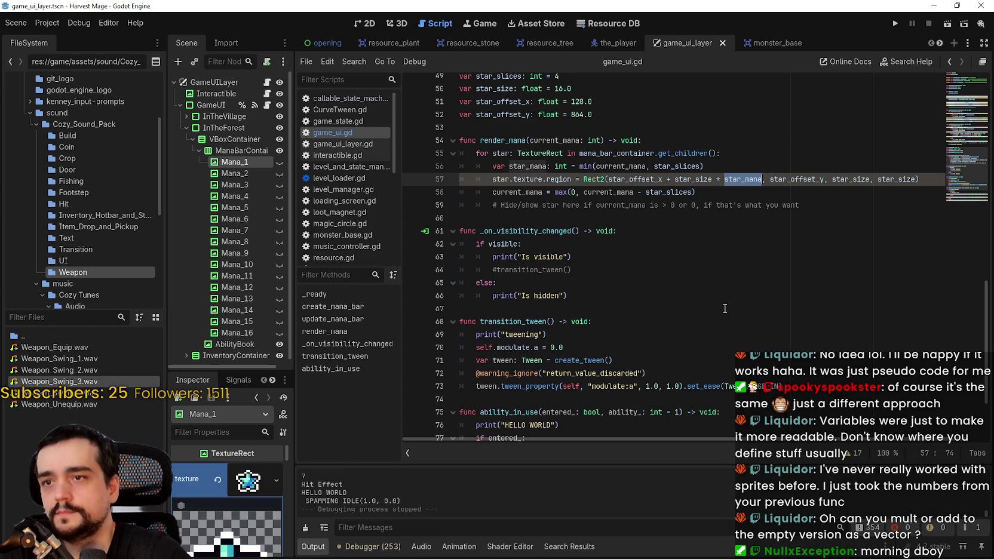
left_click(718, 283)
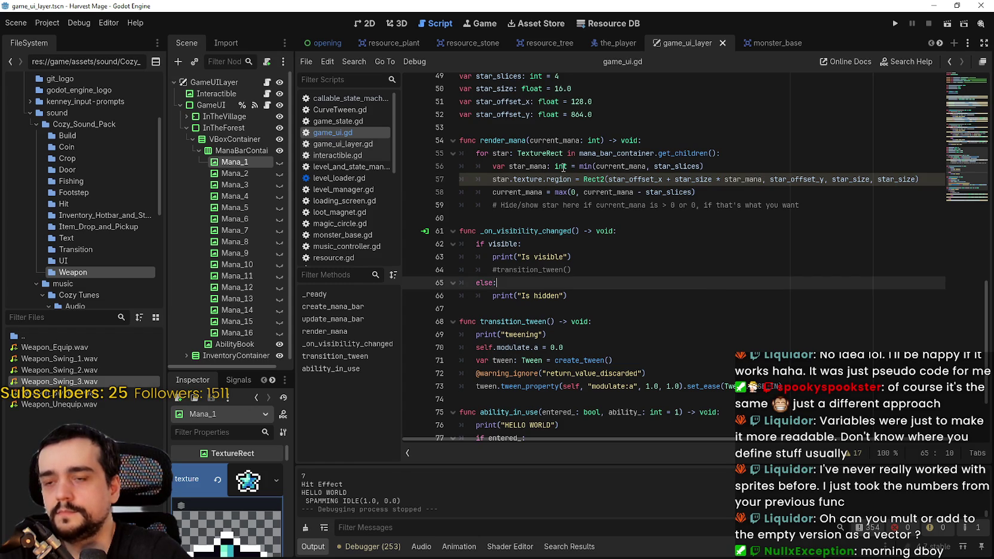
mouse_move(586, 170)
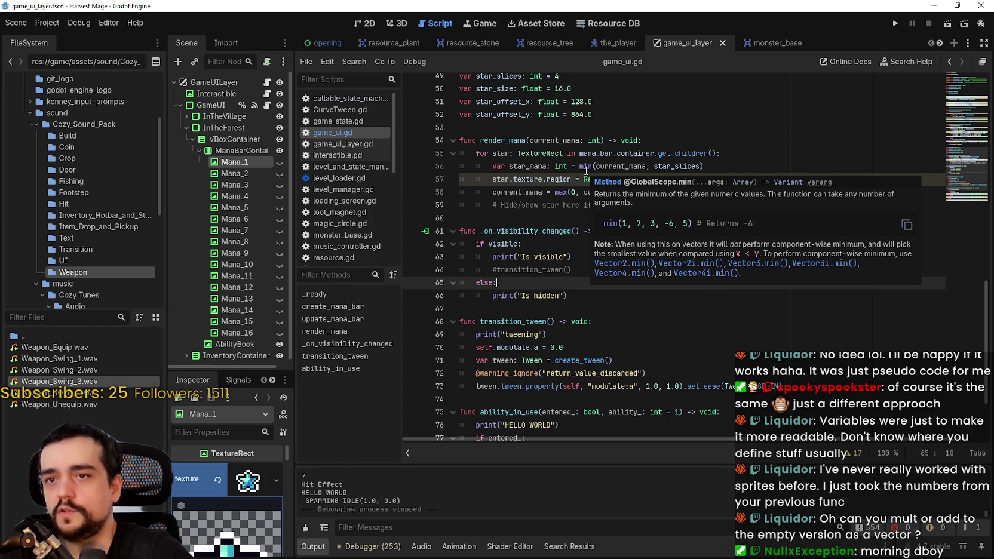
left_click(724, 166)
type("as  int")
left_click(711, 128)
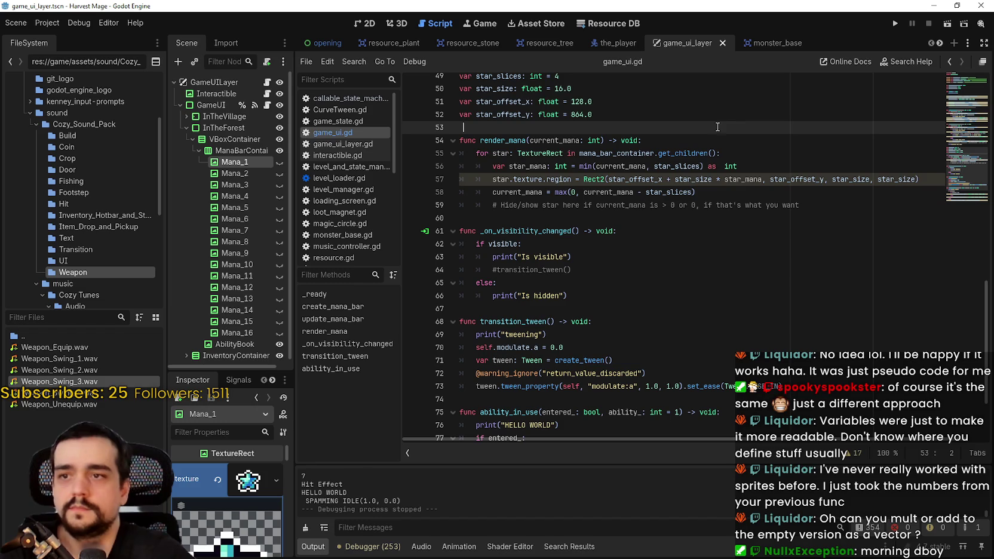
Check min's documentation, then strip the ': int' hint and 'as int' cast from line 56.
left_click(709, 246)
double_click(692, 166)
left_click(585, 164)
mouse_move(585, 163)
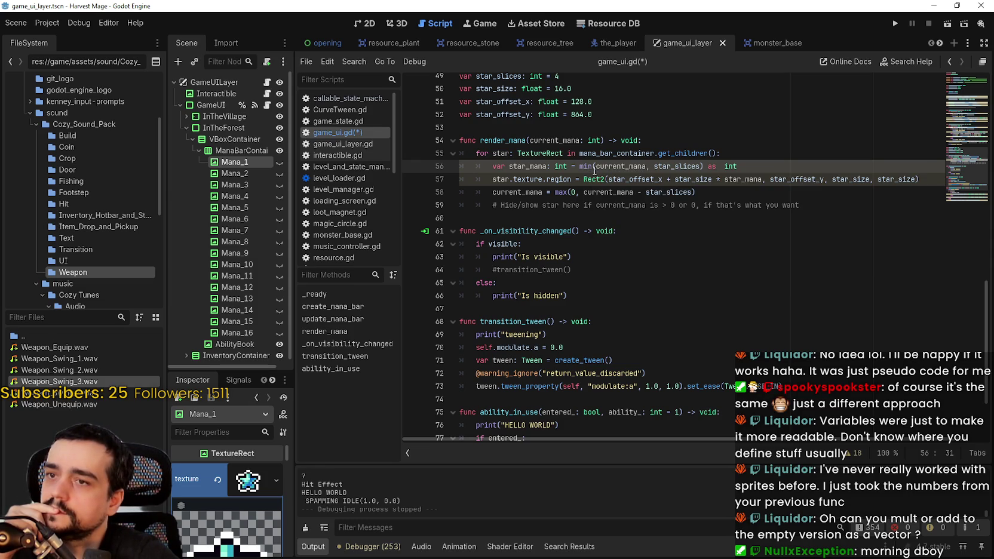
left_click_drag(566, 168, 546, 169)
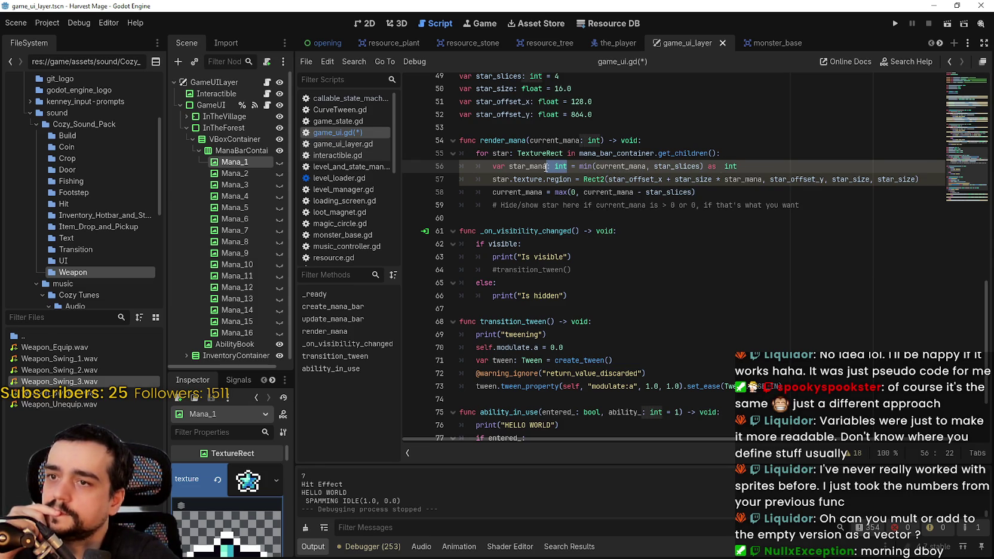
key("Right")
key("Delete")
key("BackSpace")
key("BackSpace")
key("BackSpace")
left_click(582, 231)
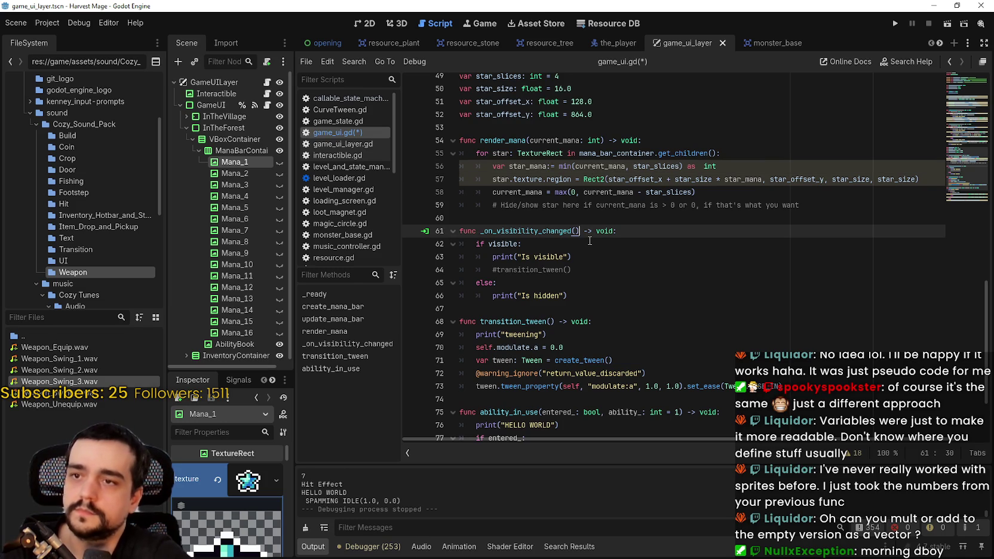
left_click_drag(687, 168, 716, 168)
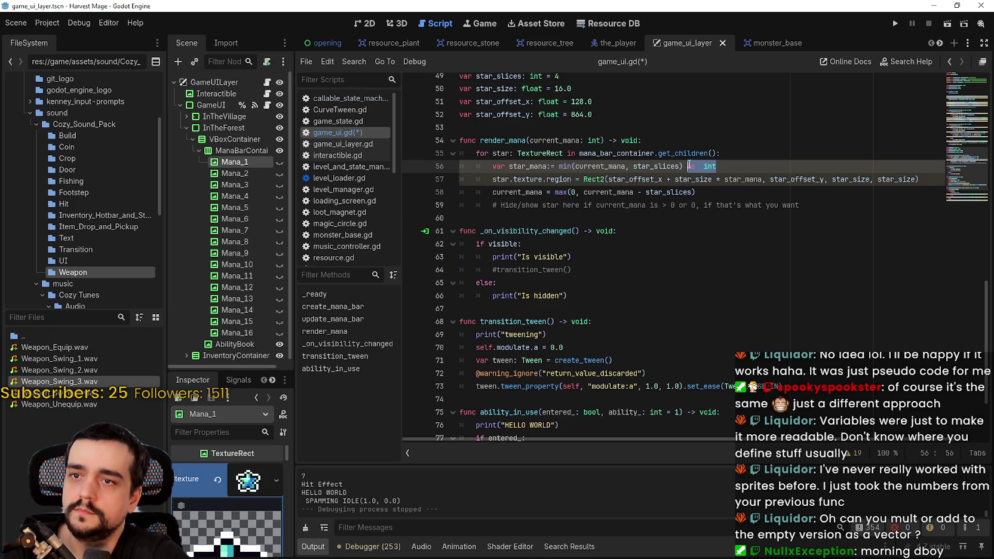
key("BackSpace")
Declare star_mana with a ': int' type hint on line 56.
left_click(683, 194)
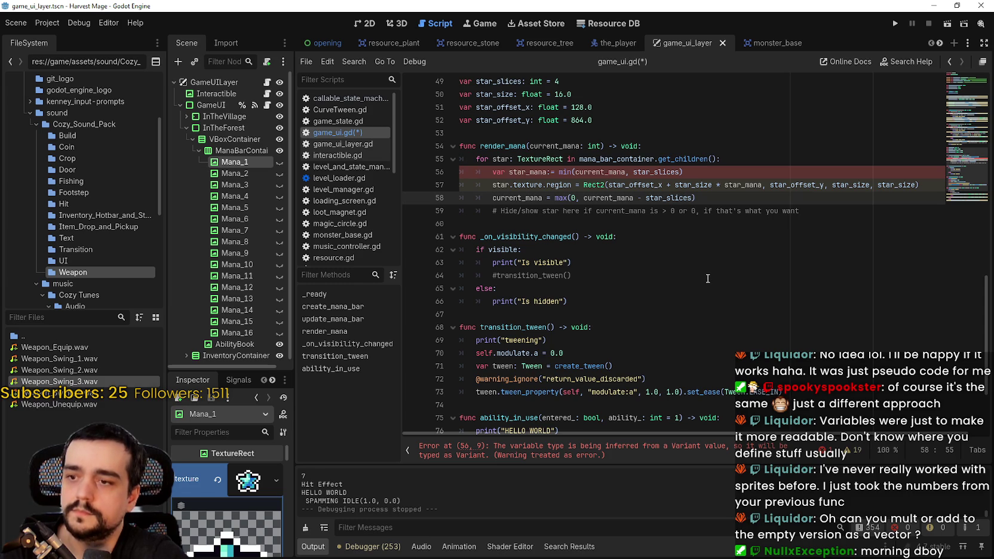
left_click(550, 172)
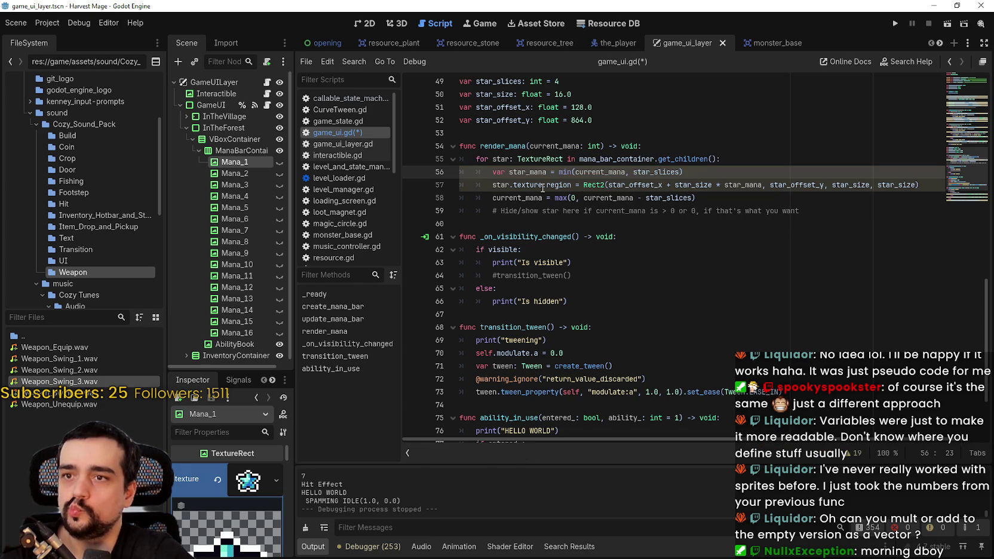
type(":")
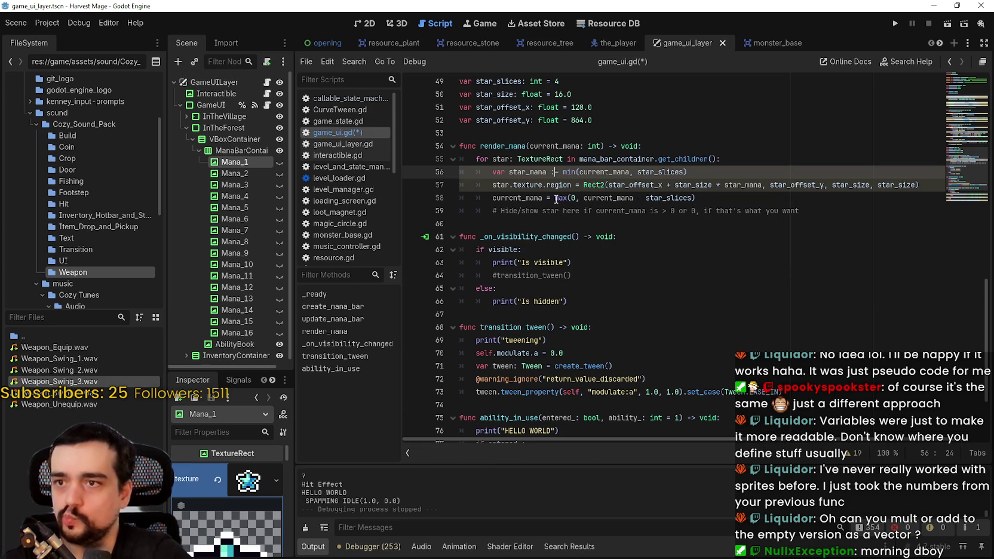
key("BackSpace")
key("BackSpace")
type(":")
type("nt")
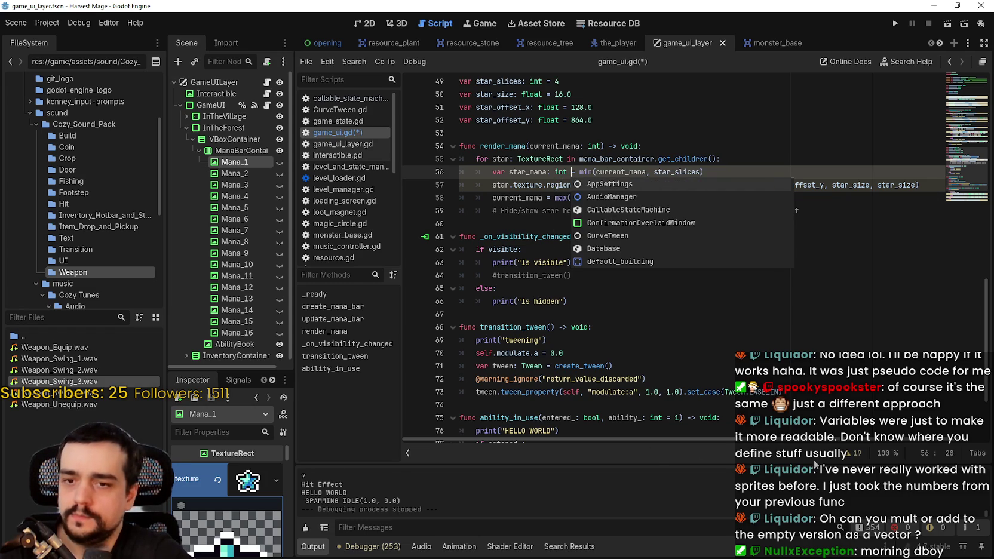
Review the Line 57 warning and append 'as Rect2' to the star region assignment.
left_click(856, 455)
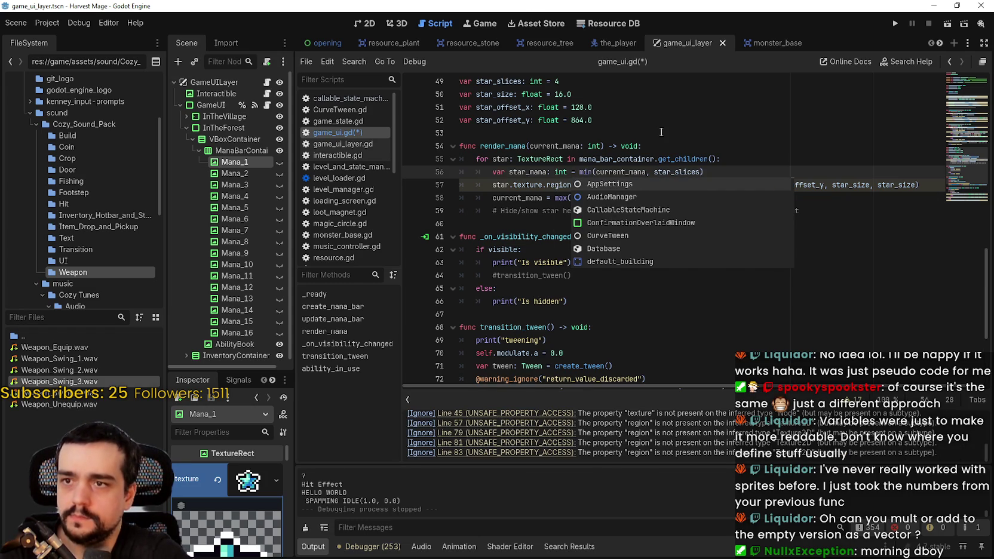
left_click(661, 132)
left_click(920, 185)
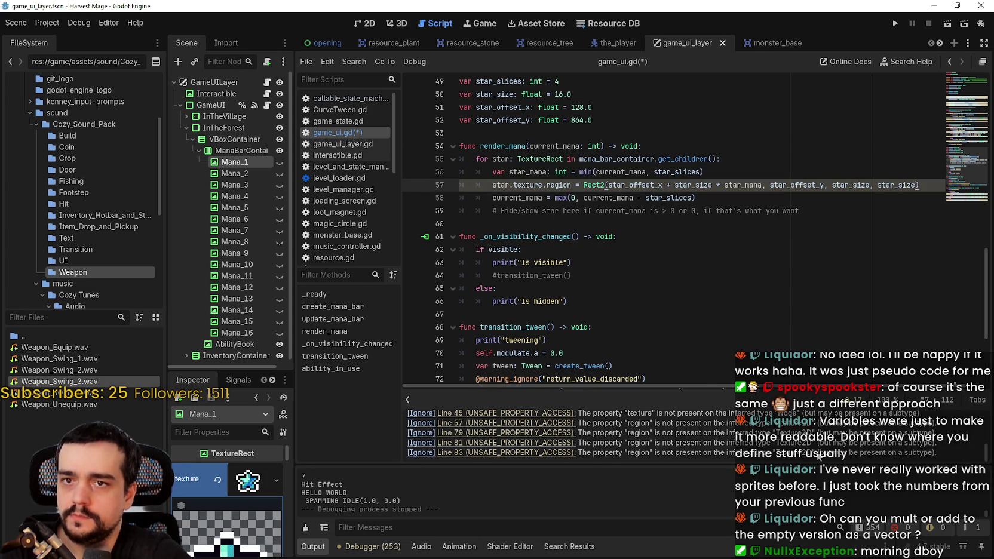
scroll(733, 458, "up", 1)
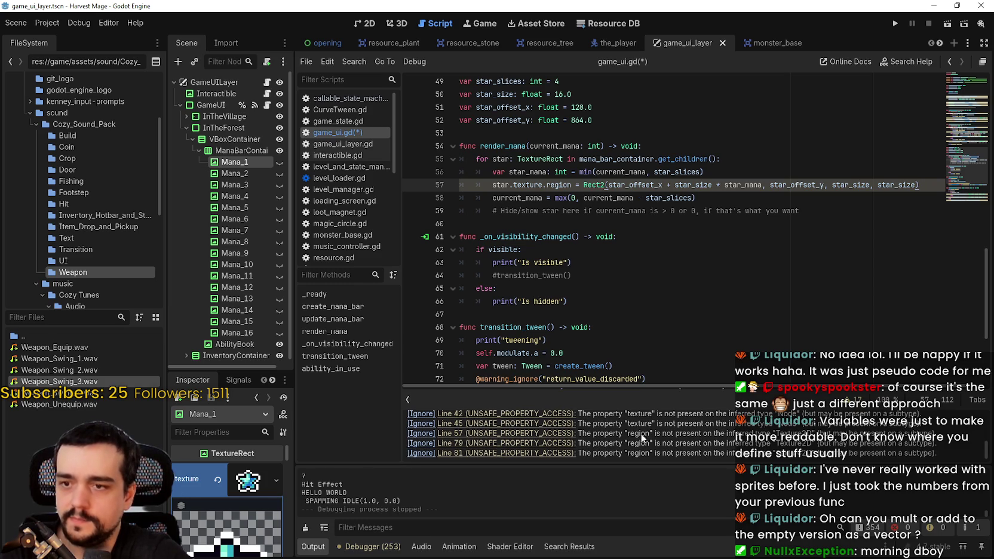
double_click(639, 435)
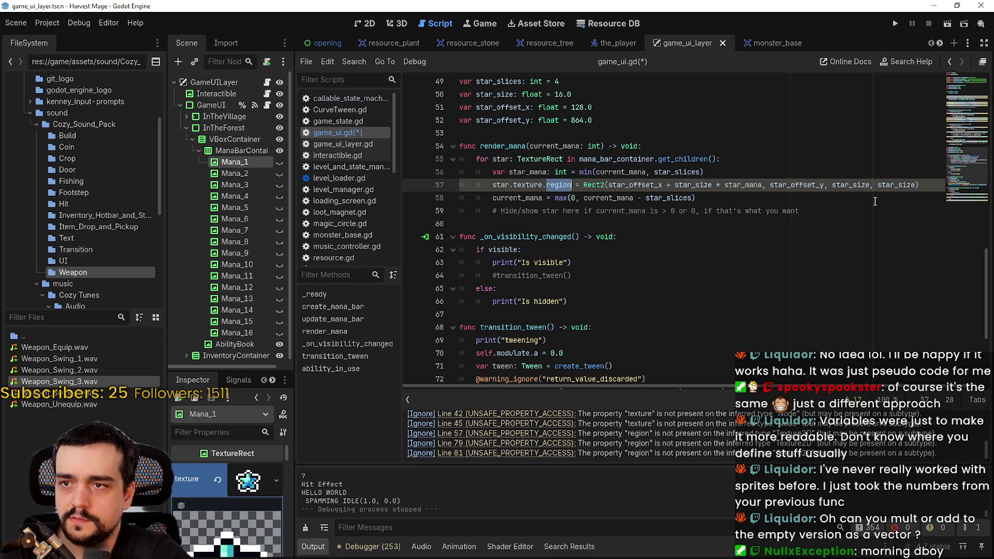
left_click(932, 185)
type("as Rect2")
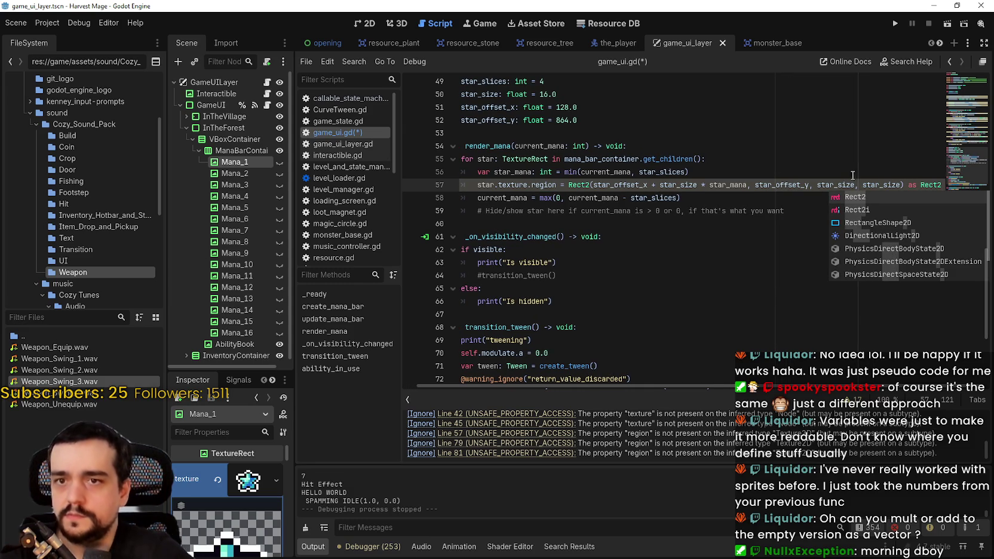
left_click(705, 229)
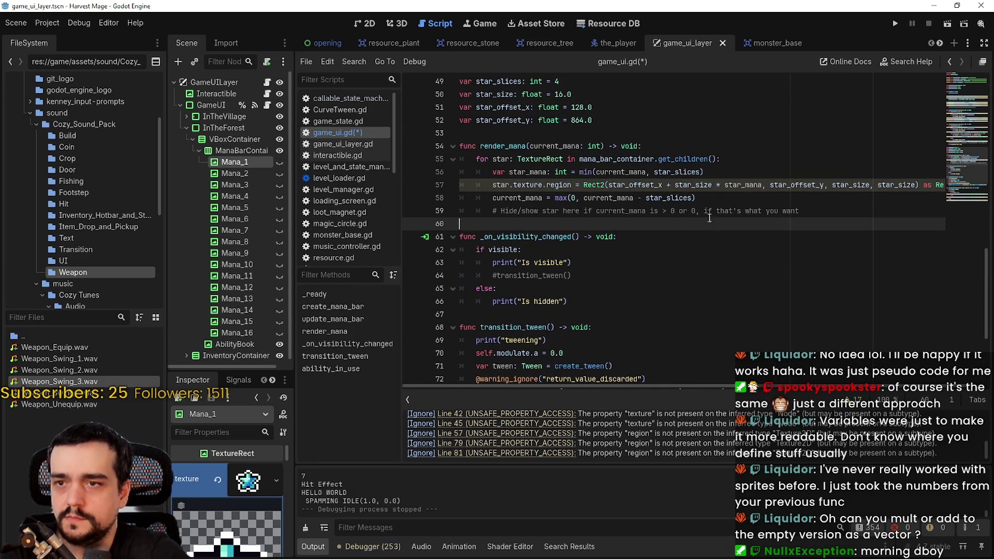
Read the Line 57 warning, delete the leftover cast at the line's end, and save.
left_click(723, 199)
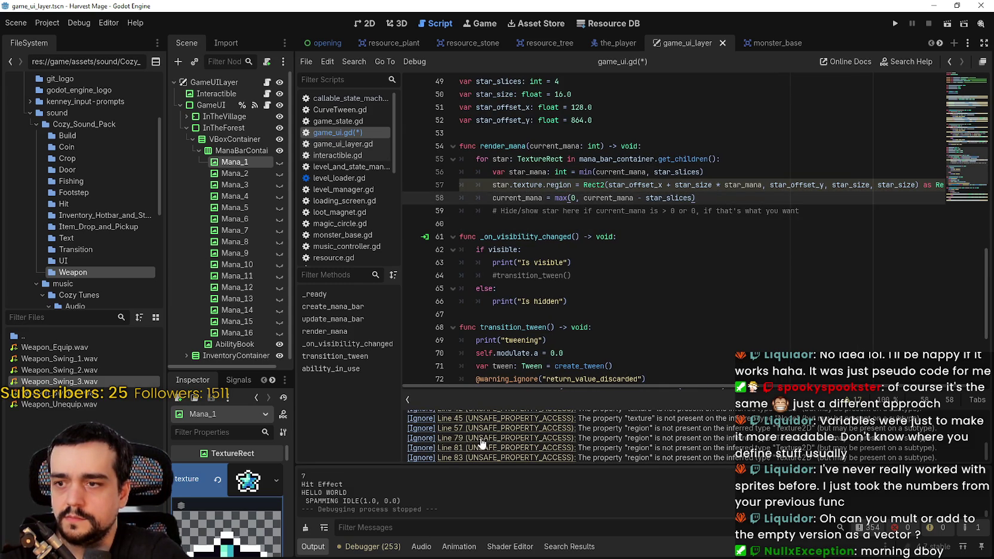
left_click_drag(859, 428, 932, 428)
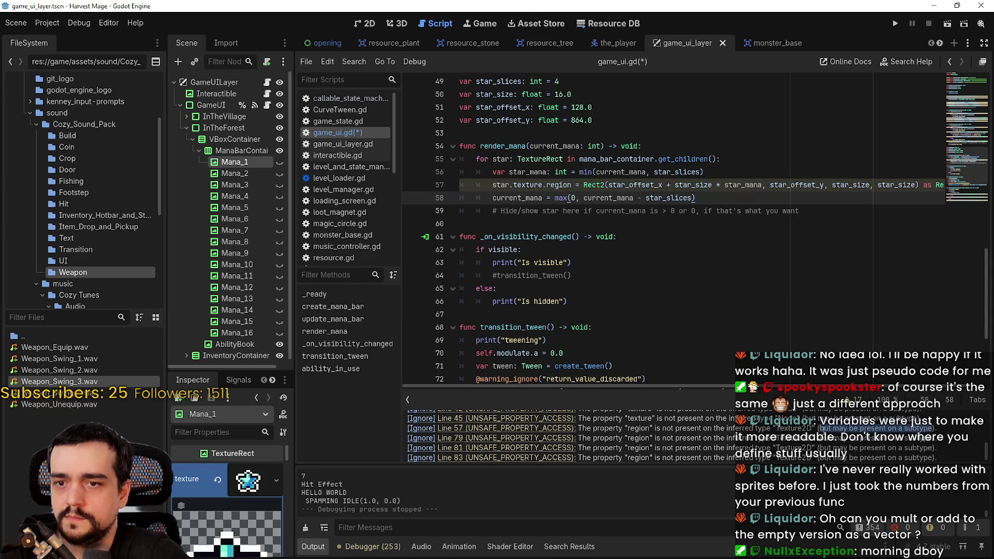
left_click_drag(820, 429, 564, 428)
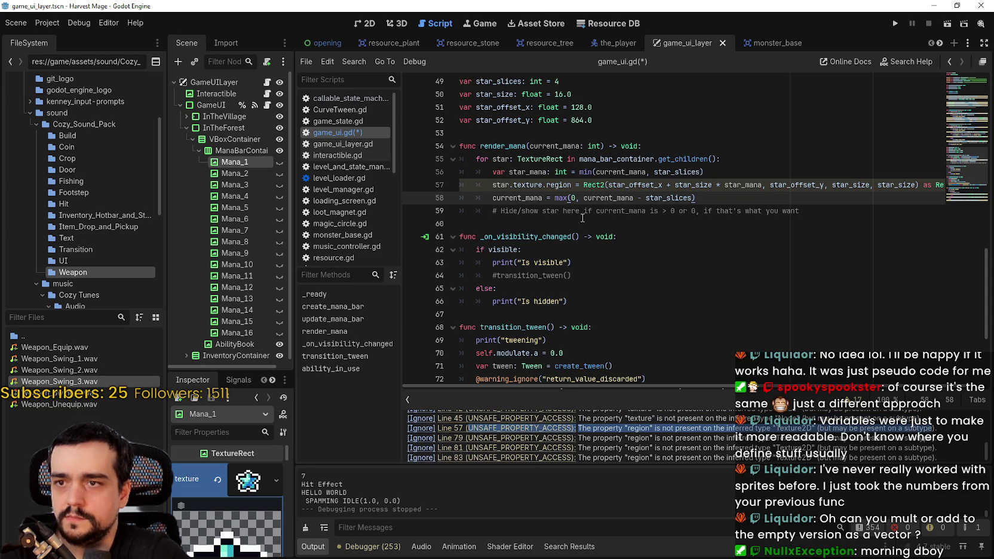
double_click(558, 185)
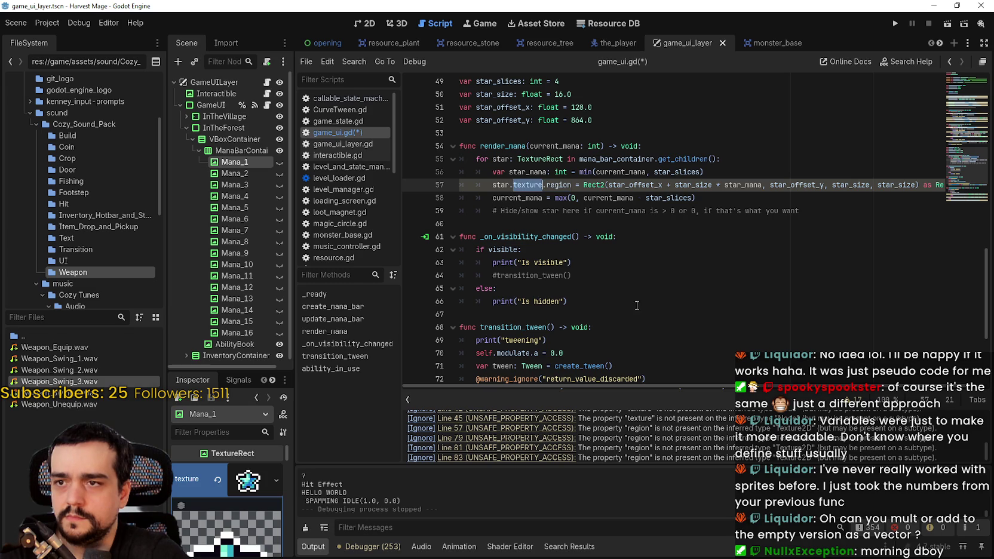
left_click_drag(687, 385, 832, 386)
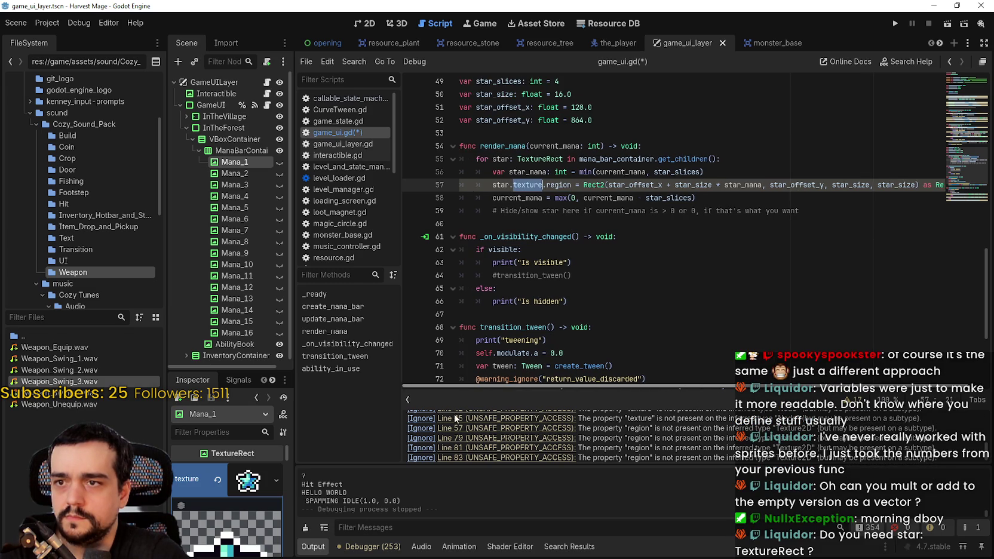
double_click(924, 186)
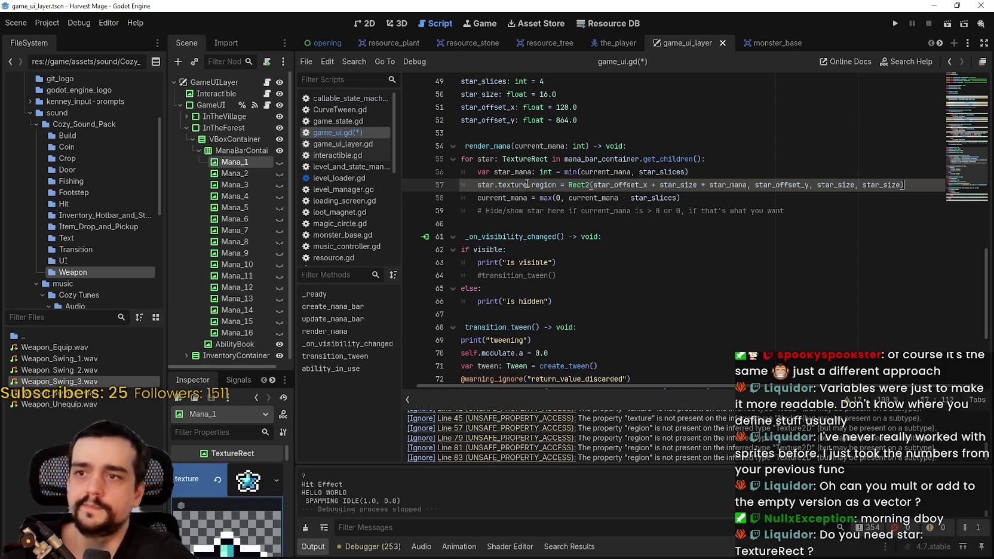
key("ctrl+s")
Recheck line 57's region assignment and save game_ui.gd again.
left_click(680, 260)
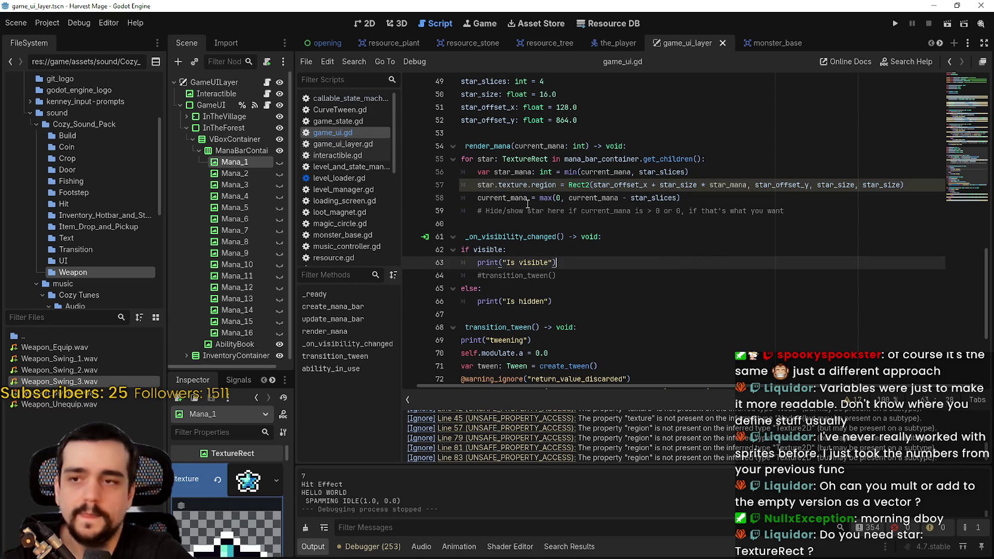
double_click(545, 186)
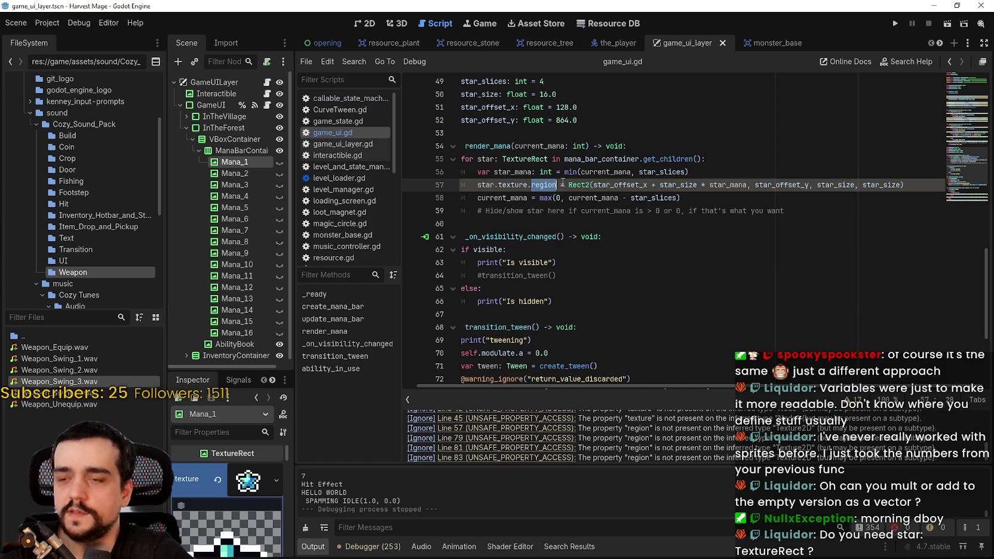
left_click(530, 182)
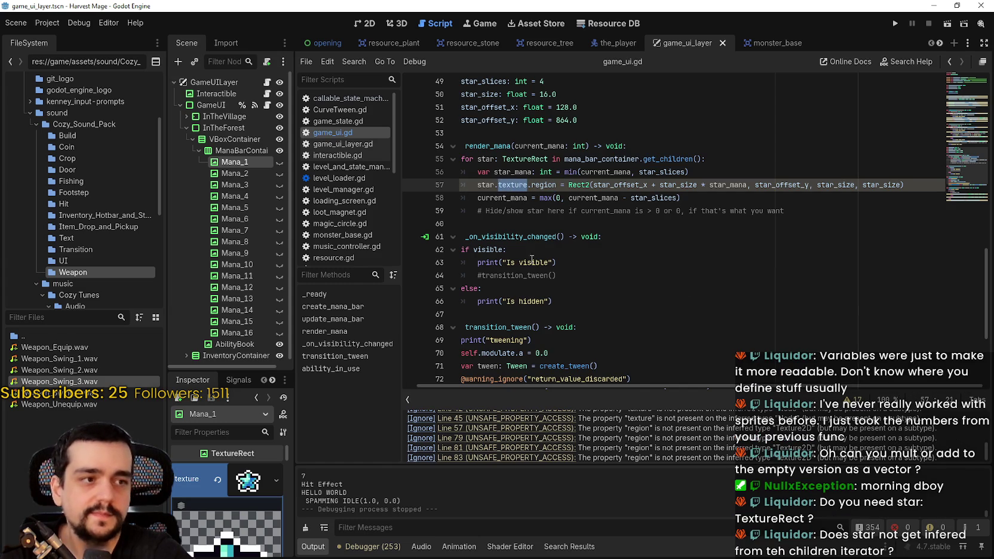
key("Down")
key("Down")
key("Down")
key("ctrl+s")
key("shift+Up")
key("shift+Up")
key("shift+Up")
left_click(553, 187)
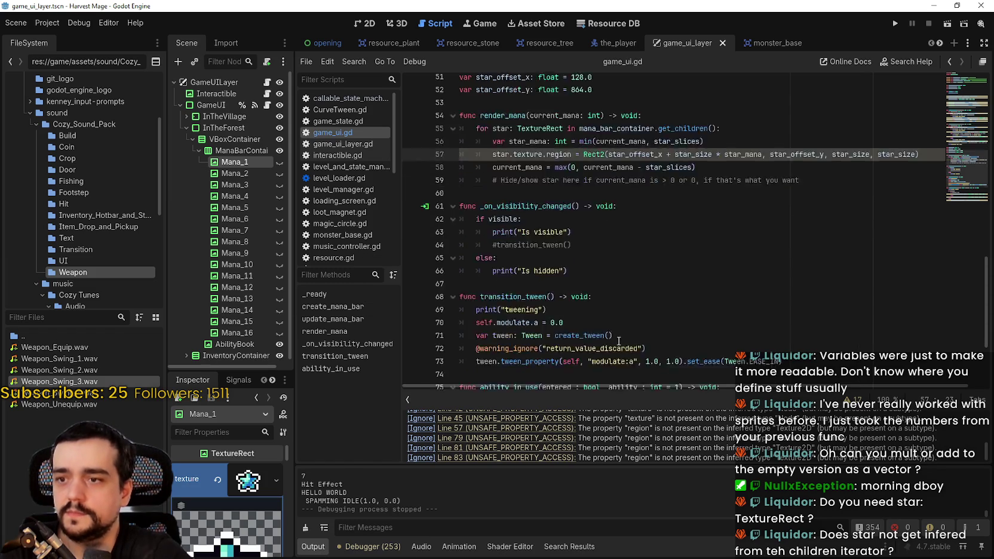
Save the scene, then rename the render_mana function to update_mana_bar.
scroll(597, 251, "up", 12)
left_click(600, 251)
key("ctrl+s")
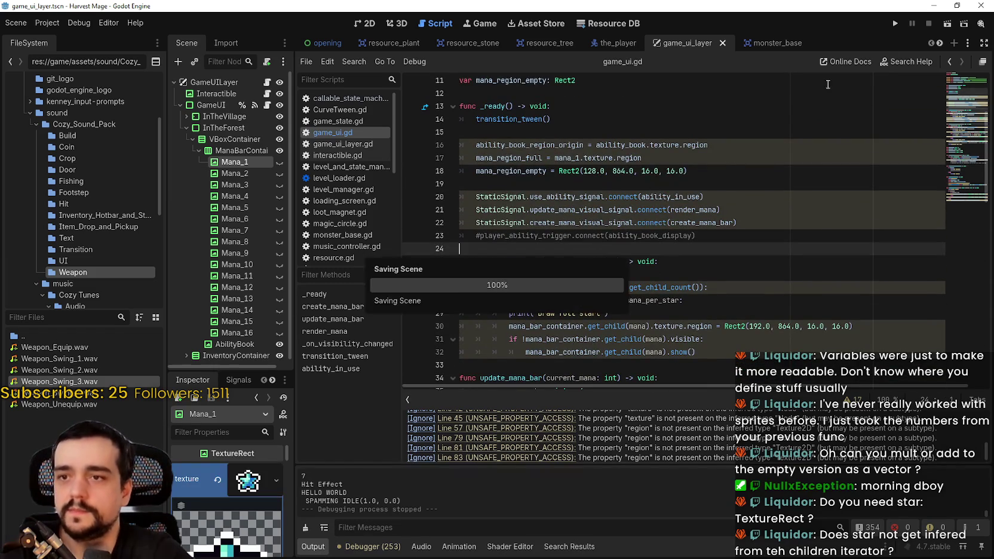
scroll(583, 212, "down", 7)
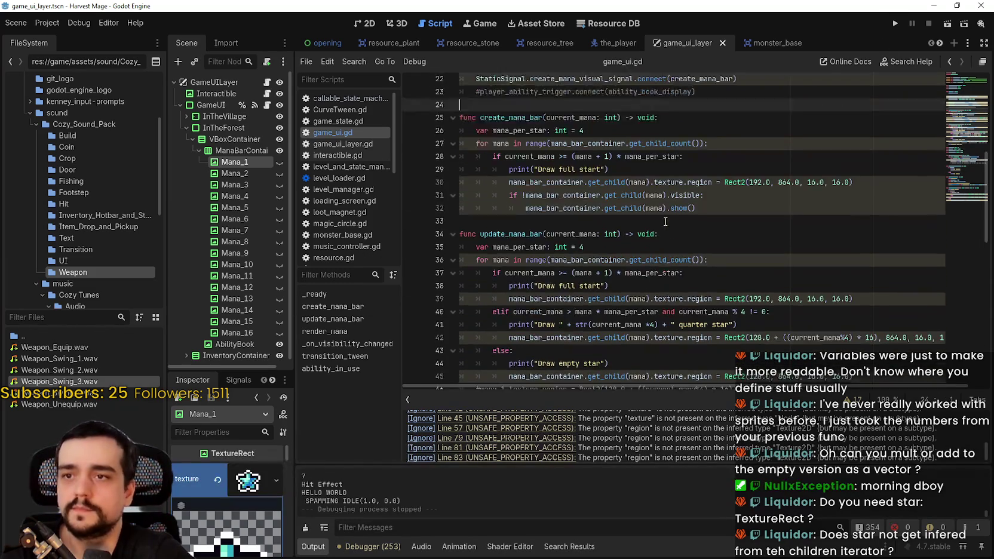
left_click(521, 99)
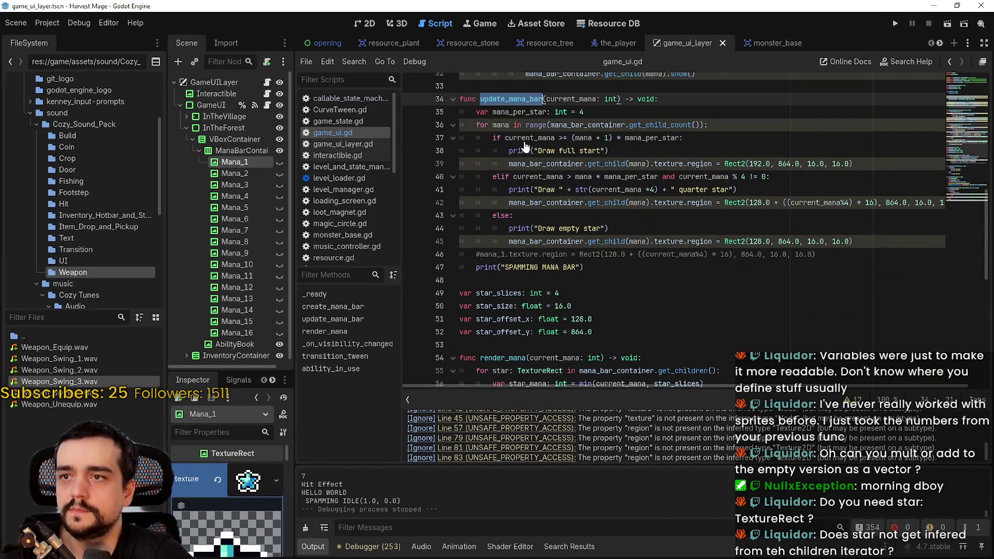
scroll(516, 149, "down", 3)
double_click(507, 242)
type("update_mana_bar")
Cut the four star variable lines and comment out the old update_mana_bar function.
left_click_drag(466, 228, 461, 174)
key("ctrl+c")
key("BackSpace")
key("BackSpace")
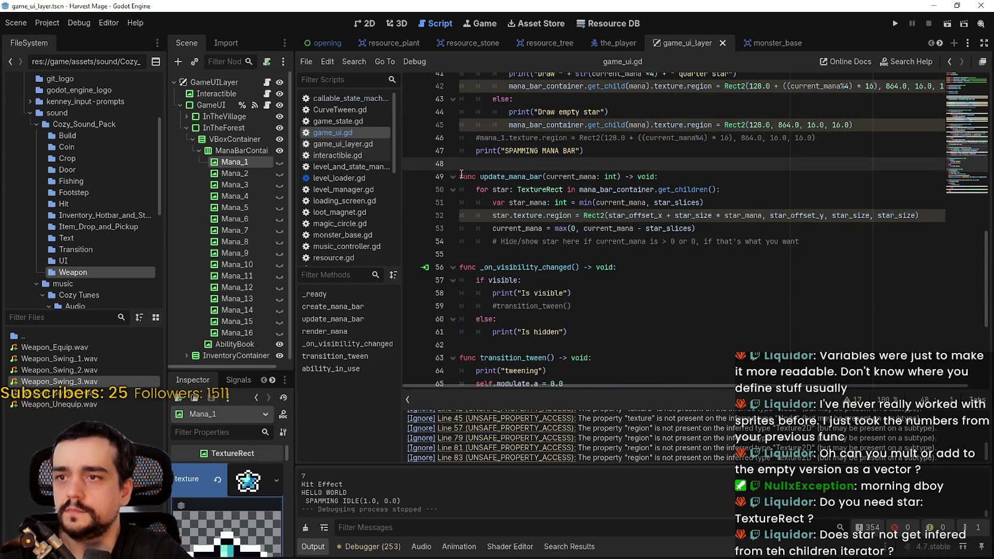
scroll(597, 221, "up", 2)
left_click_drag(608, 224, 509, 172)
mouse_move(583, 236)
left_mouse_down()
mouse_move(508, 197)
mouse_move(472, 197)
mouse_move(442, 176)
mouse_move(430, 185)
left_mouse_up()
scroll(508, 197, "up", 3)
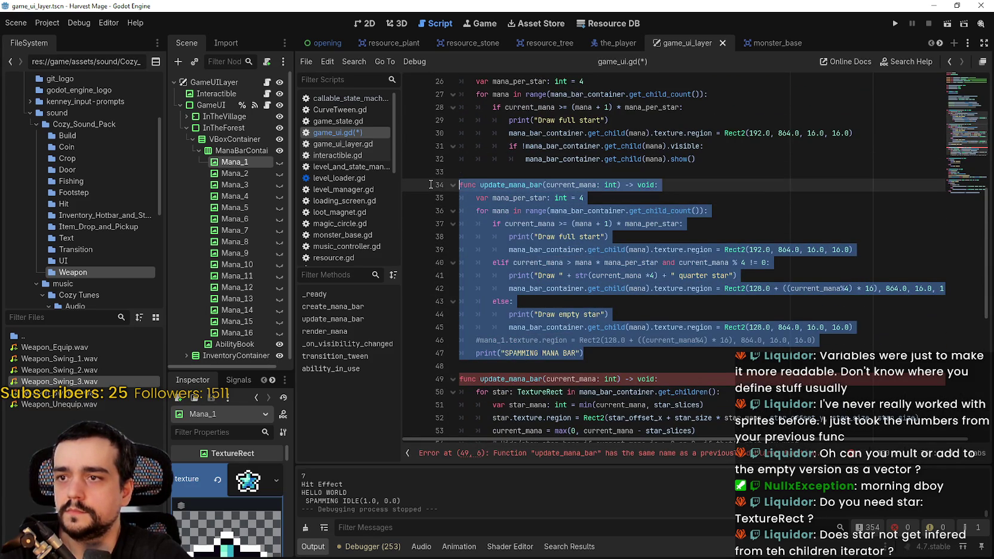
key("ctrl+k")
Paste the star variables near the top, below the region variables.
scroll(532, 210, "up", 6)
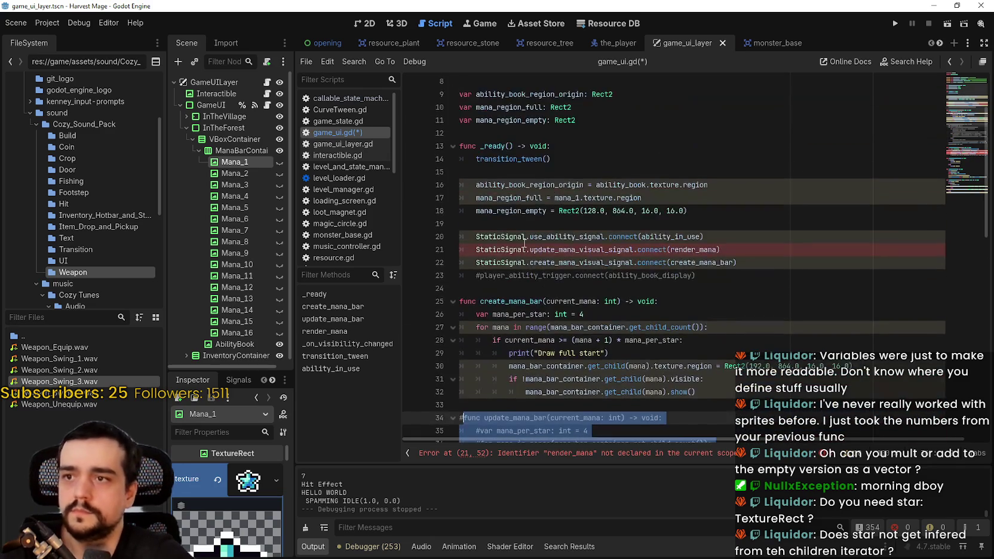
scroll(504, 239, "up", 3)
left_click(597, 223)
key("ctrl+v")
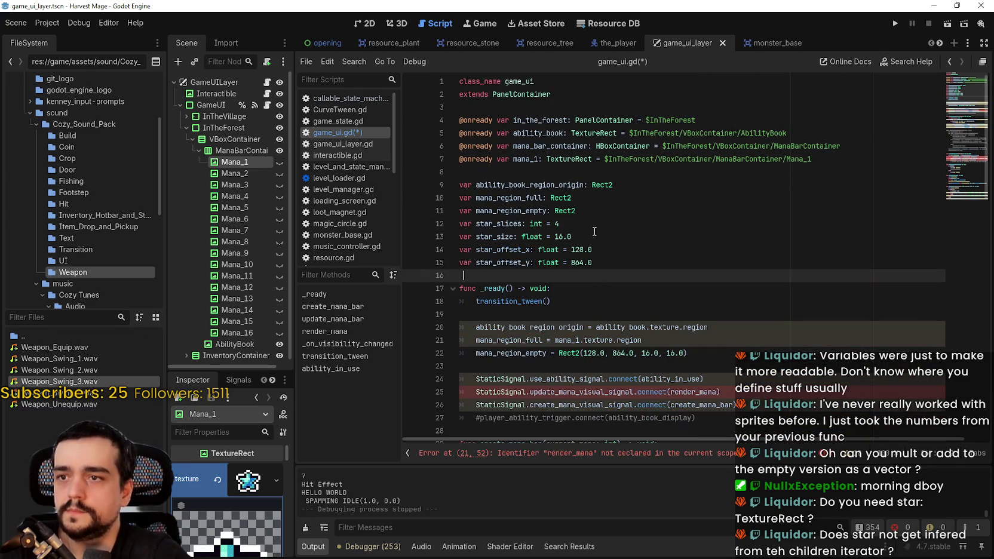
Add a blank line before the star variables and connect the mana signal to update_mana_bar.
left_click(602, 221)
left_click(598, 210)
key("Return")
left_click(596, 285)
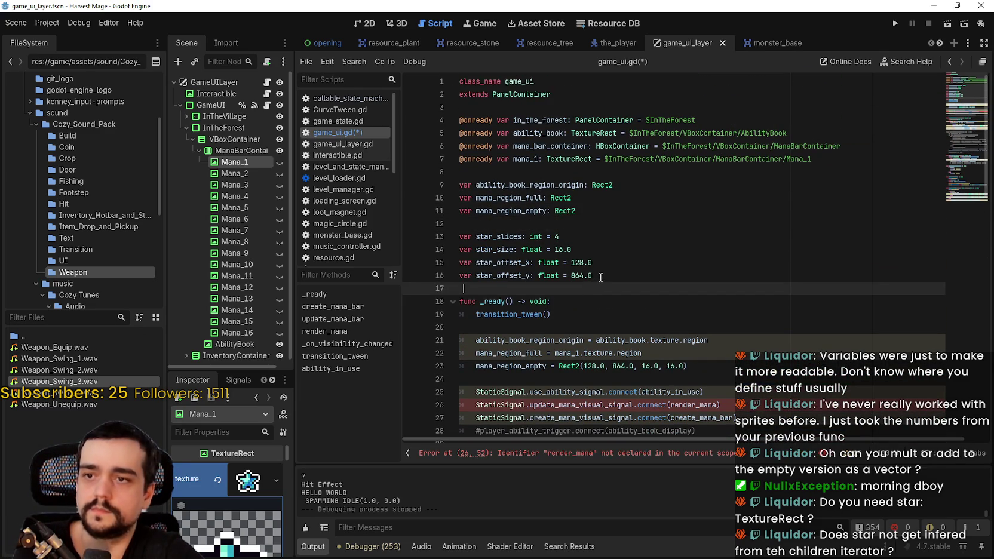
scroll(677, 317, "down", 2)
double_click(686, 327)
type("update_")
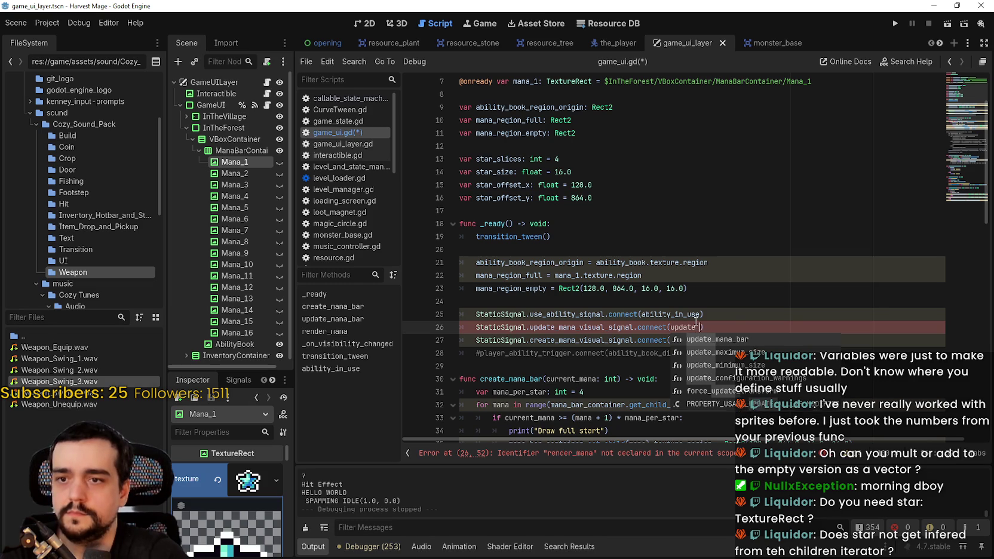
key("Return")
Comment out the mana_region_full and mana_region_empty declarations.
left_click(697, 238)
scroll(696, 238, "up", 2)
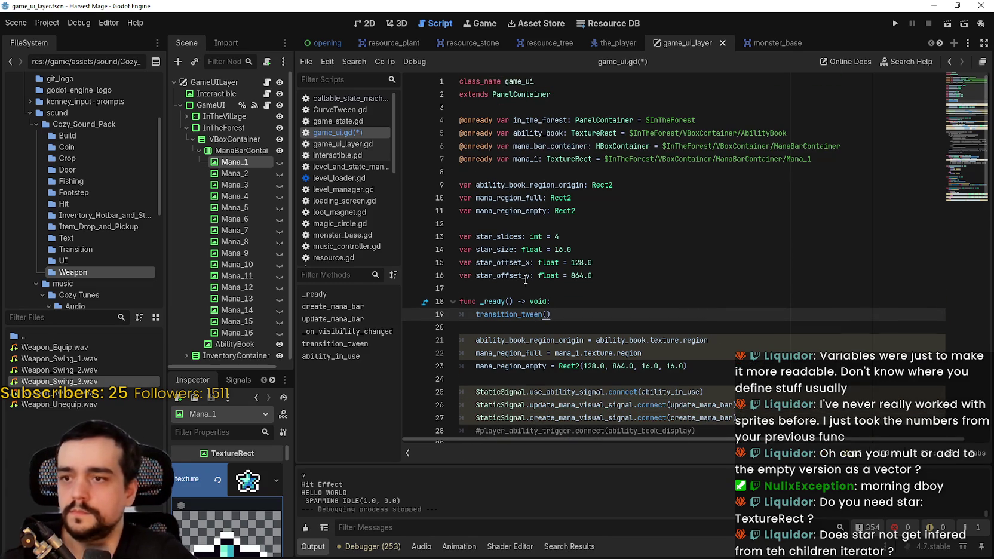
left_click(578, 211)
left_click(462, 199)
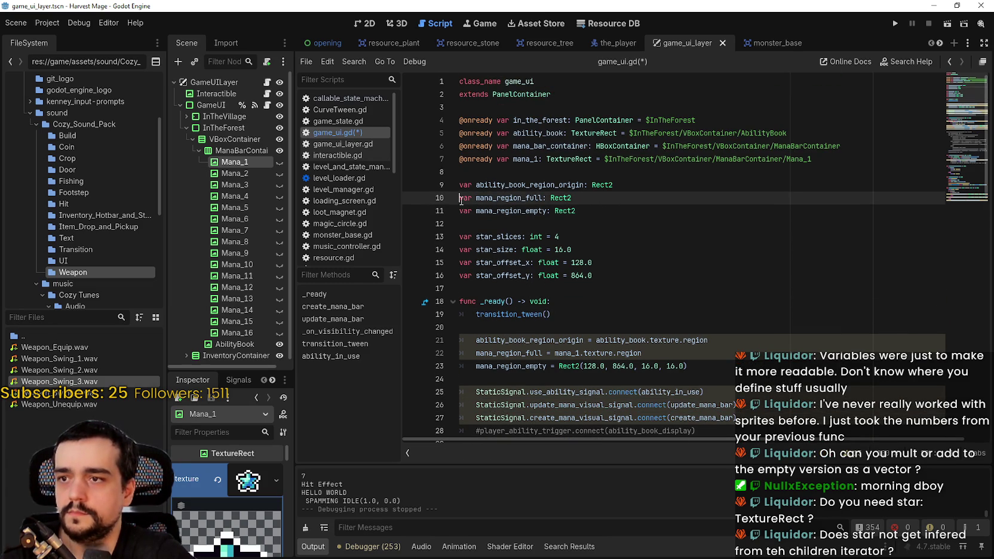
key("ctrl+k")
key("Down")
key("ctrl+k")
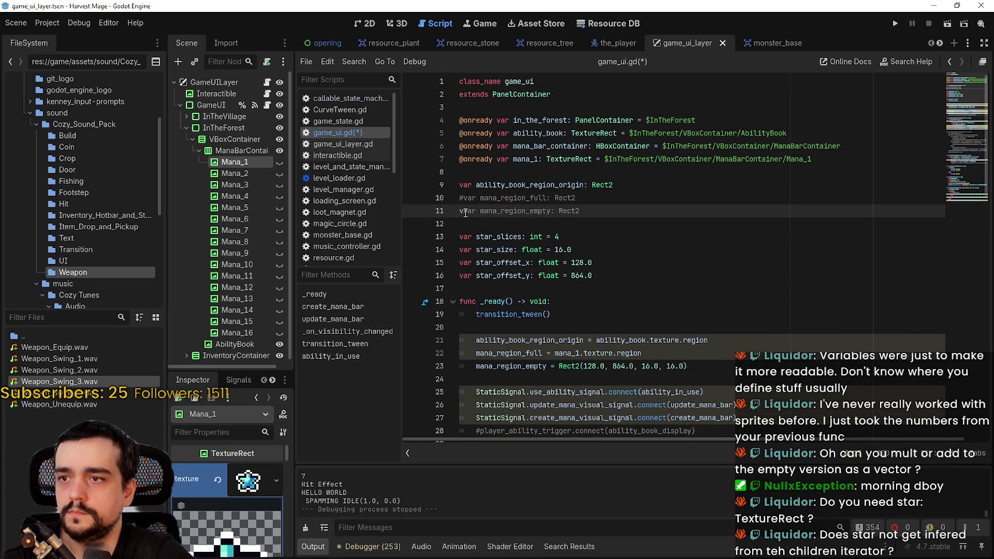
key("Delete")
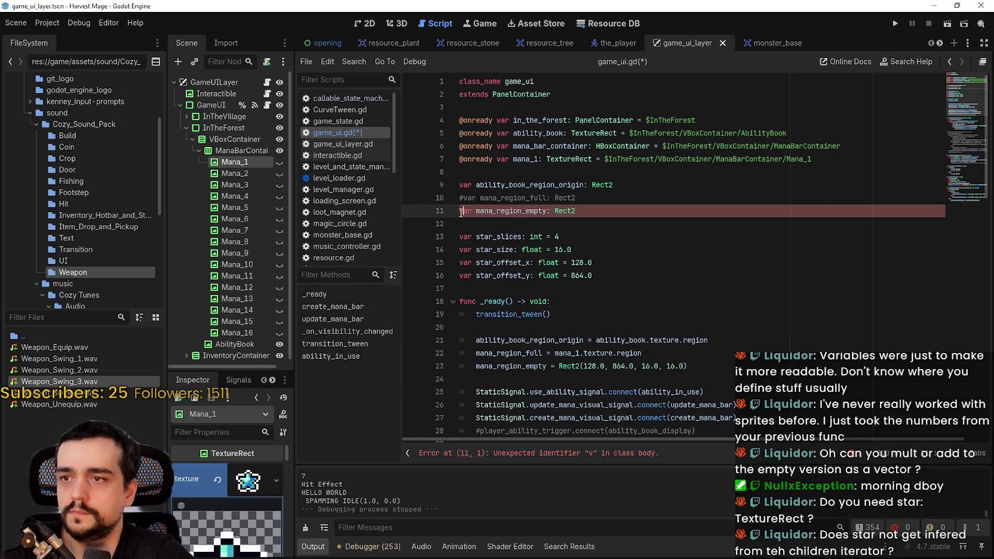
key("ctrl+k")
key("Down")
Comment out the mana_region_full and mana_region_empty assignments in _ready.
scroll(567, 338, "down", 1)
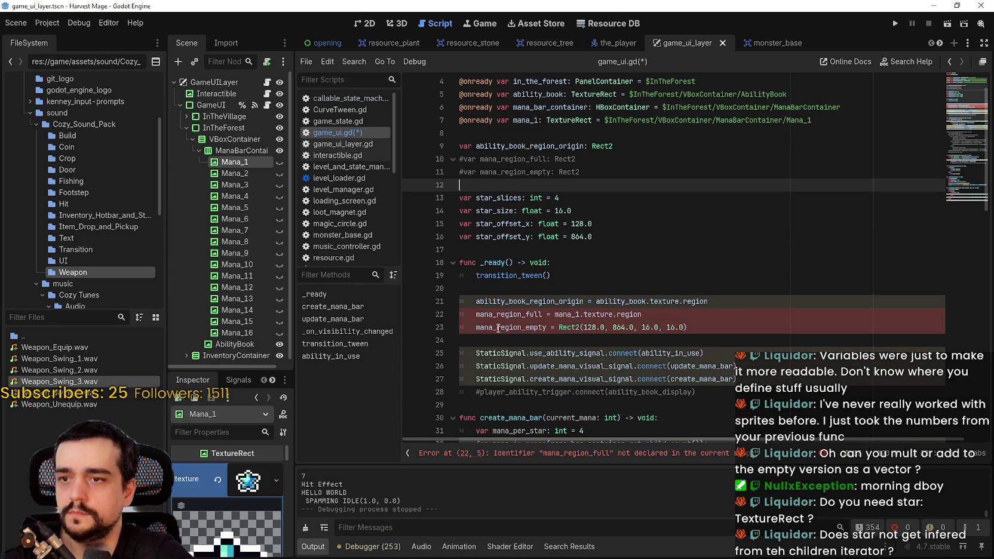
left_click(476, 315)
key("ctrl+k")
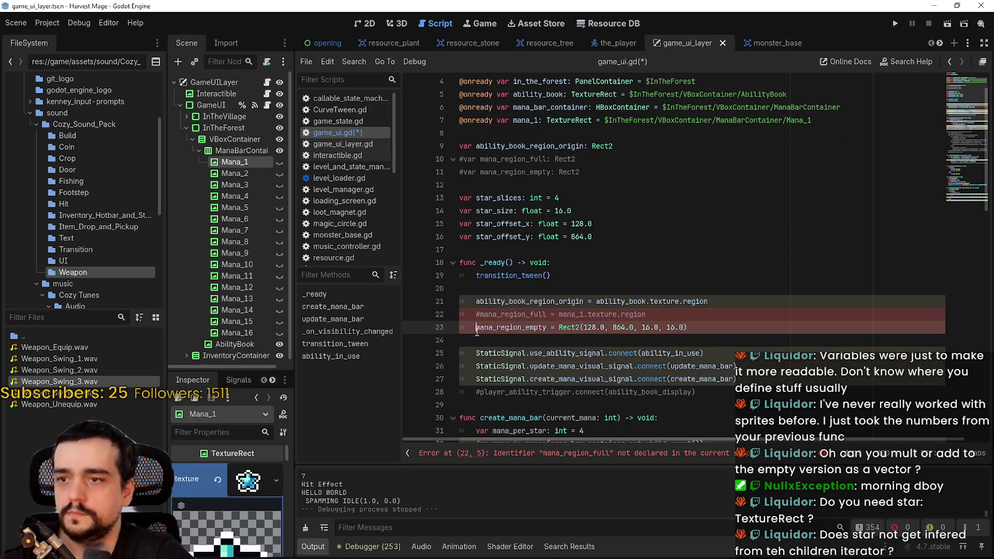
key("Down")
key("ctrl+k")
Look over the script and run the game with F5.
scroll(492, 325, "down", 7)
scroll(495, 322, "down", 2)
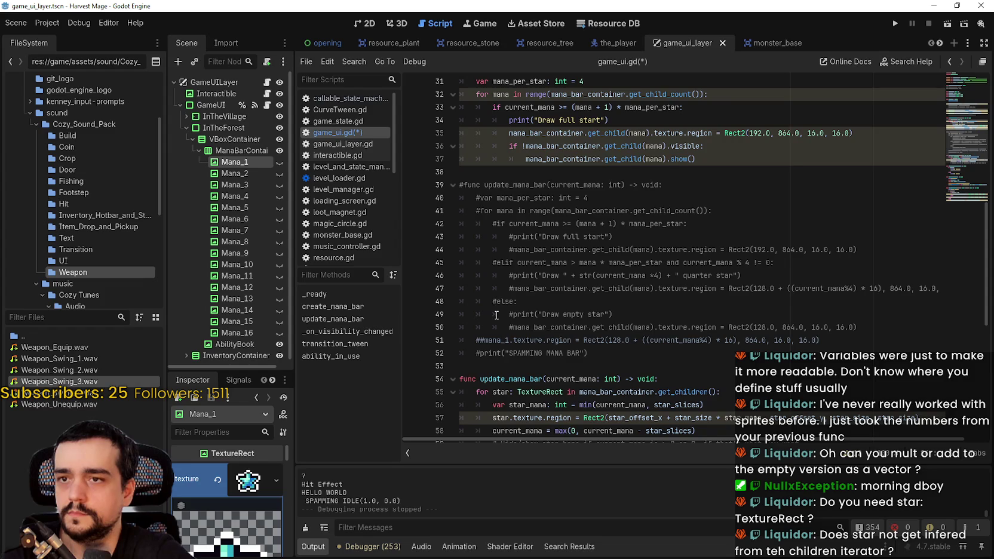
scroll(497, 314, "down", 4)
scroll(497, 310, "up", 4)
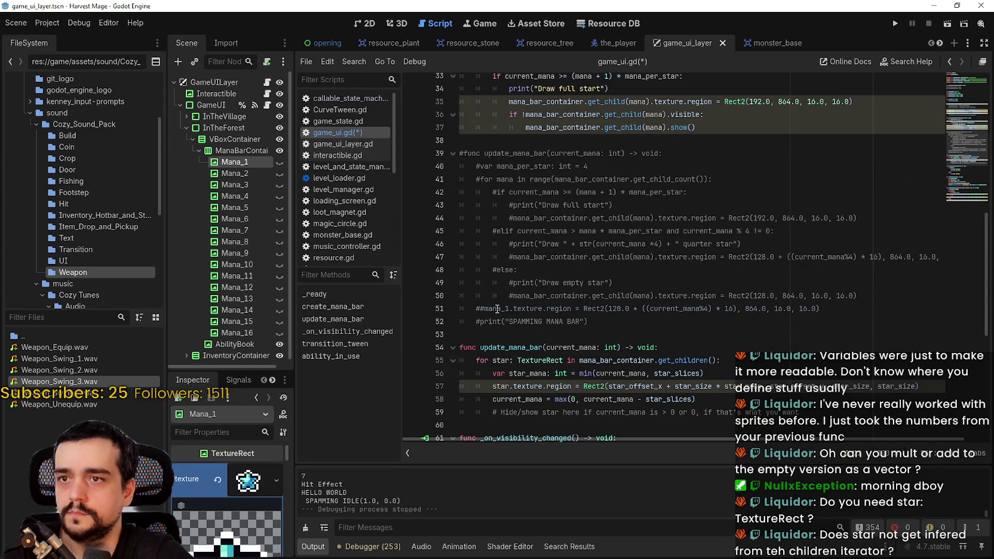
scroll(497, 308, "up", 2)
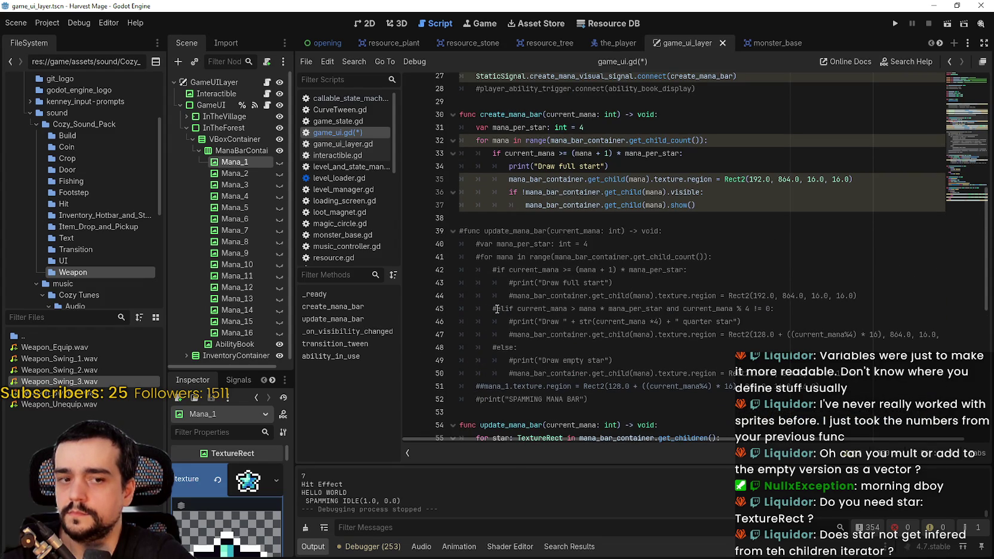
scroll(497, 309, "down", 5)
scroll(505, 271, "up", 4)
key("F5")
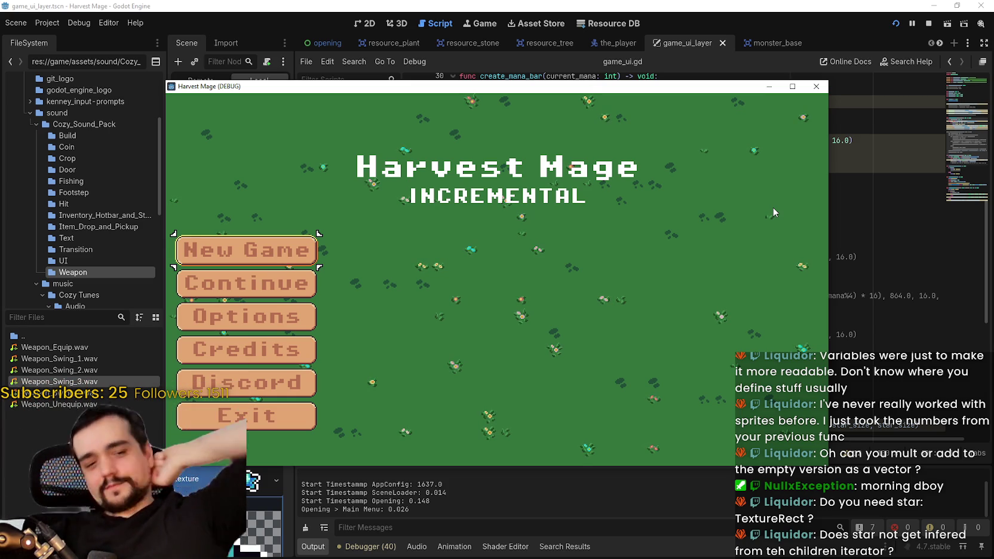
Continue the saved game, maximize it, and walk and attack enemies to spend mana.
left_click(282, 281)
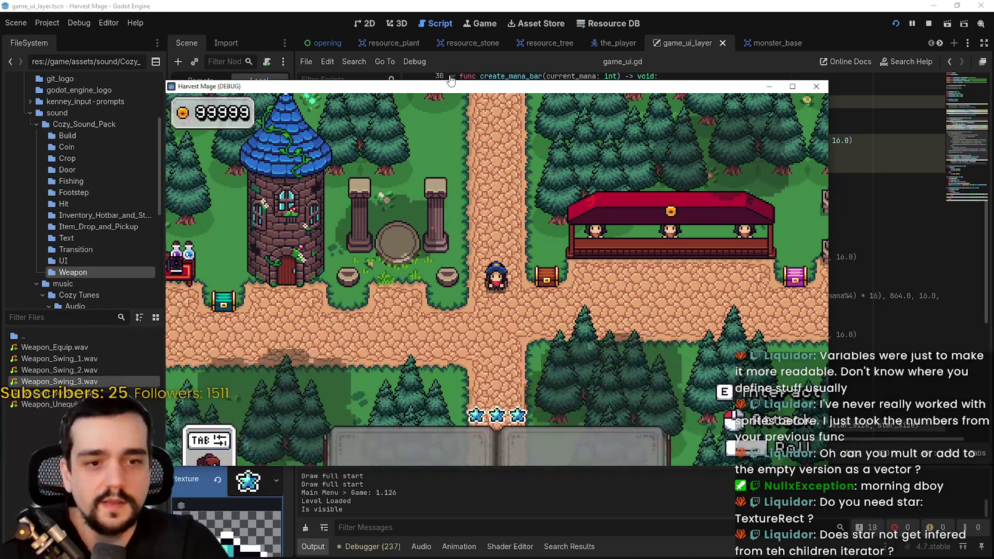
key("s")
key("a")
left_click(792, 86)
key("a")
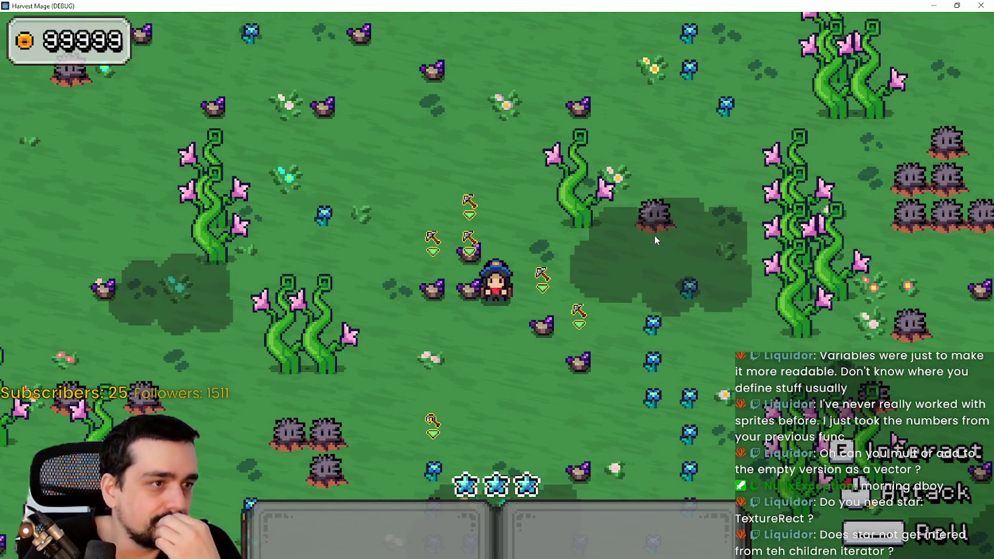
key("s")
key("d")
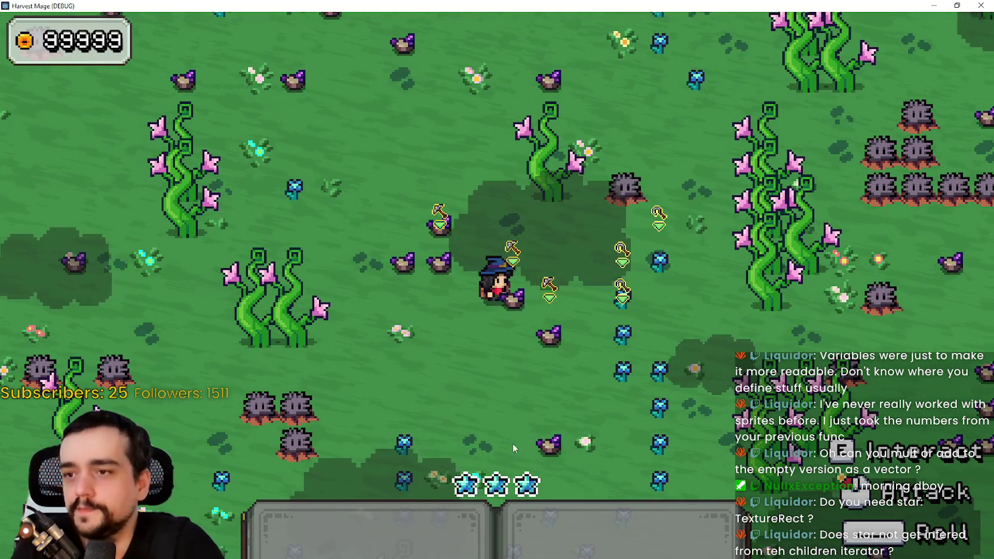
left_click(515, 460)
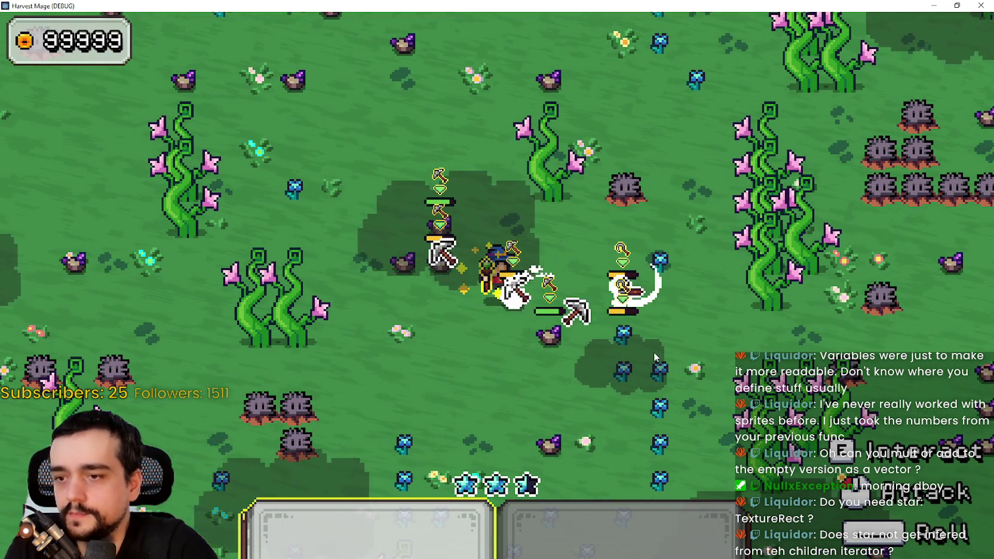
left_click(613, 291)
key("s")
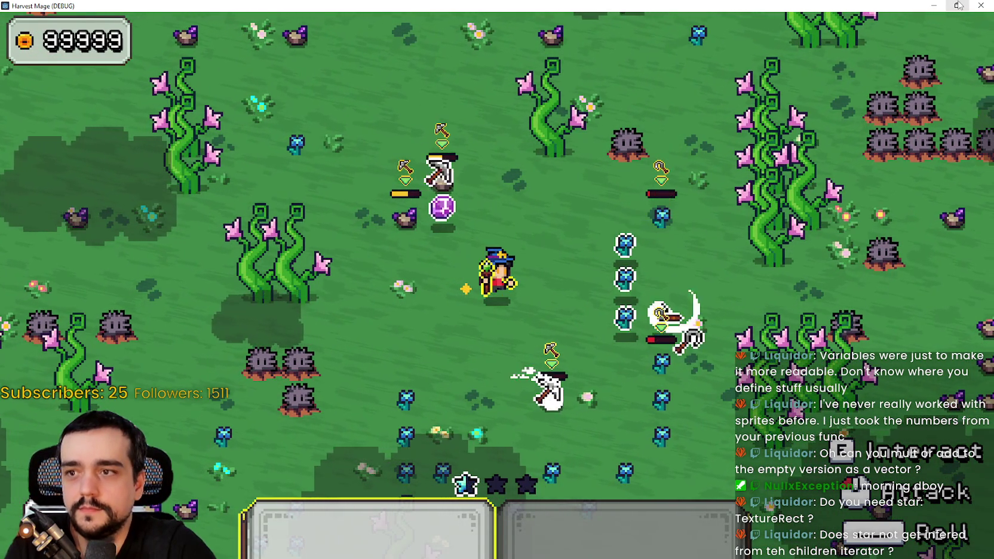
key("w+a")
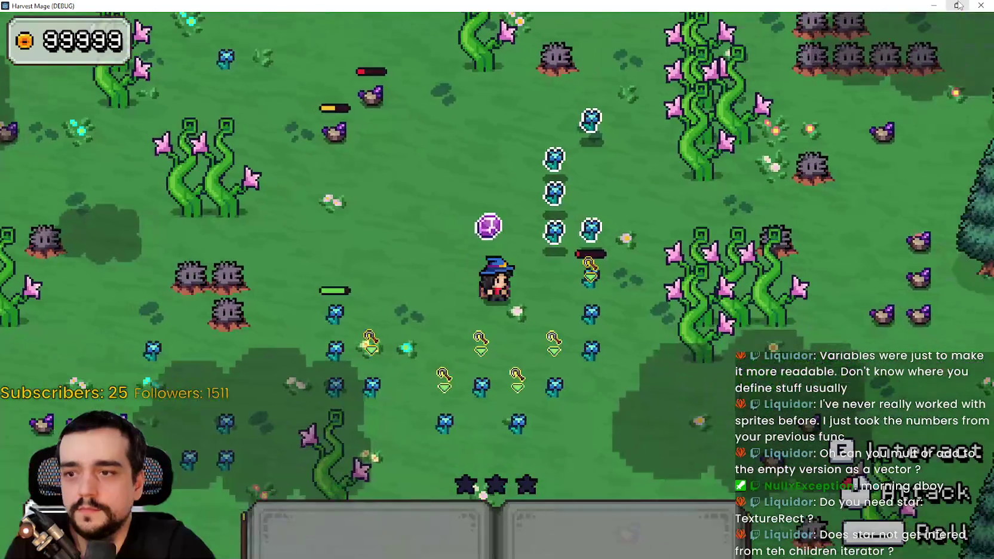
Close the game window, return to line 39 of the script, and start a fresh run.
left_click(958, 5)
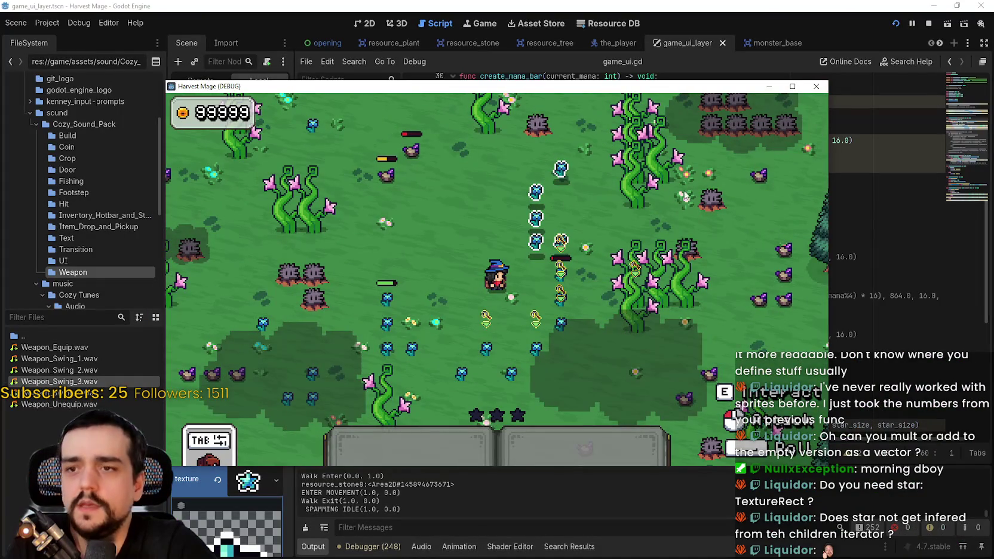
left_click(813, 86)
left_click(737, 192)
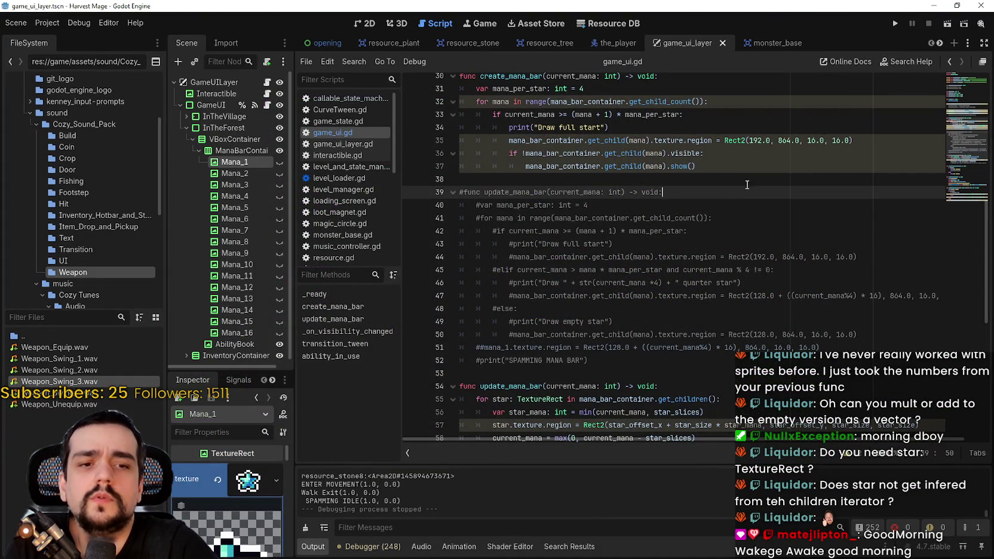
left_click(895, 23)
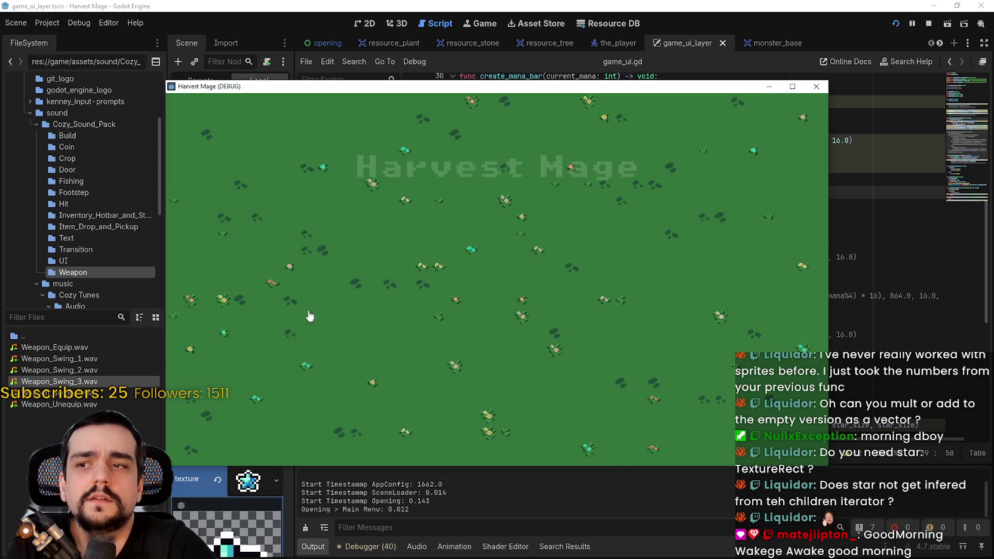
left_click(240, 288)
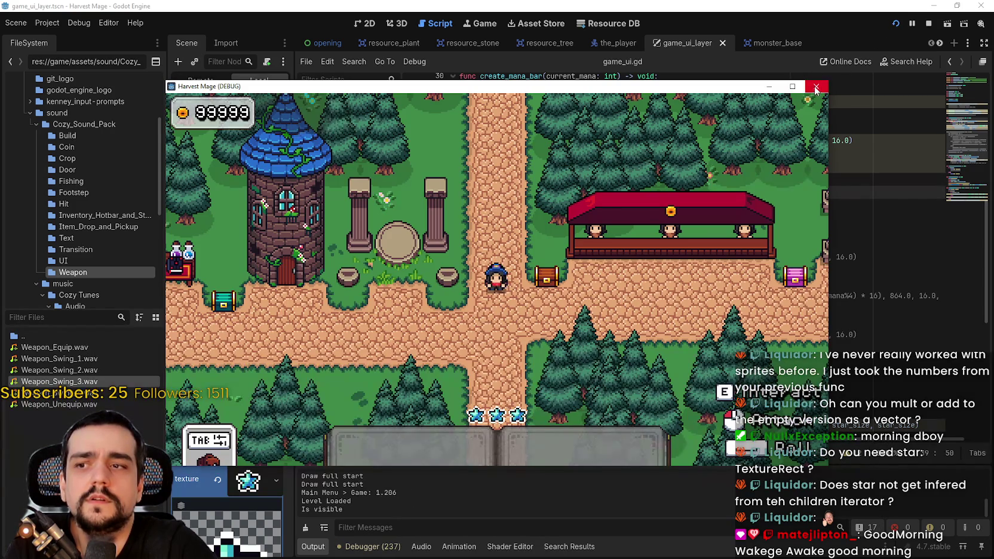
left_click(816, 87)
left_click(894, 25)
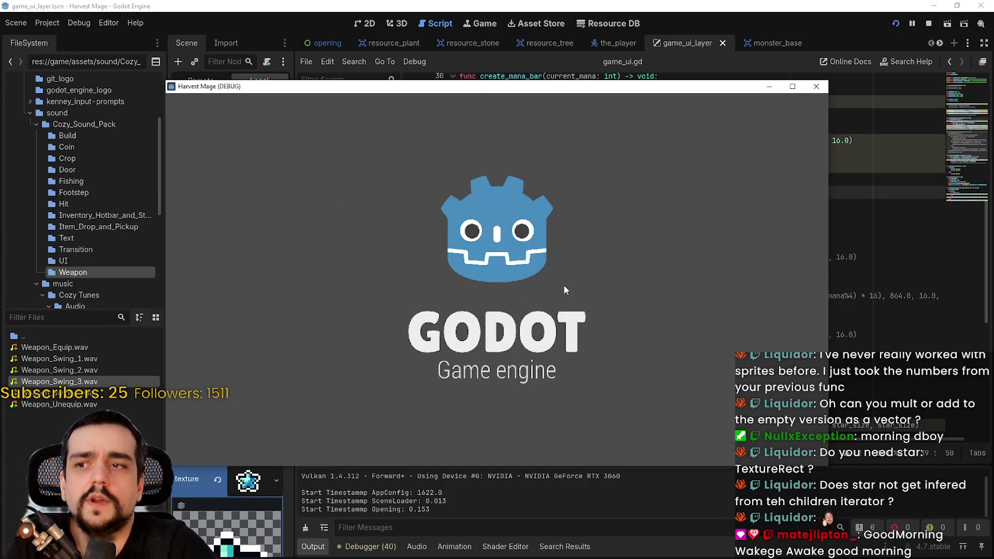
key("Return")
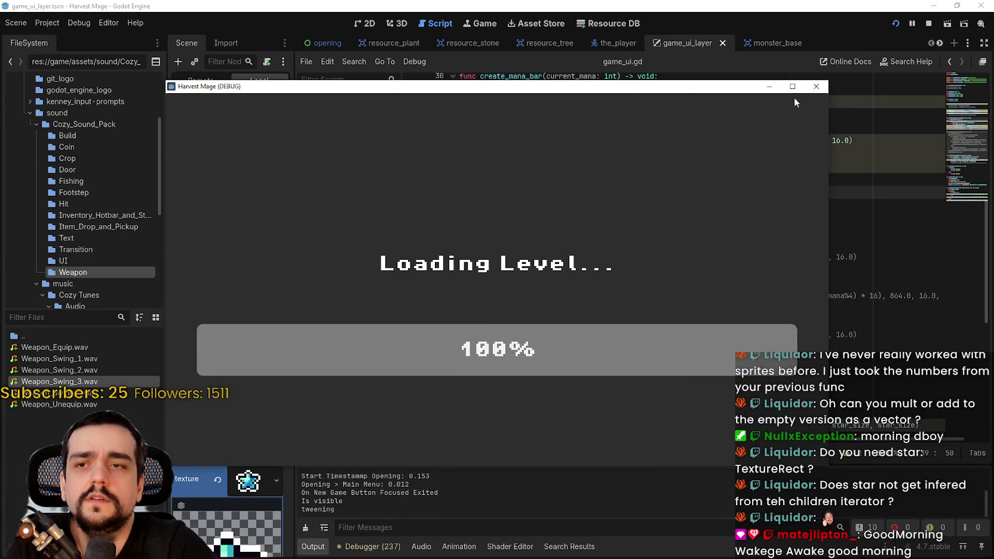
key("a")
key("w")
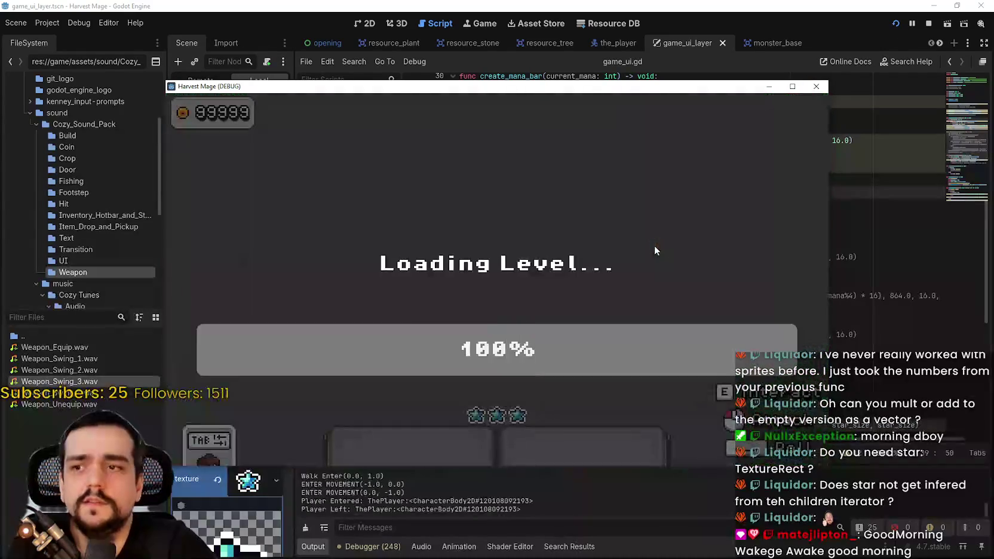
key("1")
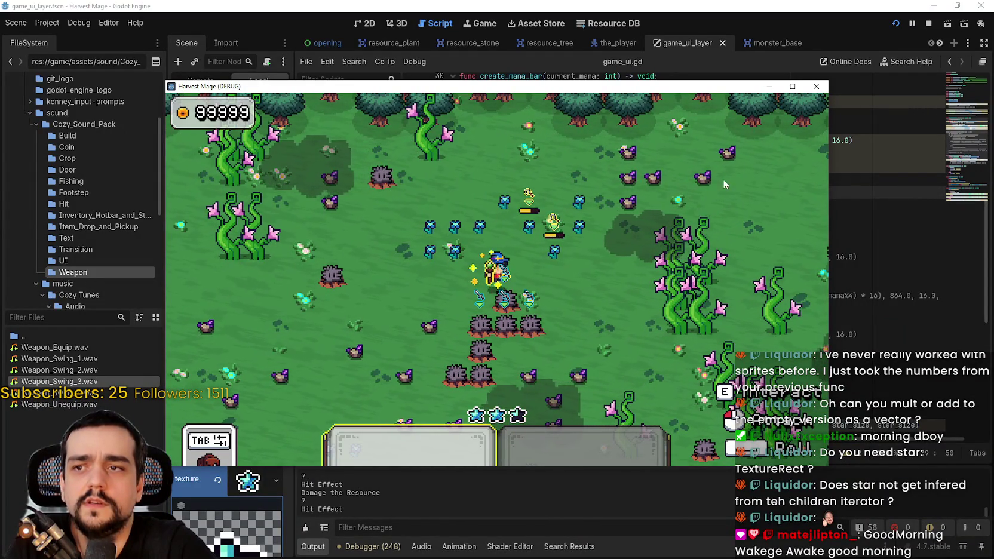
key("F8")
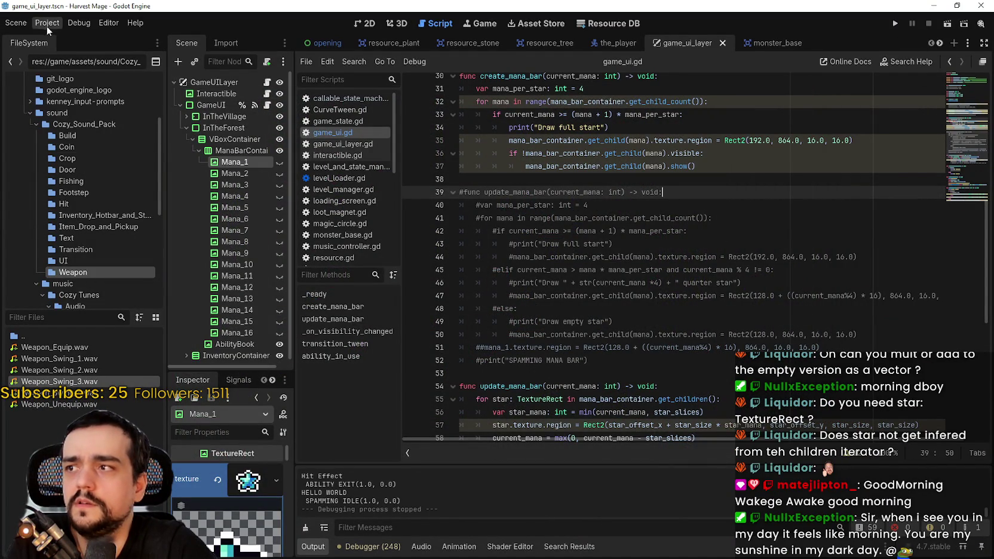
left_click(45, 23)
left_click(73, 122)
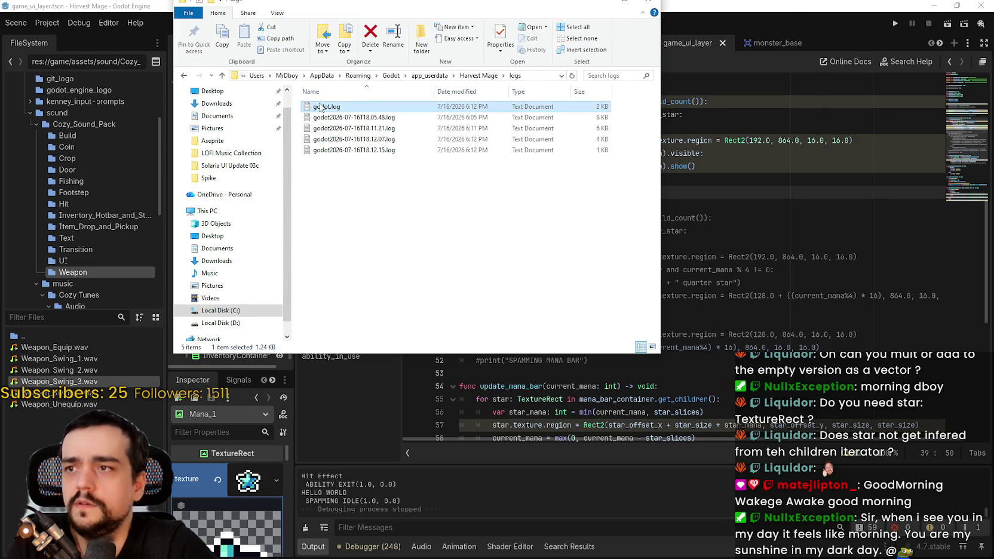
double_click(335, 107)
scroll(537, 239, "down", 15)
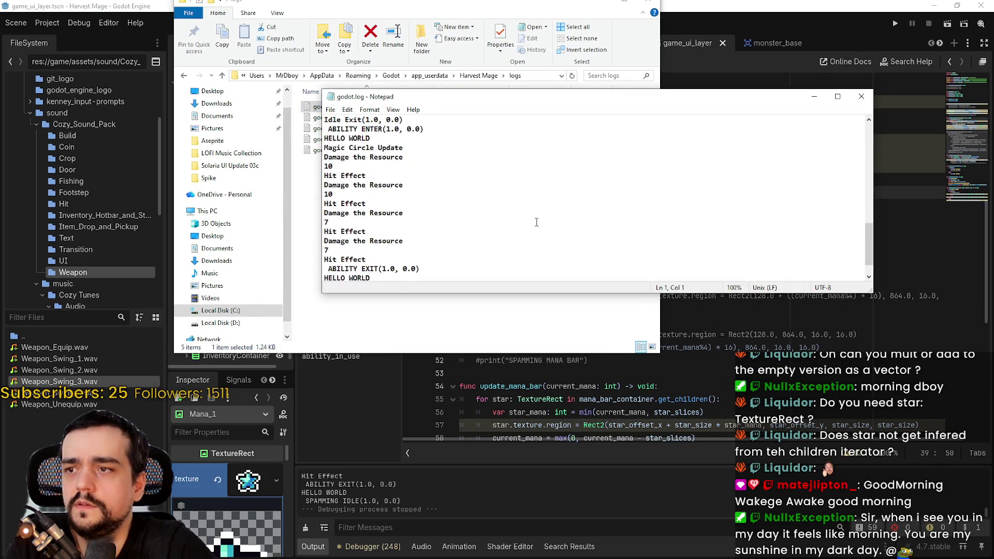
scroll(536, 221, "up", 15)
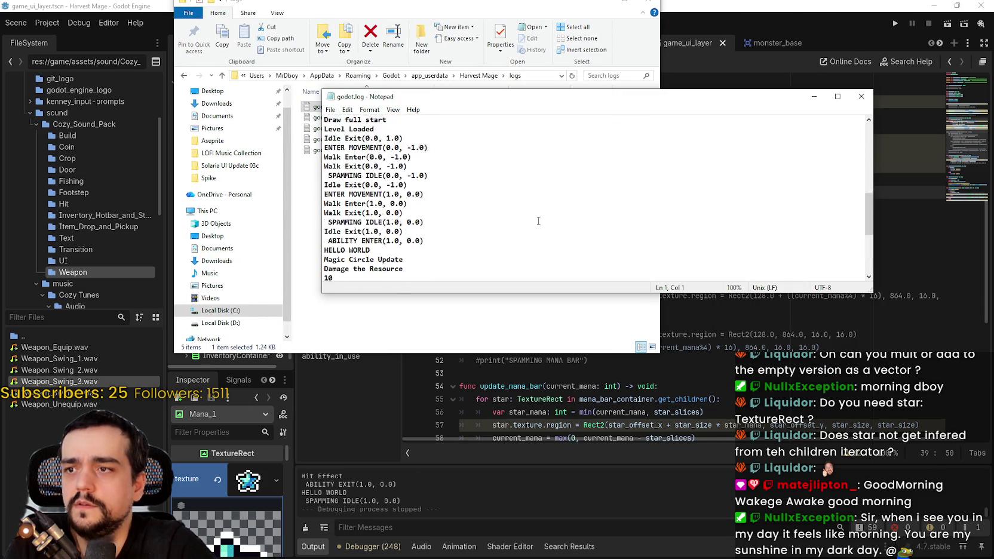
scroll(825, 135, "up", 1)
left_click(861, 96)
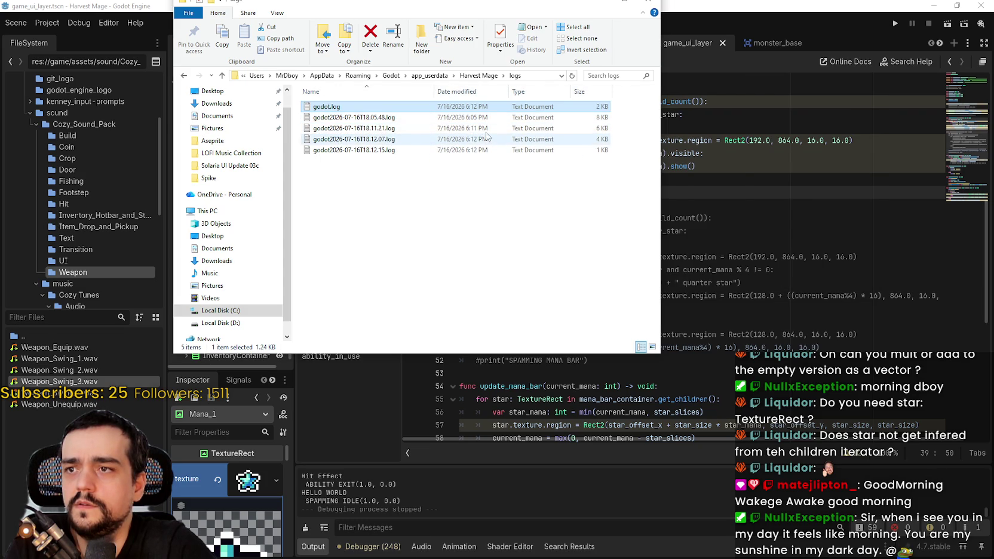
double_click(481, 150)
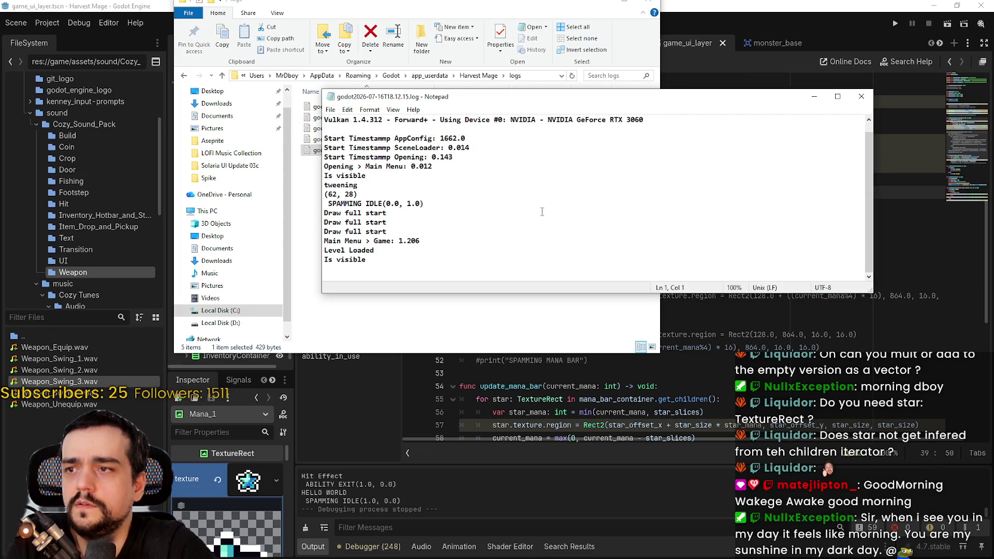
left_click(861, 96)
double_click(490, 139)
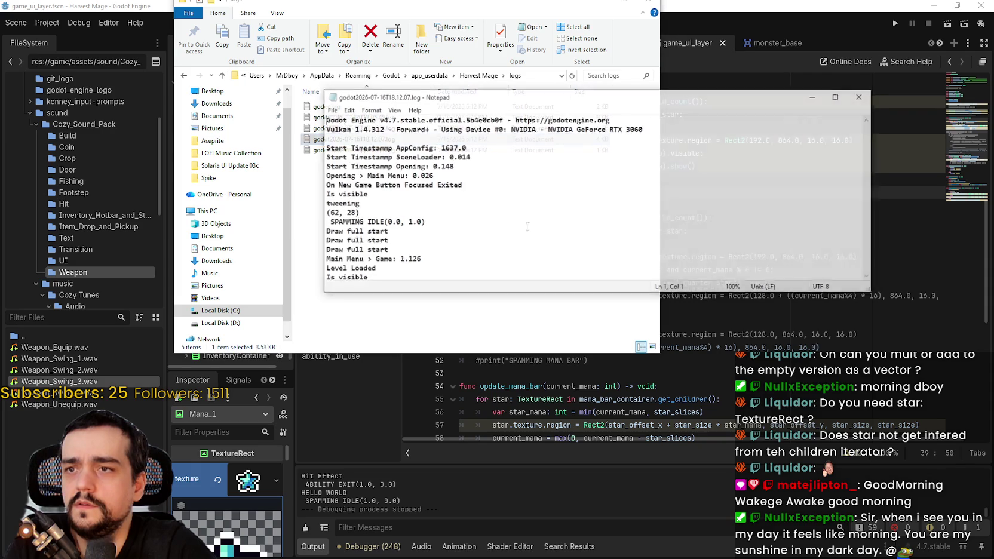
scroll(517, 231, "up", 2)
scroll(515, 228, "down", 10)
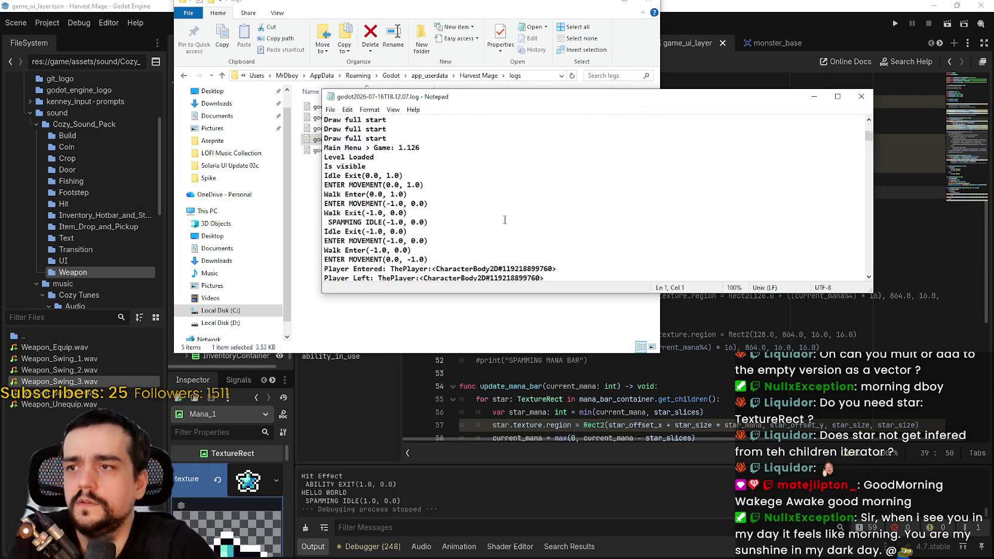
left_click_drag(869, 151, 867, 284)
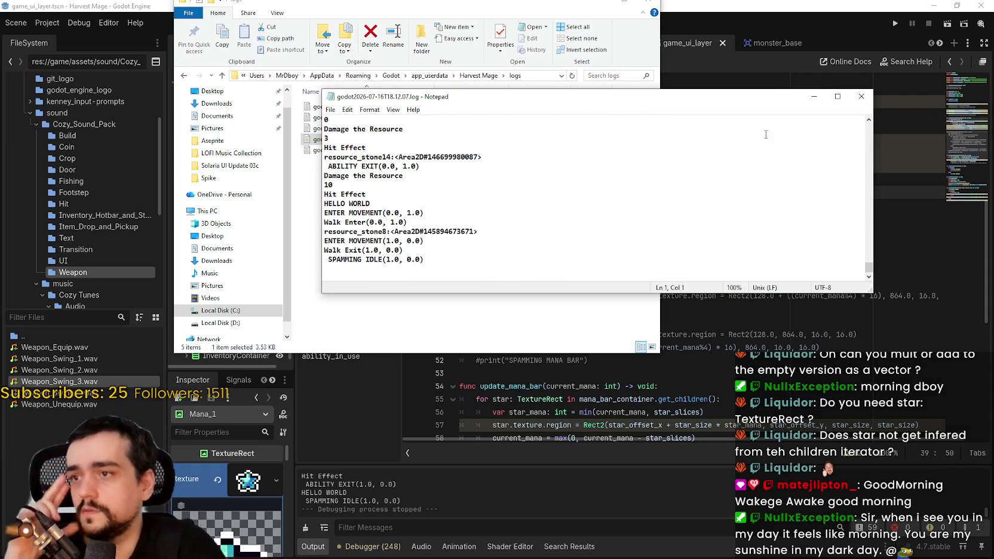
left_click(859, 97)
double_click(442, 128)
scroll(863, 128, "down", 15)
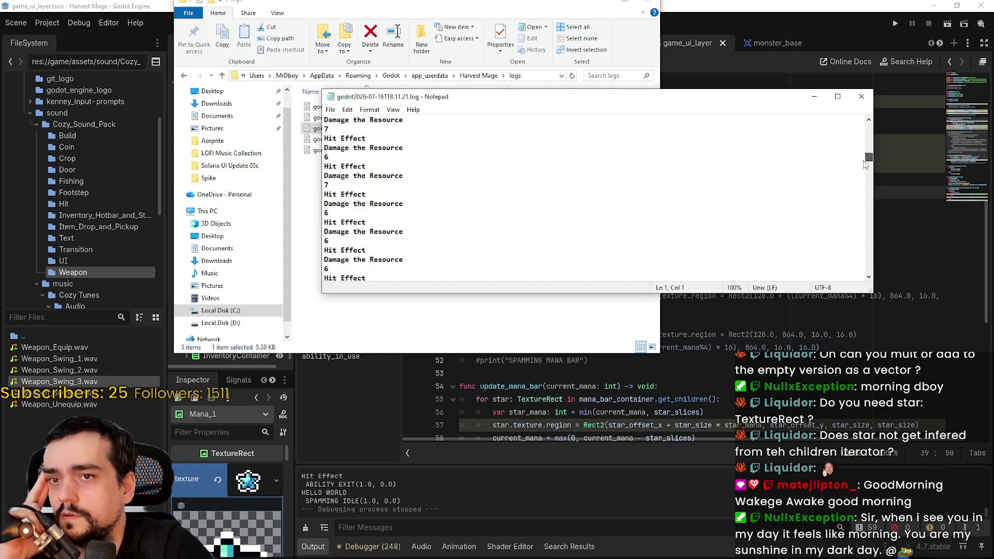
left_click(870, 103)
double_click(442, 117)
left_click_drag(868, 128, 866, 277)
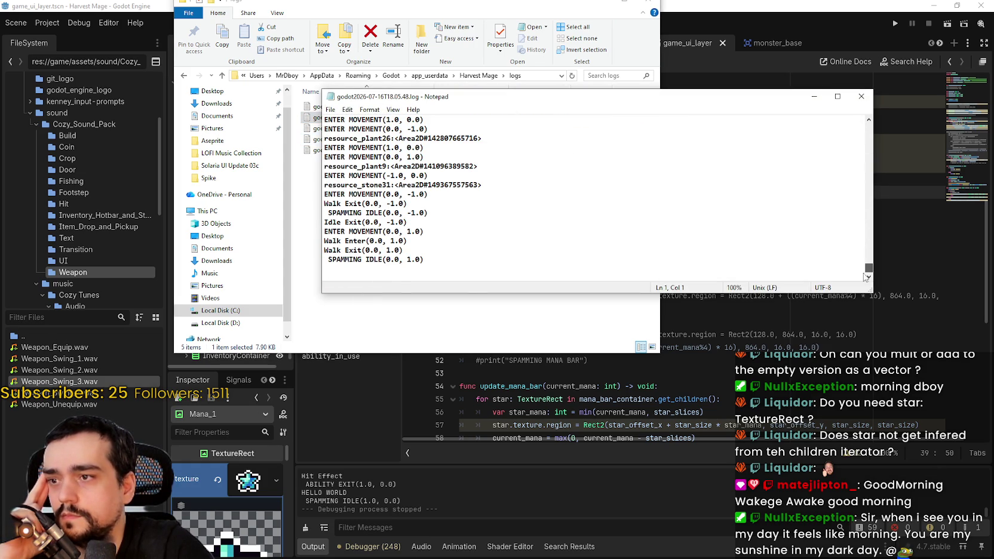
left_click(869, 99)
double_click(418, 106)
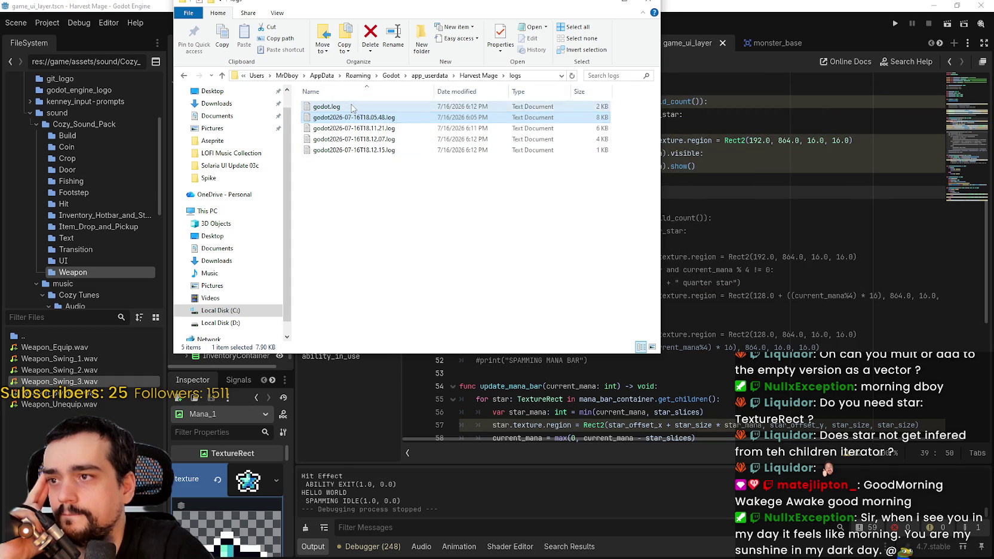
left_click_drag(869, 144, 869, 266)
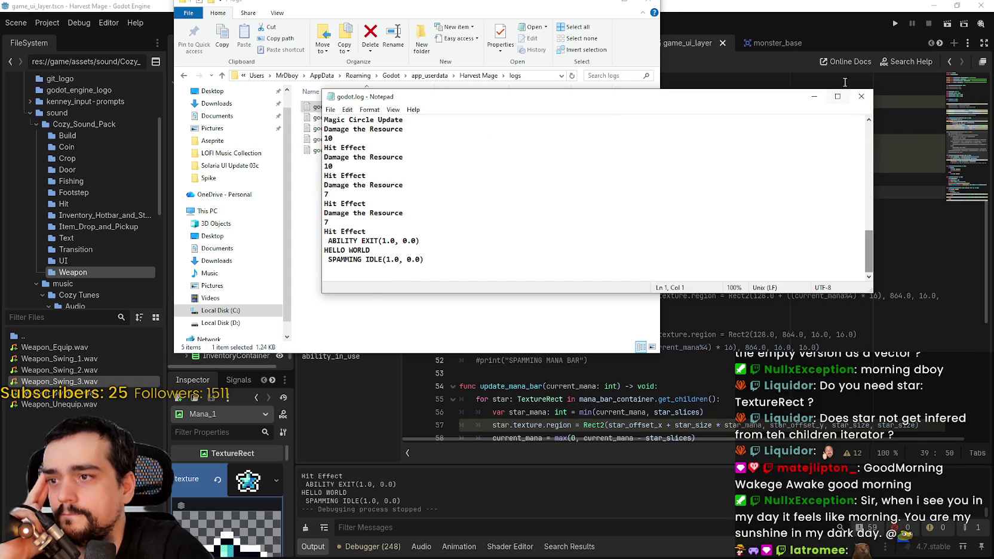
left_click(862, 96)
left_click(601, 5)
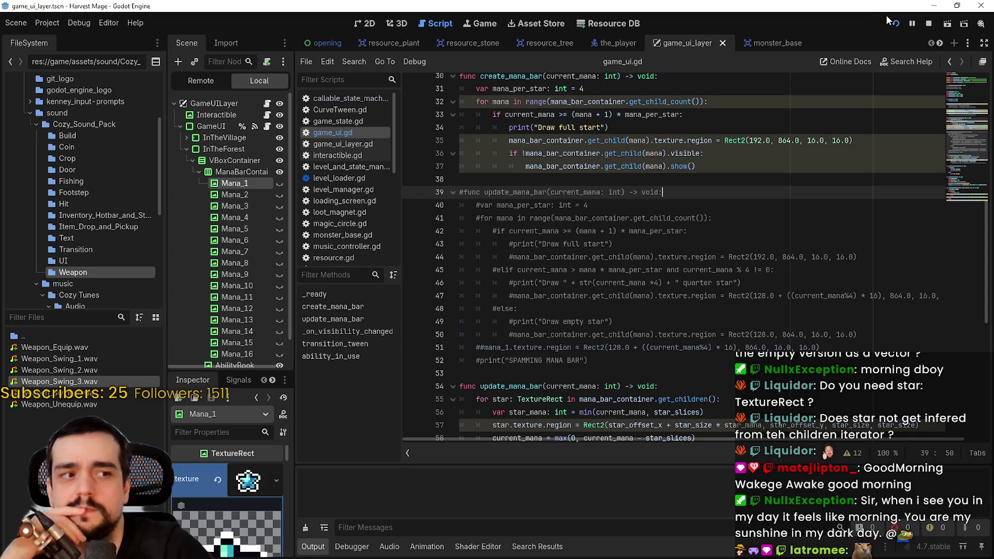
Launch a test run, start a new game in a maximized window, and head toward the farm.
left_click(890, 22)
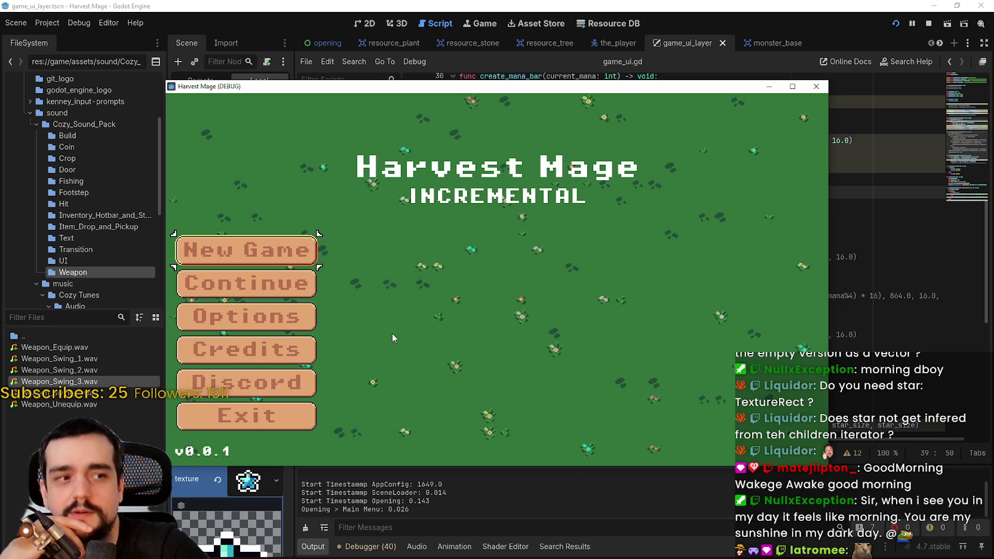
left_click(215, 250)
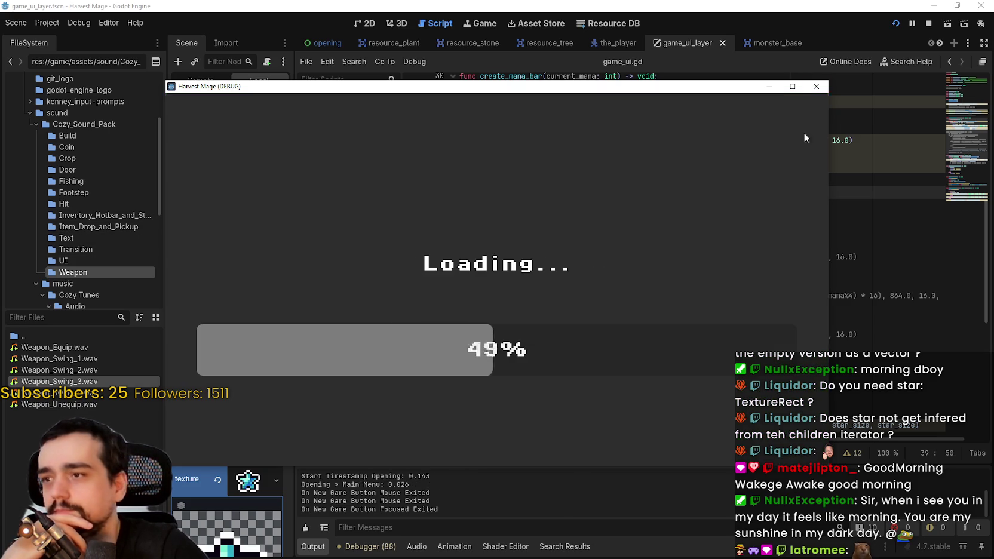
left_click(792, 87)
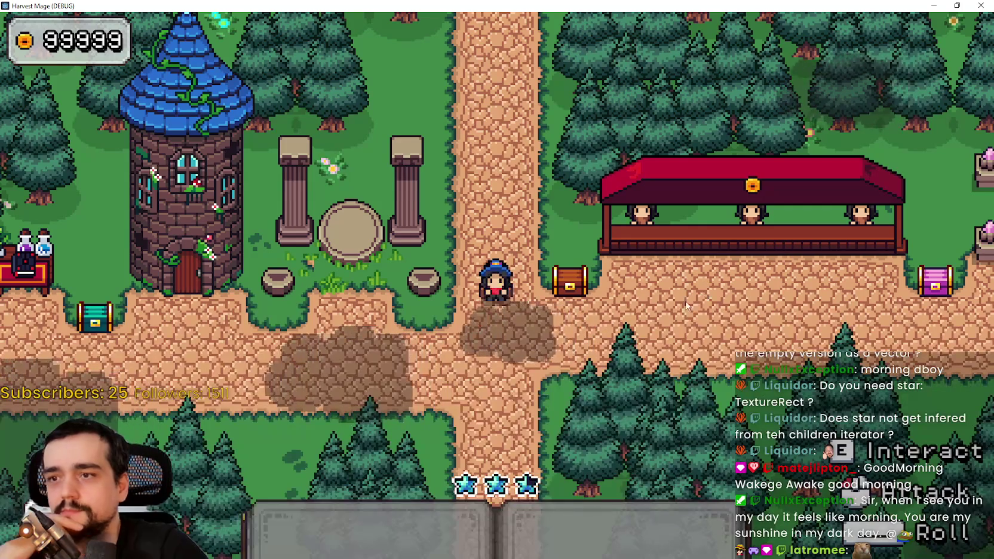
key("a")
key("s")
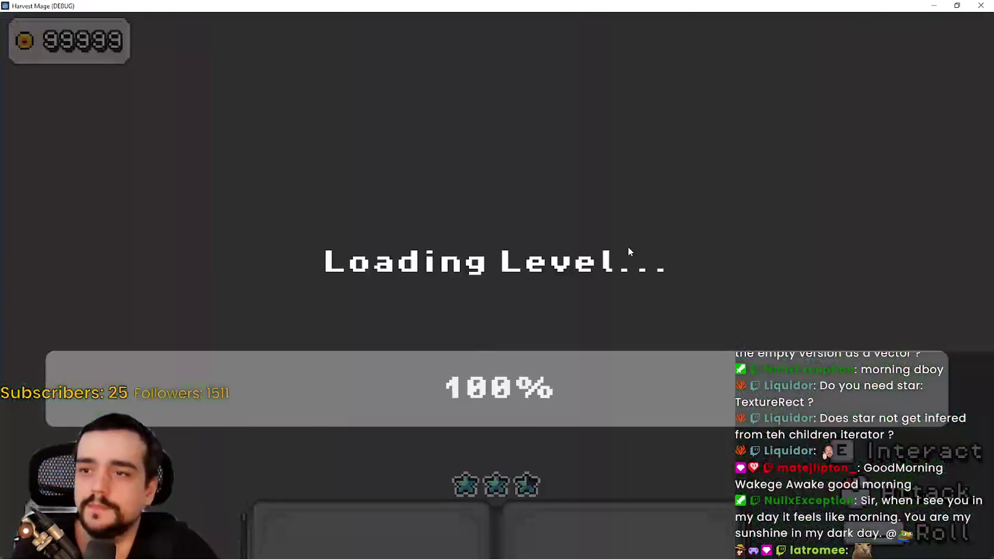
key("a")
key("s")
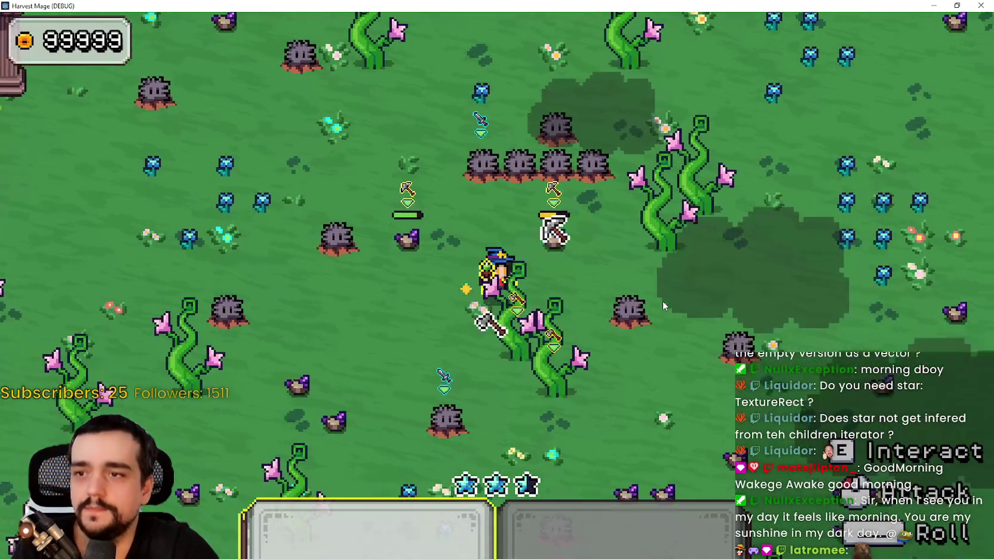
Keep moving and attacking to spend mana, then stop the game with F8.
key("w")
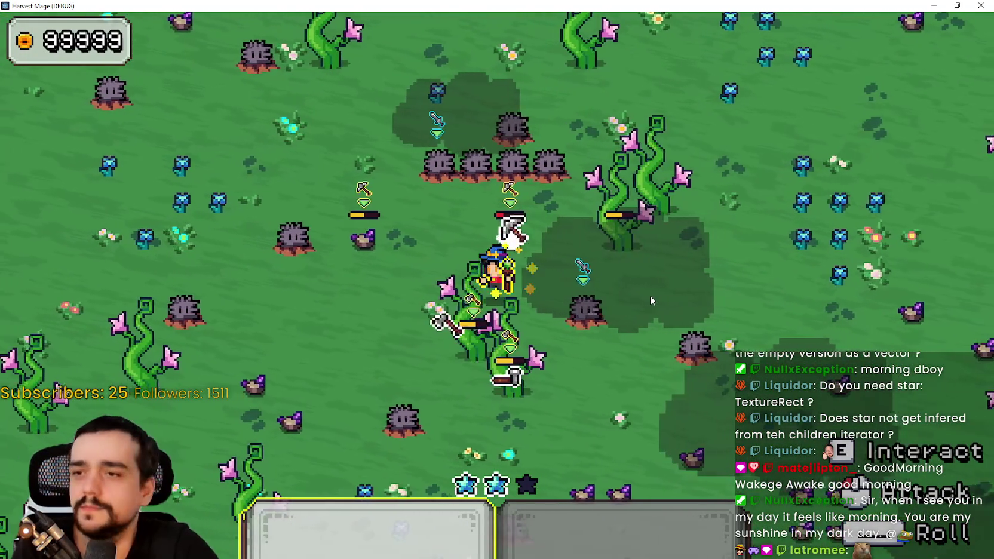
key("d")
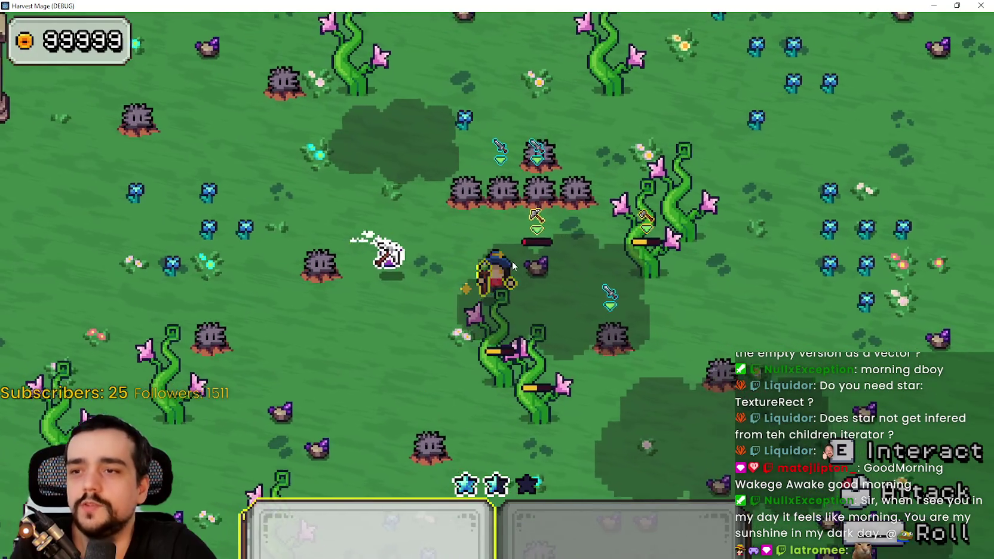
key("d")
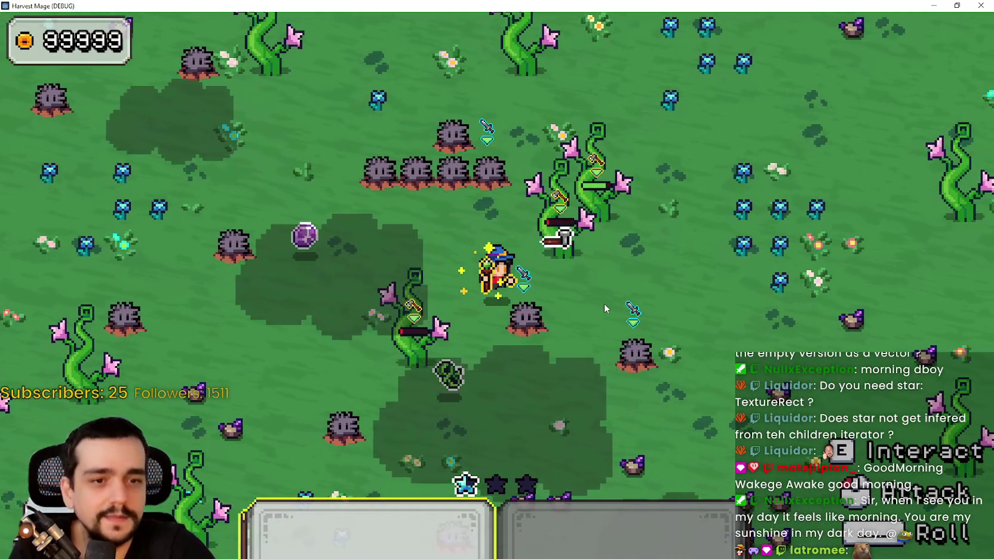
key("a")
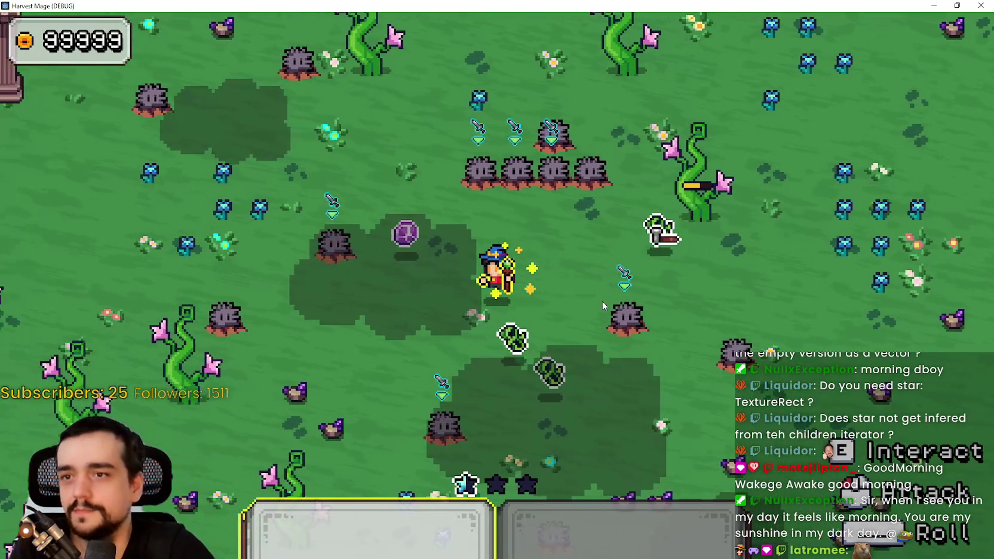
key("w")
key("F8")
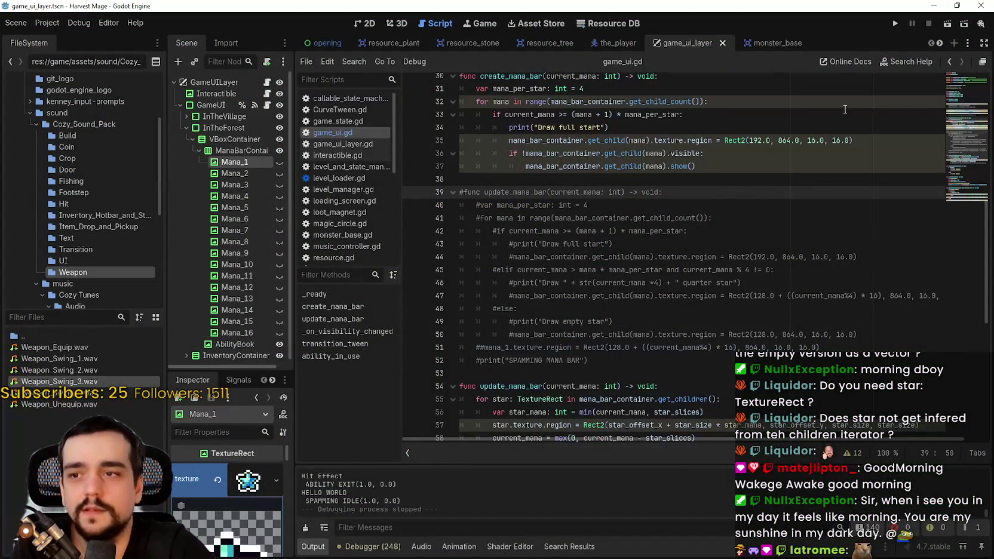
Run the project, start a new game in fullscreen, and walk the mage around the field.
key("F5")
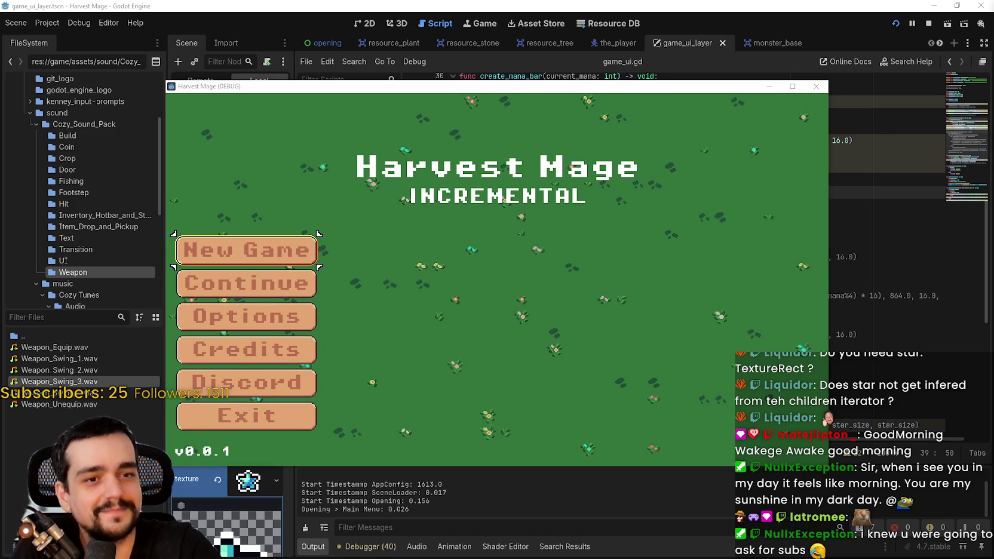
left_click(303, 256)
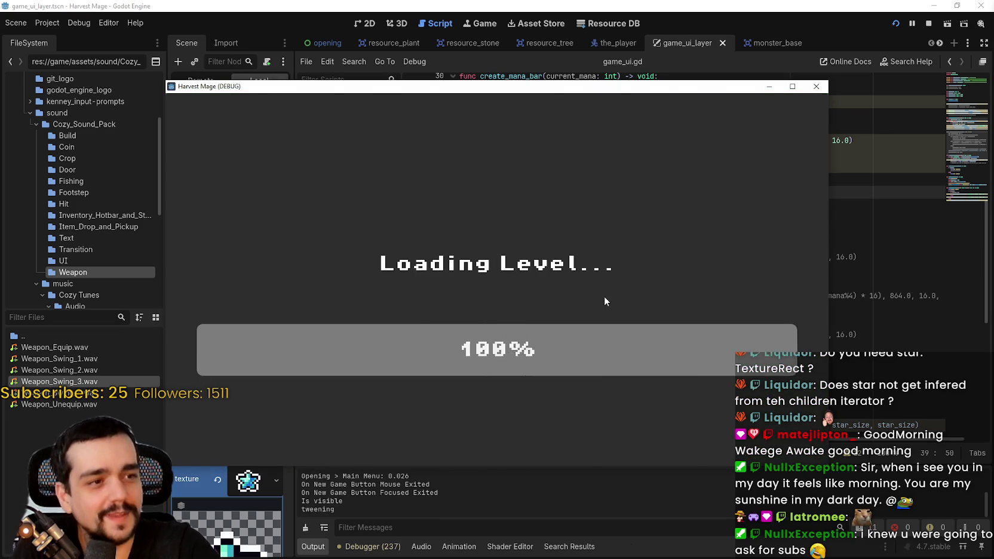
key("F11")
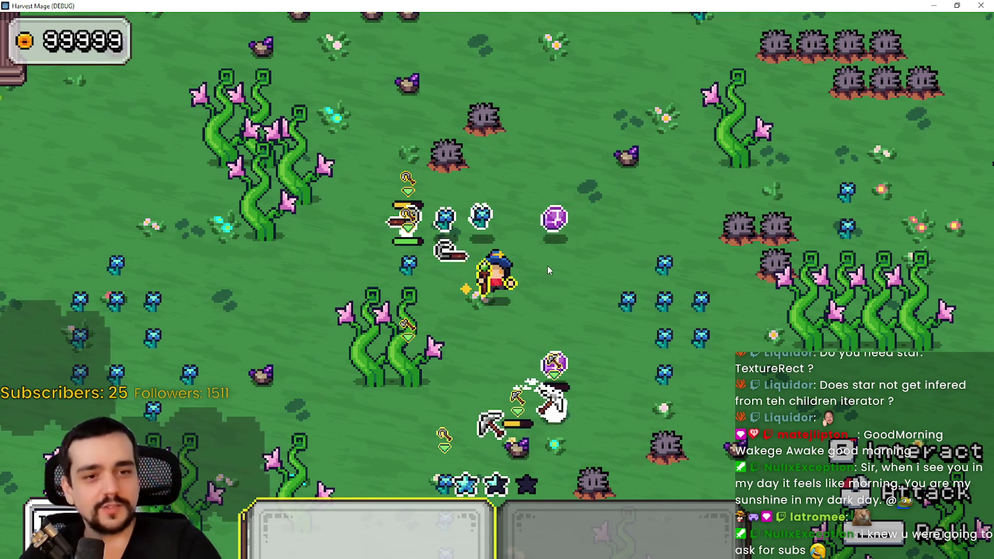
key("d")
key("s")
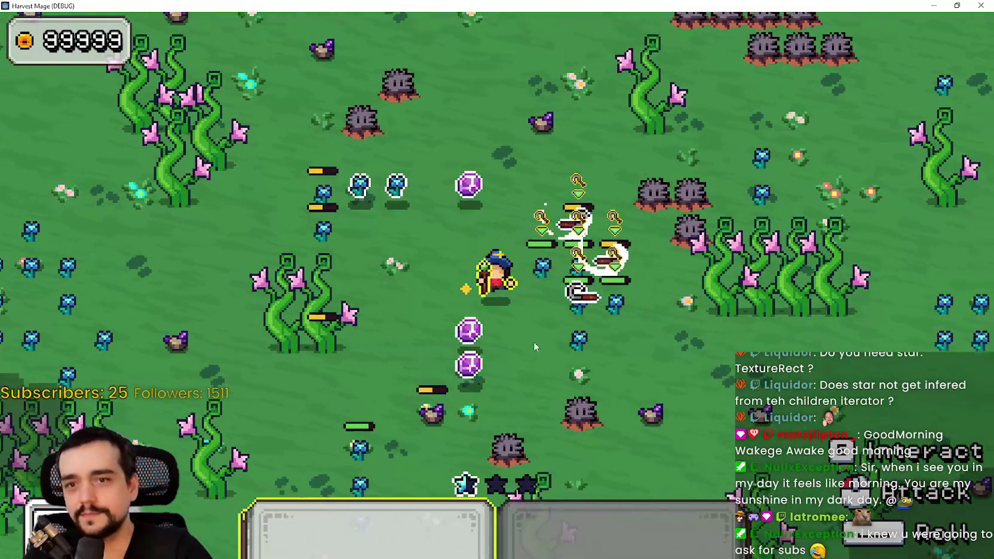
key("w")
key("a")
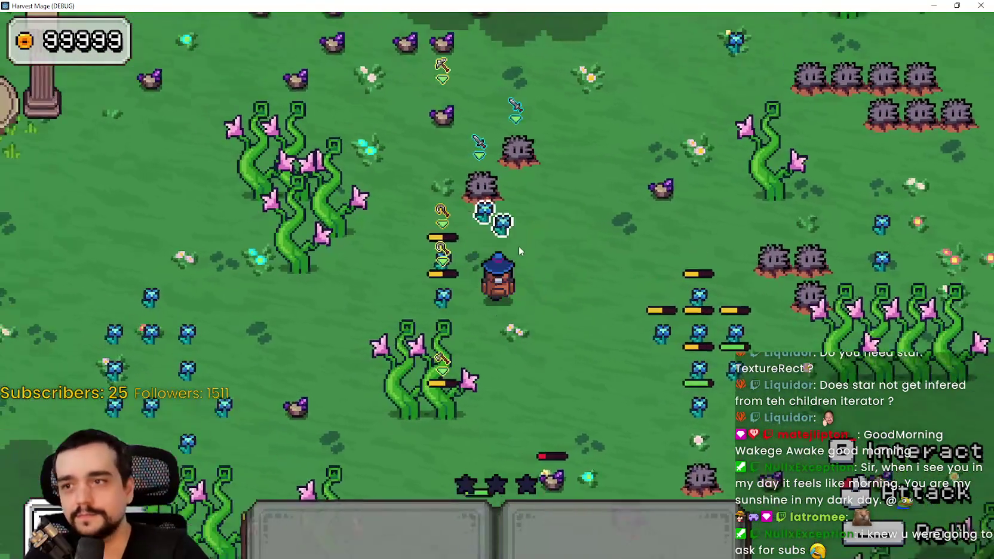
Walk a little more, leave fullscreen, and bring the editor back to the front.
key("d")
key("s")
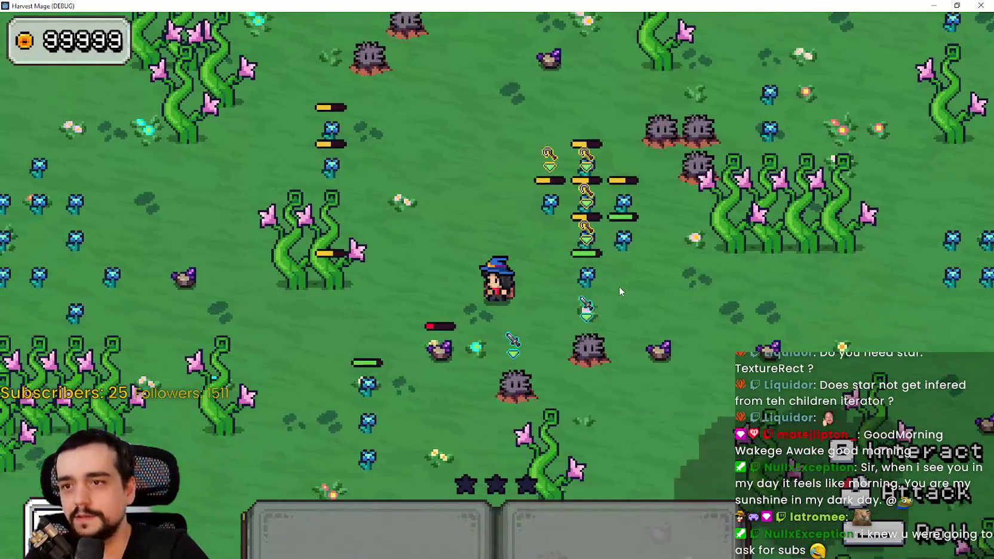
key("w")
left_click(957, 5)
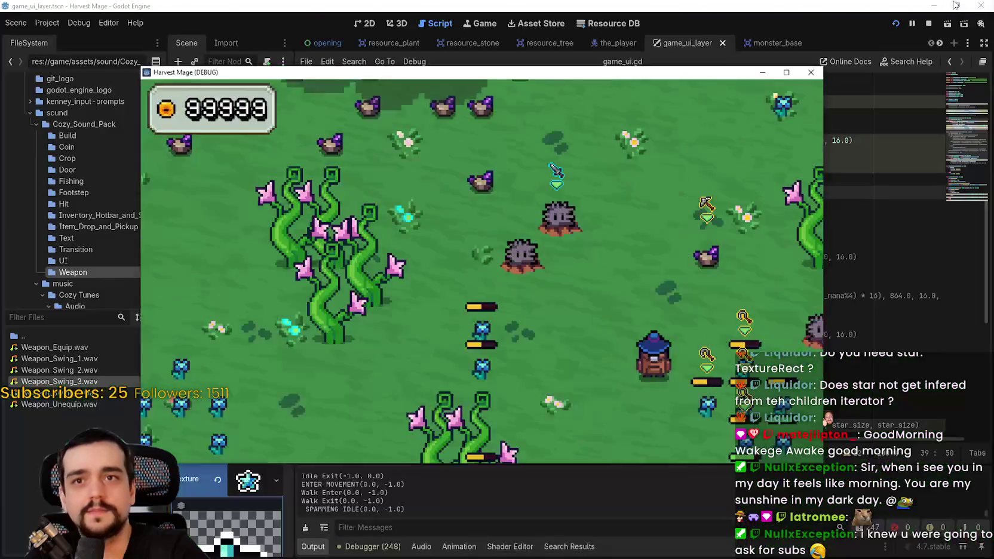
left_click(823, 79)
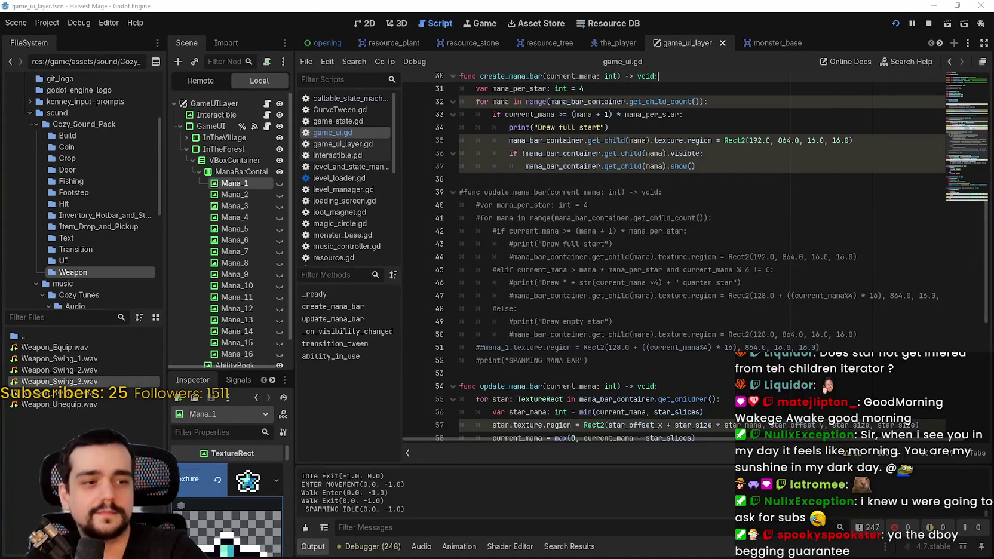
Stop the running game and open the_player.gd at the starting mana value on line 13.
key("alt+Tab")
key("F8")
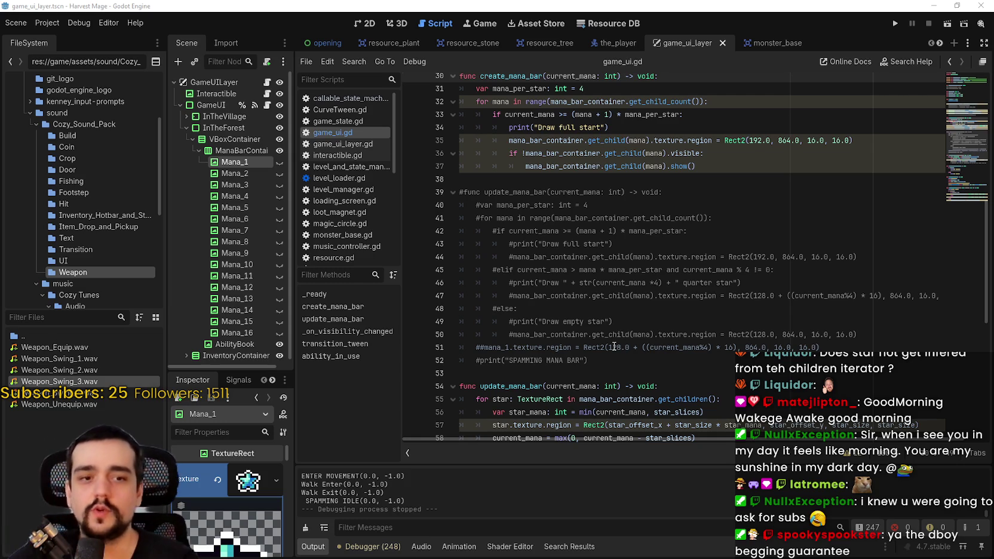
scroll(371, 152, "down", 5)
left_click(336, 168)
scroll(602, 139, "up", 1)
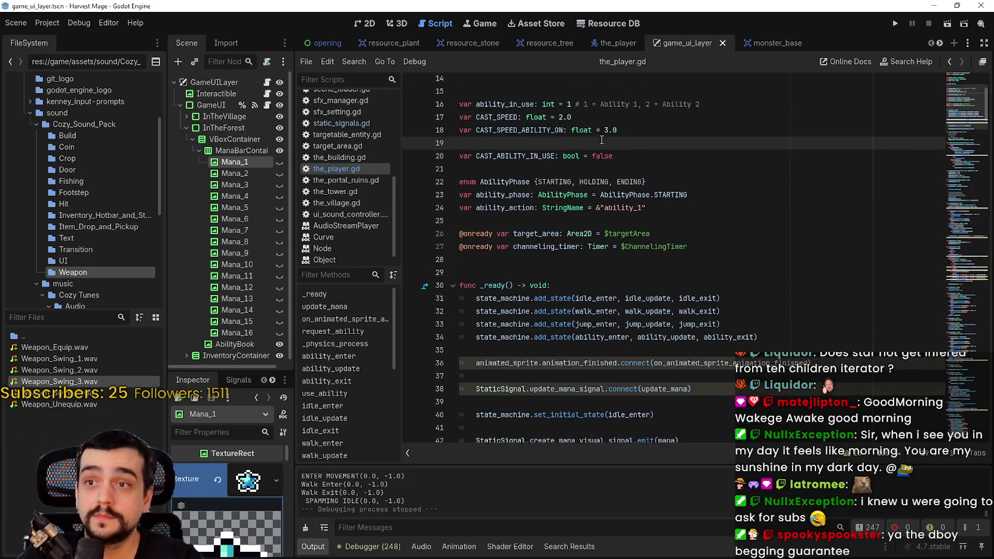
scroll(654, 162, "up", 3)
left_click(556, 184)
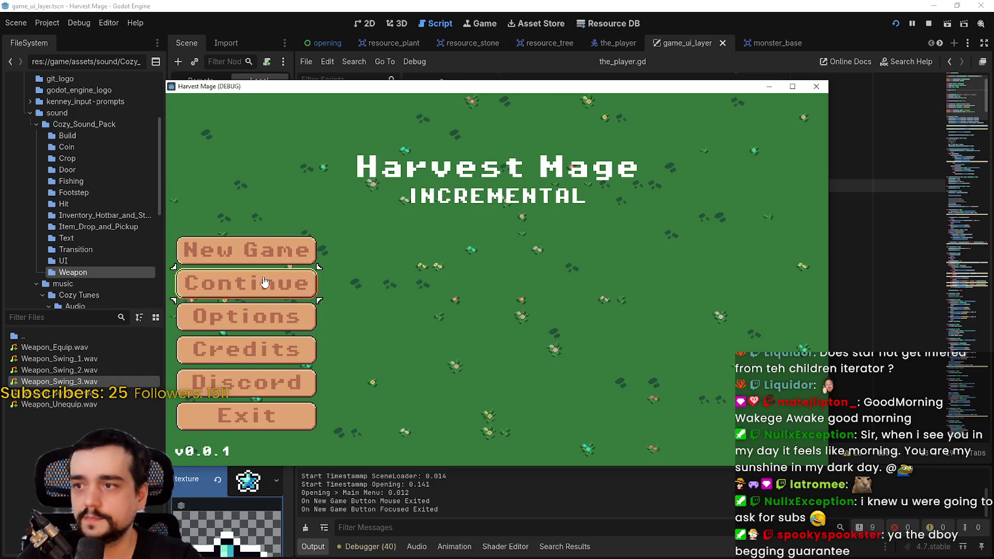
Continue the saved game, walk into the forest, cast hotbar ability 1 to spend mana, then stop the run.
left_click(263, 281)
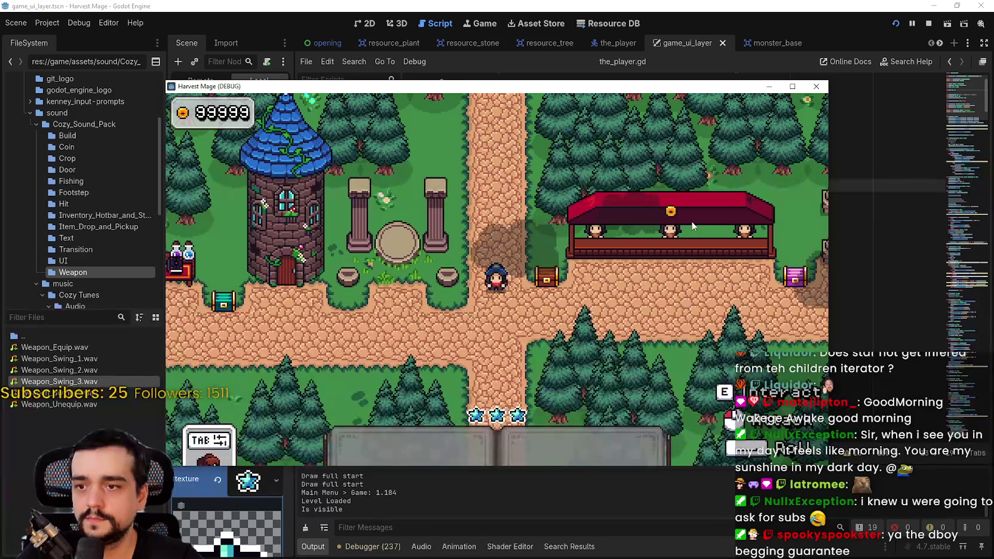
key("a")
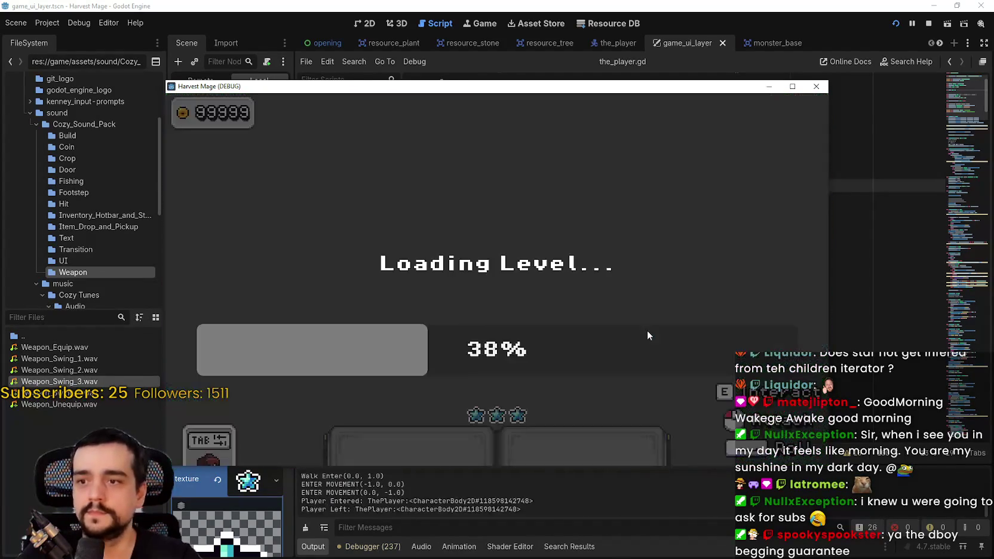
key("1")
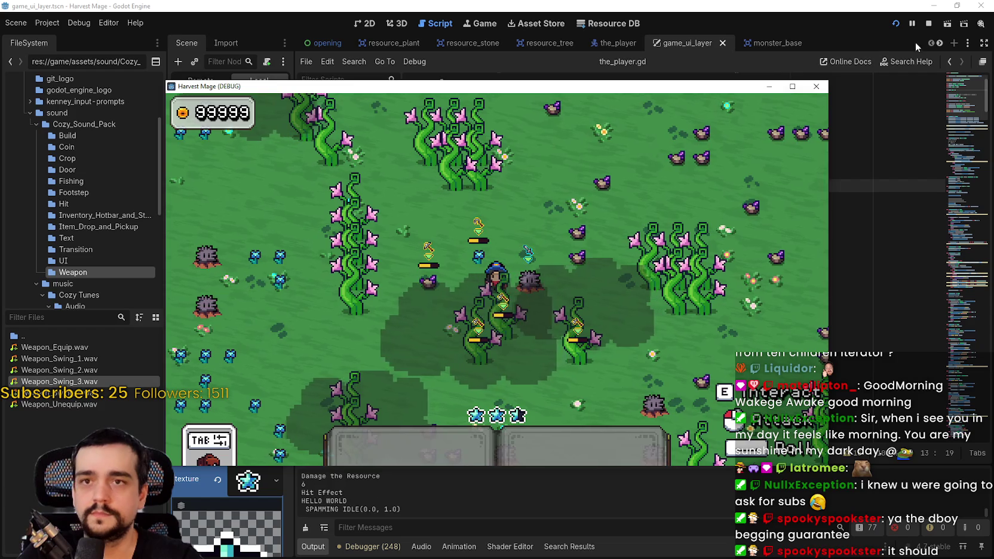
left_click(928, 25)
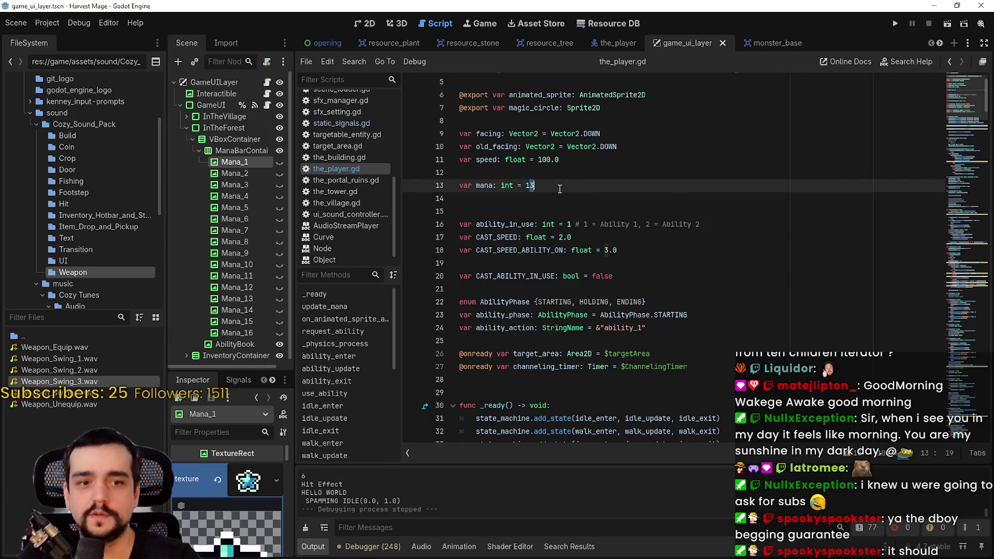
Switch to game_ui.gd and go to the end of the visibility check line in create_mana_bar.
left_click(557, 194)
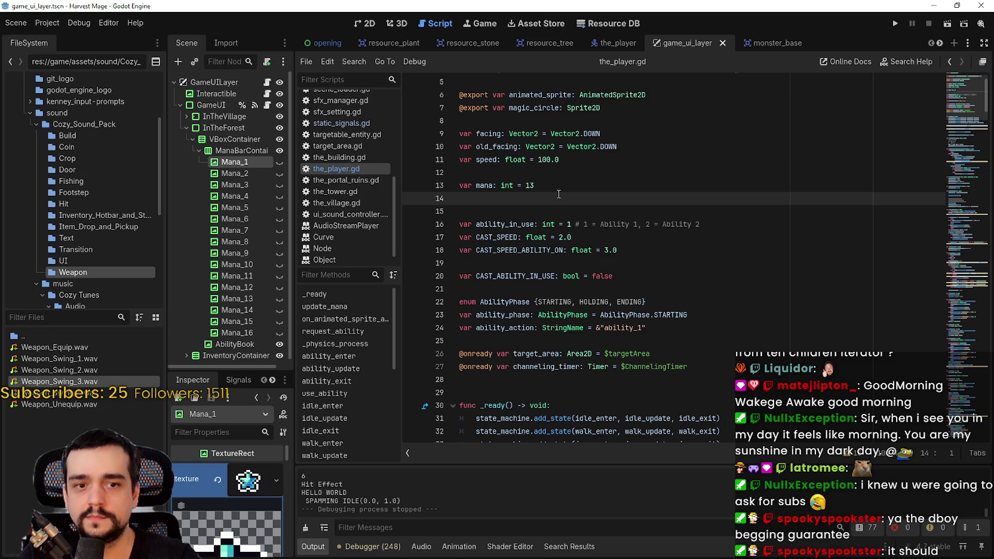
scroll(365, 206, "up", 5)
scroll(365, 209, "up", 1)
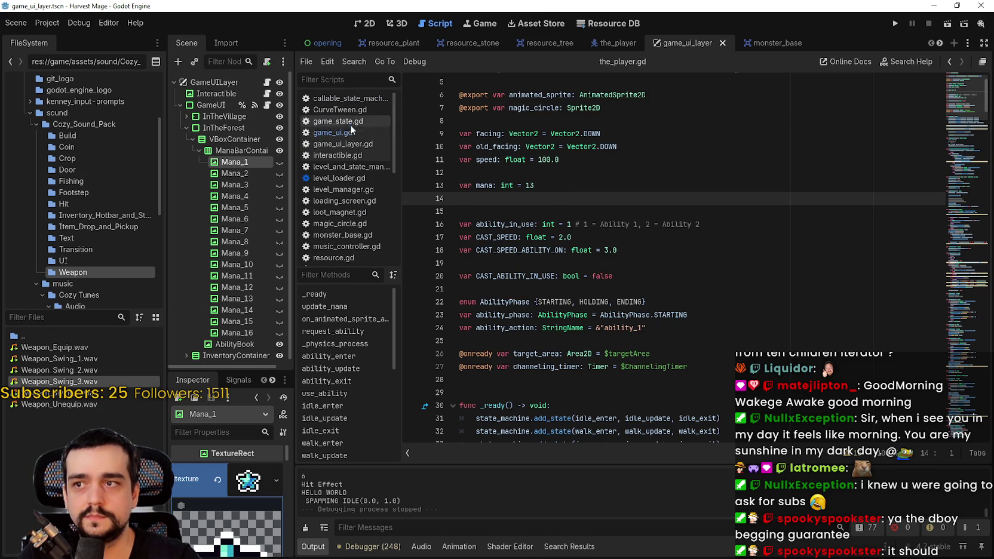
left_click(352, 132)
scroll(741, 217, "up", 3)
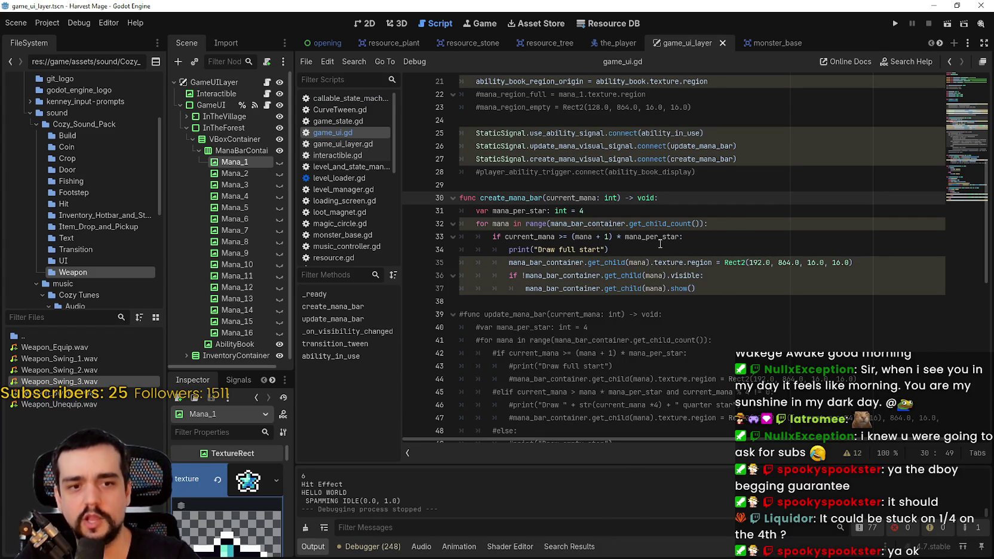
mouse_move(634, 228)
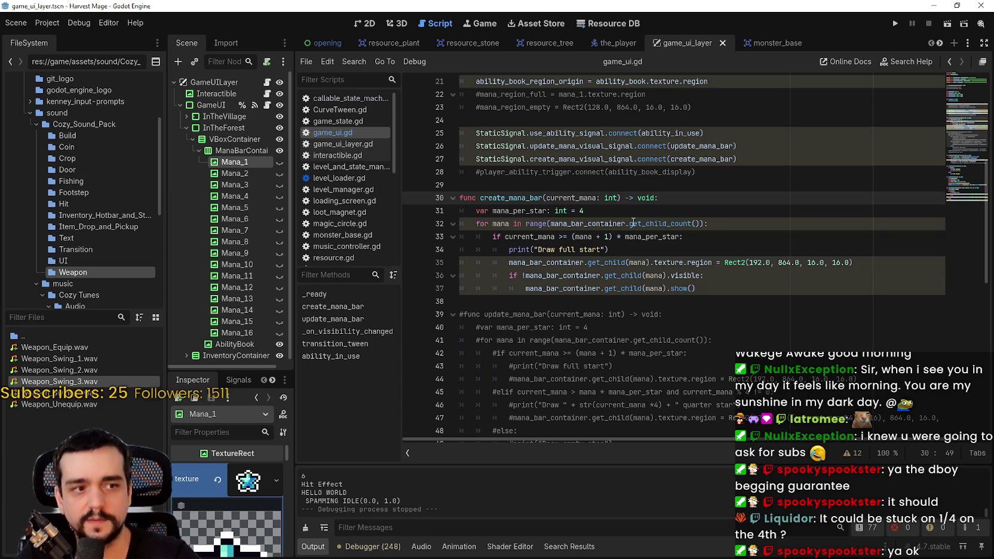
left_click(585, 210)
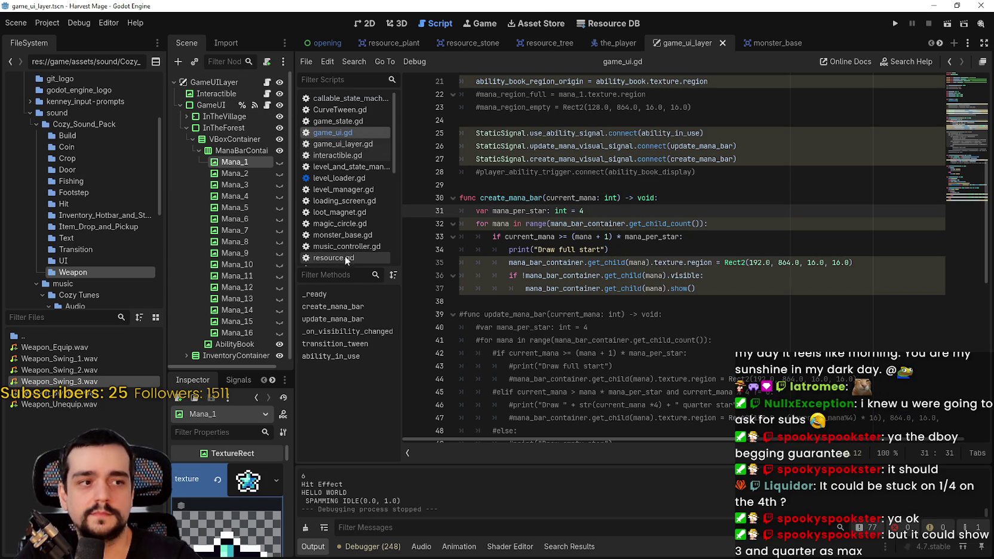
scroll(359, 119, "down", 3)
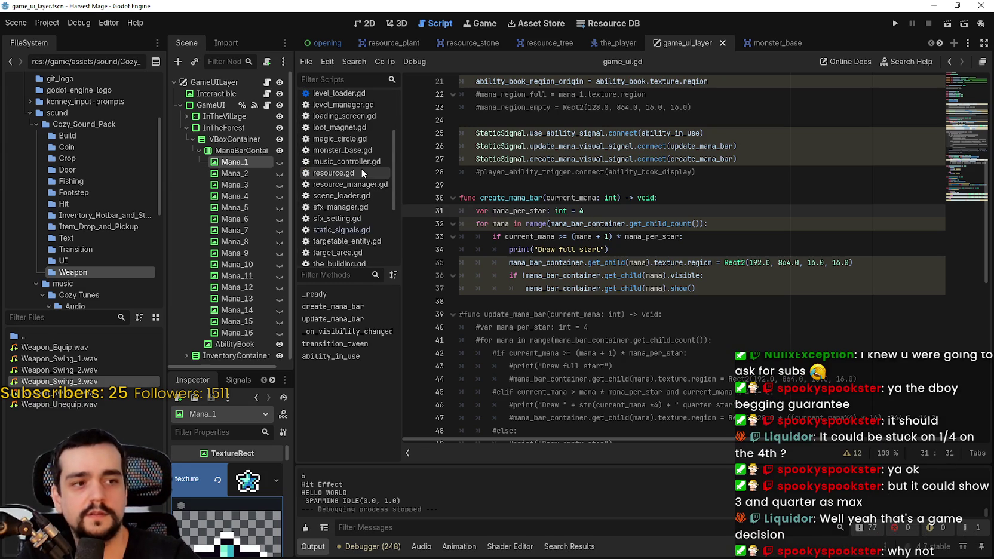
scroll(358, 185, "up", 1)
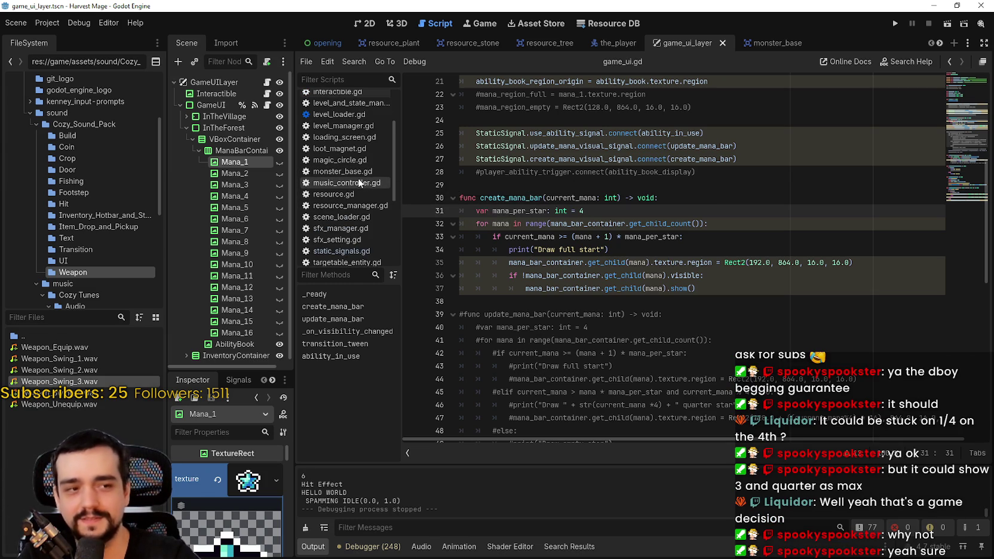
scroll(369, 146, "up", 3)
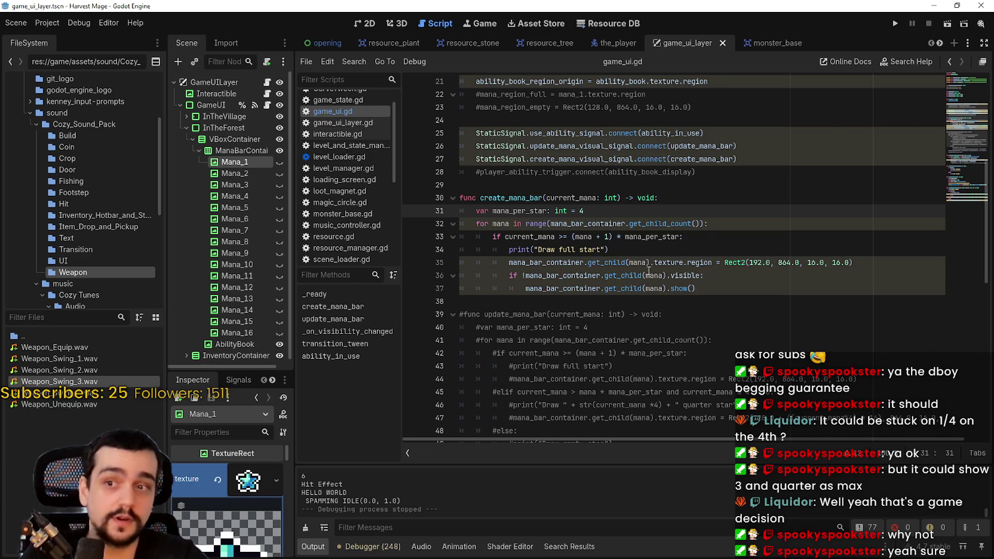
left_click(748, 278)
Copy the commented elif quarter-star block from update_mana_bar into create_mana_bar and uncomment it.
scroll(749, 280, "down", 3)
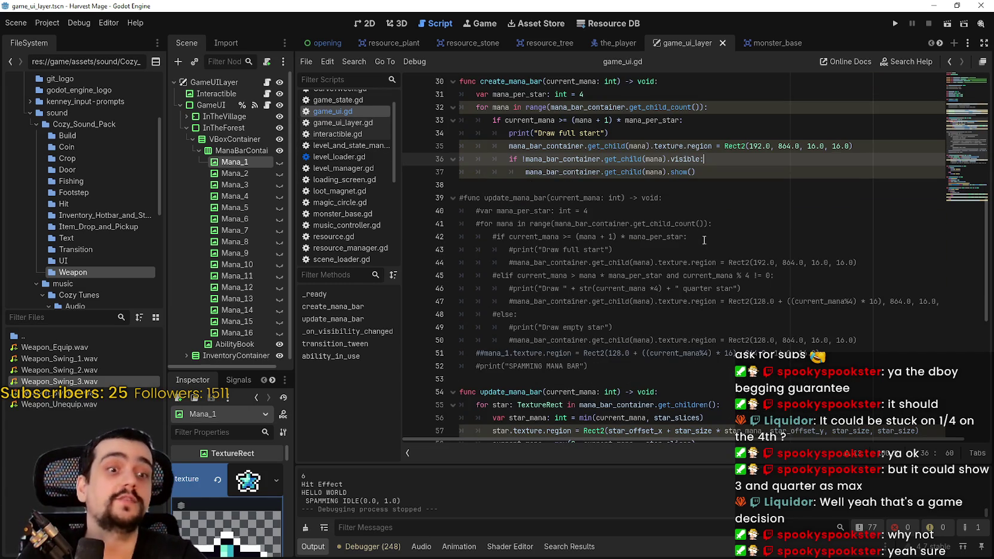
left_click(710, 171)
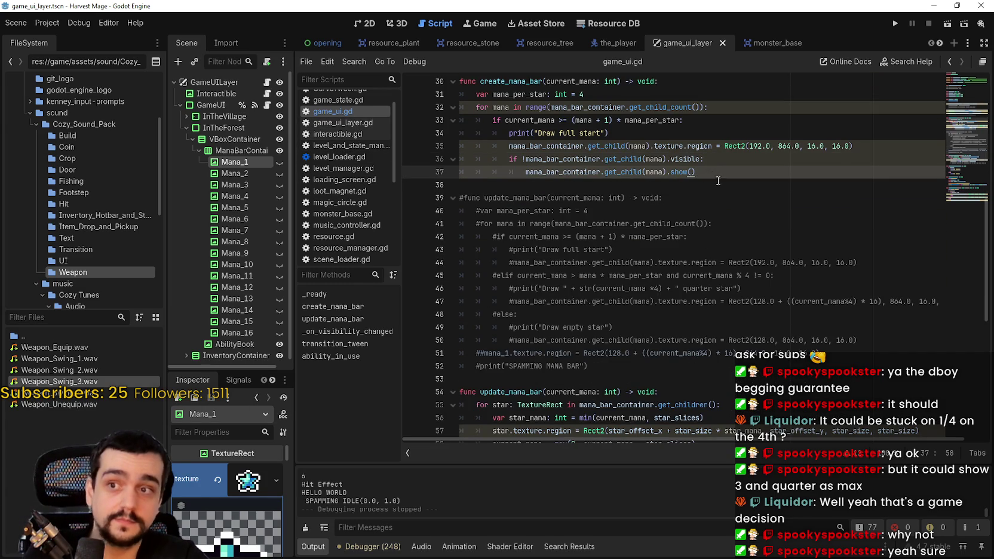
key("Return")
left_click_drag(533, 328, 419, 296)
mouse_move(941, 315)
left_mouse_down()
mouse_move(950, 315)
mouse_move(777, 315)
mouse_move(445, 287)
left_mouse_up()
key("ctrl+c")
left_click(463, 184)
key("ctrl+v")
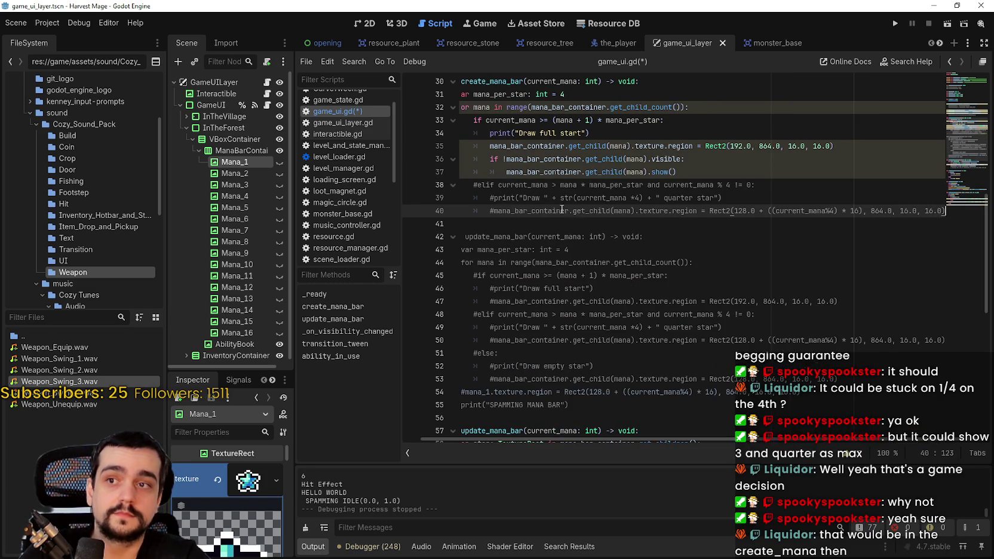
left_click_drag(529, 219, 454, 176)
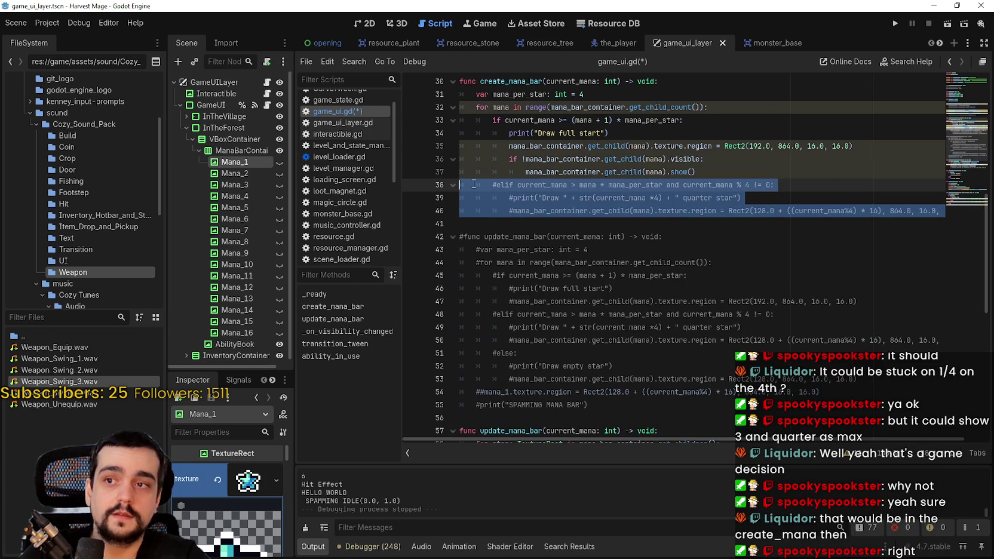
key("ctrl+k")
Paste the show-if-hidden check into the quarter-star branch and save game_ui.gd.
left_click(505, 225)
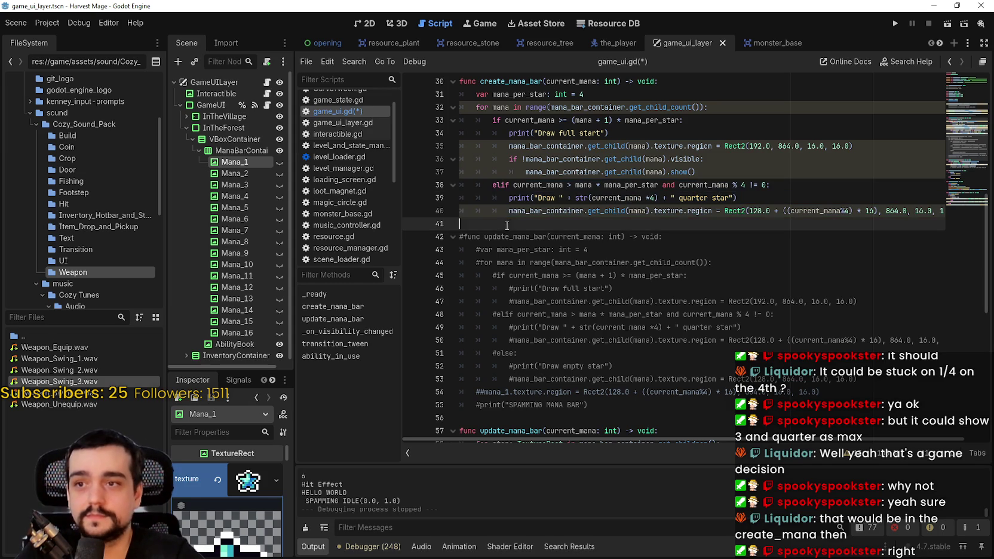
left_click_drag(712, 172, 431, 160)
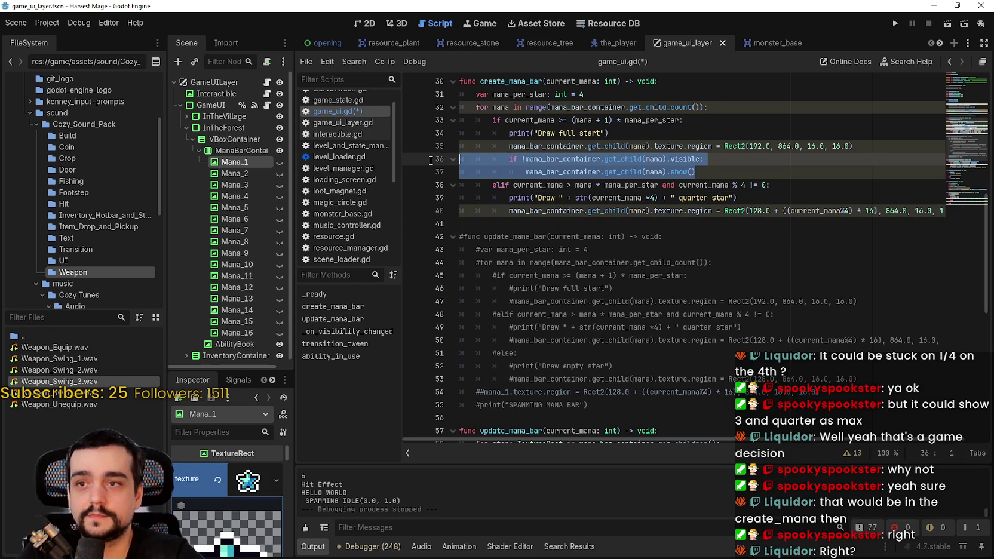
key("ctrl+c")
left_click(545, 226)
key("ctrl+v")
key("ctrl+s")
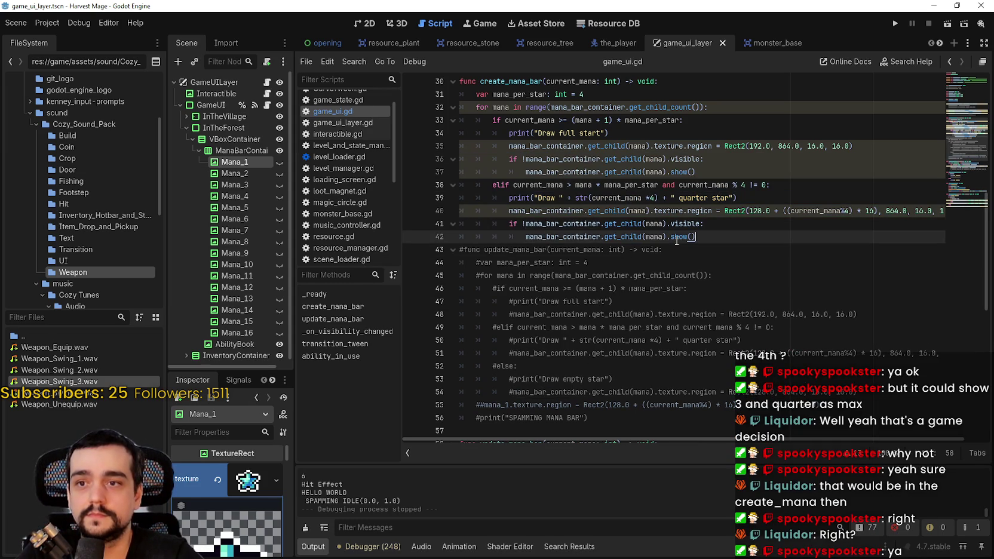
key("Return")
key("ctrl+s")
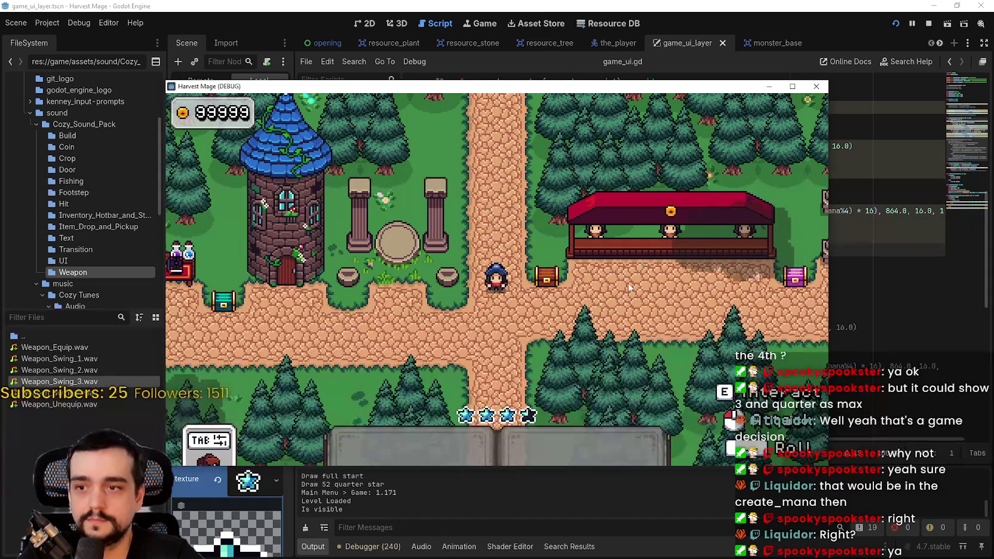
left_click(792, 87)
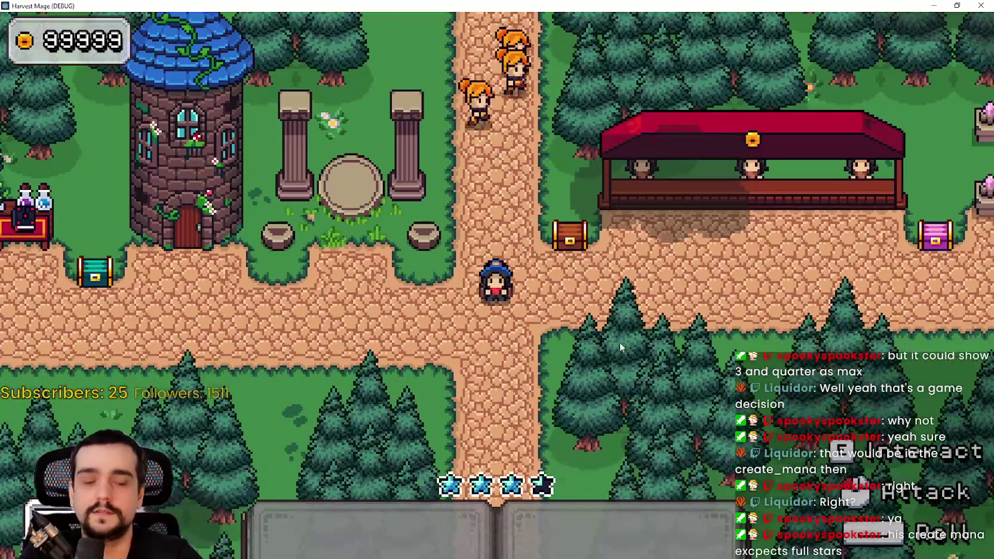
key("a")
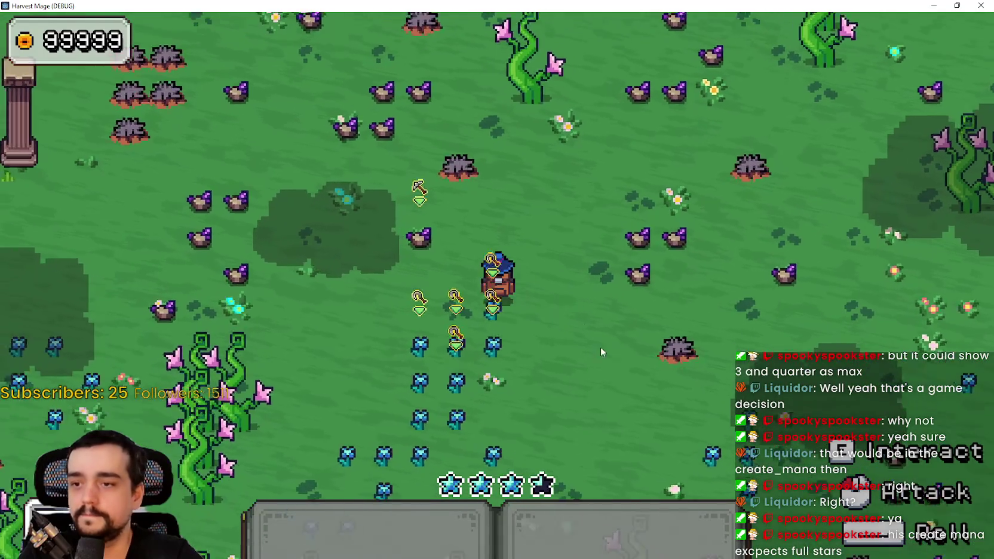
key("s")
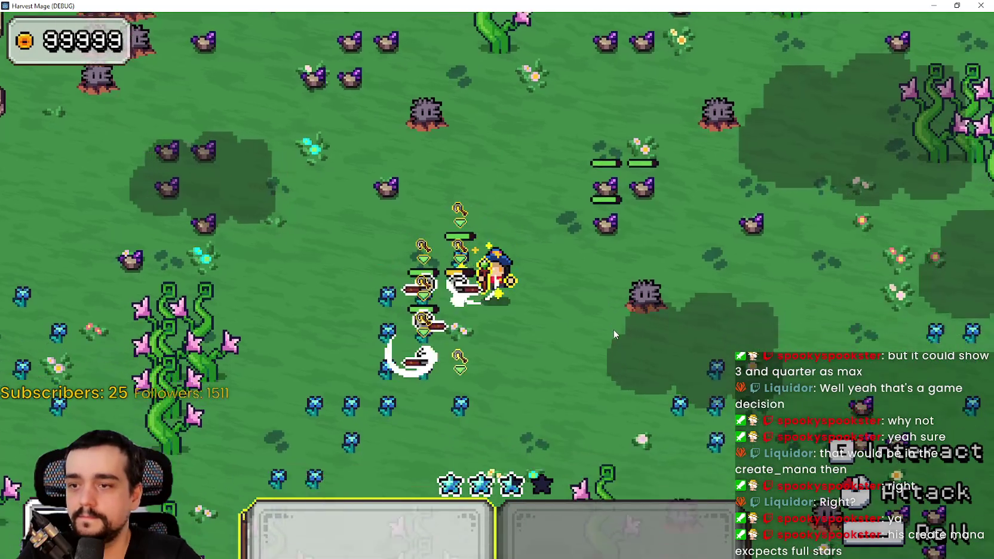
key("super+Down")
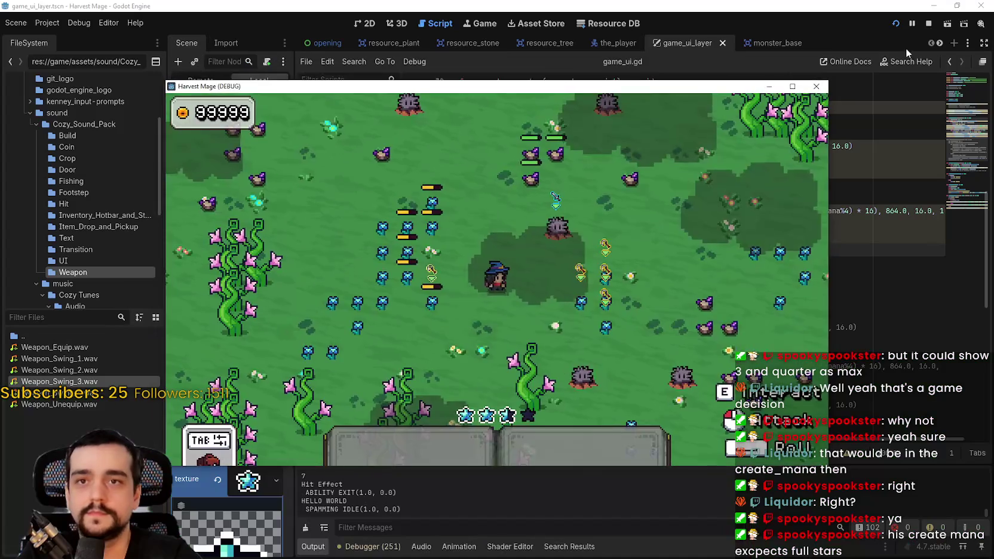
left_click(812, 81)
Edit the starting mana value 13 in the_player.gd, then run, continue the save, and maximize the game.
scroll(343, 155, "down", 5)
left_click(341, 211)
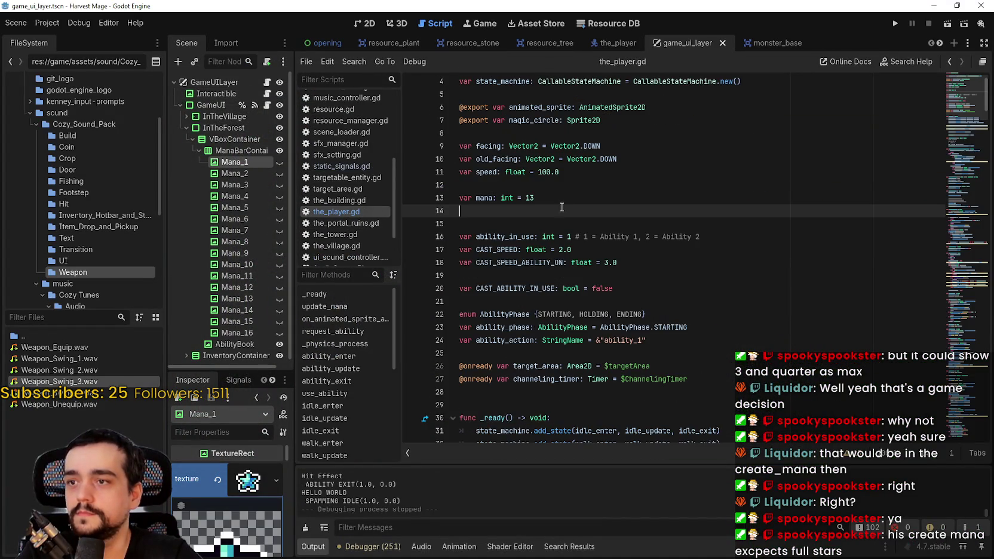
double_click(531, 198)
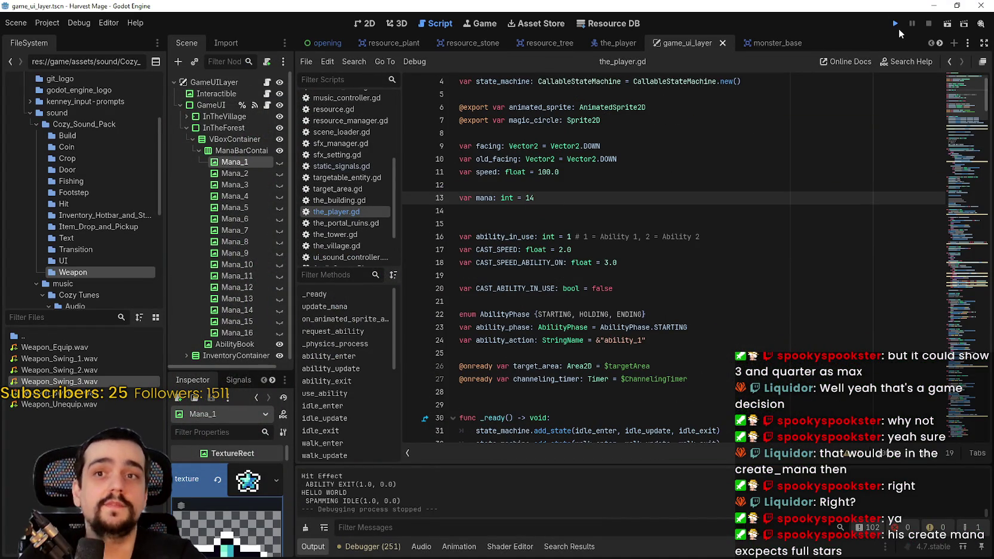
left_click(897, 28)
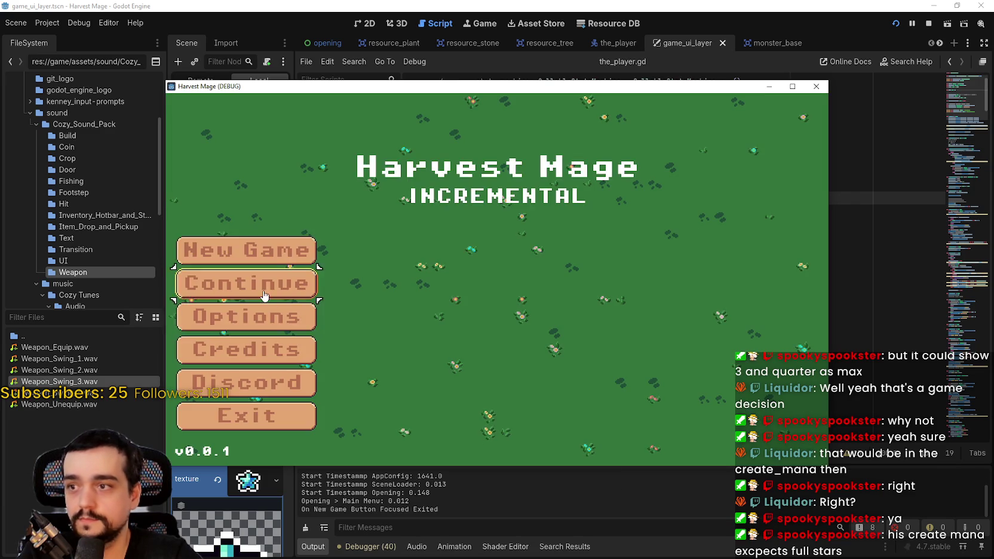
left_click(265, 296)
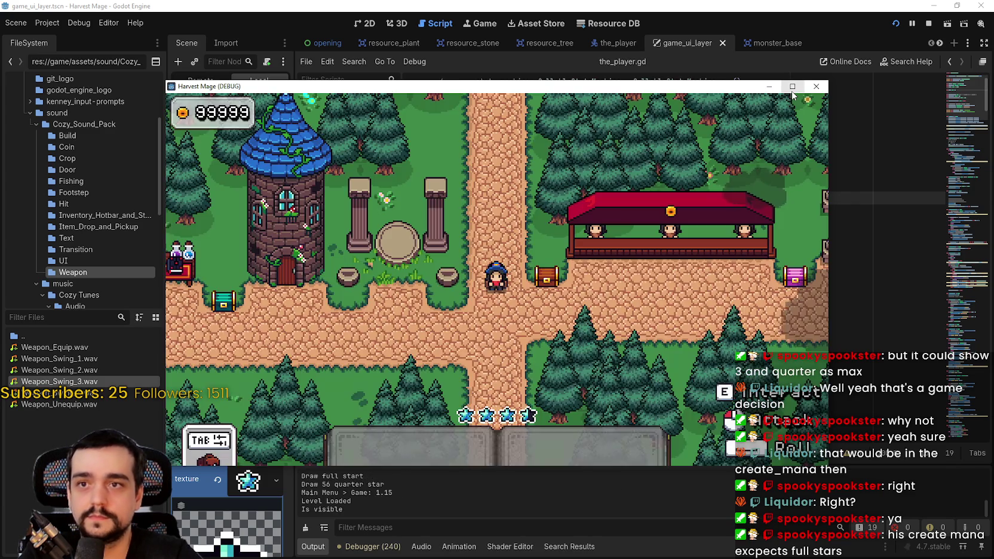
left_click(792, 89)
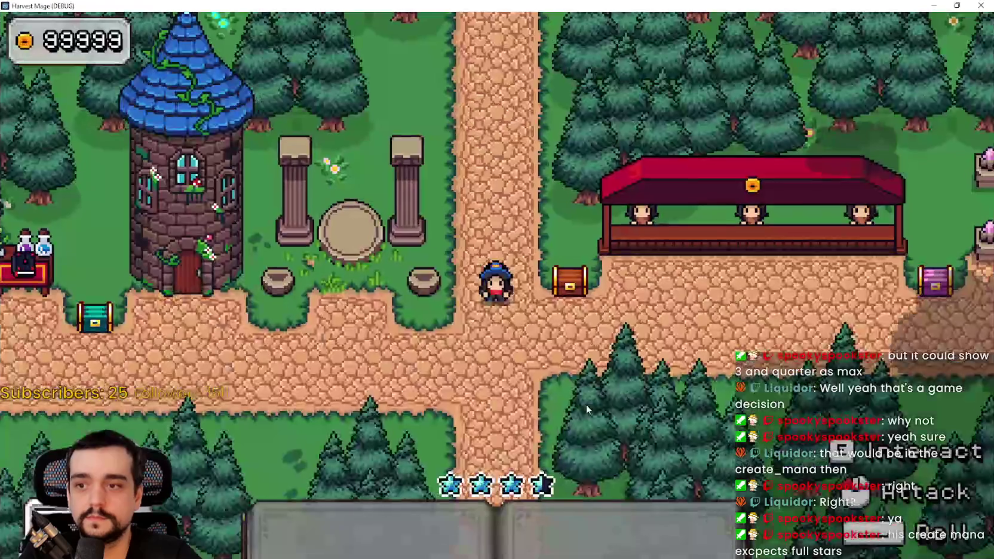
Walk into the flower field and attack the vines until all four mana stars are empty.
key("d")
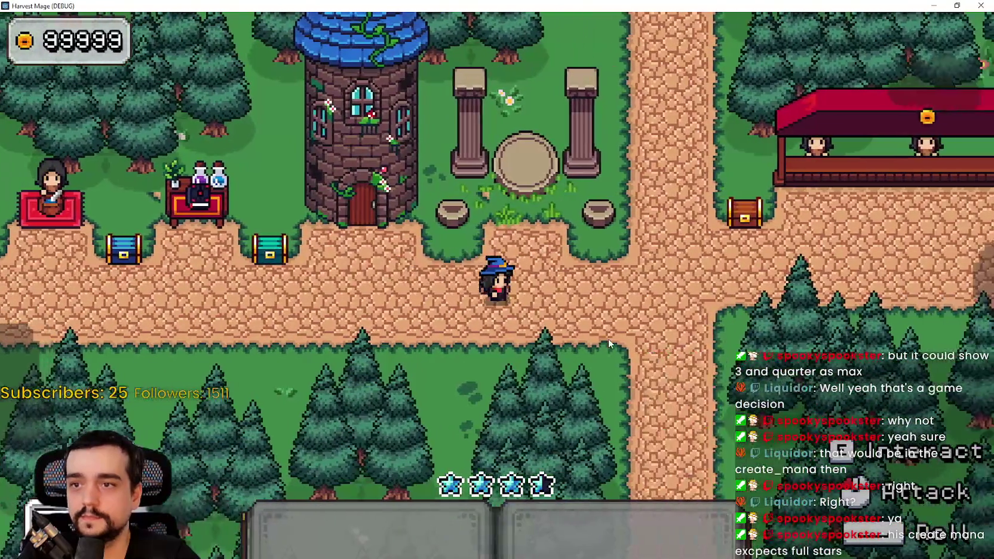
key("s")
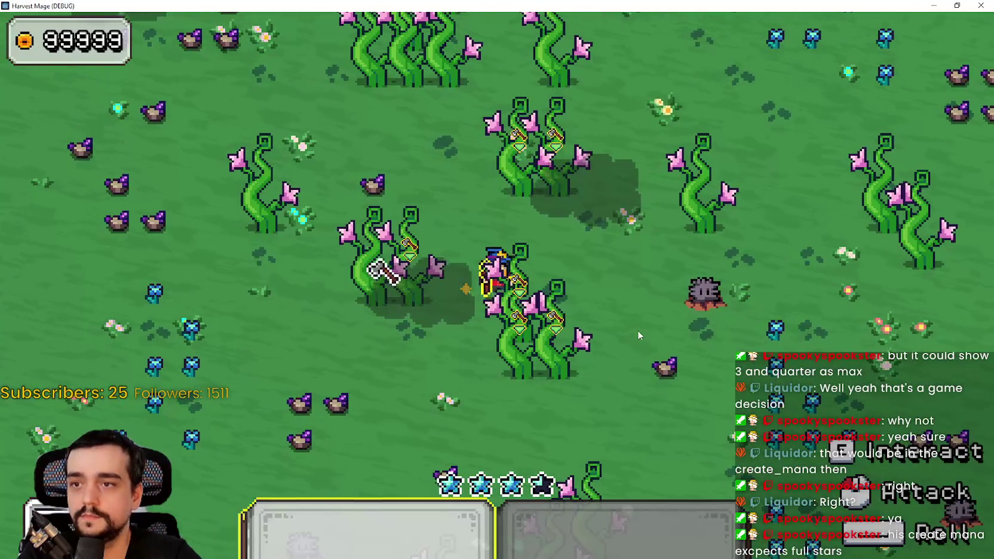
left_click(638, 330)
key("d")
key("w")
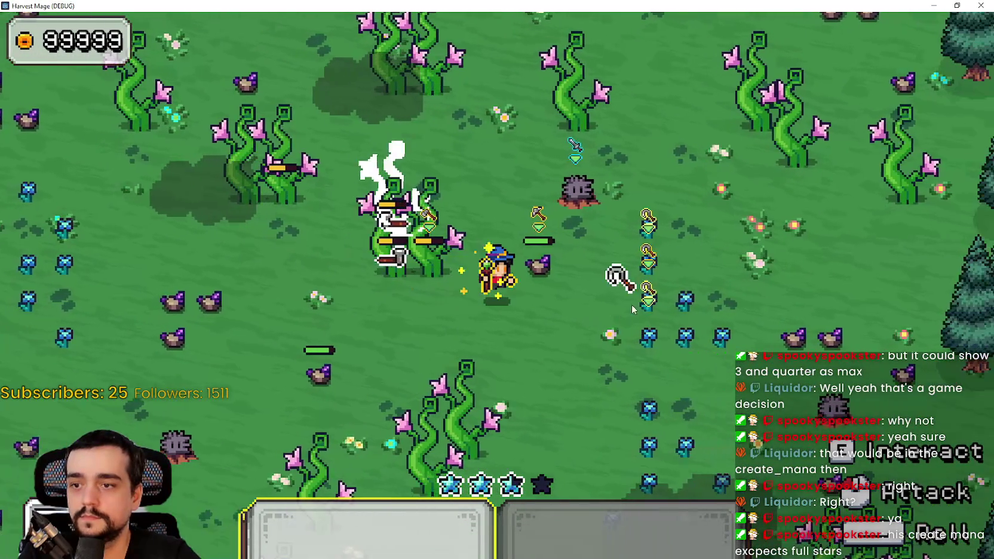
key("s")
key("d")
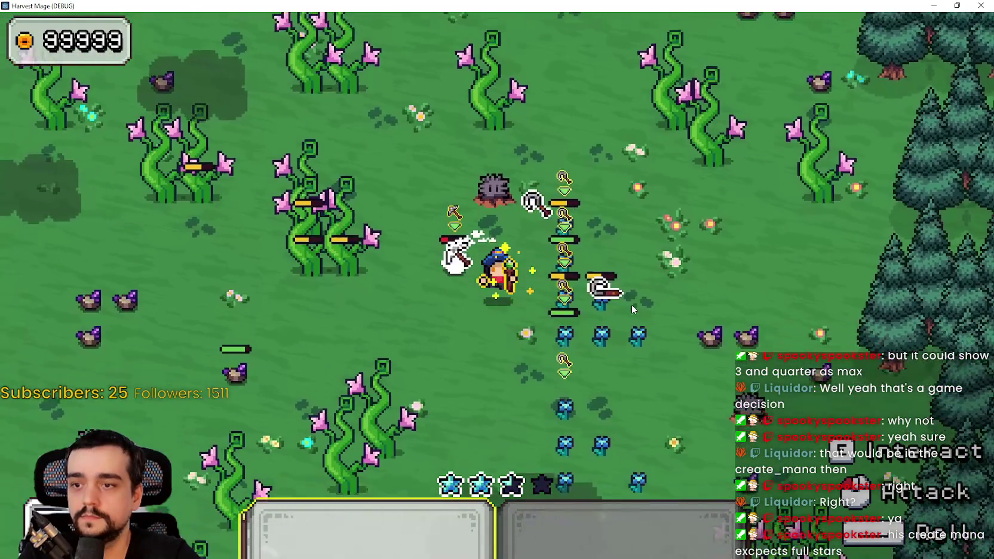
key("a")
key("w")
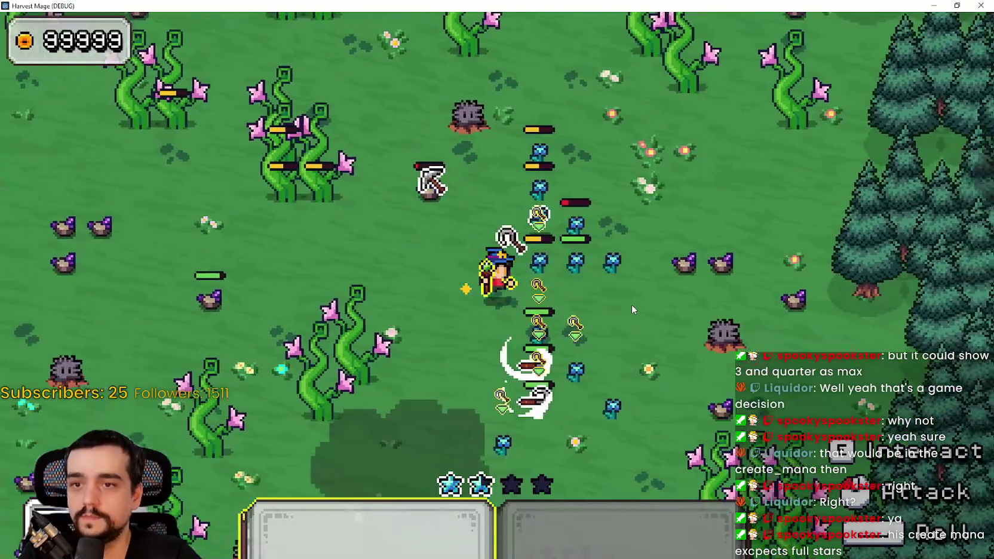
key("a")
key("w")
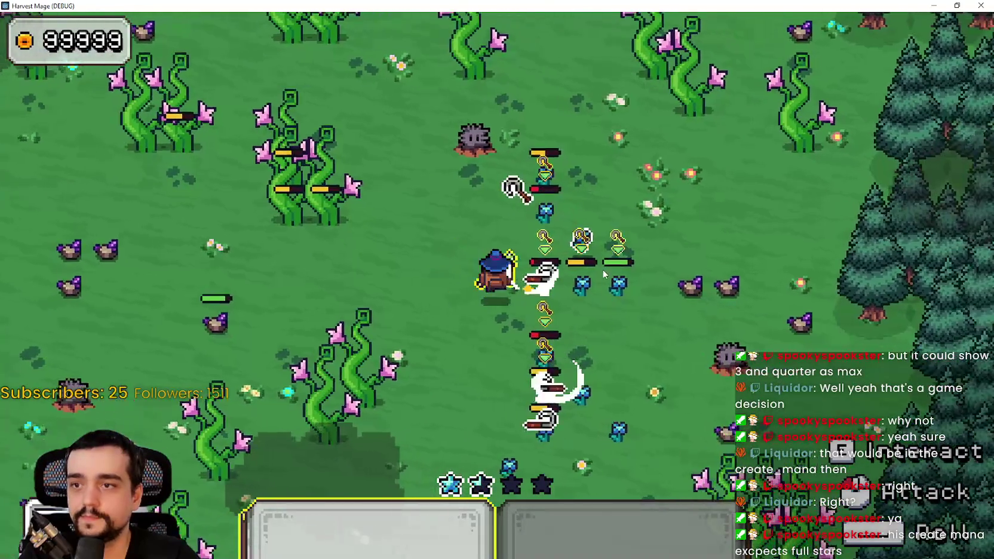
key("d")
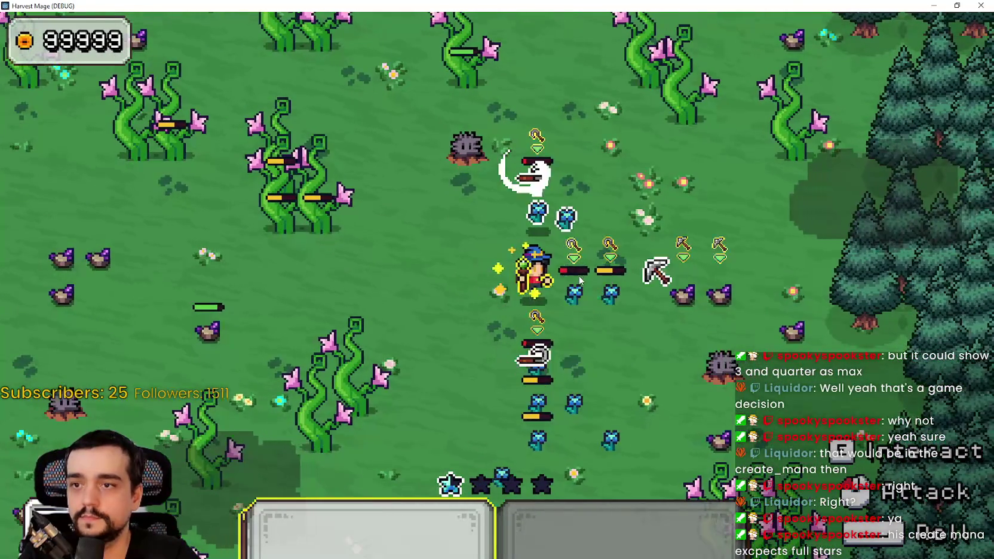
key("s")
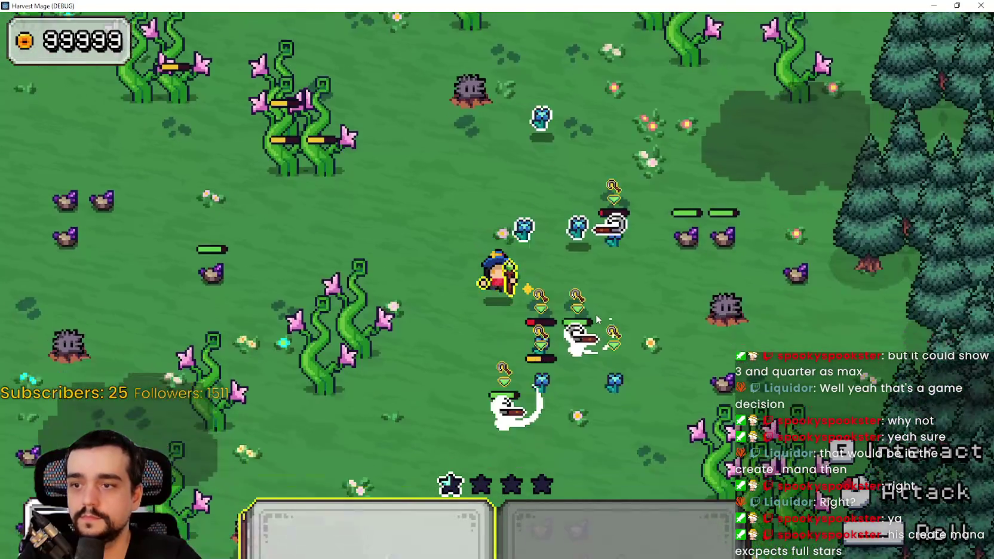
key("d")
key("w")
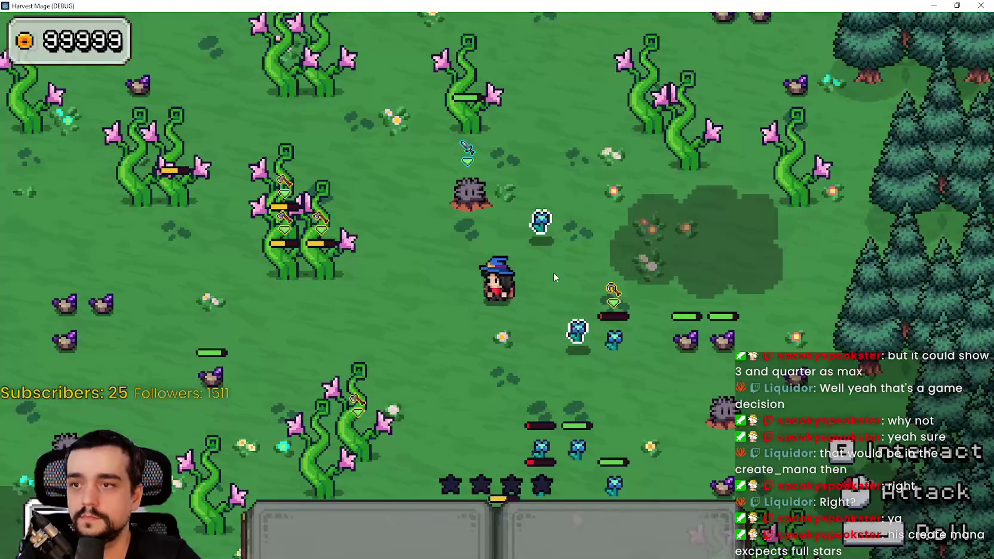
key("a")
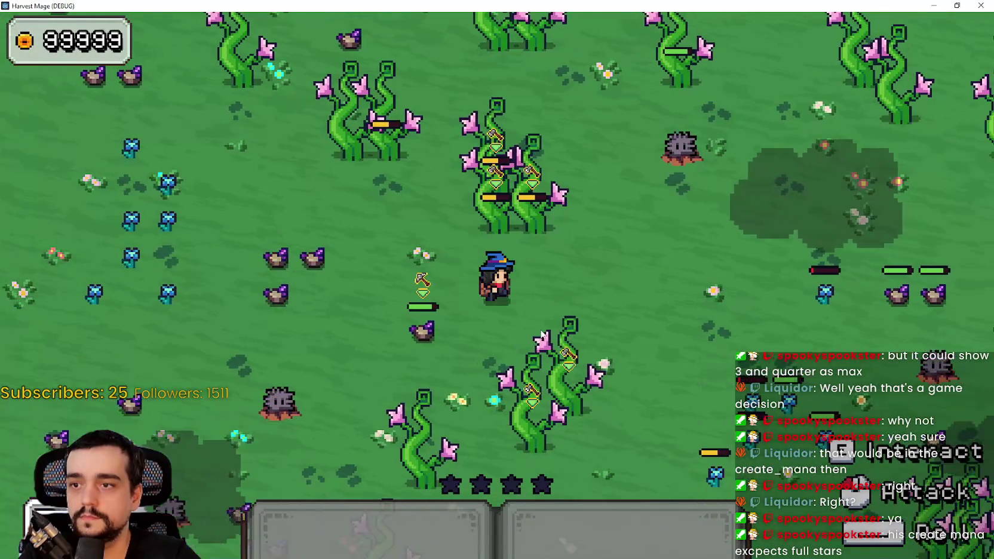